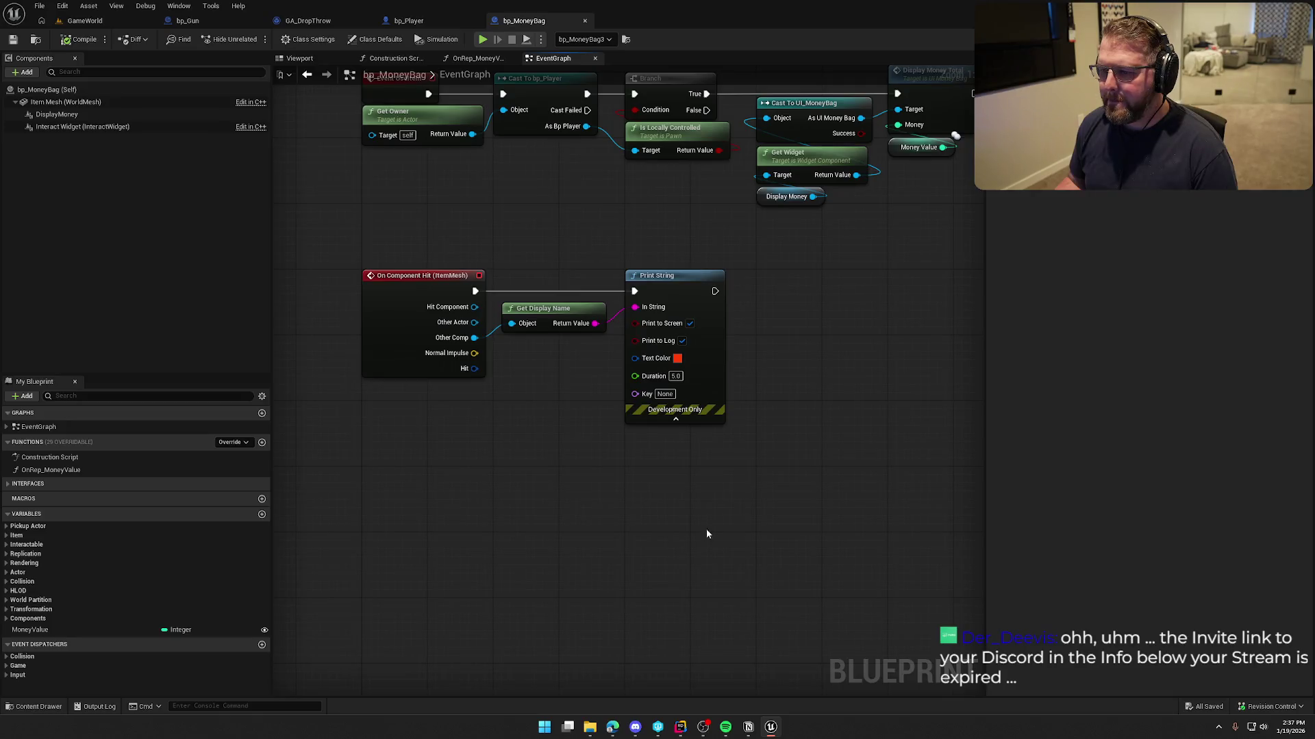
- Delete the On Component Hit print nodes and turn off Item Mesh's Simulation Generates Hit Events
key(Delete)
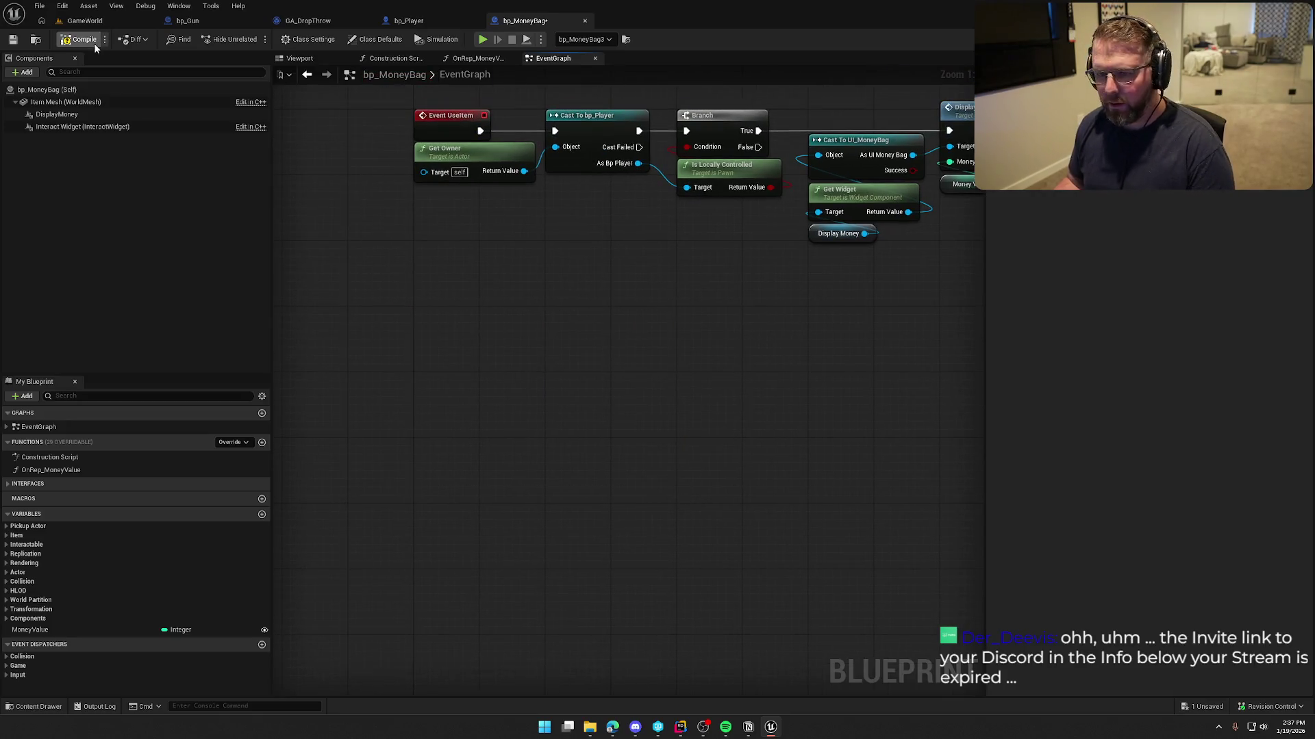
click(66, 101)
scroll(1201, 390, down, 10)
scroll(1201, 391, up, 10)
click(1144, 262)
- Compile and save bp_MoneyBag, then switch to the GA_DropThrow graph
key(ctrl+s)
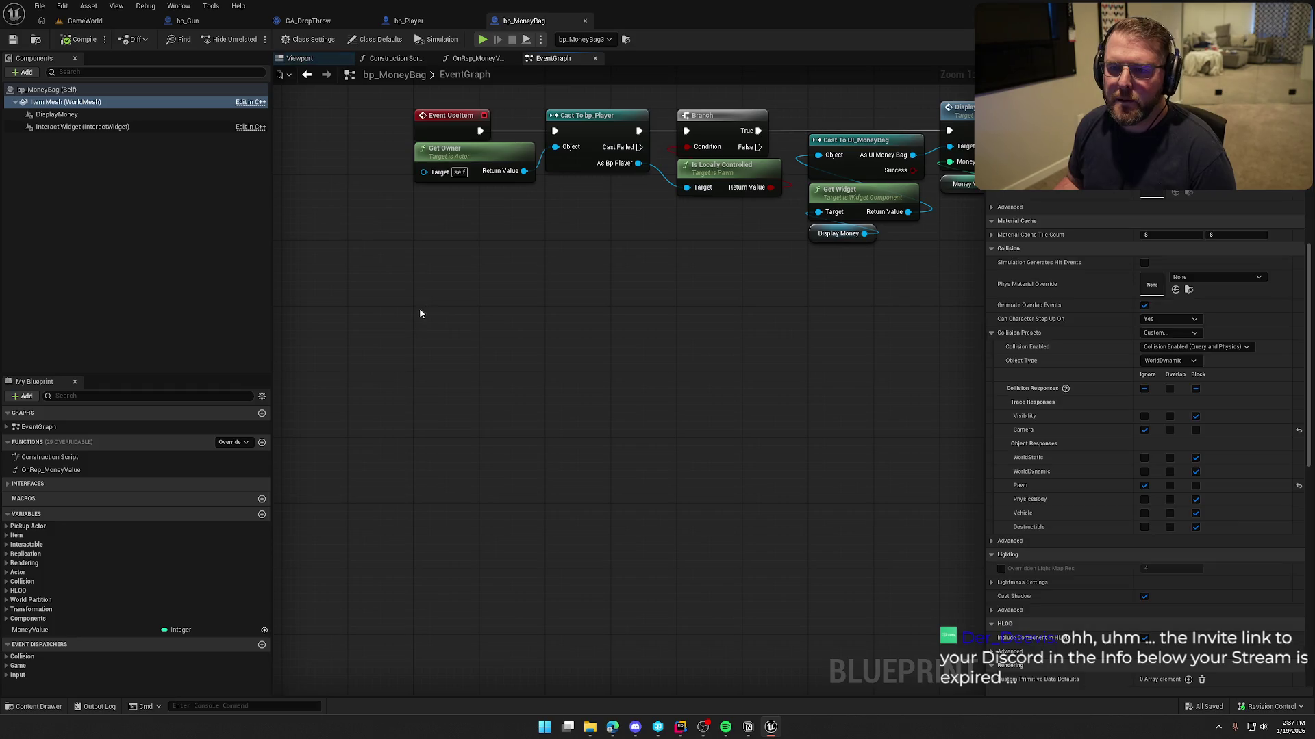
key(Home)
click(308, 20)
scroll(546, 564, up, 3)
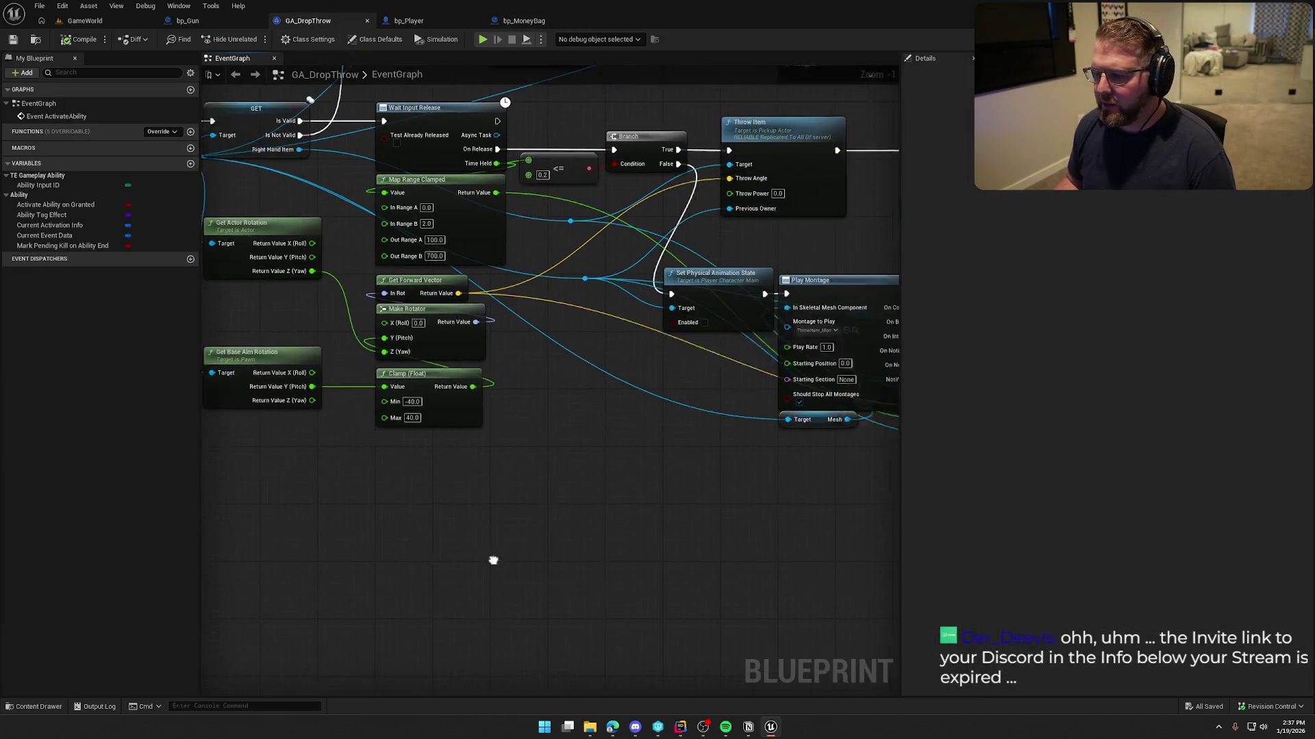
- Survey GA_DropThrow's graph: the Map Range, rotation, End Ability and montage nodes
drag(488, 517, 580, 504)
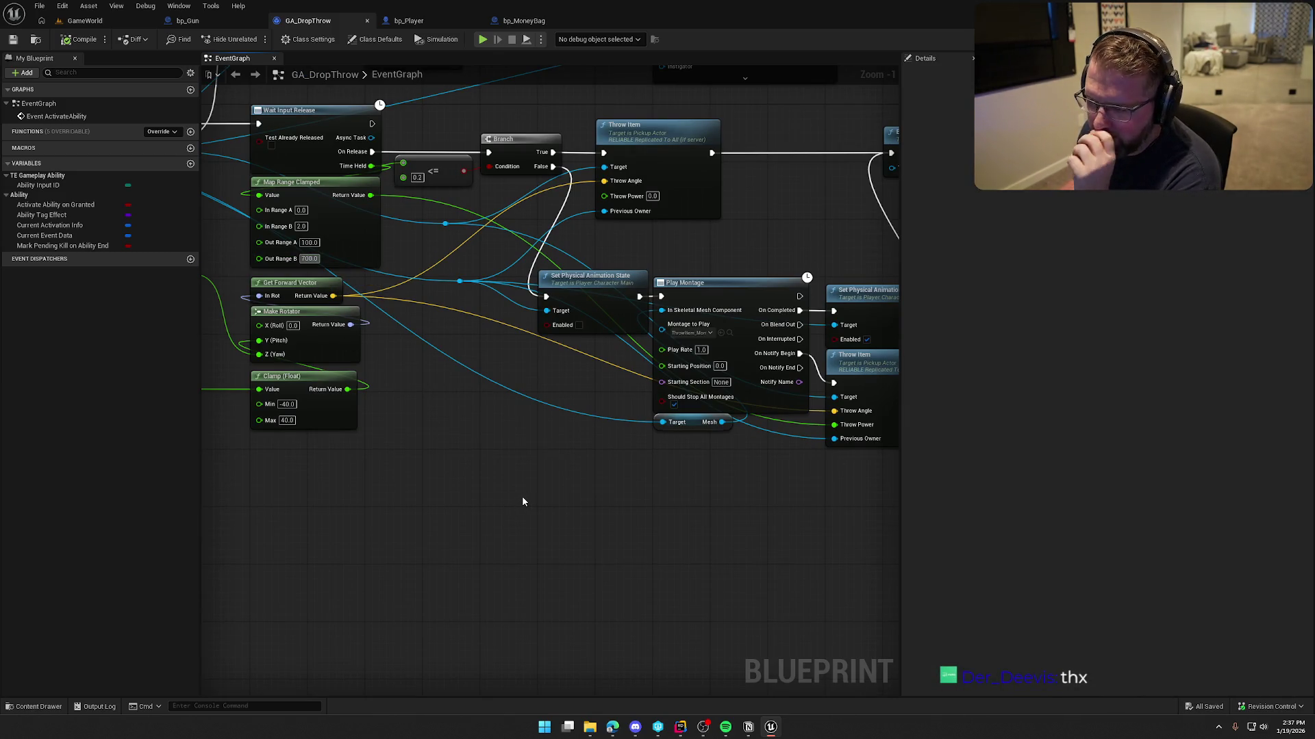
mouse_move(523, 499)
mouse_down()
mouse_move(537, 528)
mouse_move(501, 539)
mouse_up()
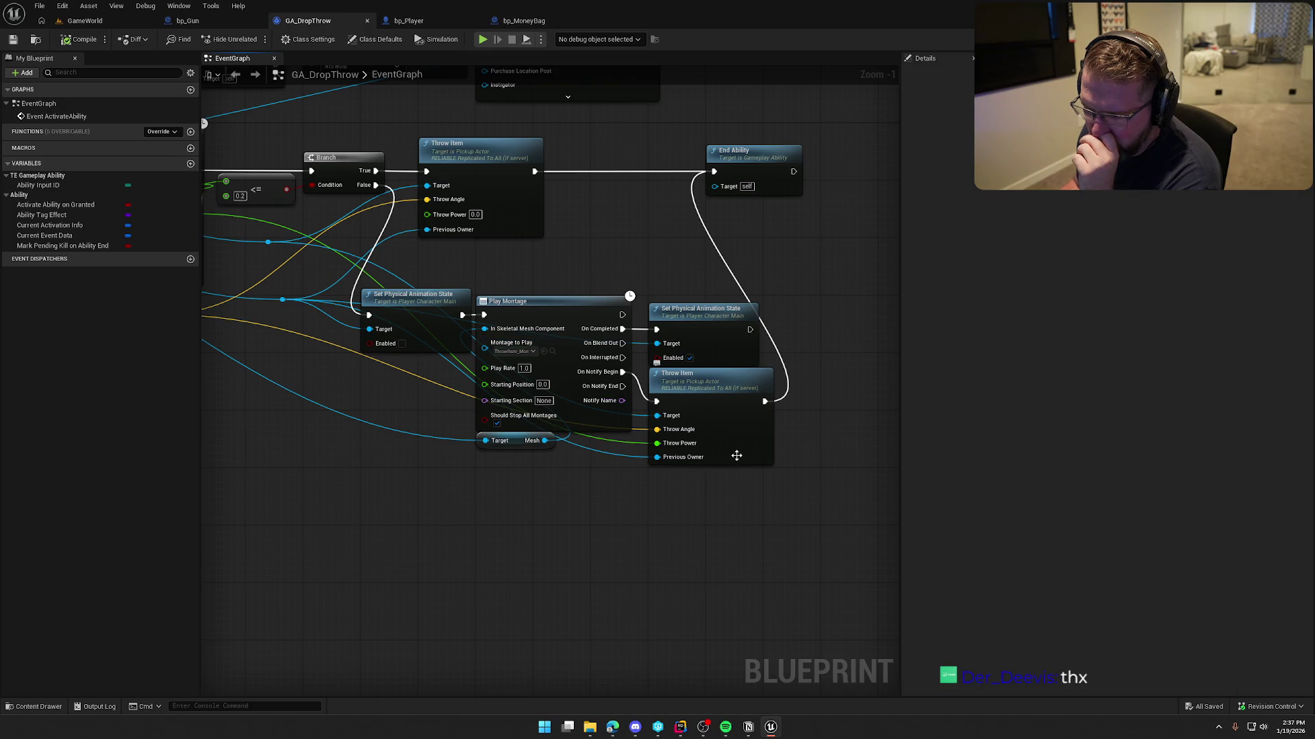
scroll(587, 536, down, 1)
drag(587, 537, 703, 455)
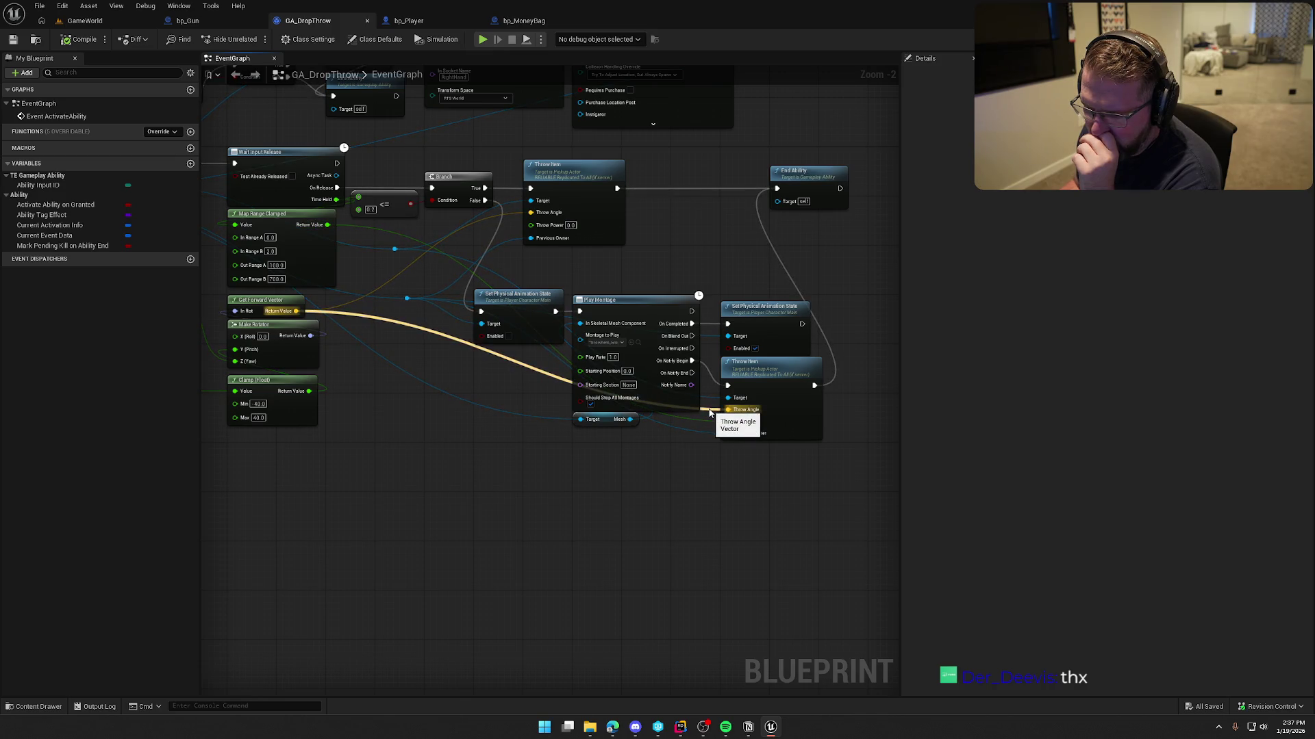
drag(345, 480, 535, 463)
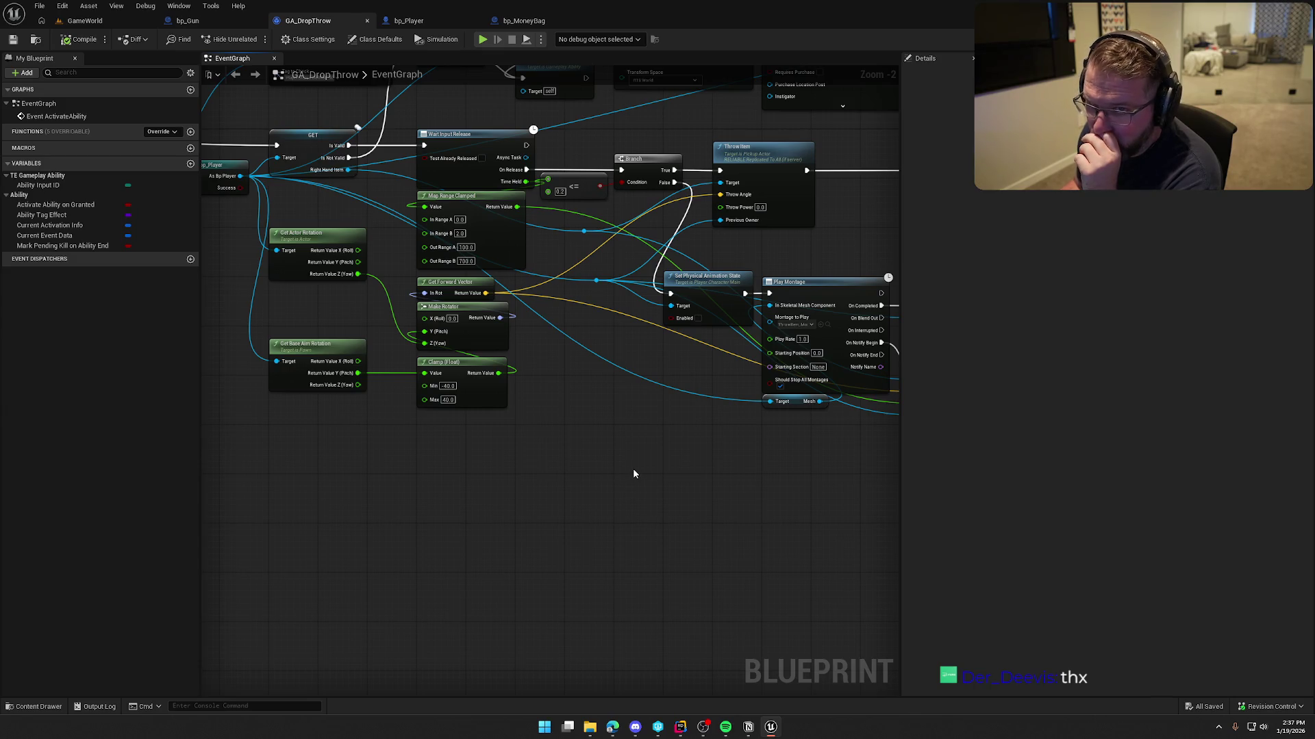
drag(680, 494, 564, 511)
drag(699, 517, 567, 493)
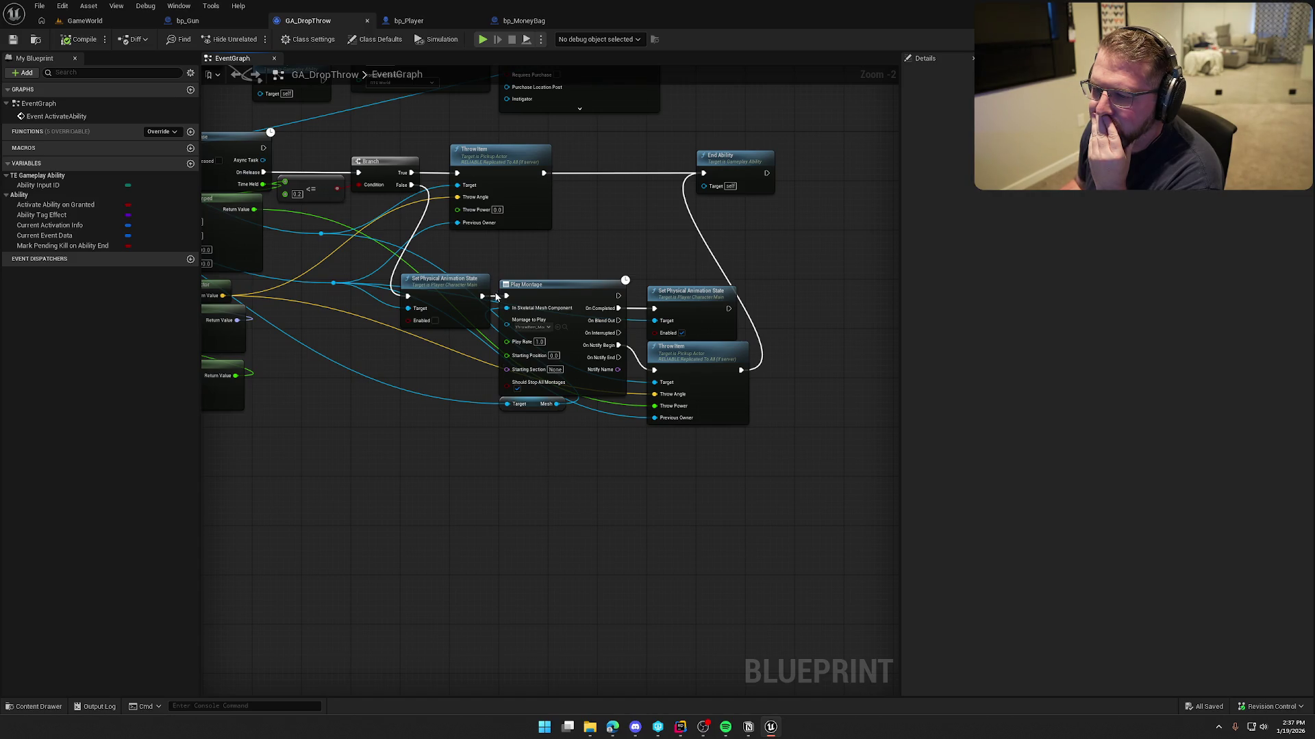
- Rewire Play Montage's execution input, compile and save, and return to GameWorld
drag(506, 296, 411, 185)
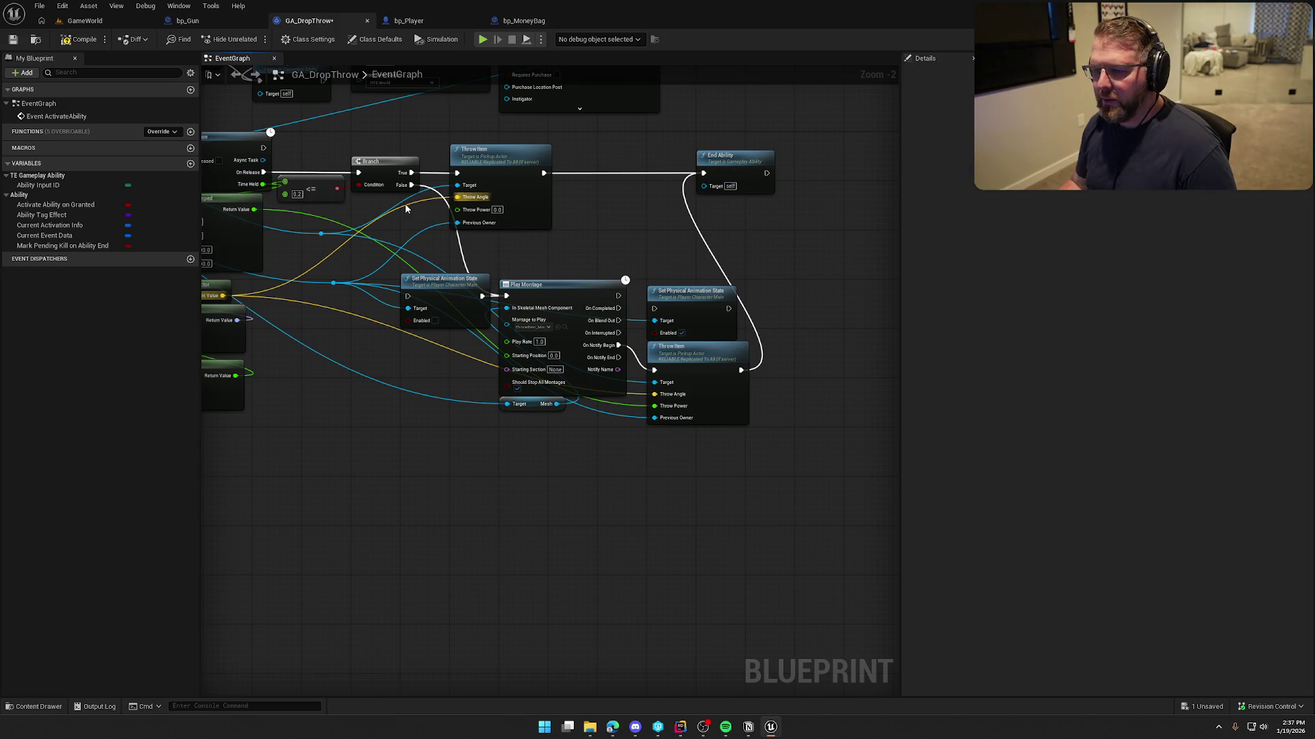
click(88, 39)
click(85, 20)
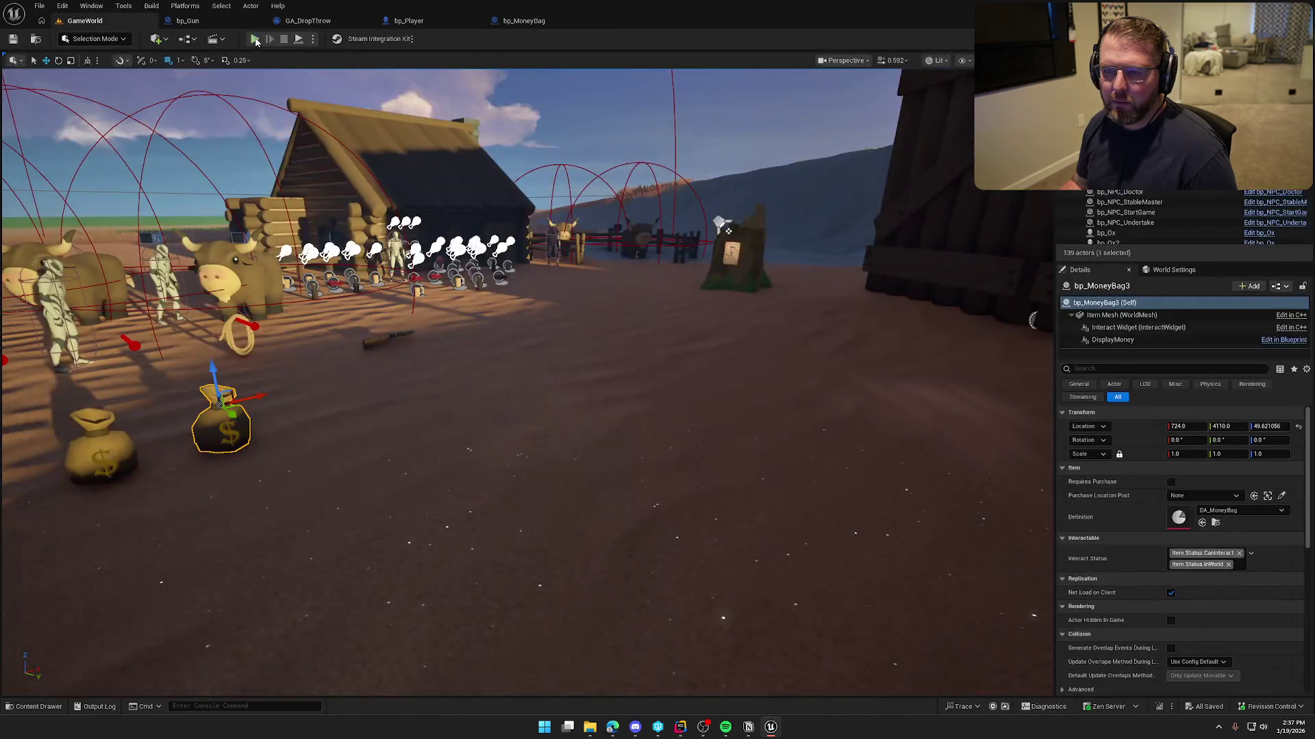
- Play the level and test charging and throwing the money bag
click(255, 39)
key(w)
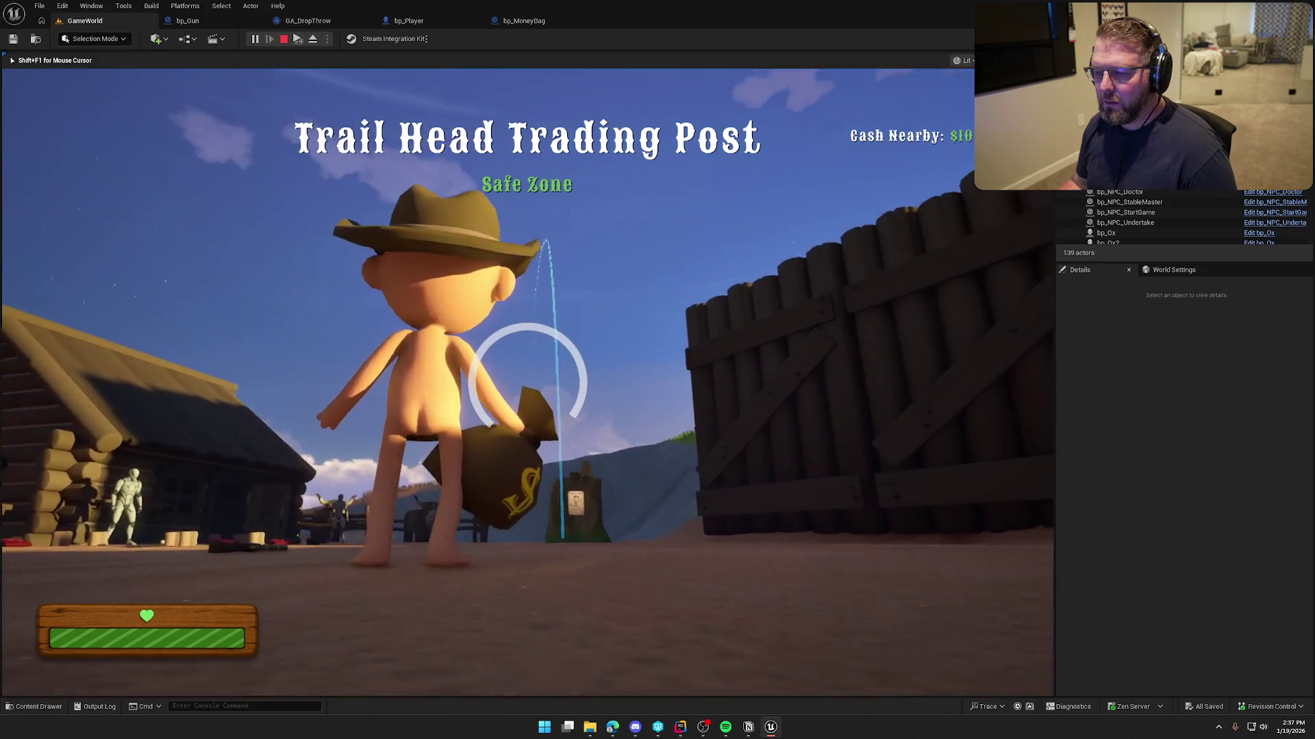
key(e)
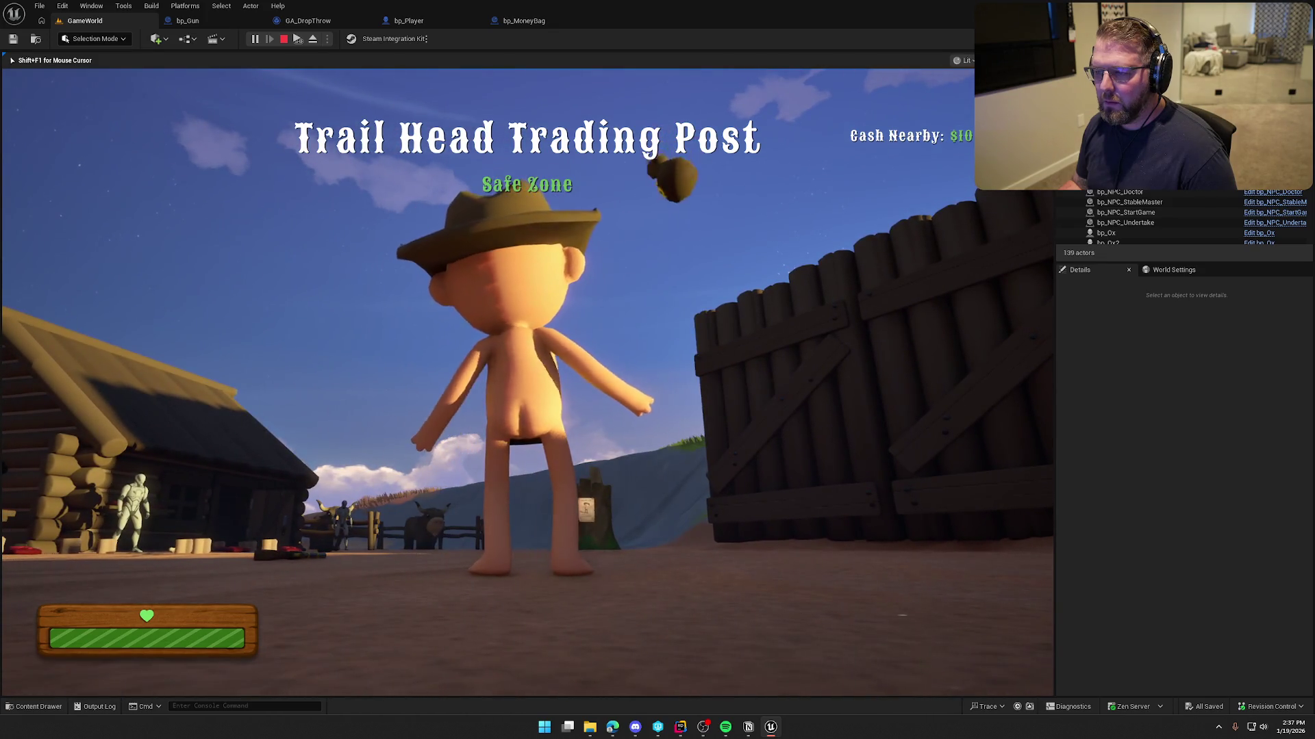
key(w)
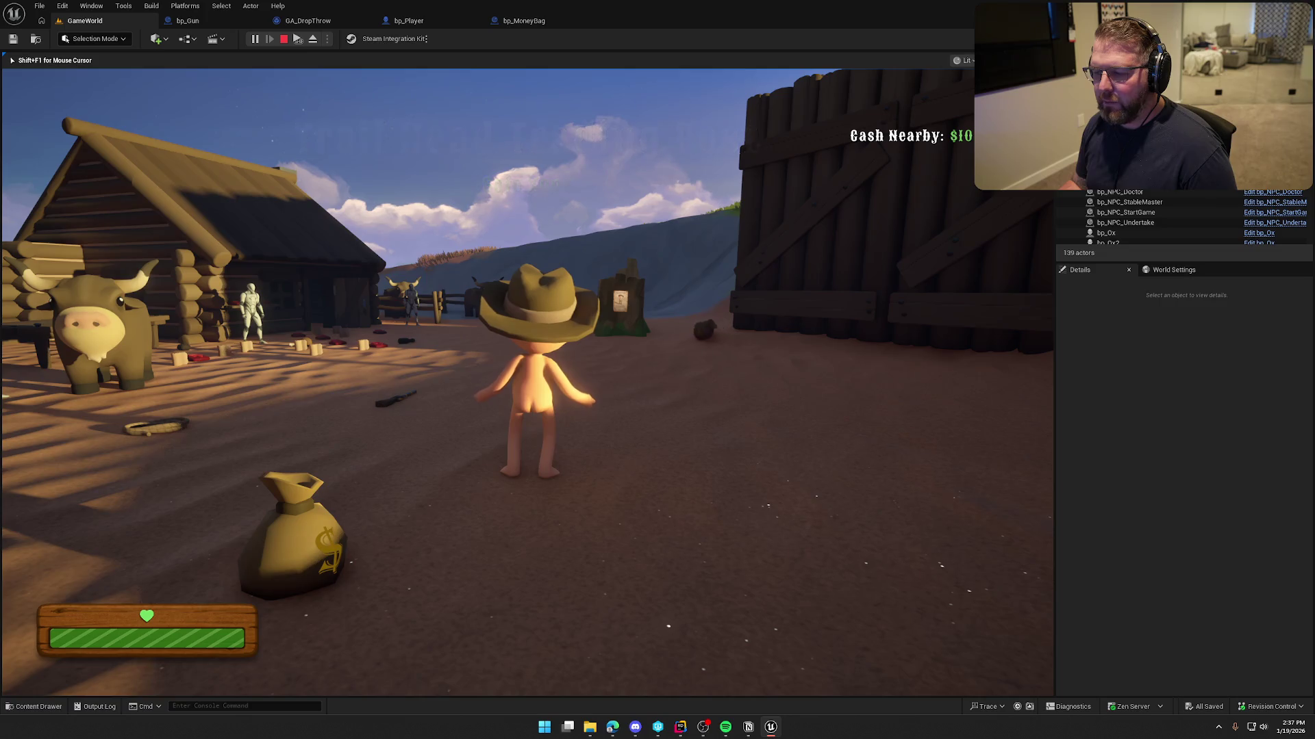
- End play and connect GA_DropThrow's Branch False output to Set Physical Animation State
key(Escape)
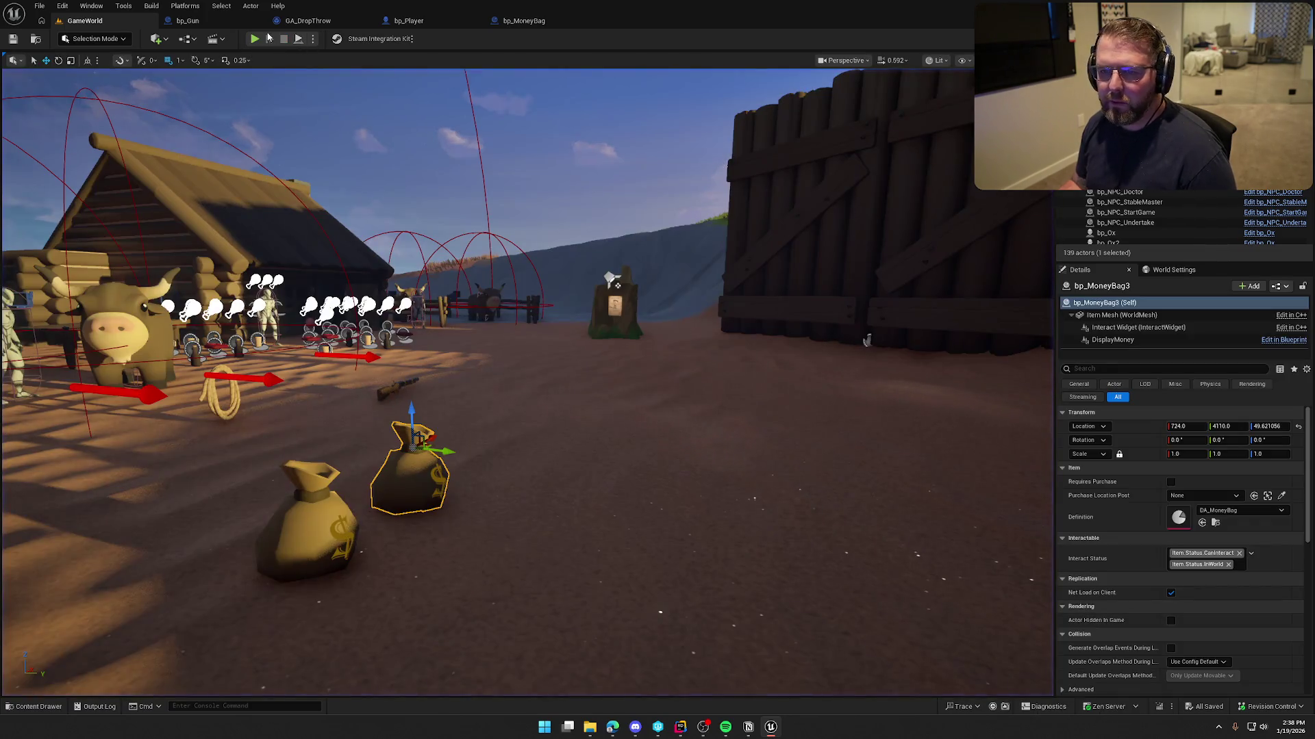
click(307, 21)
drag(409, 297, 410, 185)
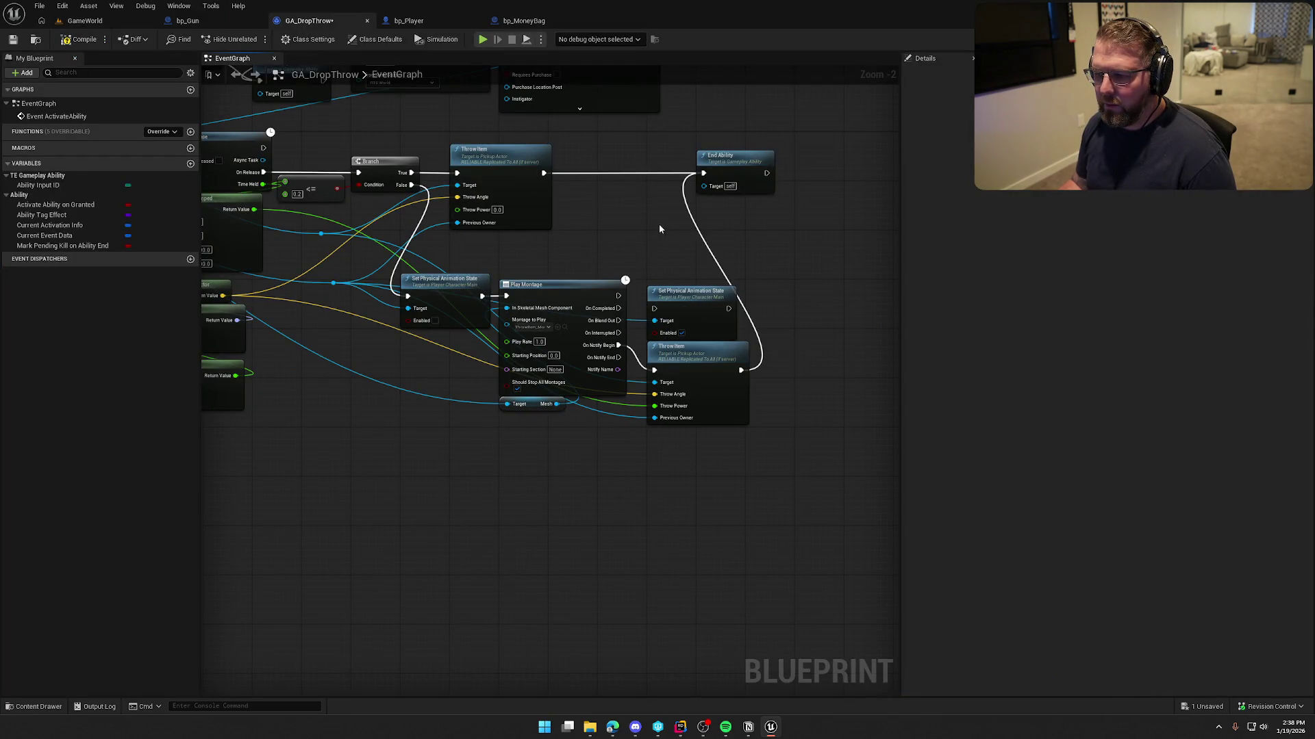
- Wire Play Montage's On Completed output, then compile and save GA_DropThrow
drag(620, 309, 654, 309)
click(79, 39)
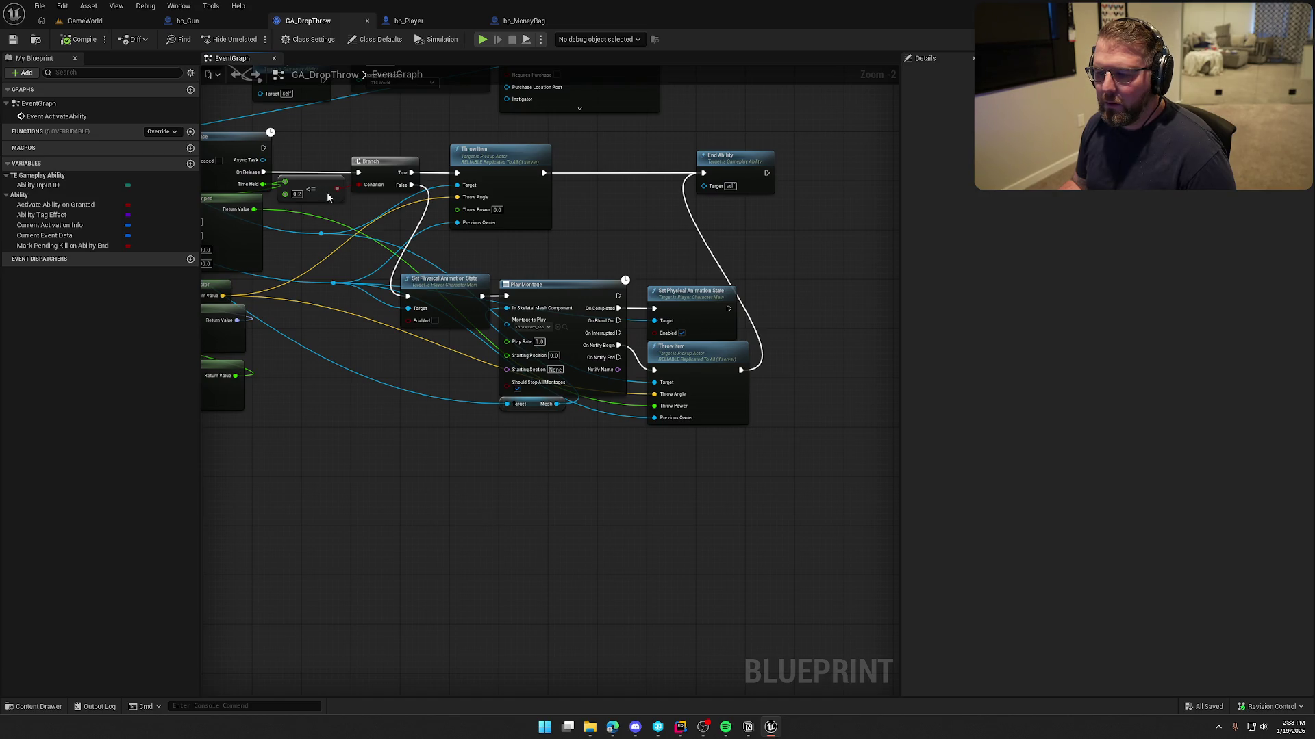
click(85, 20)
- Playtest throwing the money bag, picking it up with E, and throwing it again
key(alt+p)
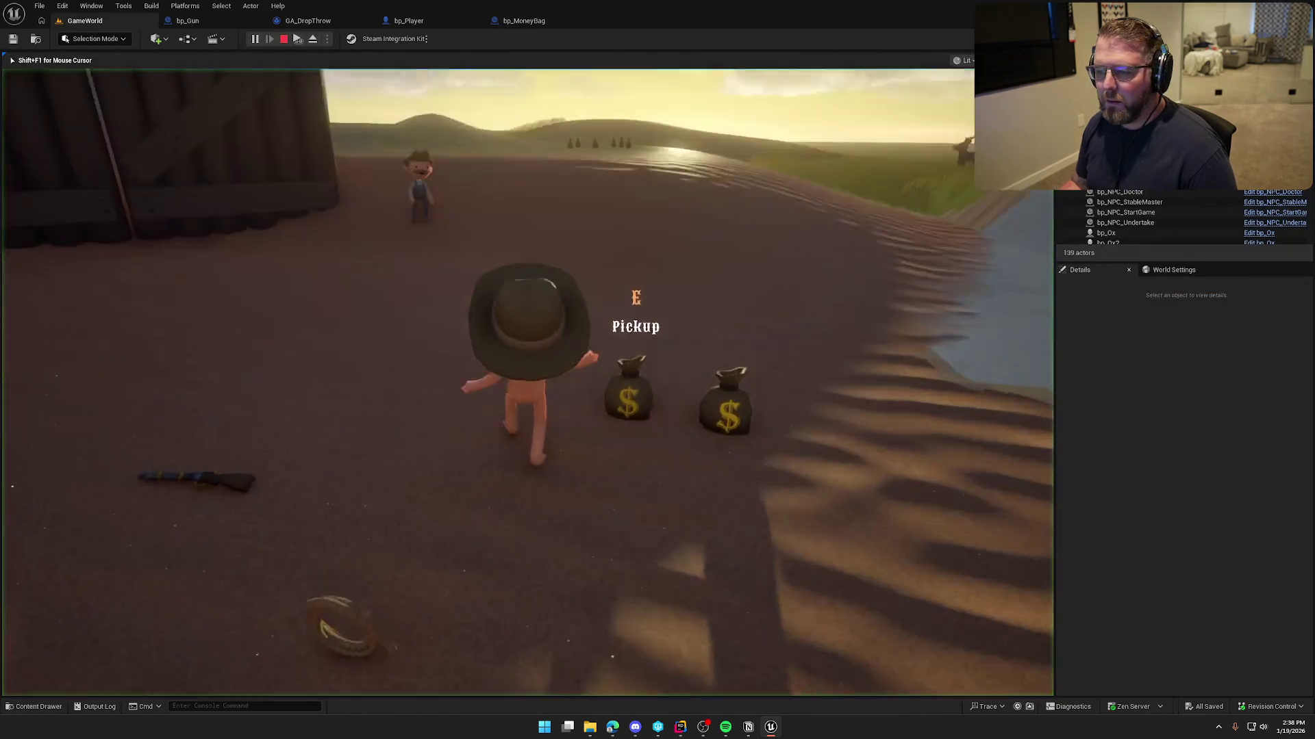
key(w)
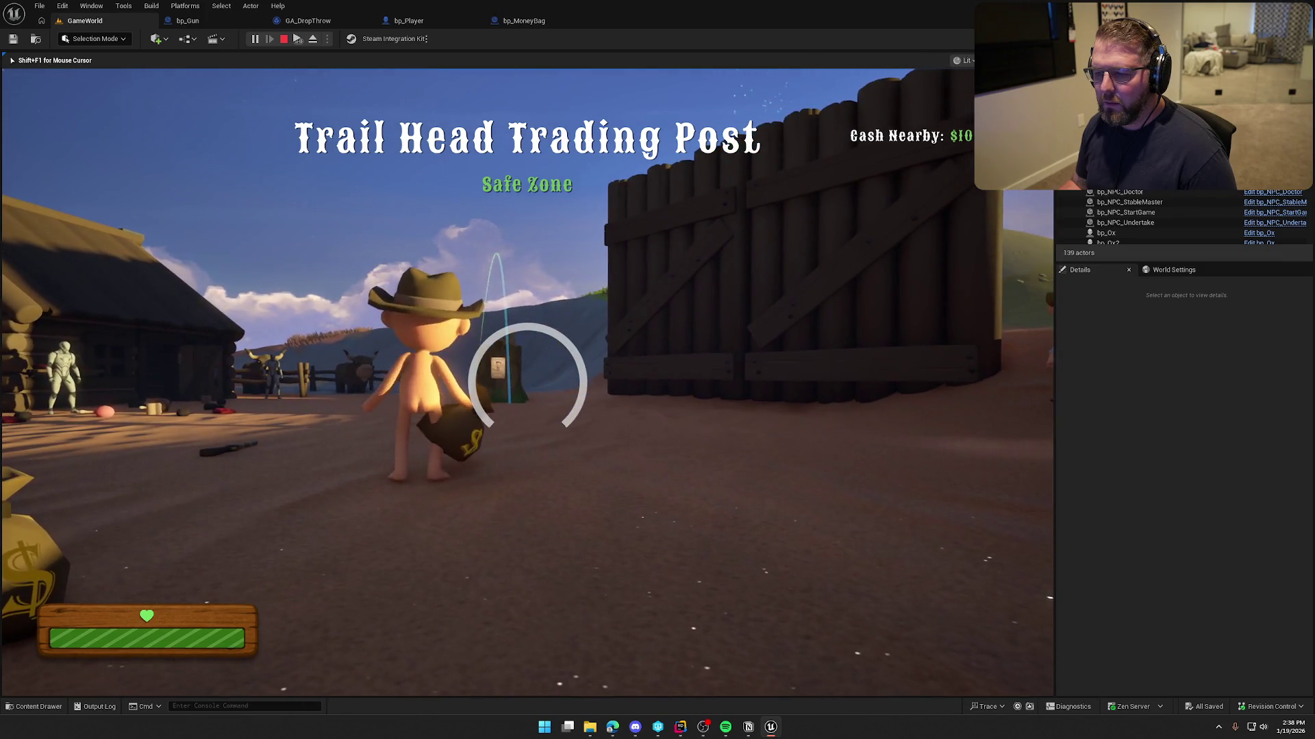
key(g)
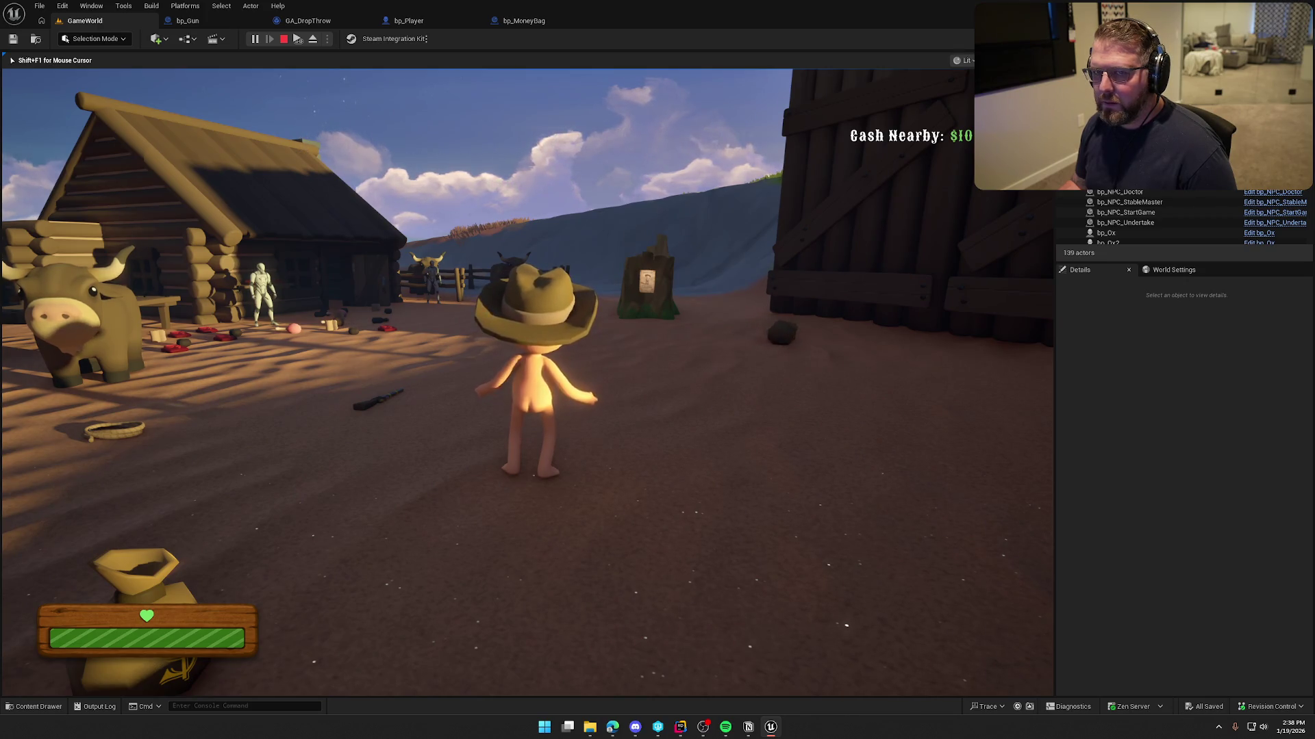
key(w)
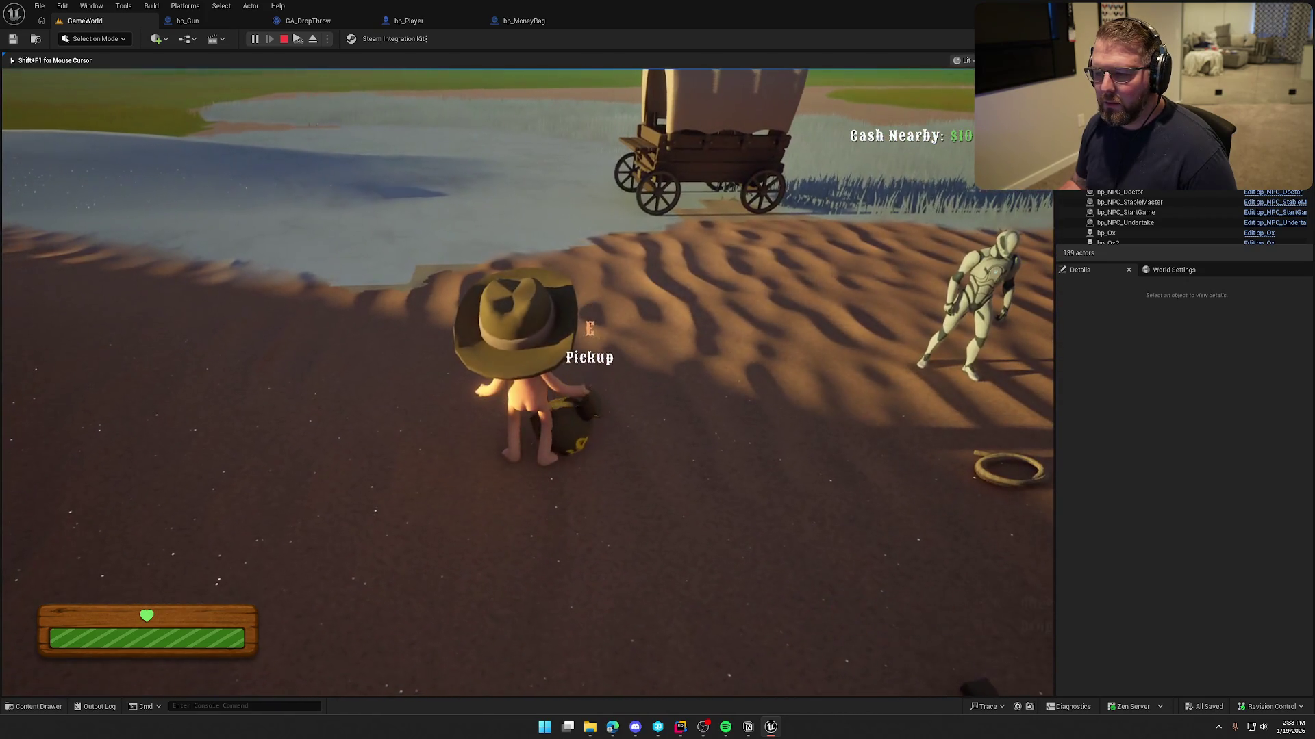
key(e)
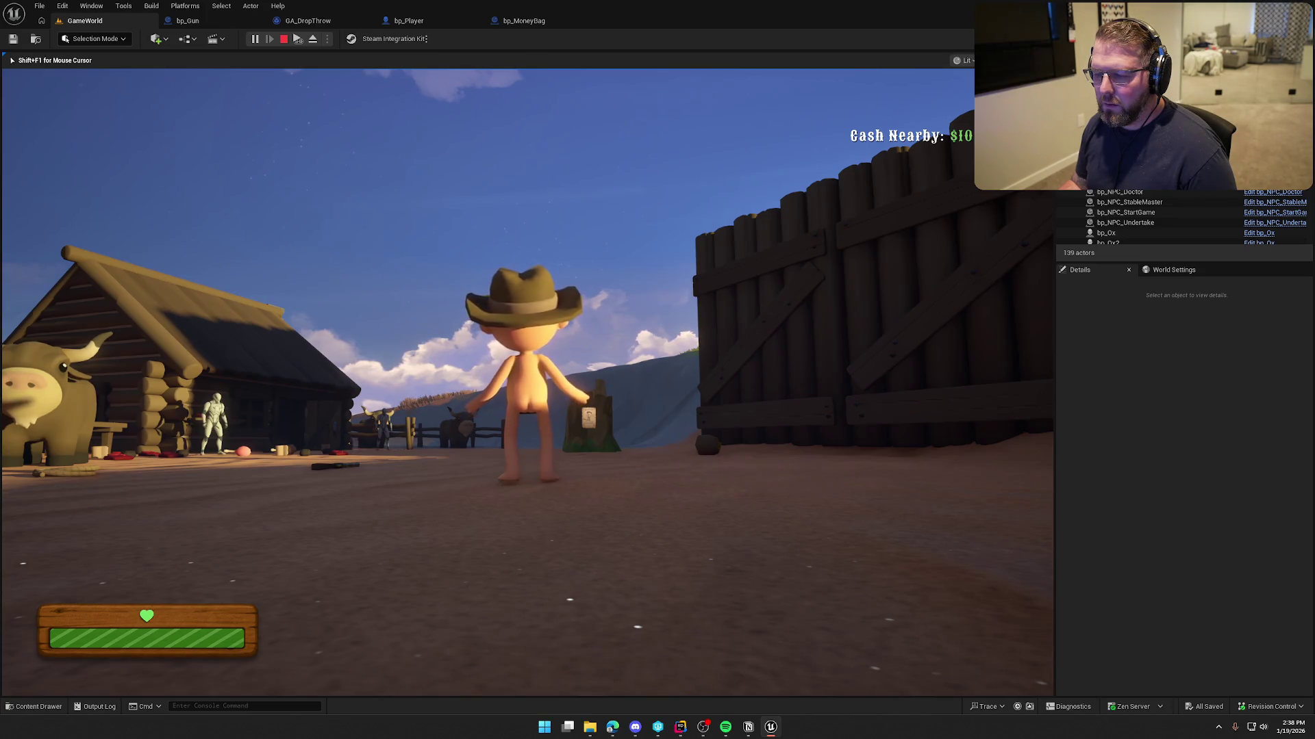
key(shift+w)
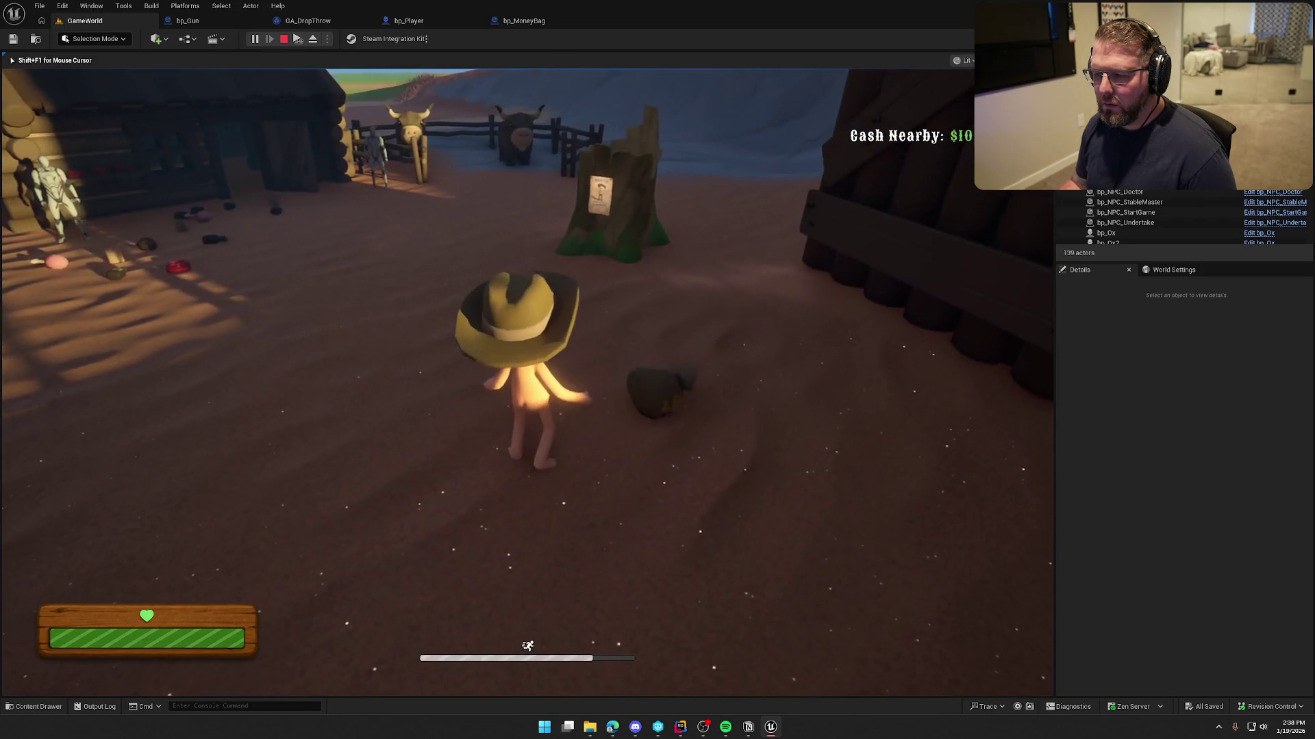
right_click(527, 382)
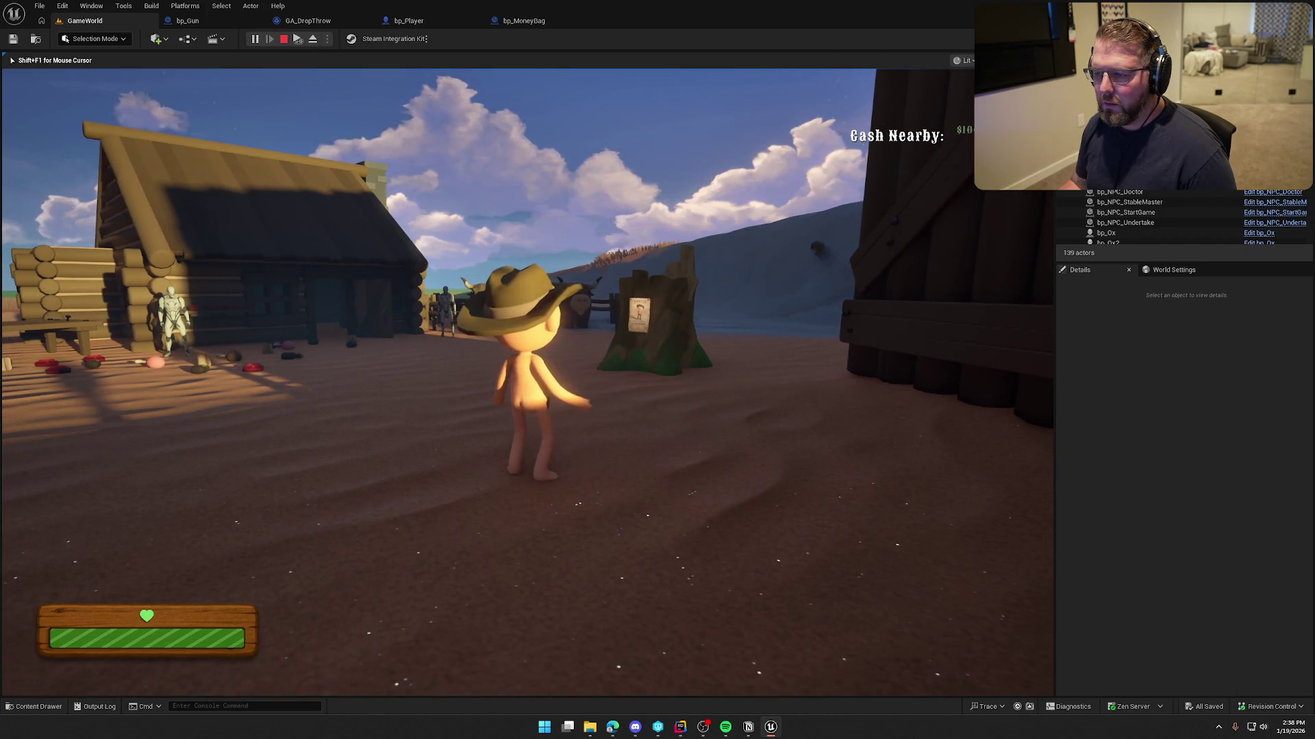
key(Escape)
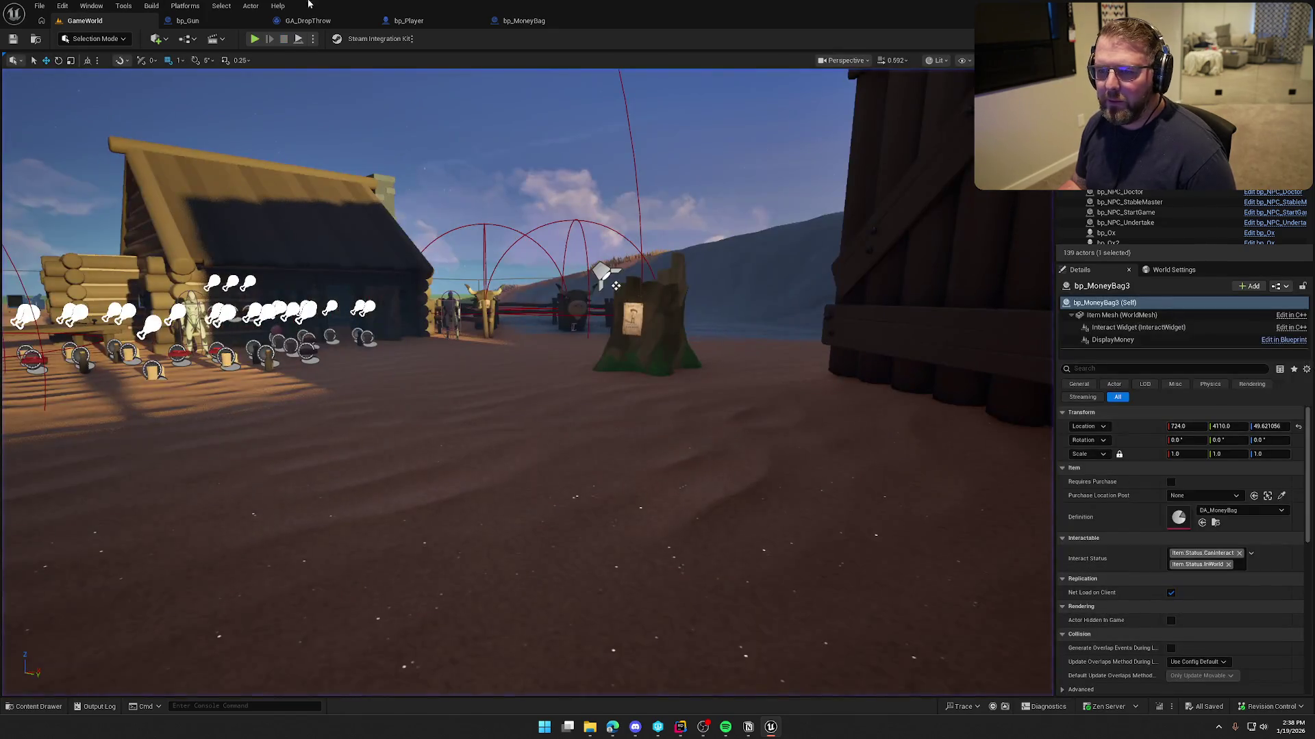
- Open GA_DropThrow and select Map Range Clamped's Out Range B field
click(317, 22)
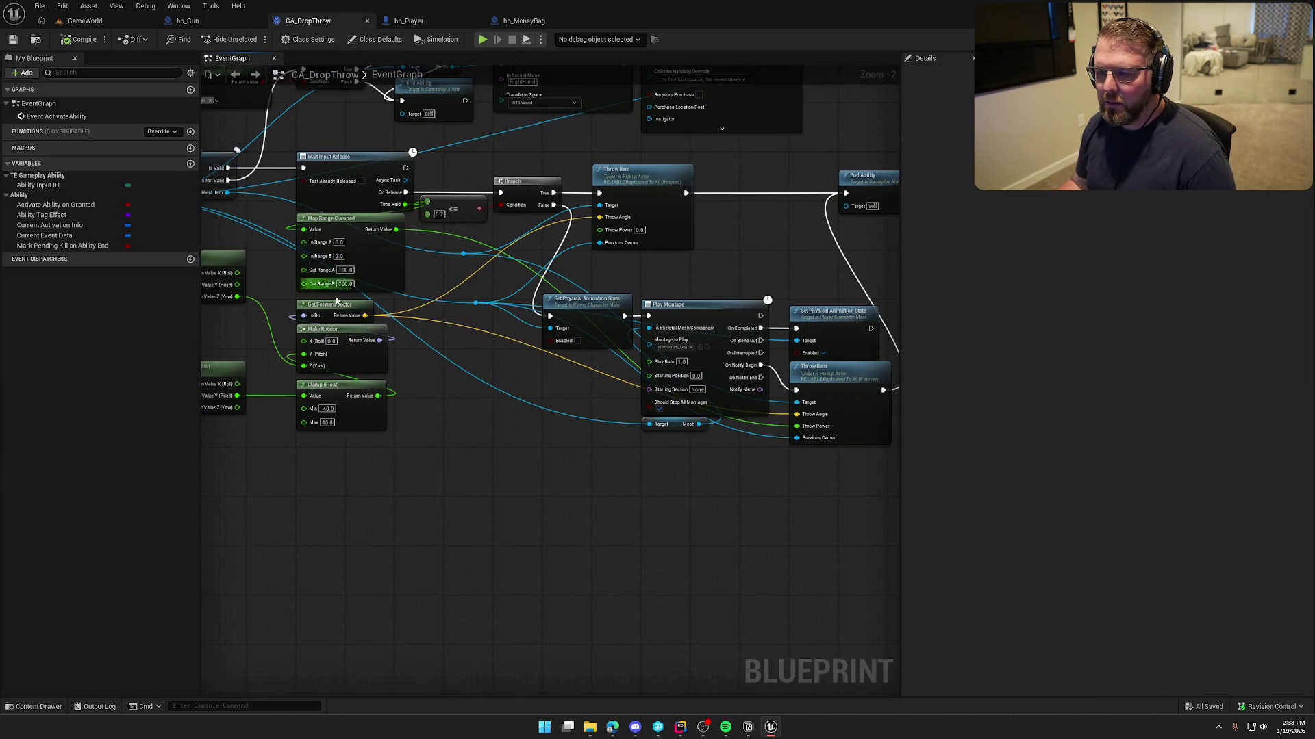
click(343, 284)
scroll(343, 285, up, 2)
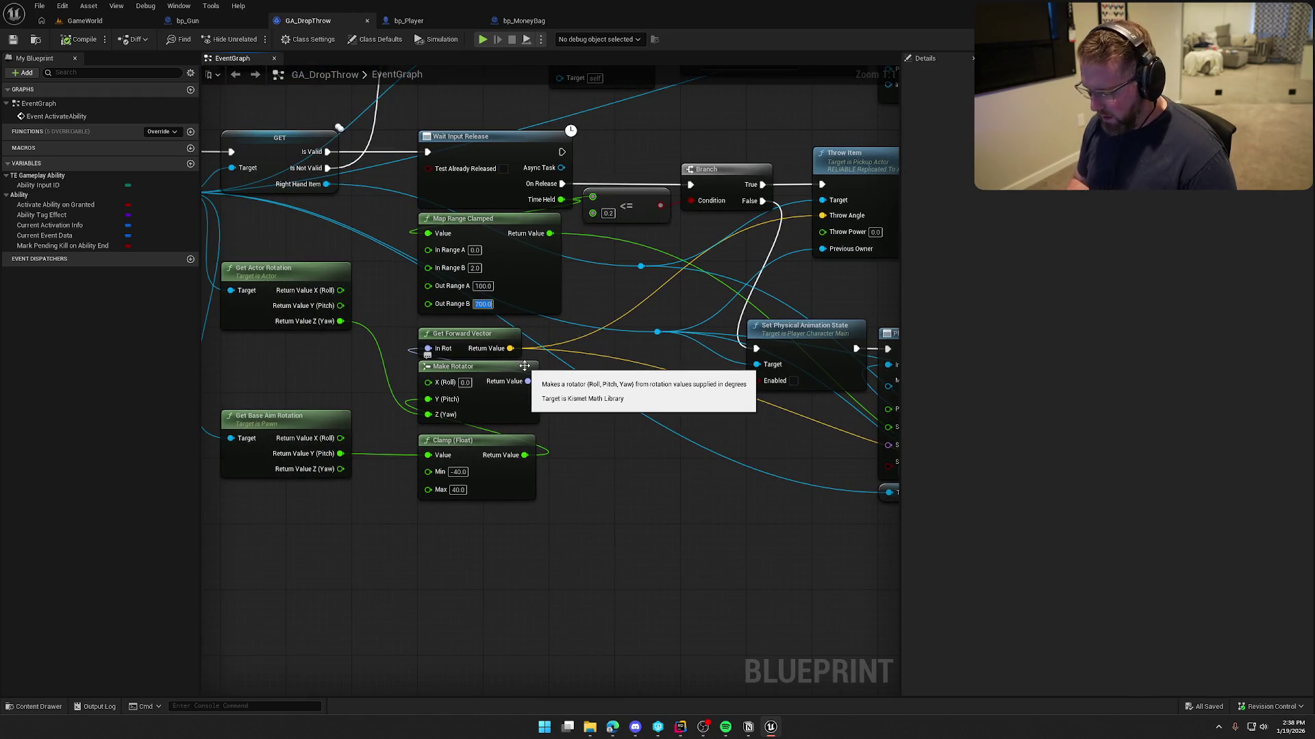
- Play-test charging a money bag throw in GameWorld, then stop the session
click(85, 20)
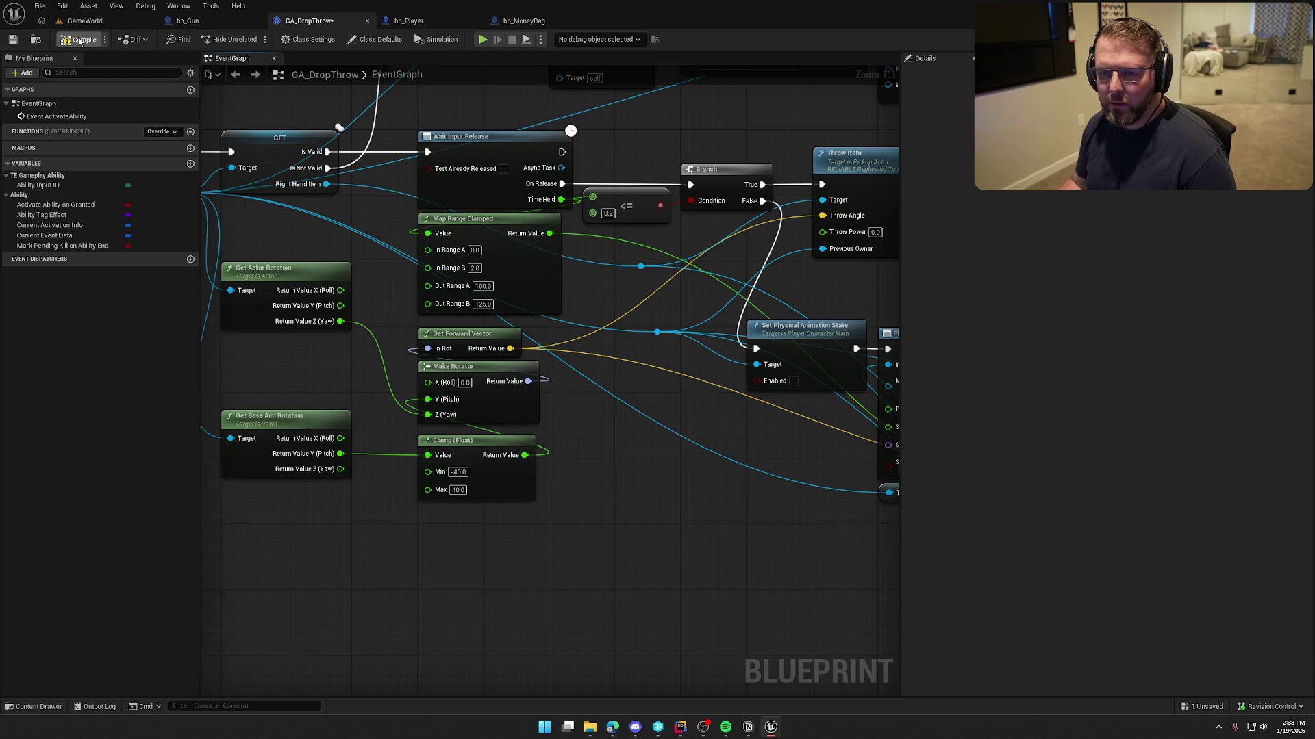
key(alt+p)
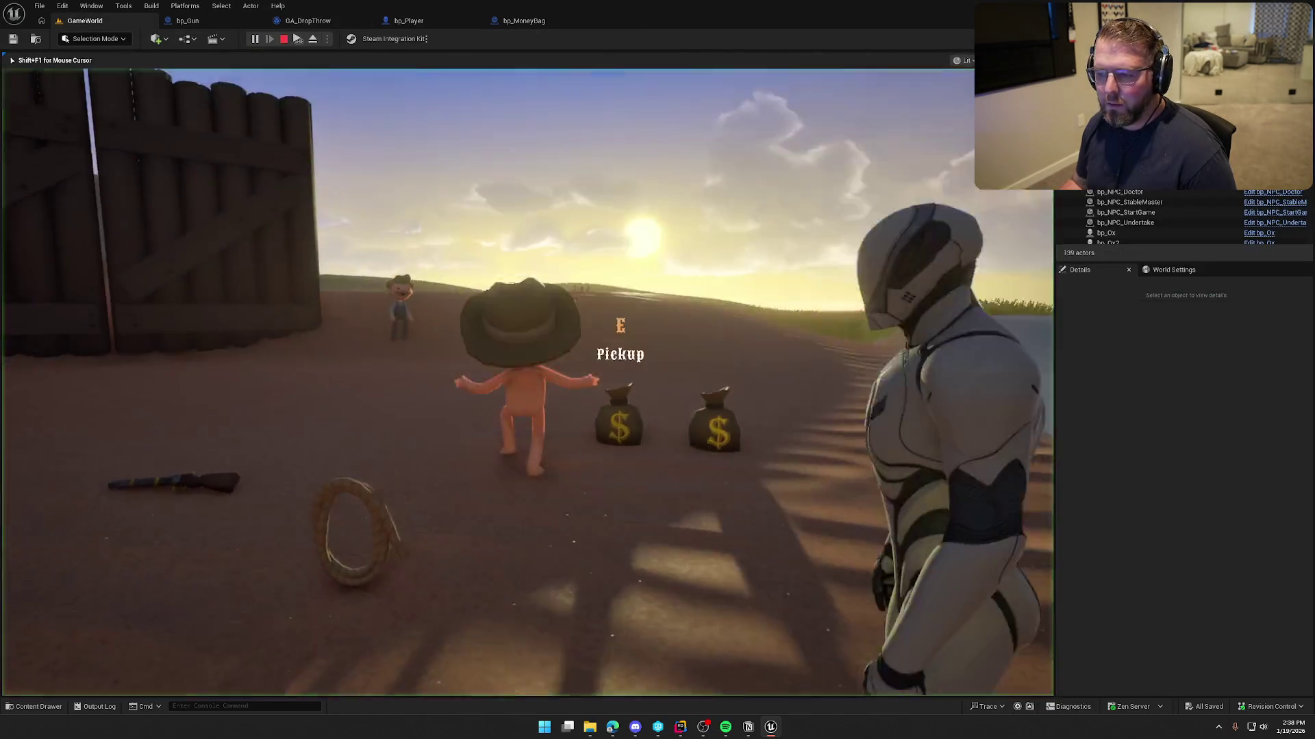
key(g)
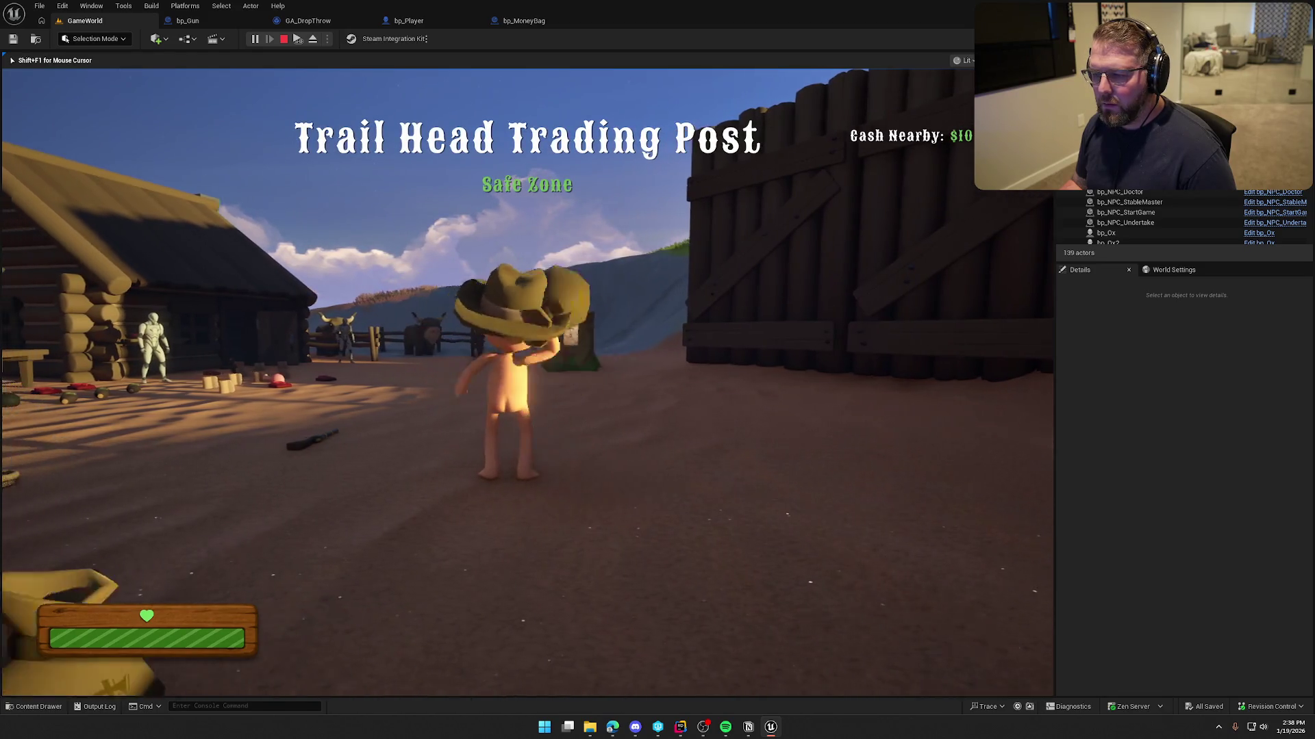
key(Escape)
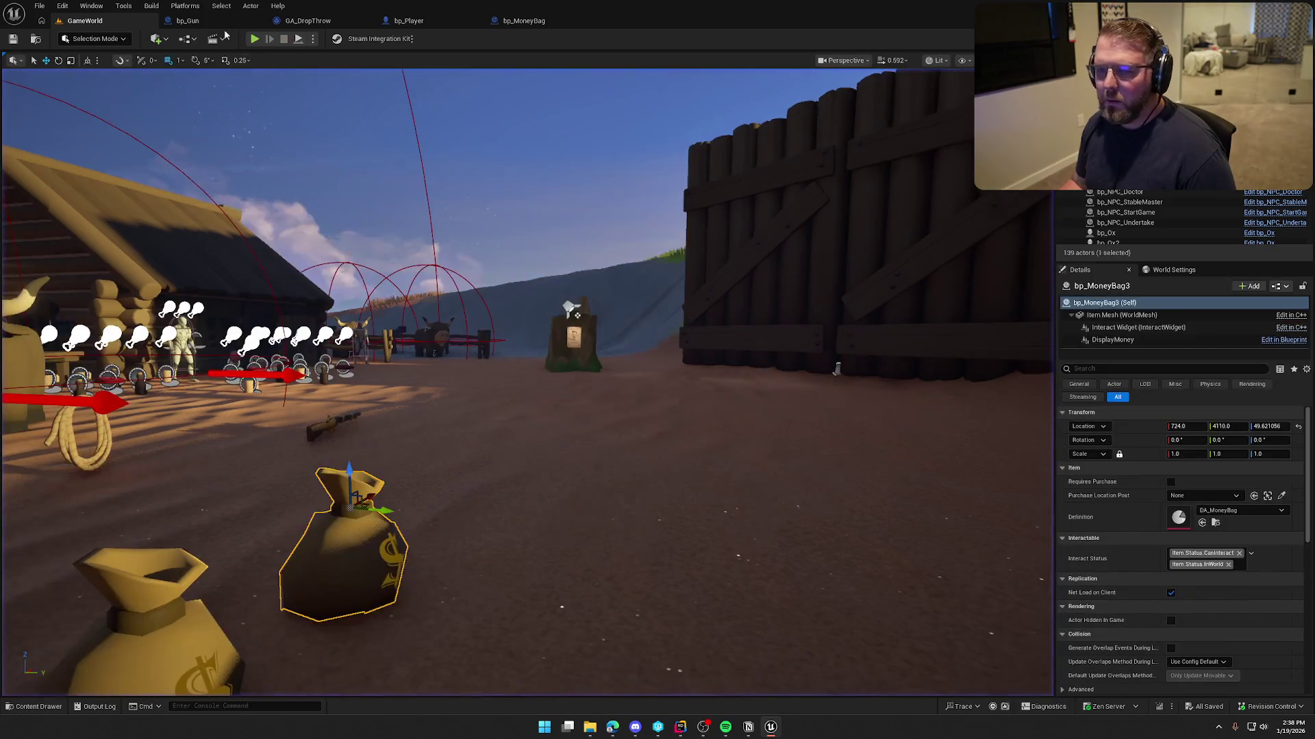
- Change Map Range Clamped's Out Range B from 125 to 700 in GA_DropThrow
click(308, 20)
click(482, 304)
text(700)
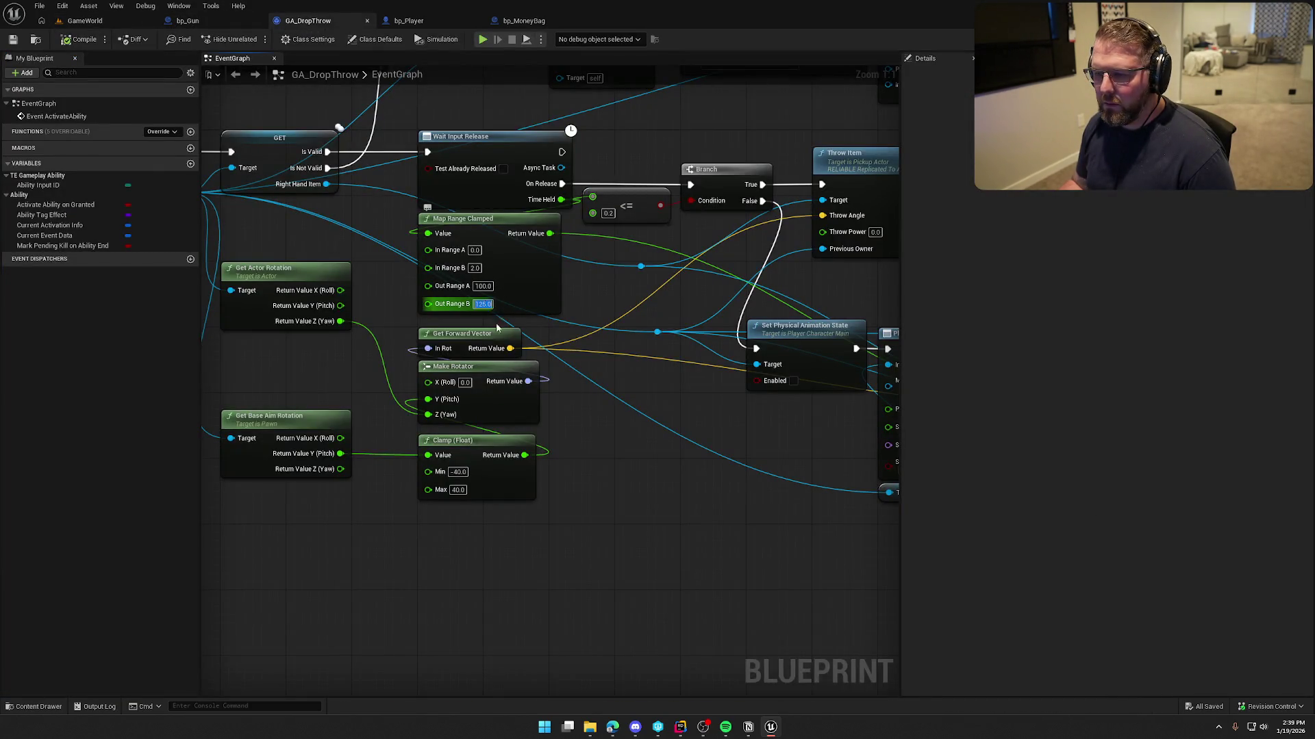
key(Return)
mouse_move(526, 369)
mouse_down()
mouse_move(479, 493)
mouse_move(484, 381)
mouse_move(357, 389)
mouse_up()
mouse_move(517, 525)
mouse_down()
mouse_move(995, 532)
mouse_move(834, 611)
mouse_move(801, 619)
mouse_move(765, 606)
mouse_up()
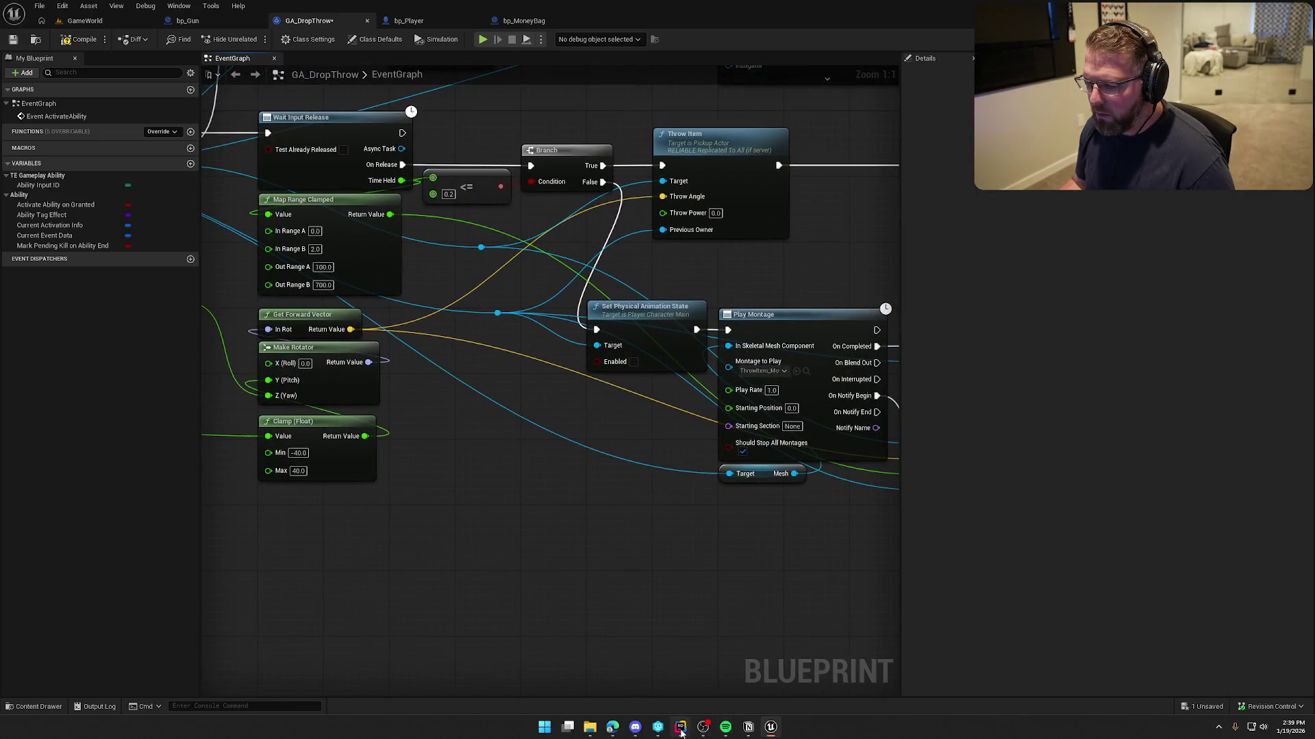
click(681, 728)
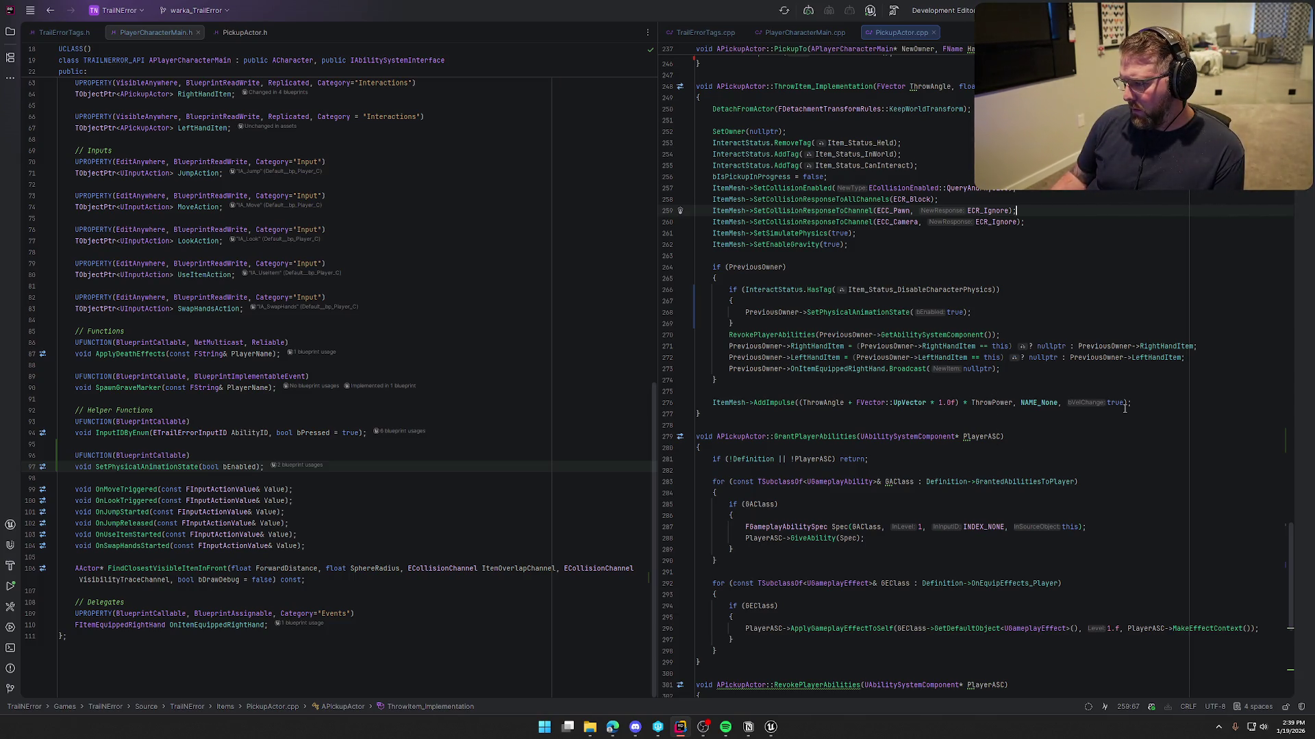
click(772, 728)
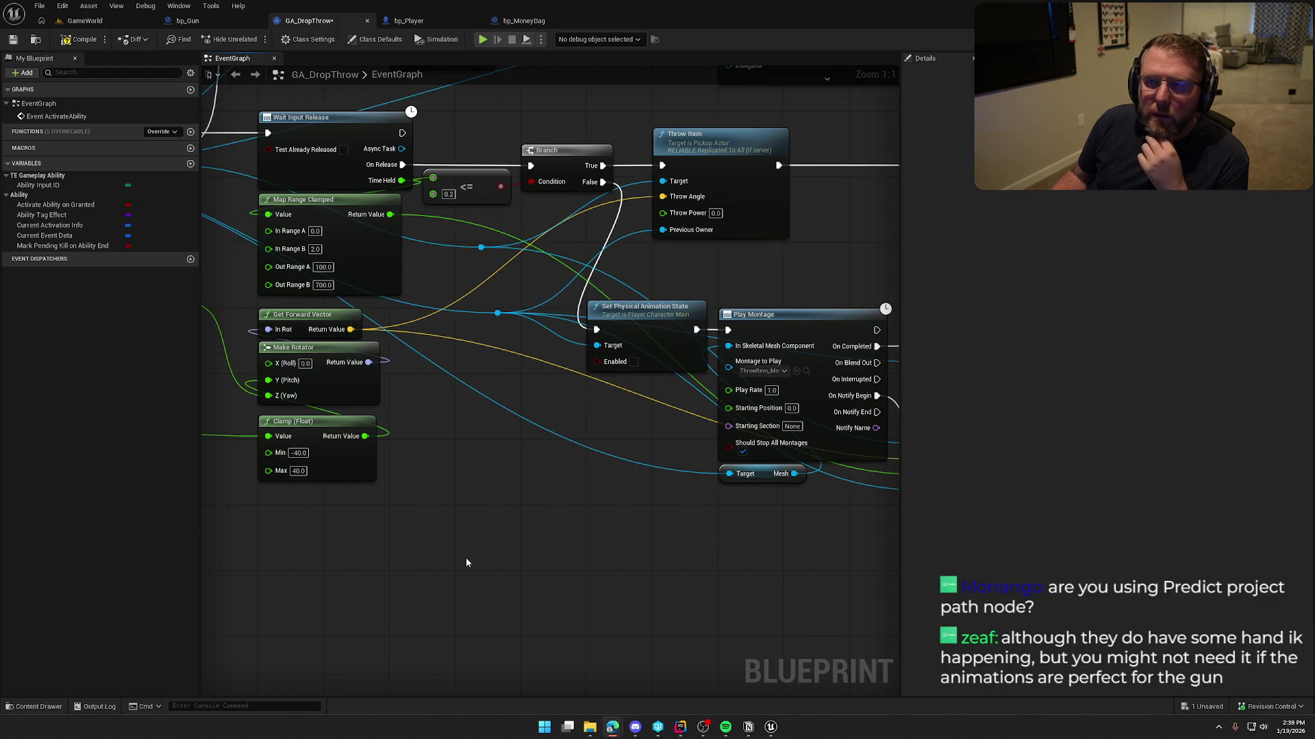
- Pan GA_DropThrow's graph to view End Ability and the nodes after Play Montage
drag(504, 490, 550, 566)
mouse_move(527, 482)
mouse_down()
mouse_move(390, 506)
mouse_move(446, 459)
mouse_move(393, 597)
mouse_up()
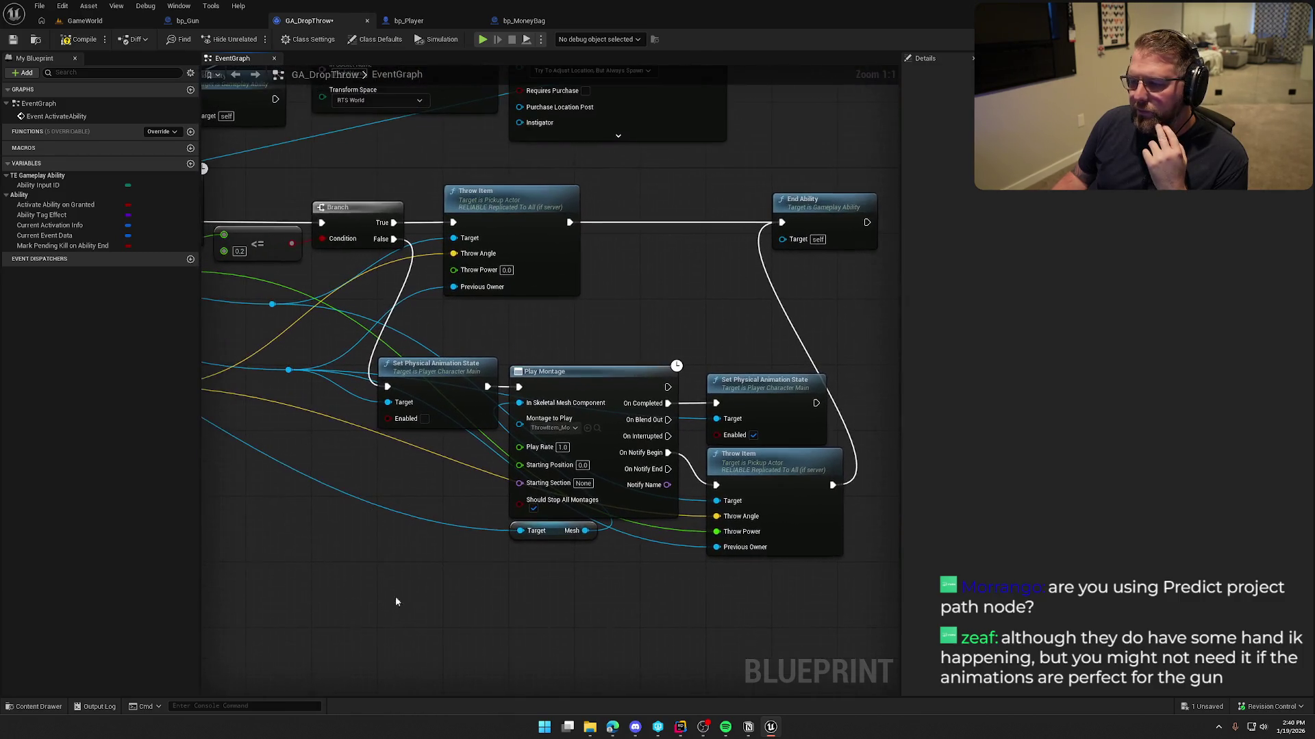
drag(651, 300, 452, 254)
- Switch to bp_Player, view its Health Changed and visuals events, and expand Inputs
click(524, 21)
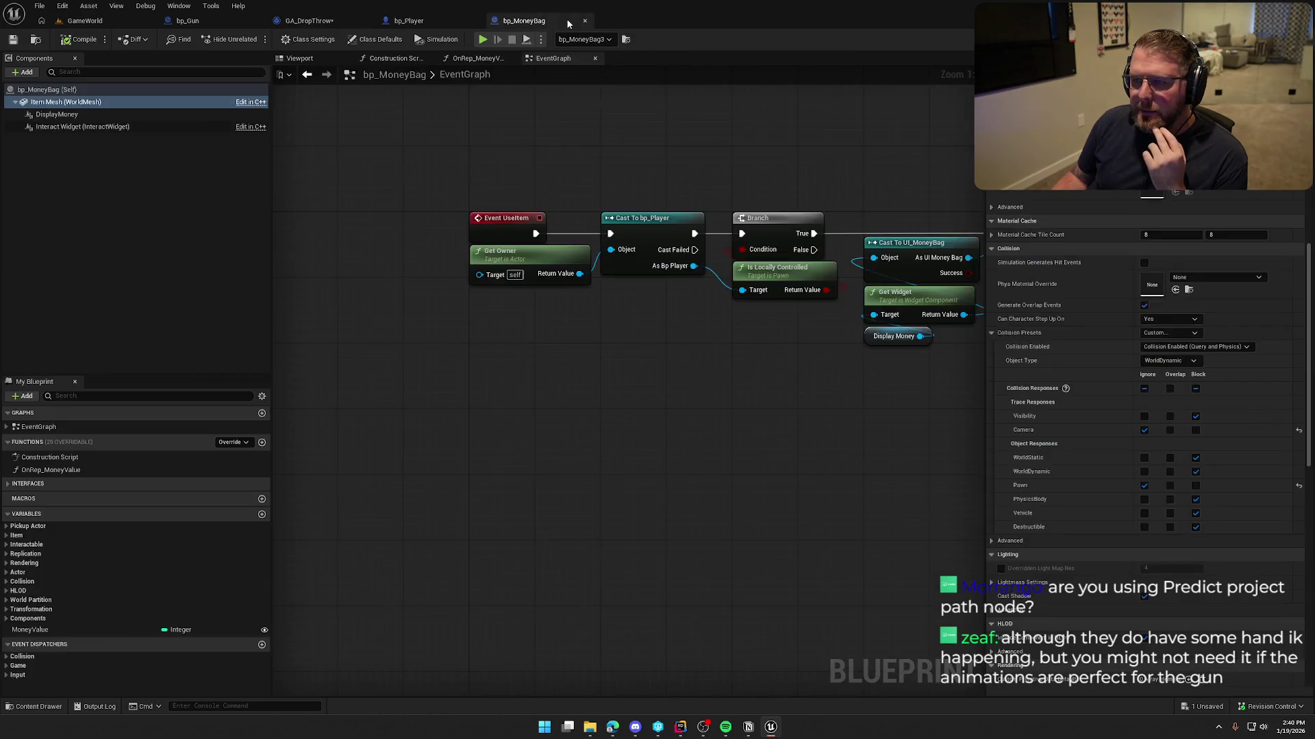
click(409, 20)
mouse_move(541, 340)
mouse_down()
mouse_move(710, 281)
mouse_move(678, 68)
mouse_up()
drag(640, 685, 638, 496)
mouse_move(650, 308)
mouse_down()
mouse_move(656, 493)
mouse_move(657, 116)
mouse_up()
click(7, 439)
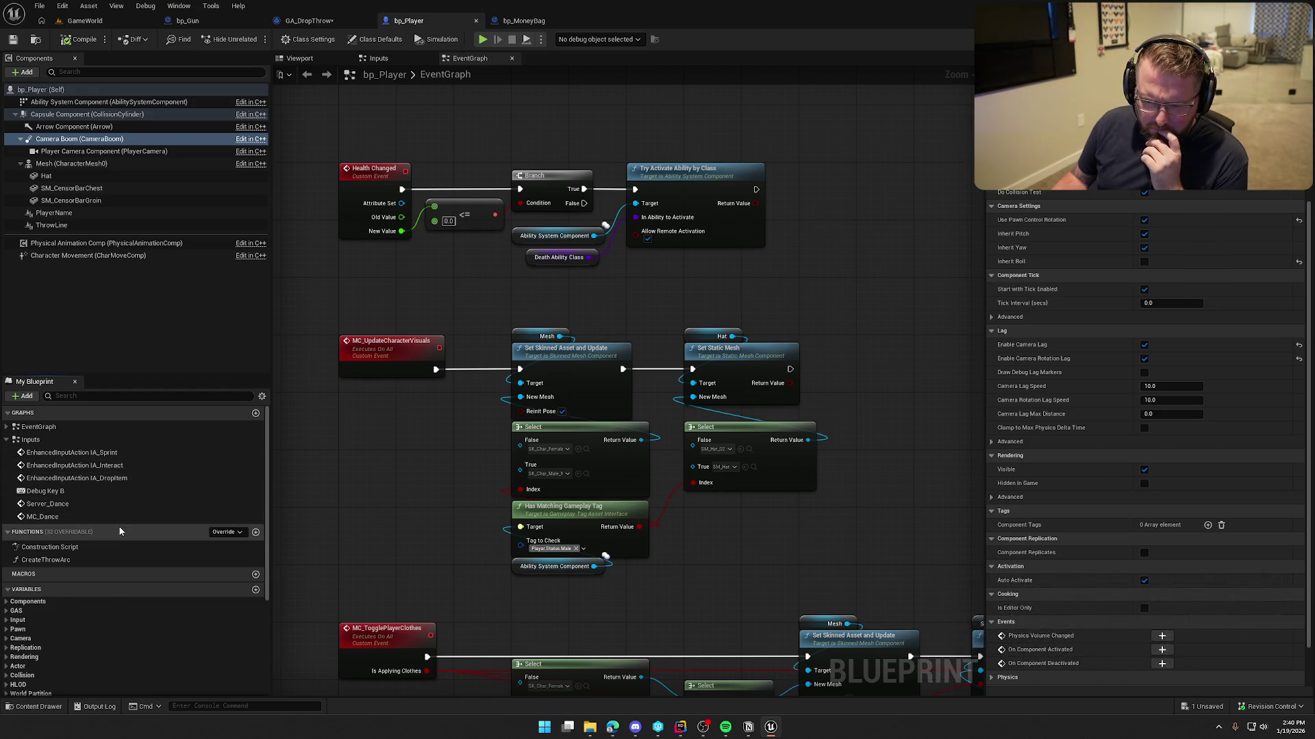
- Inspect bp_Player's IA_DropItem event and the CreateThrowArc function's Predict Projectile Path nodes
double_click(103, 478)
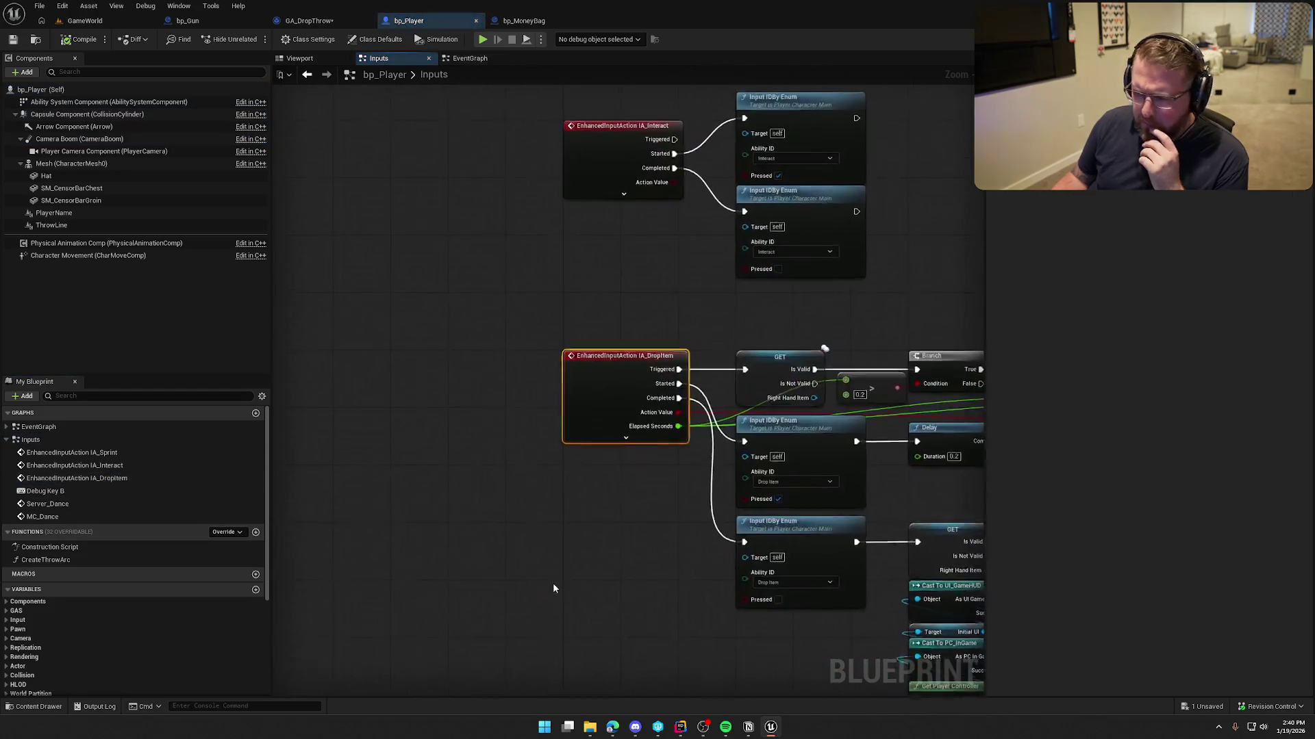
drag(828, 593, 471, 611)
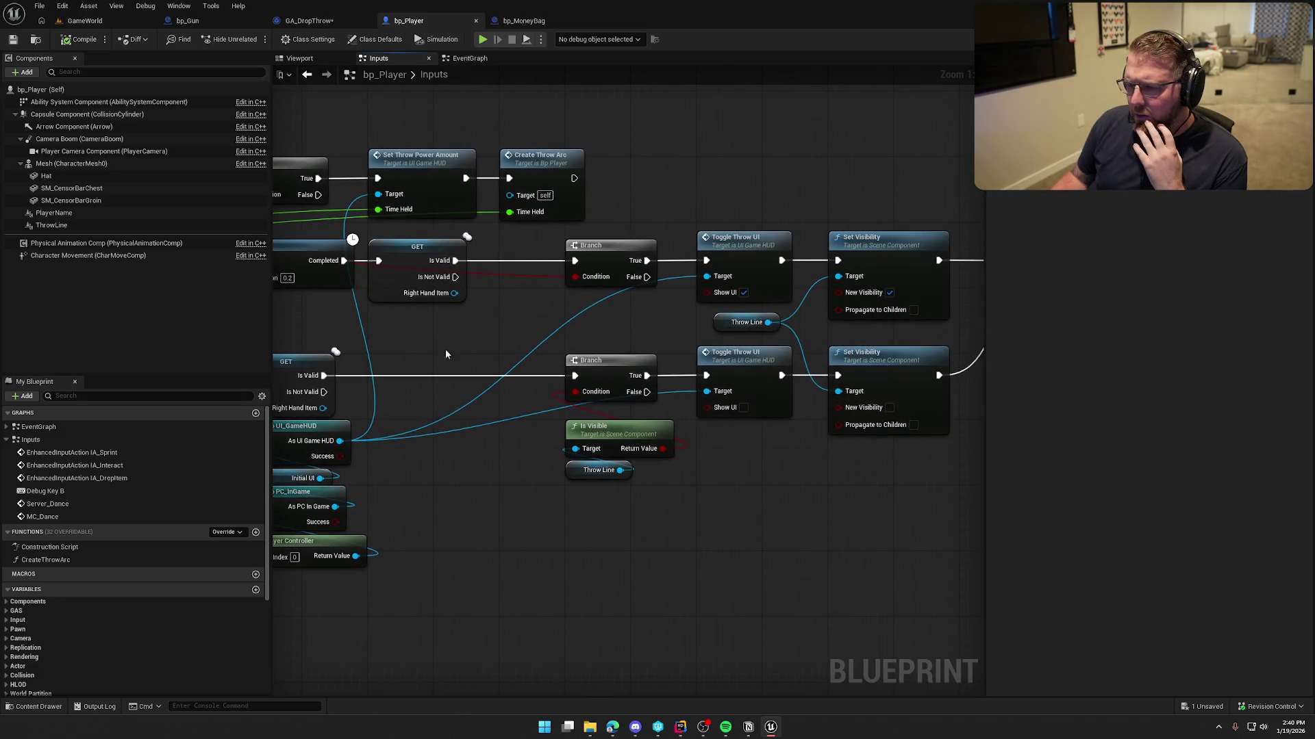
double_click(543, 177)
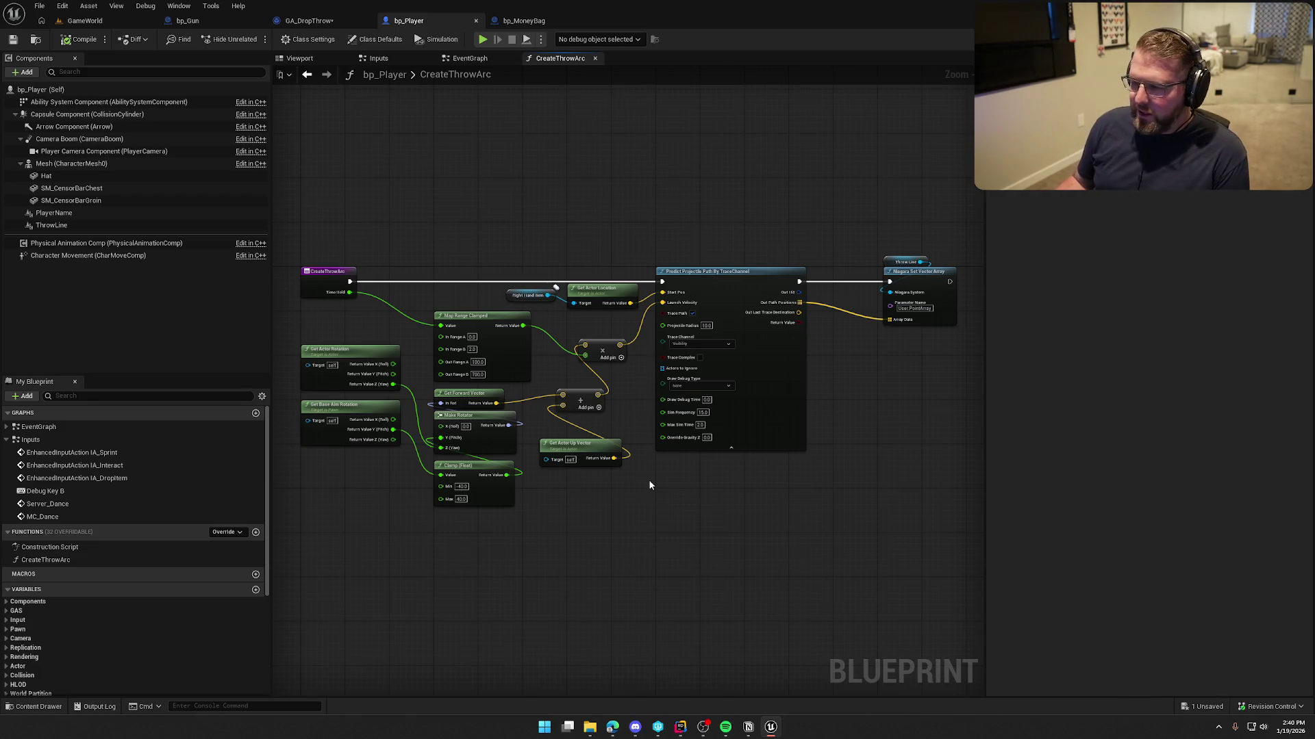
scroll(647, 479, up, 2)
mouse_move(676, 549)
mouse_down()
mouse_move(751, 556)
mouse_move(597, 552)
mouse_up()
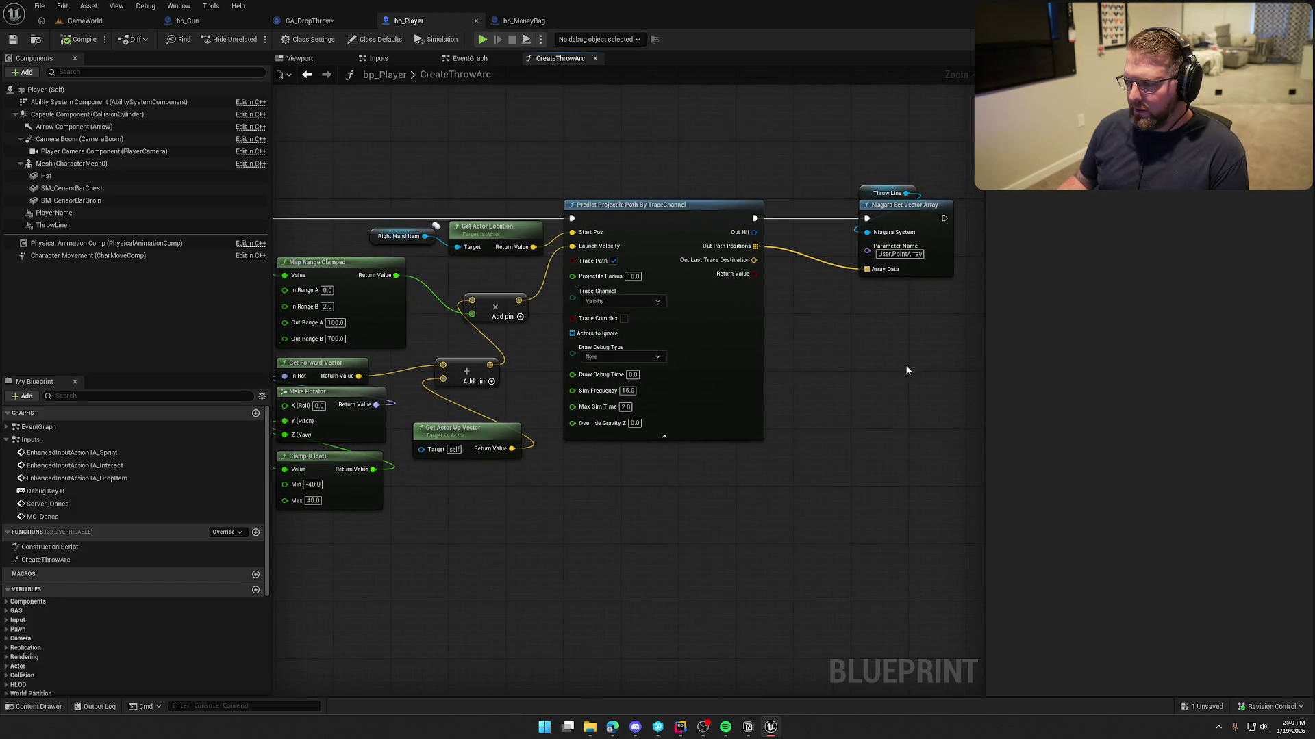
drag(902, 377, 930, 393)
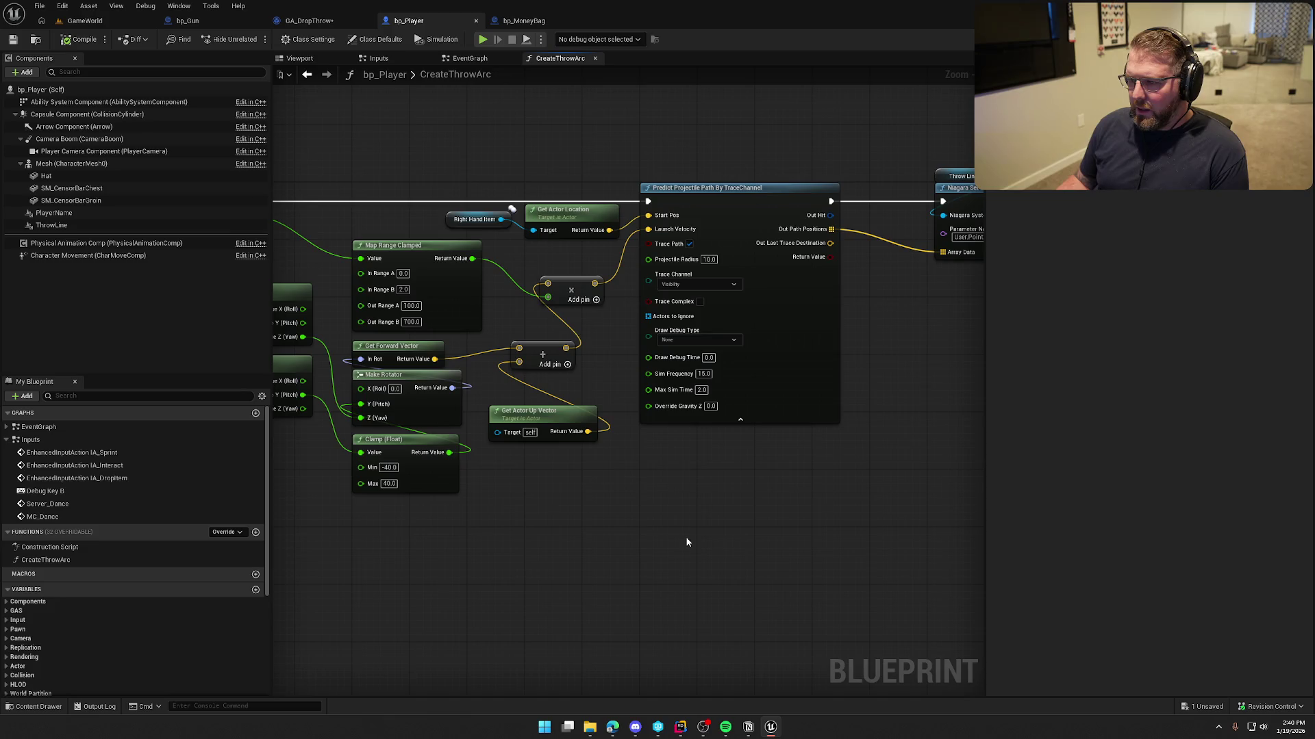
mouse_move(606, 556)
mouse_down()
mouse_move(739, 548)
mouse_move(669, 555)
mouse_up()
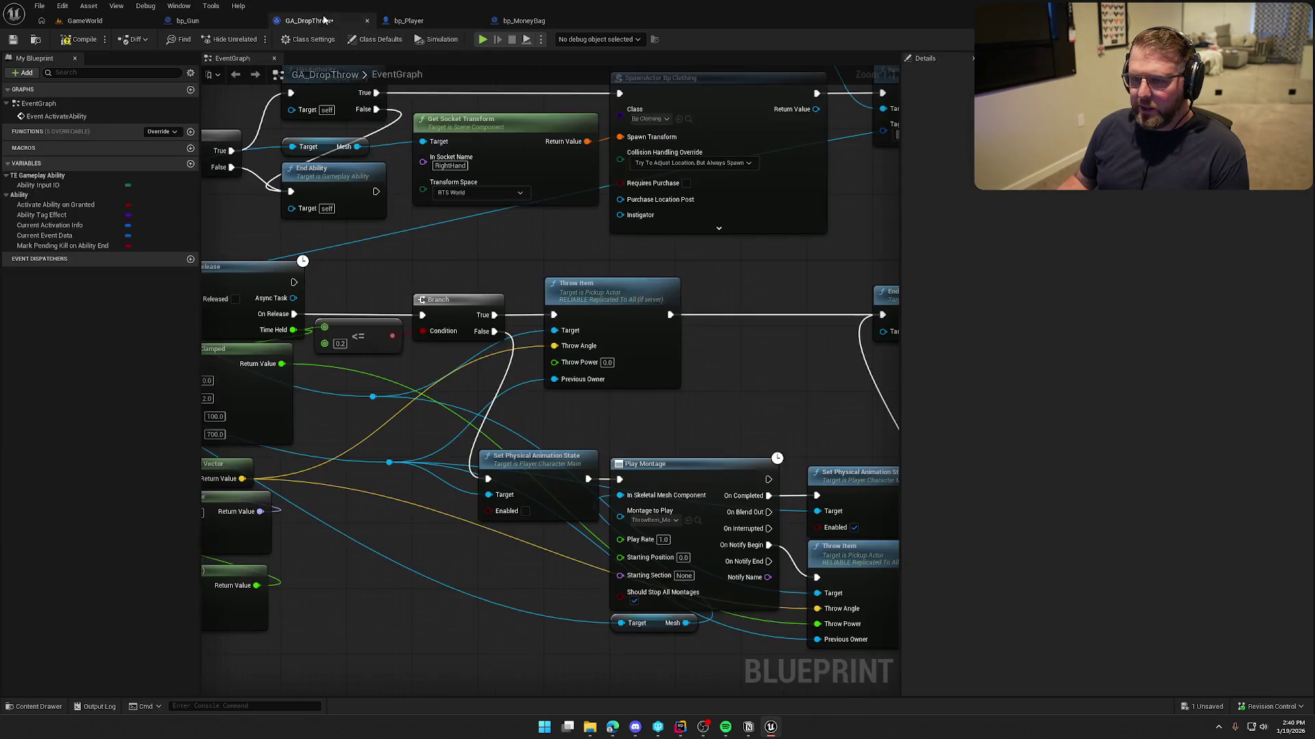
- Review GA_DropThrow's Play Montage, Throw Item and End Ability nodes, then bring up Rider
click(309, 21)
mouse_move(761, 250)
mouse_down()
mouse_move(578, 178)
mouse_move(525, 185)
mouse_up()
drag(510, 381, 536, 254)
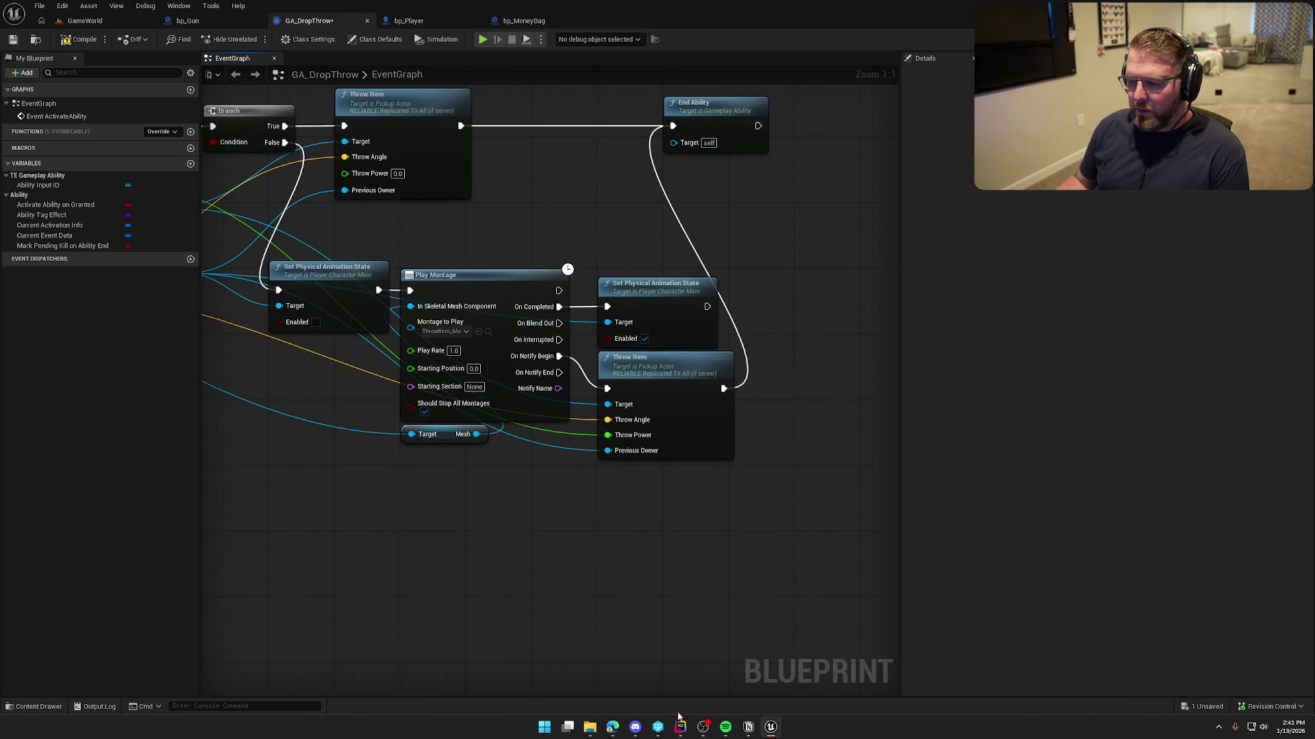
click(674, 735)
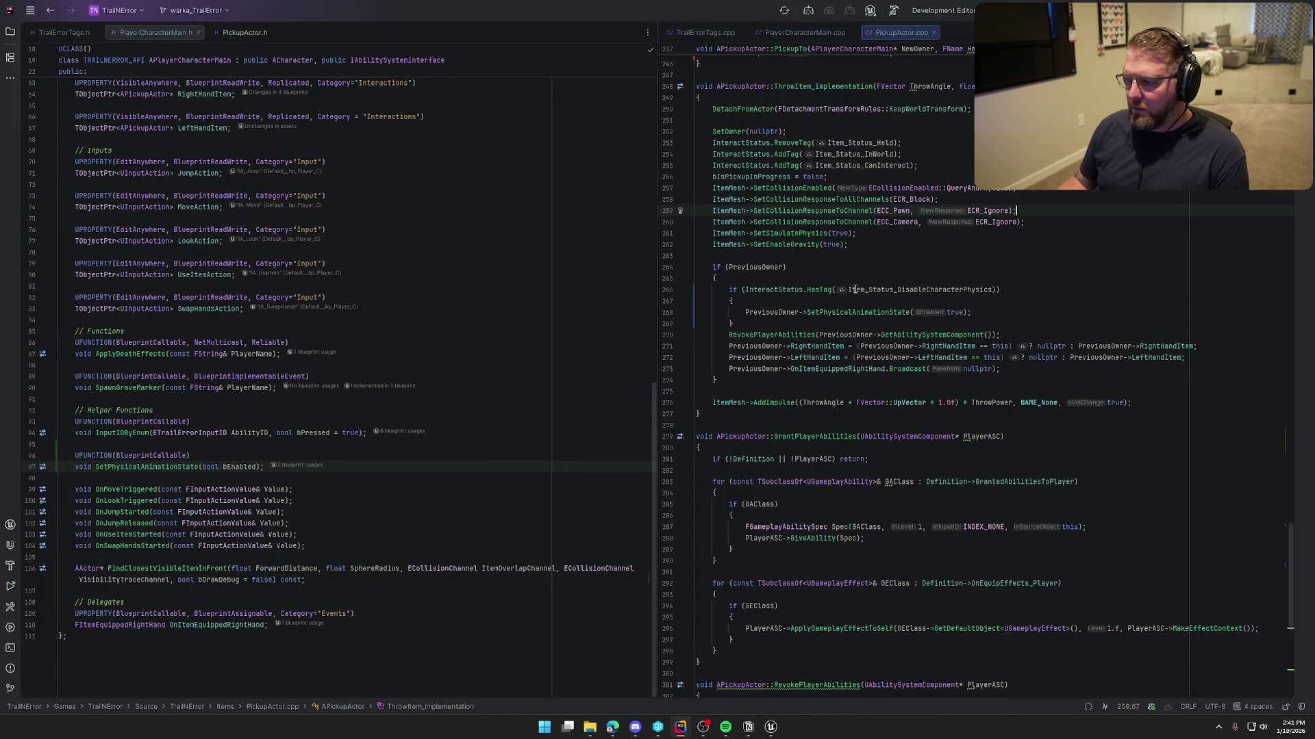
- Check ThrowItem's AddImpulse line 276 in PickupActor.cpp, then return to GA_DropThrow's Play Montage nodes
click(1161, 405)
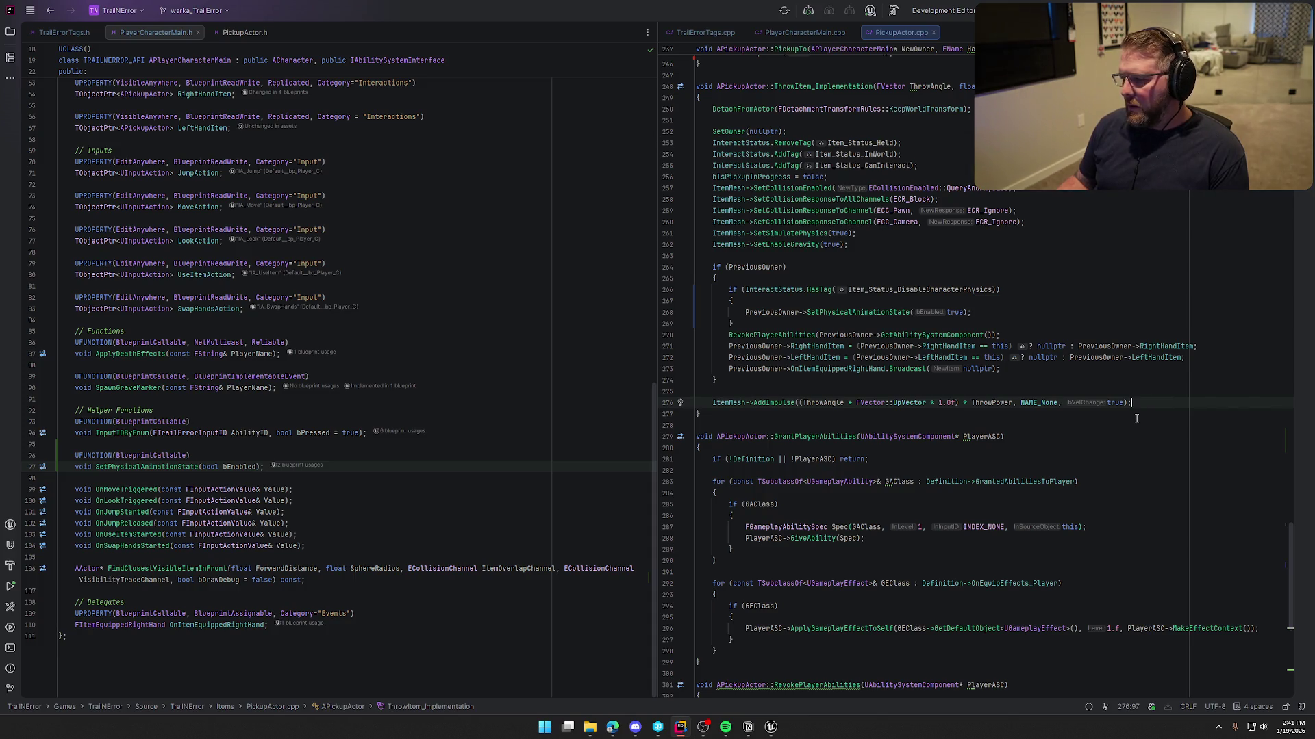
click(770, 726)
drag(413, 230, 554, 277)
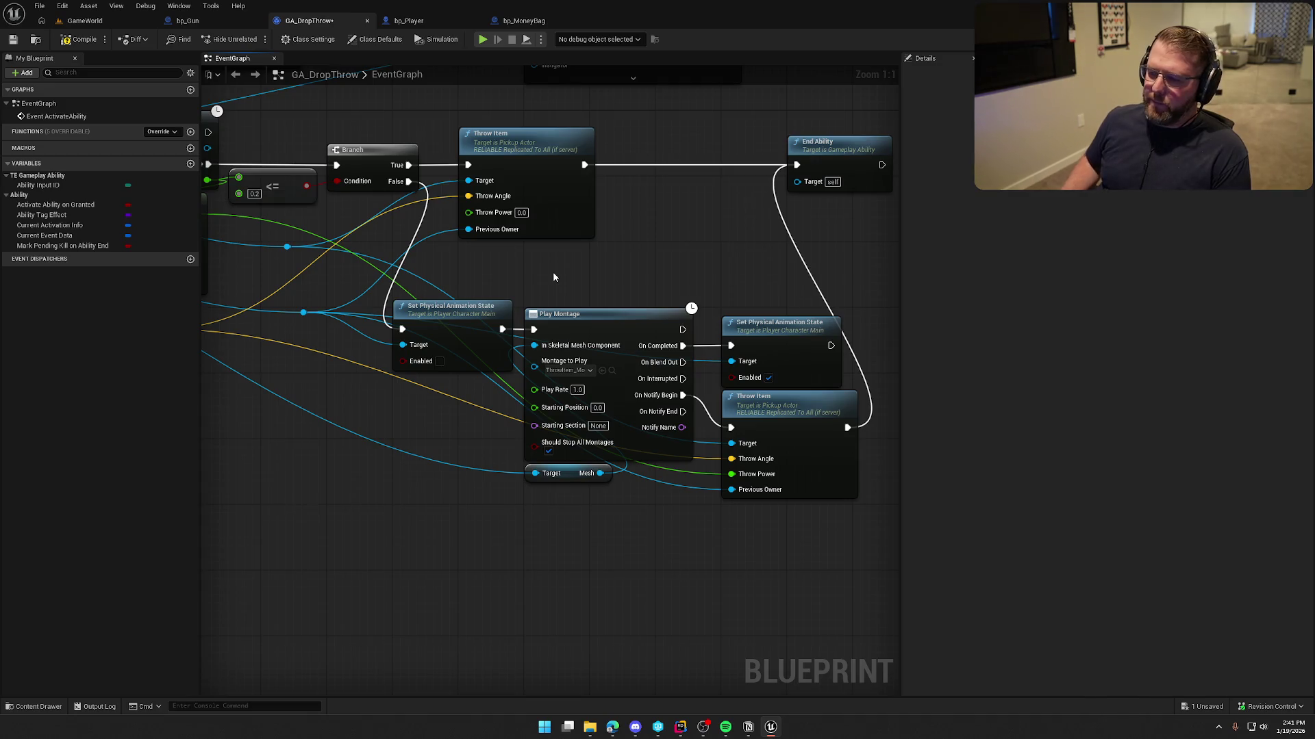
- Play GameWorld, pick up a money bag with E, throw it, and stop
drag(563, 260, 601, 268)
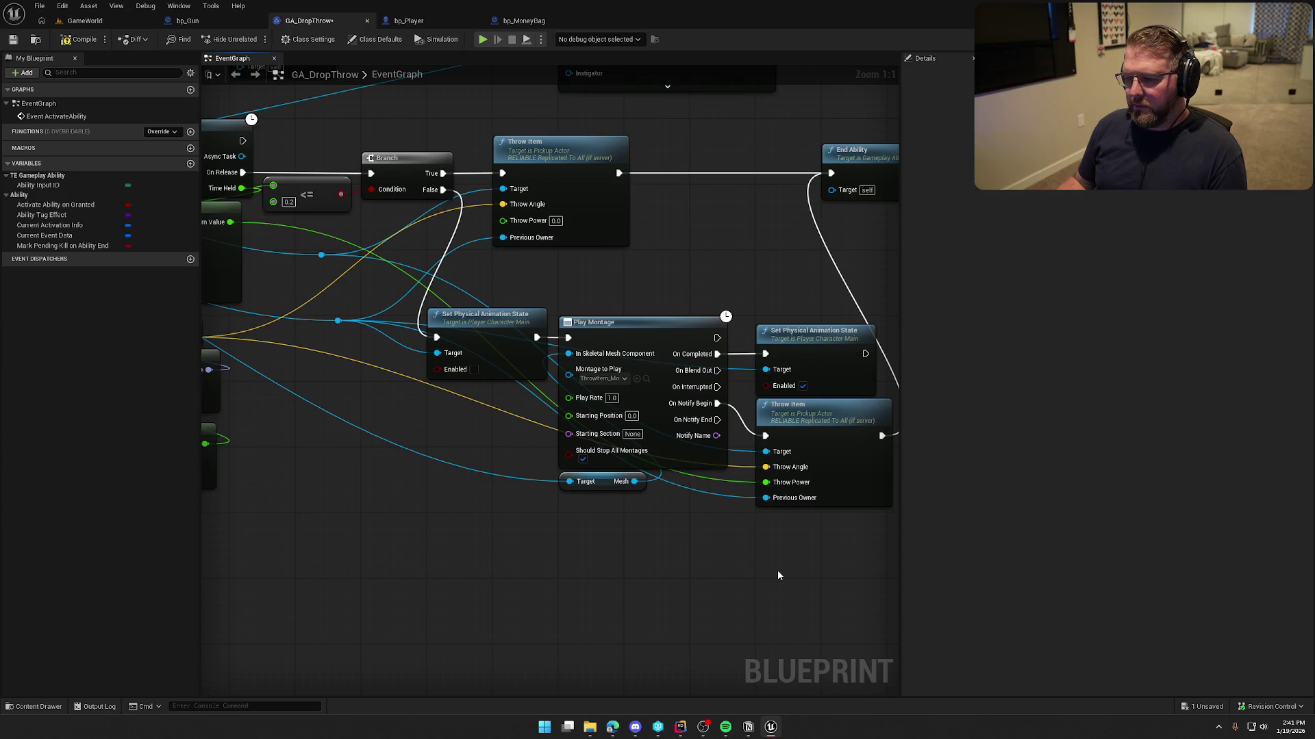
click(85, 21)
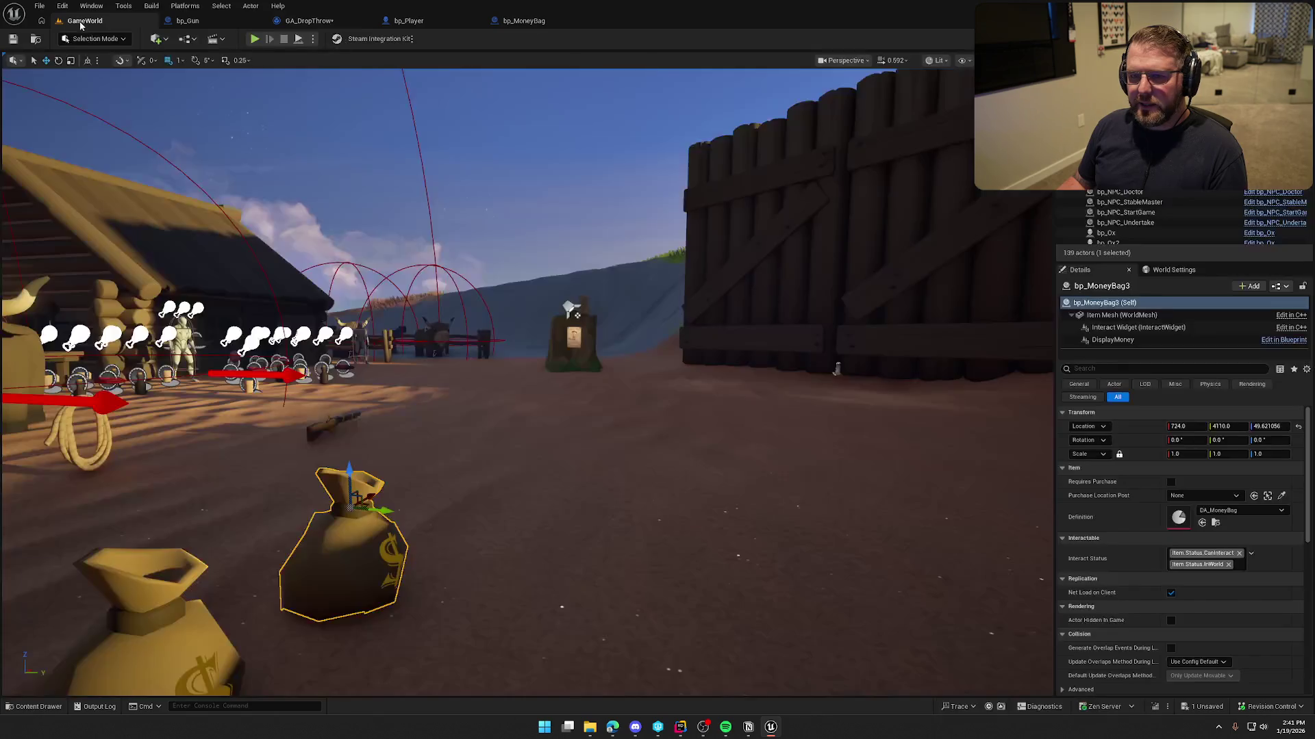
key(alt+p)
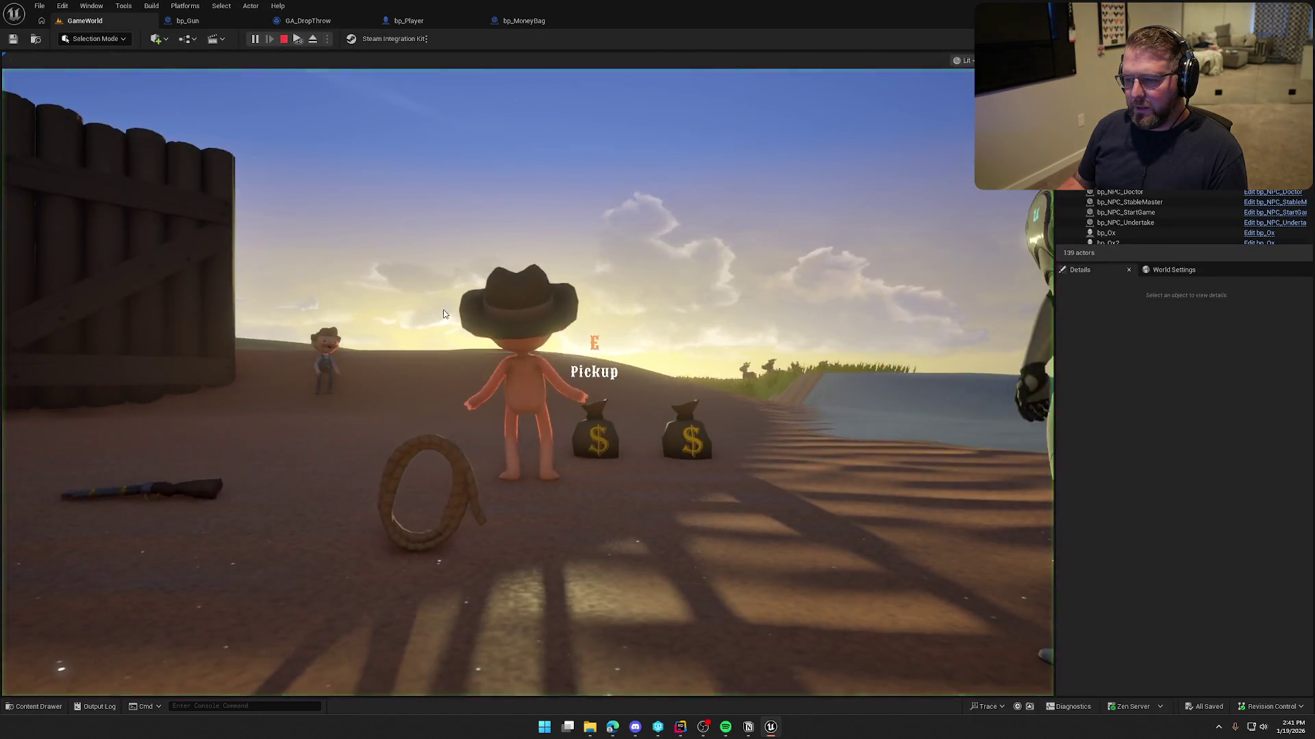
key(e)
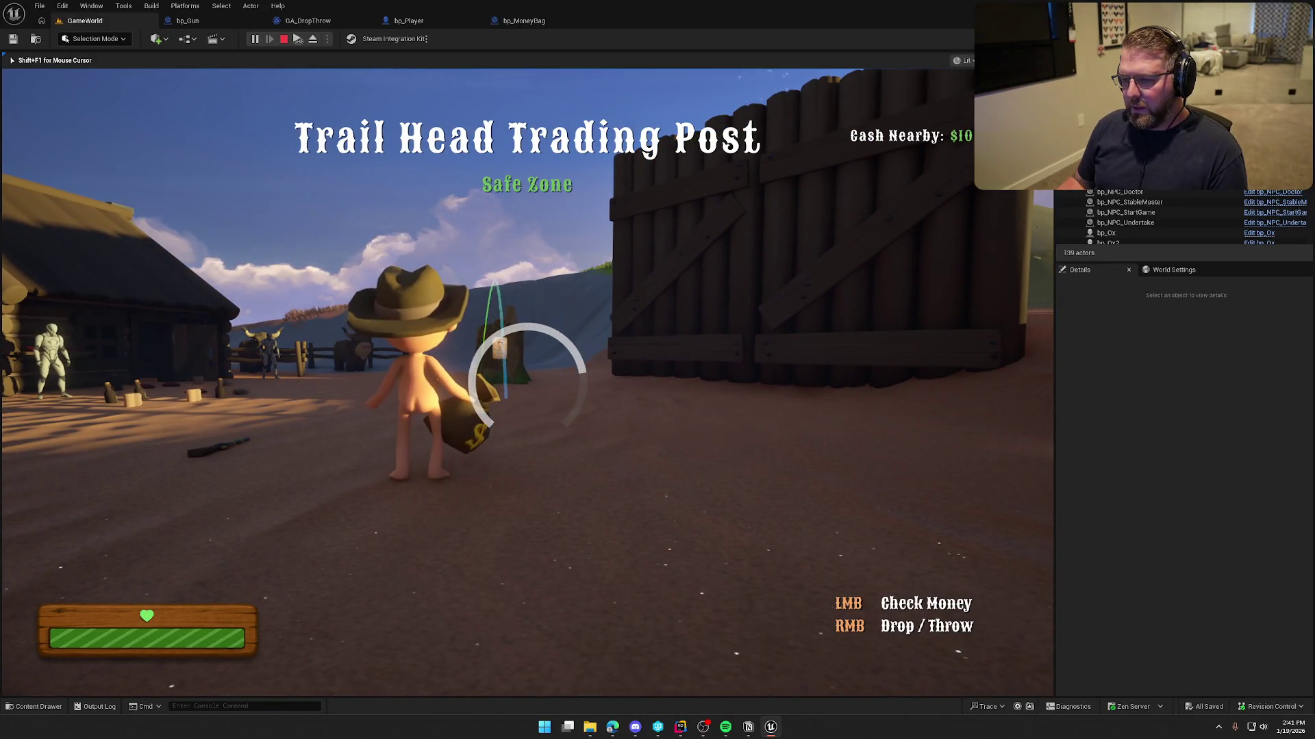
right_click(527, 377)
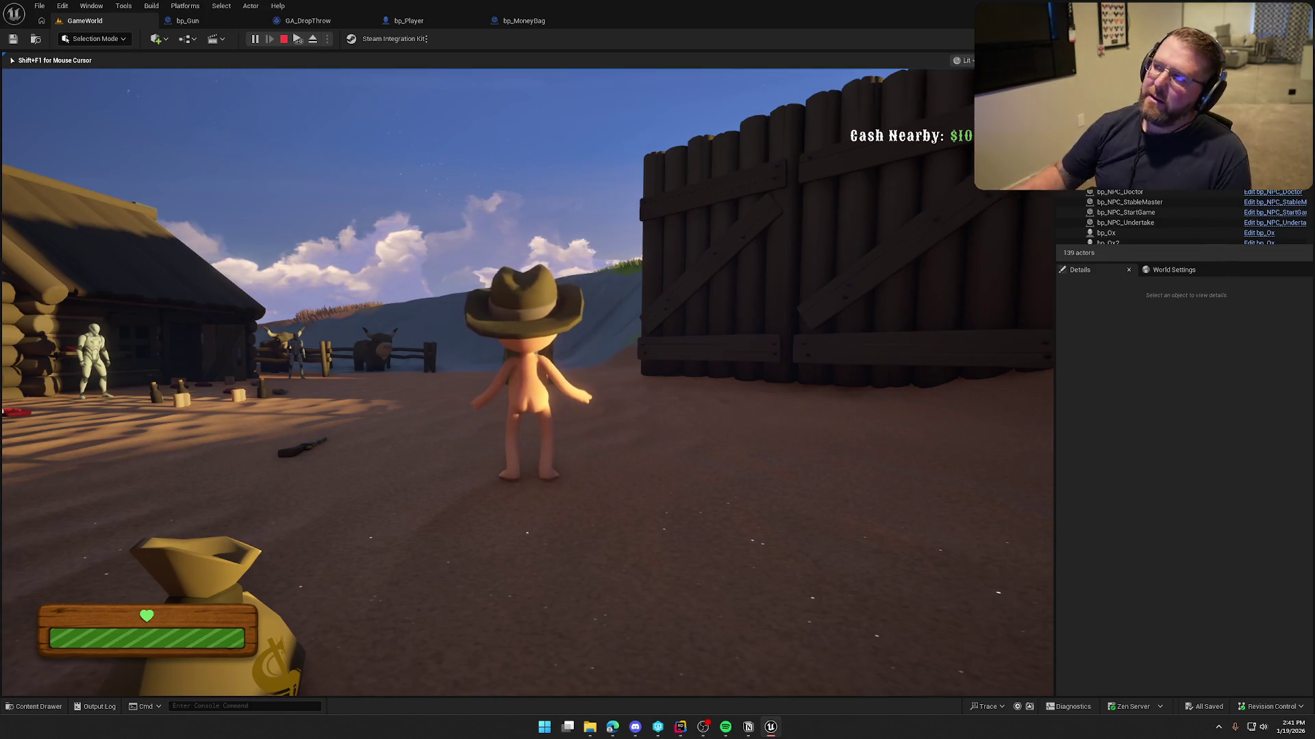
key(Escape)
- Glance at ThrowItem's closing brace in Rider, then return to the Unreal level editor
click(683, 730)
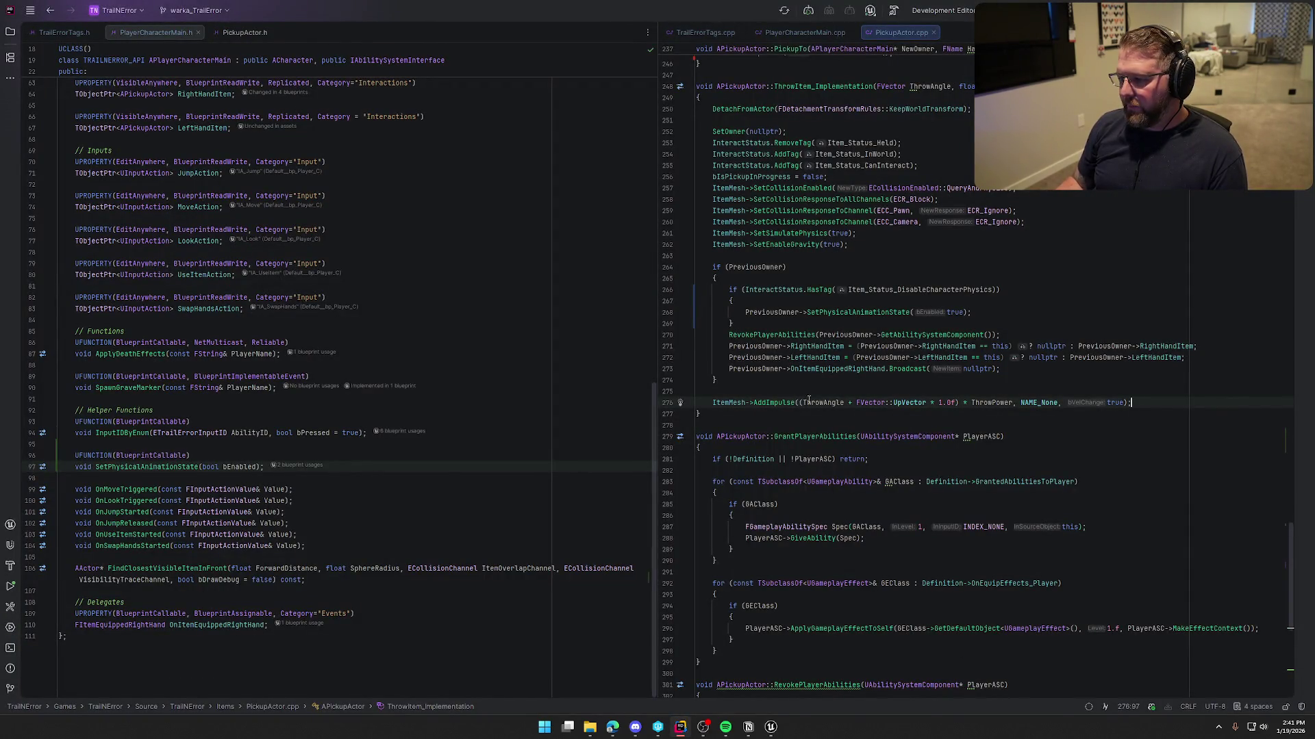
key(Down)
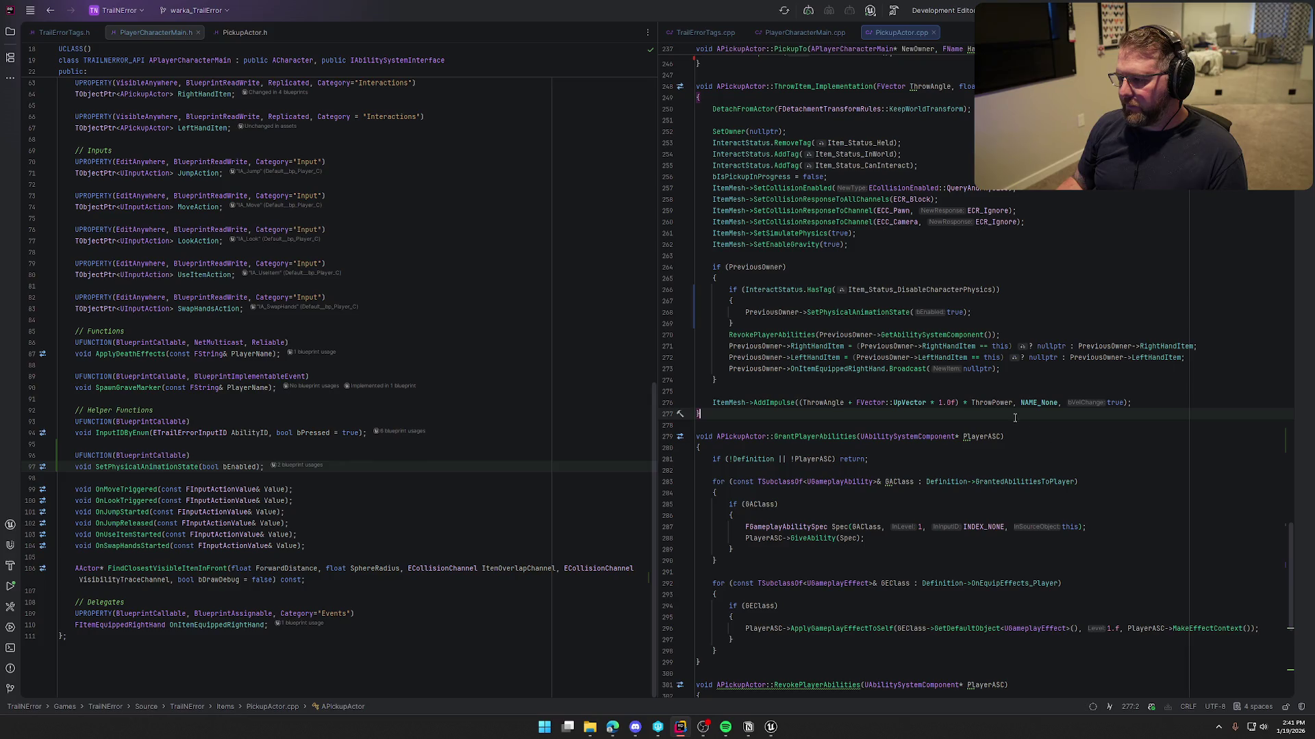
click(770, 727)
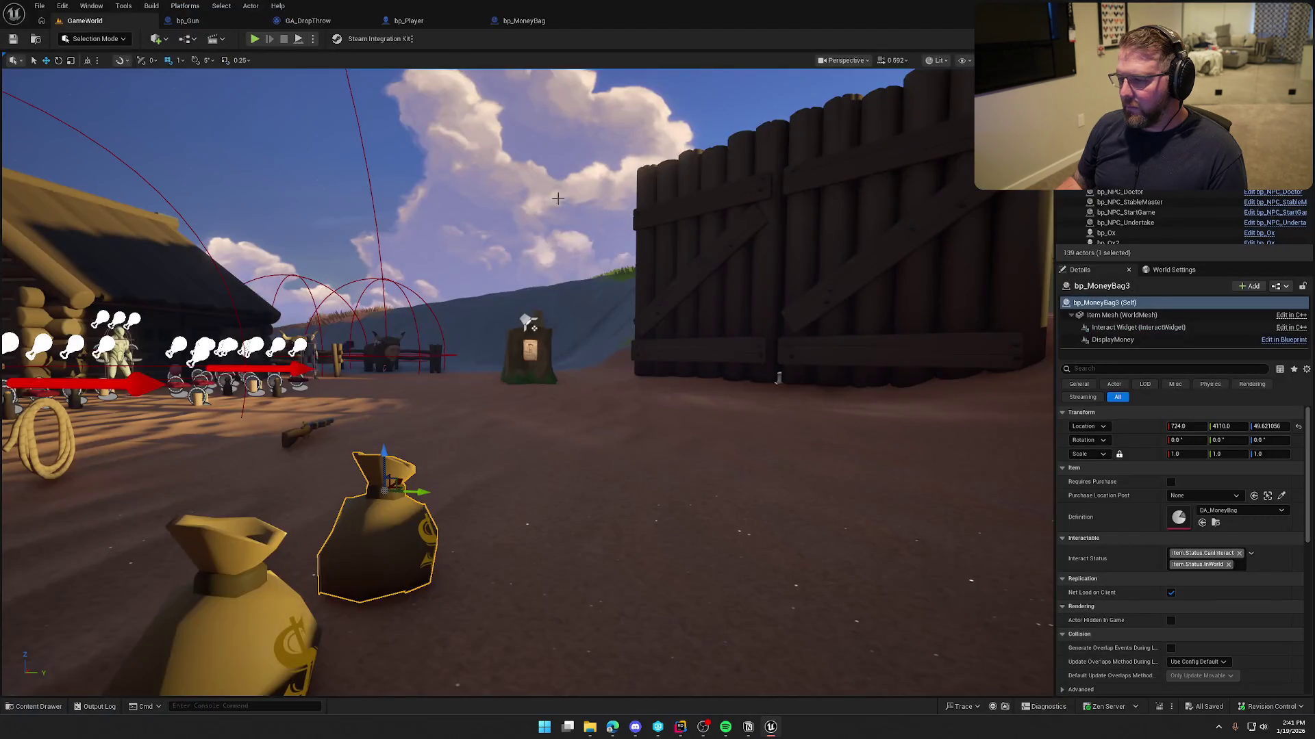
- Break the lower Throw Item's Throw Power link in GA_DropThrow and save
click(324, 22)
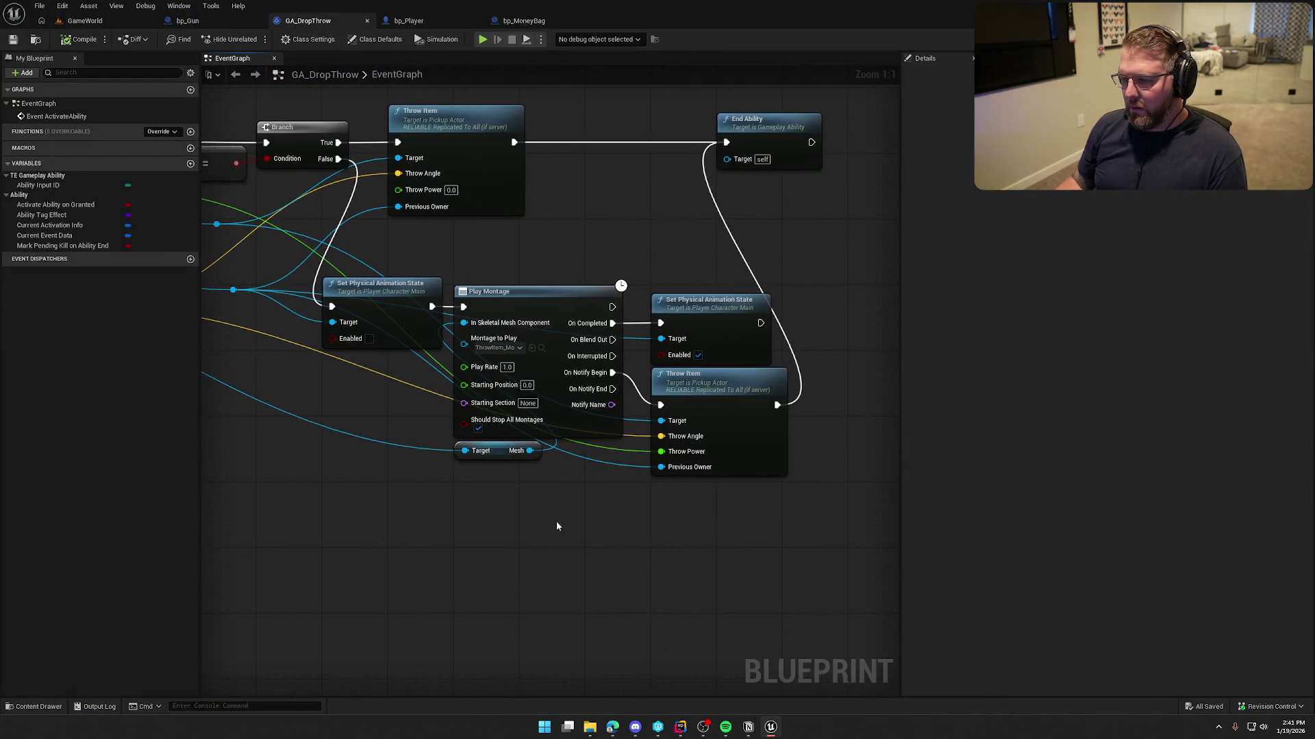
drag(555, 524, 581, 455)
alt+click(693, 386)
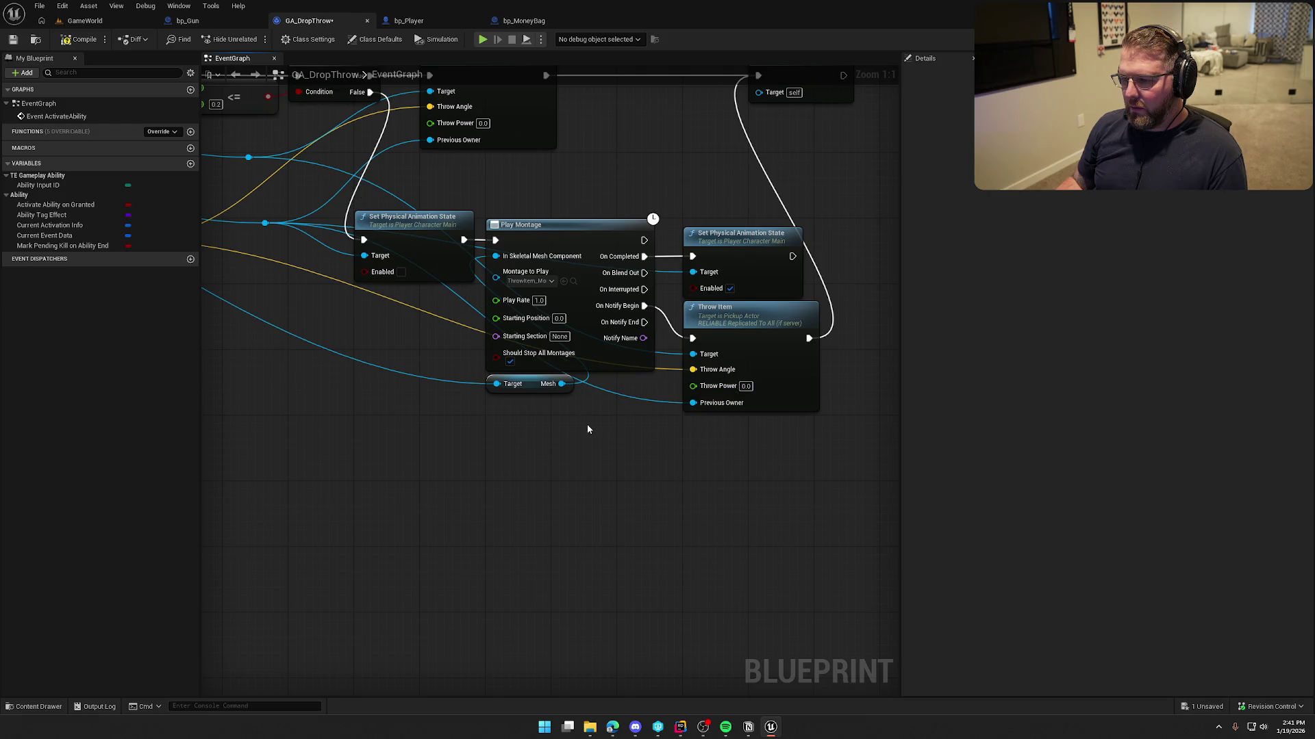
scroll(562, 466, down, 2)
key(ctrl+s)
- Play-test picking up and throwing a money bag without the Throw Power link
click(93, 24)
key(e)
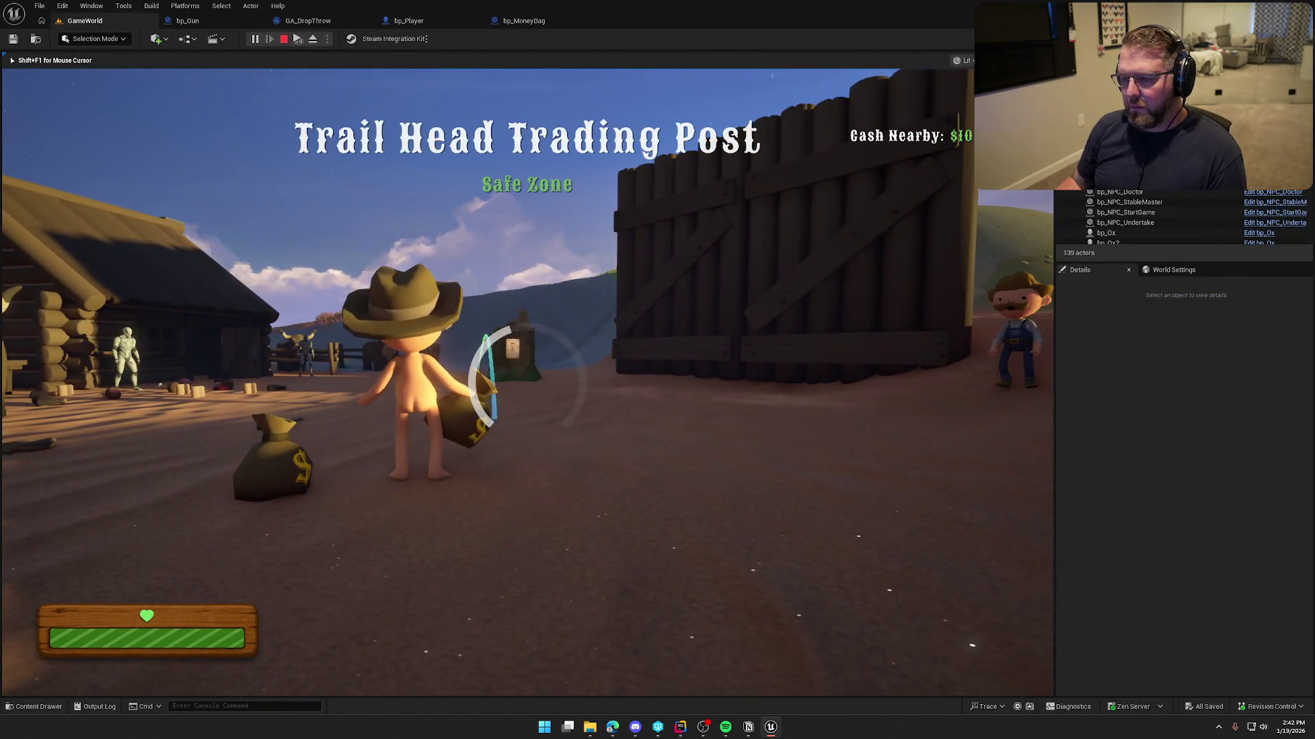
key(q)
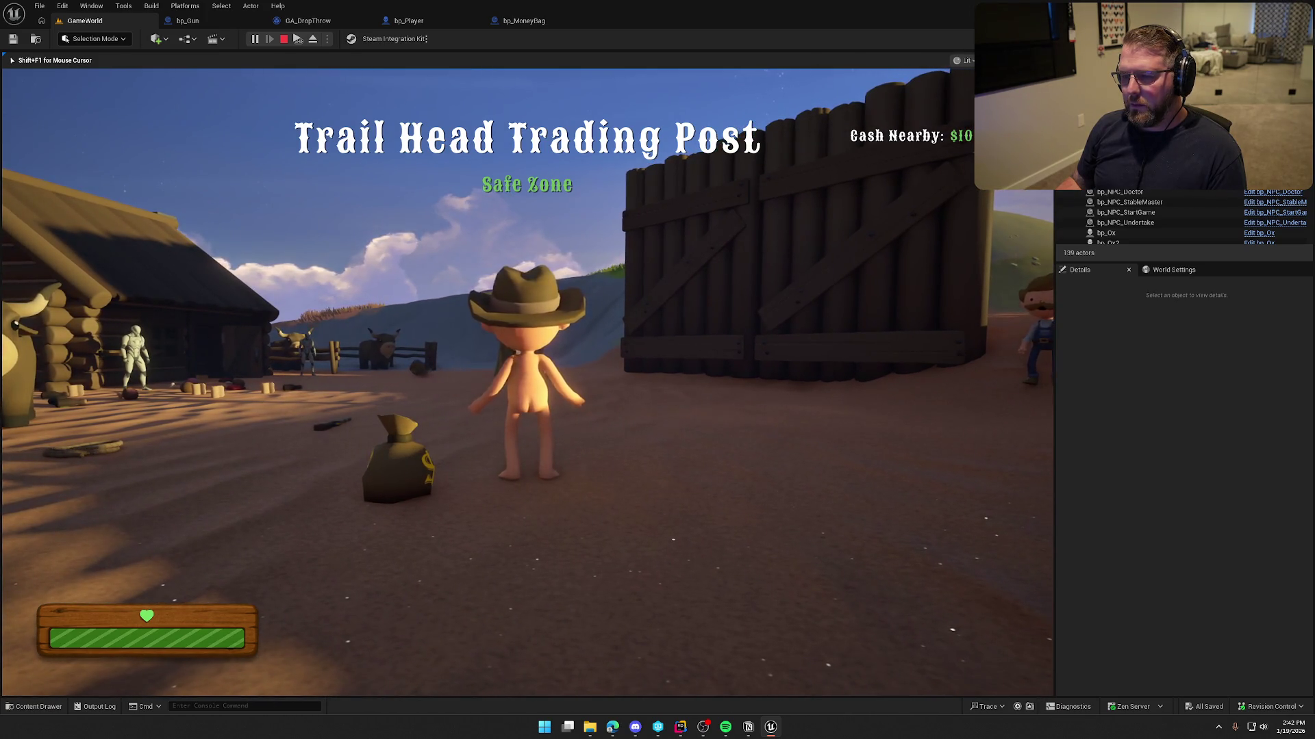
key(Escape)
click(307, 21)
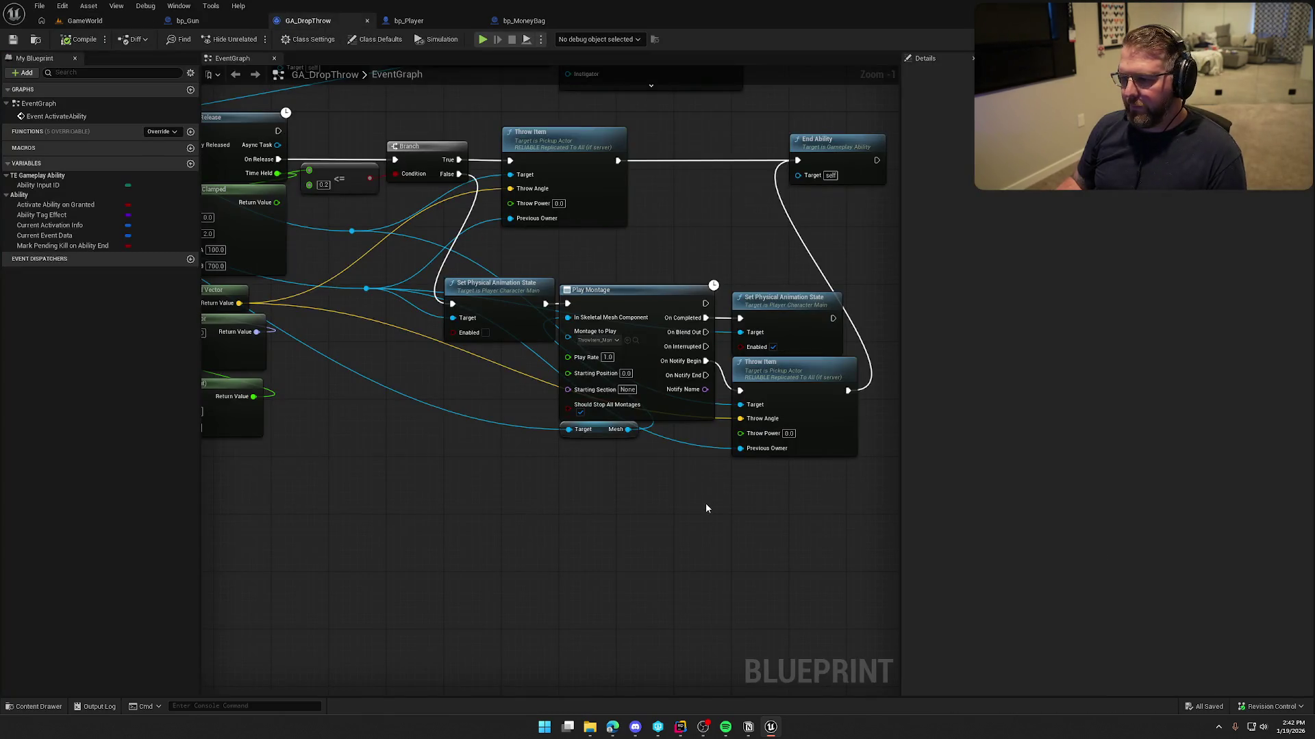
- Undo the broken Throw Power link, compile and save, then show PickupActor.cpp in Rider
key(ctrl+z)
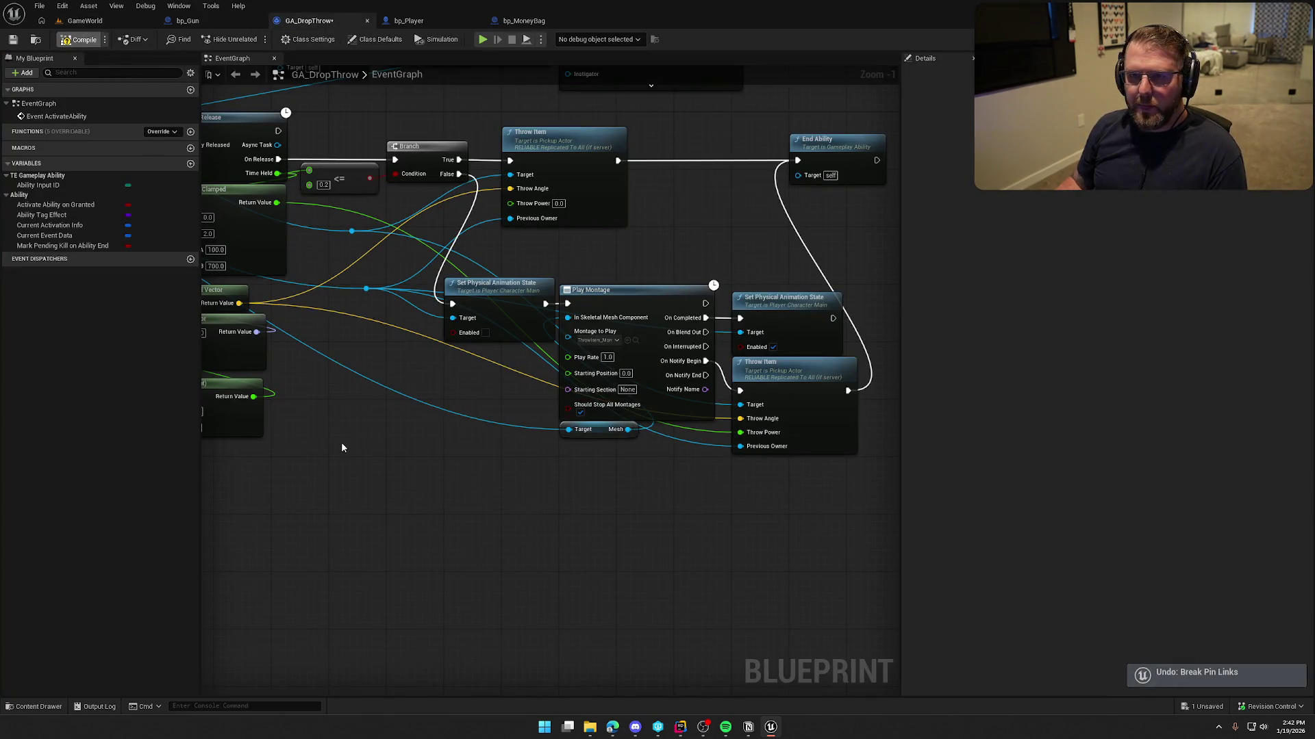
key(ctrl+s)
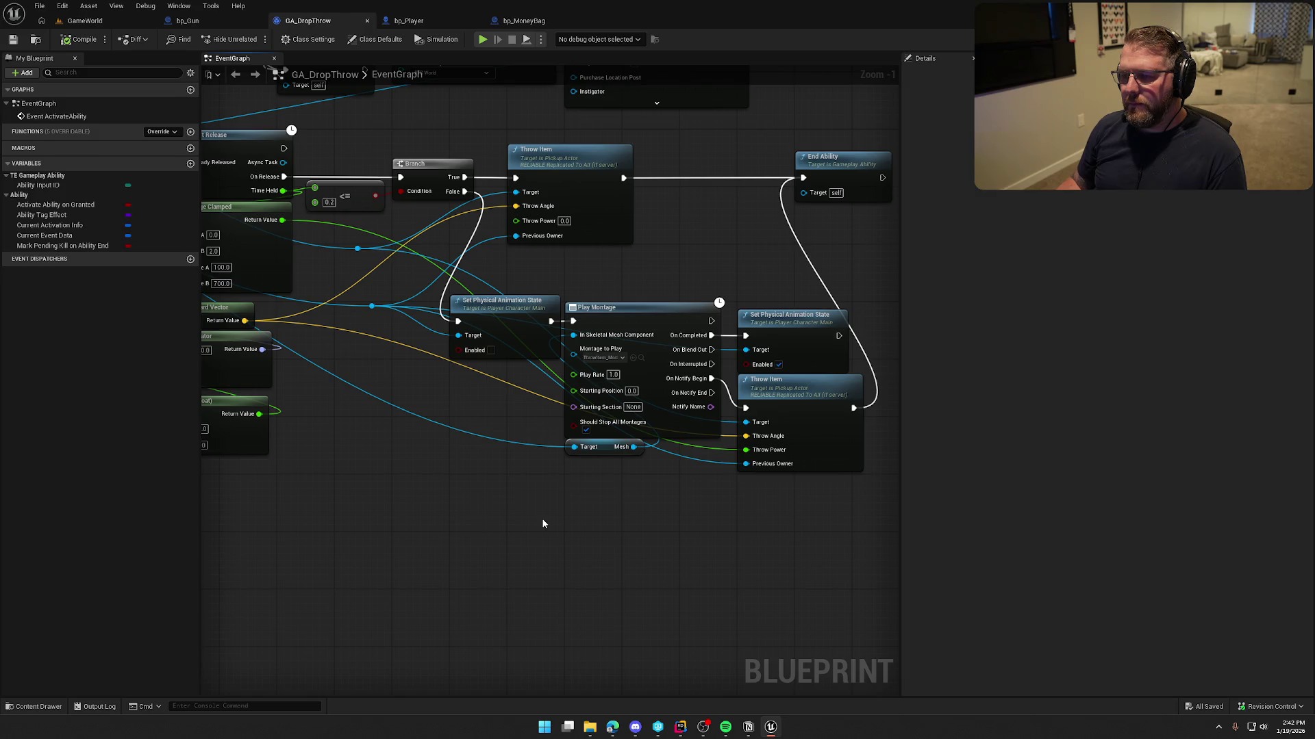
drag(560, 547, 459, 432)
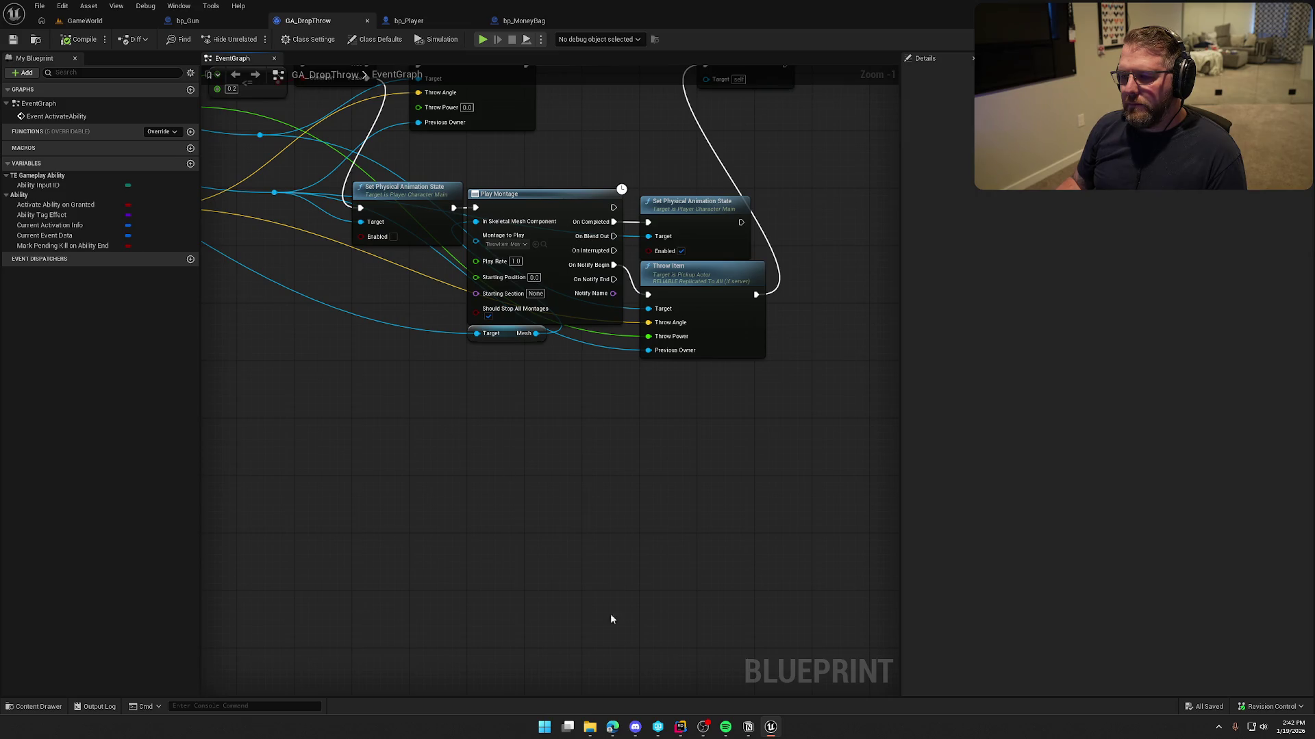
click(680, 727)
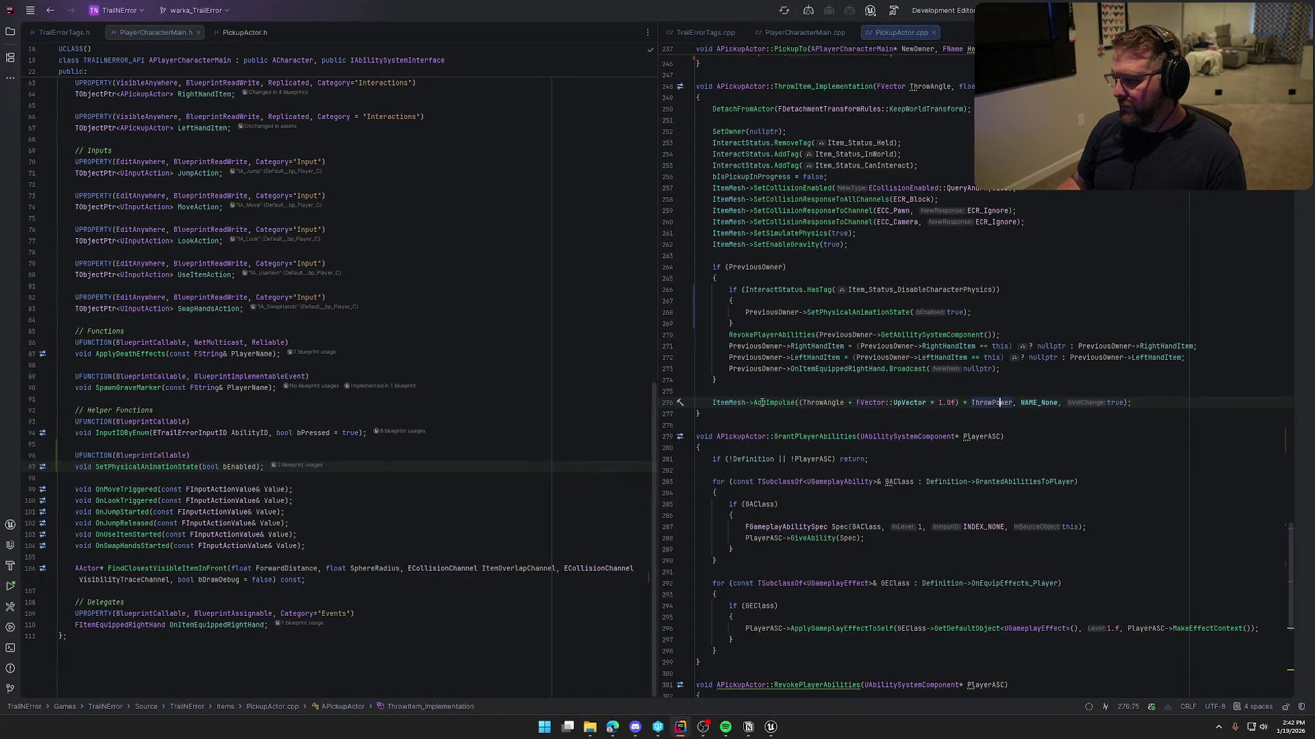
- Check the AddImpulse and ThrowAngle docs in PickupActor.cpp, then return to bp_Player's CreateThrowArc graph
mouse_move(762, 403)
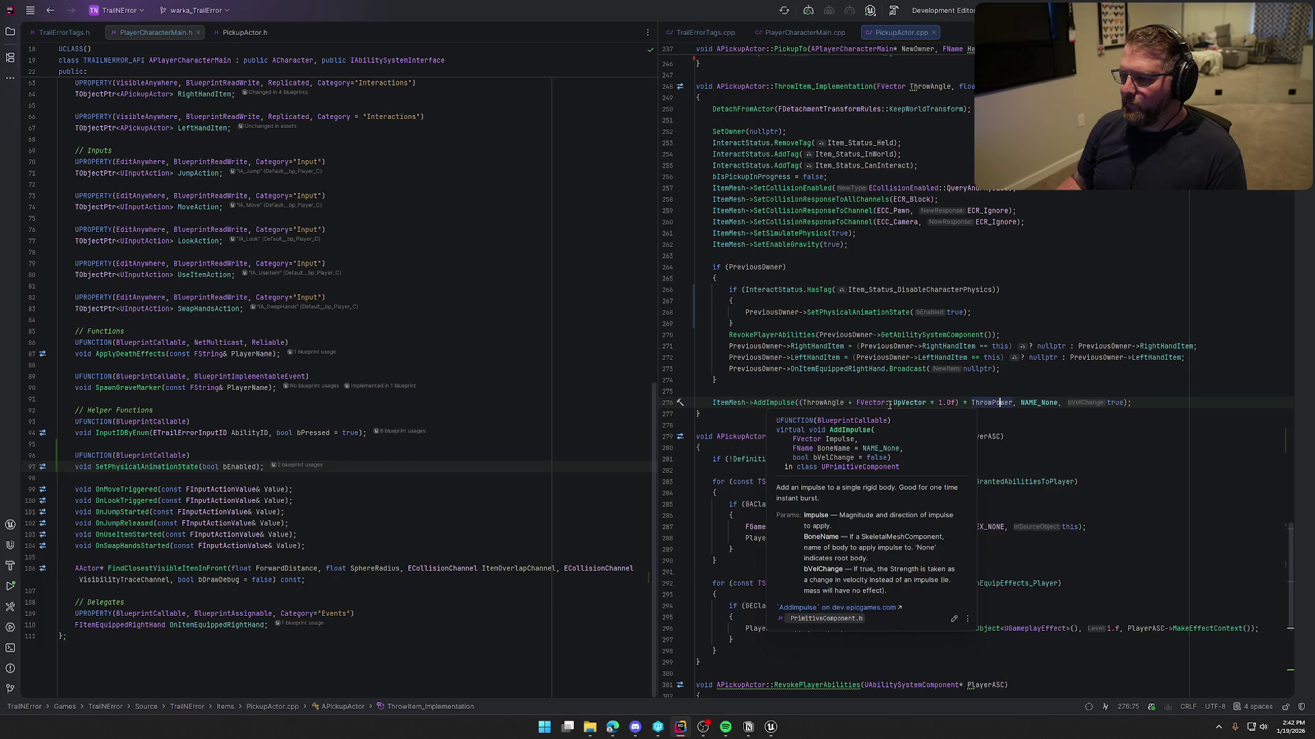
mouse_move(810, 403)
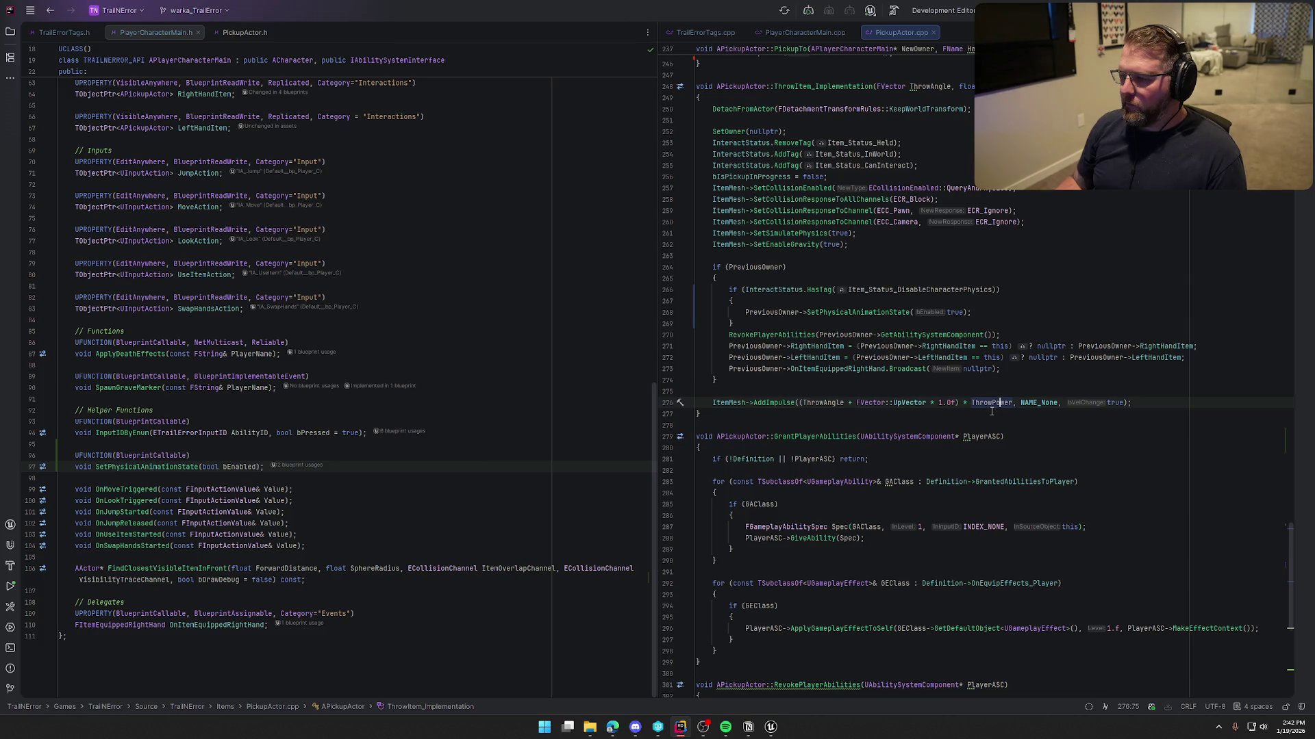
click(770, 727)
click(419, 23)
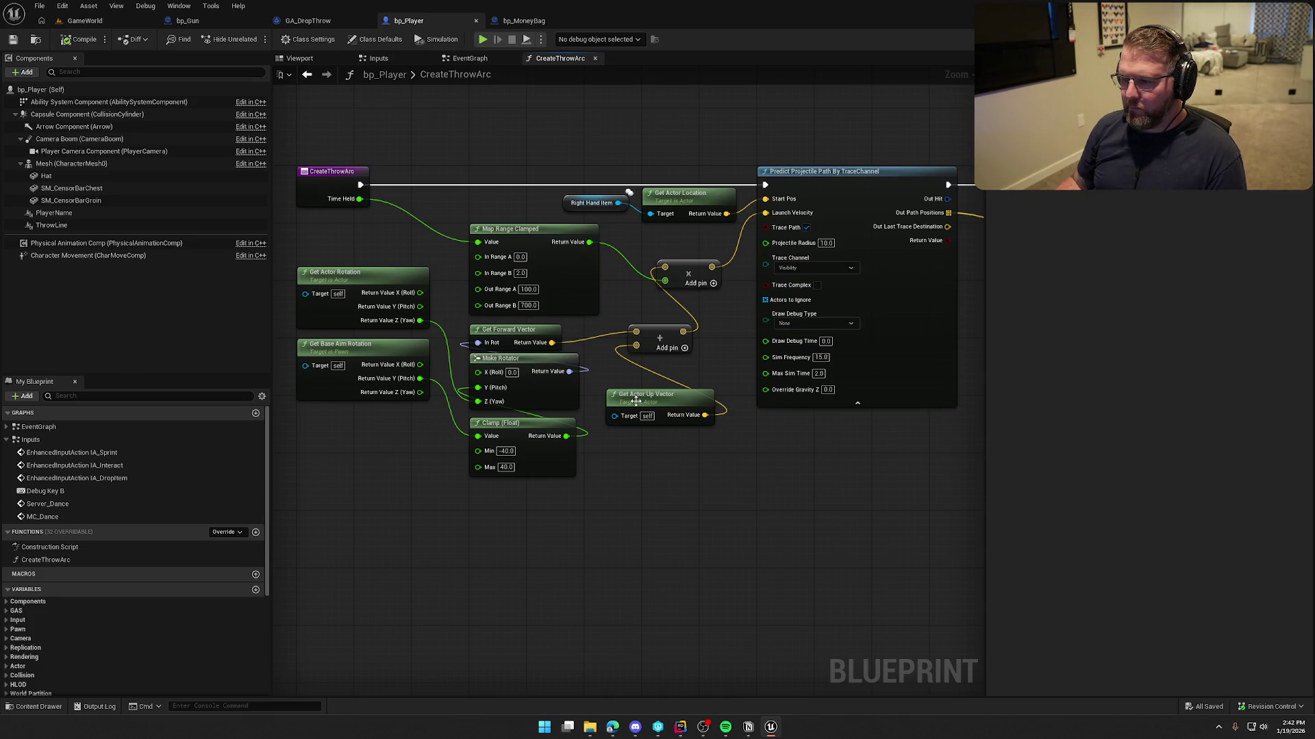
- Compare the Rider code with CreateThrowArc, panning past Predict Projectile Path By TraceChannel and back
key(alt+Tab)
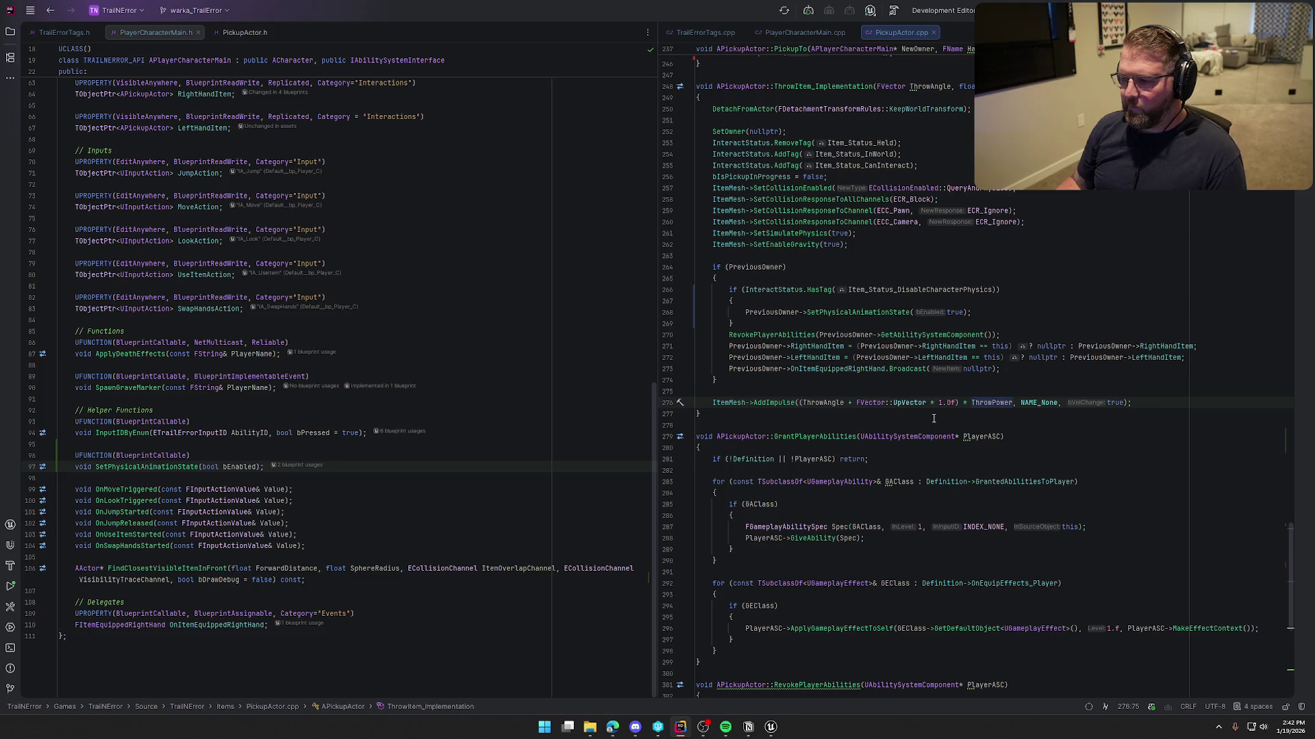
key(alt+Tab)
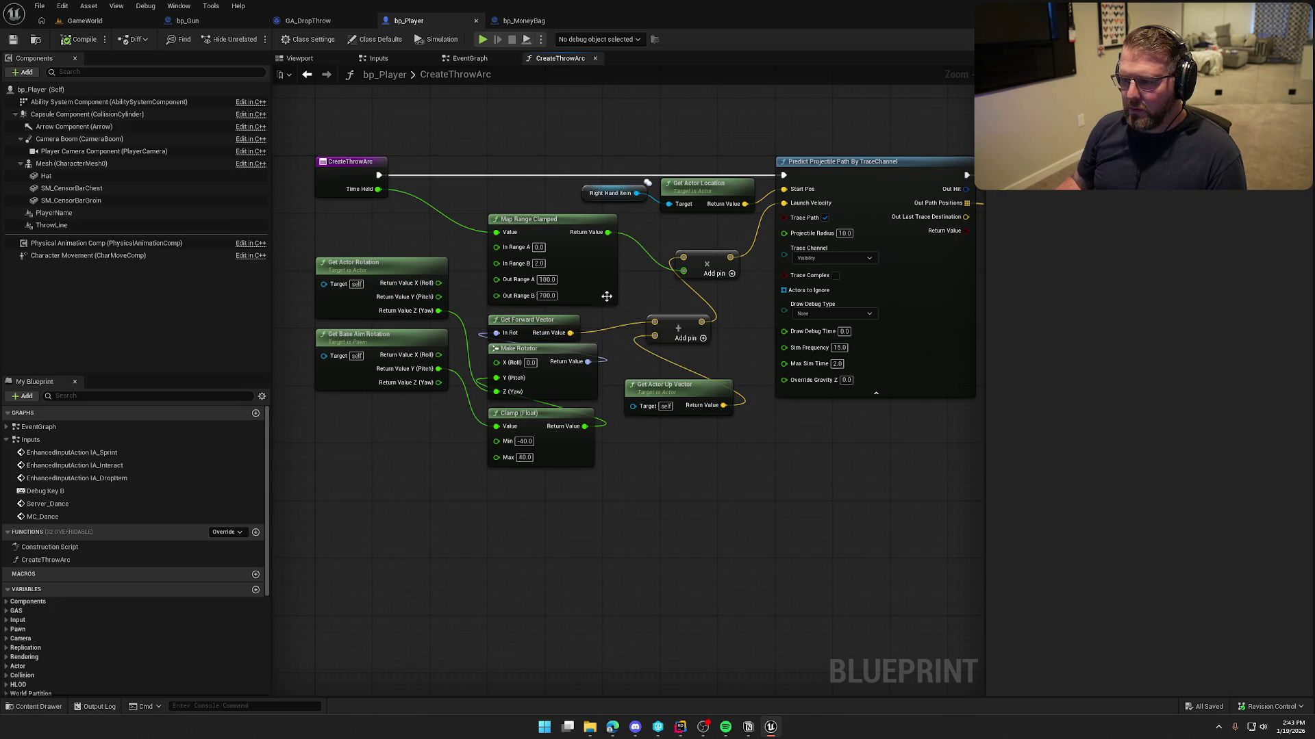
drag(903, 493, 773, 498)
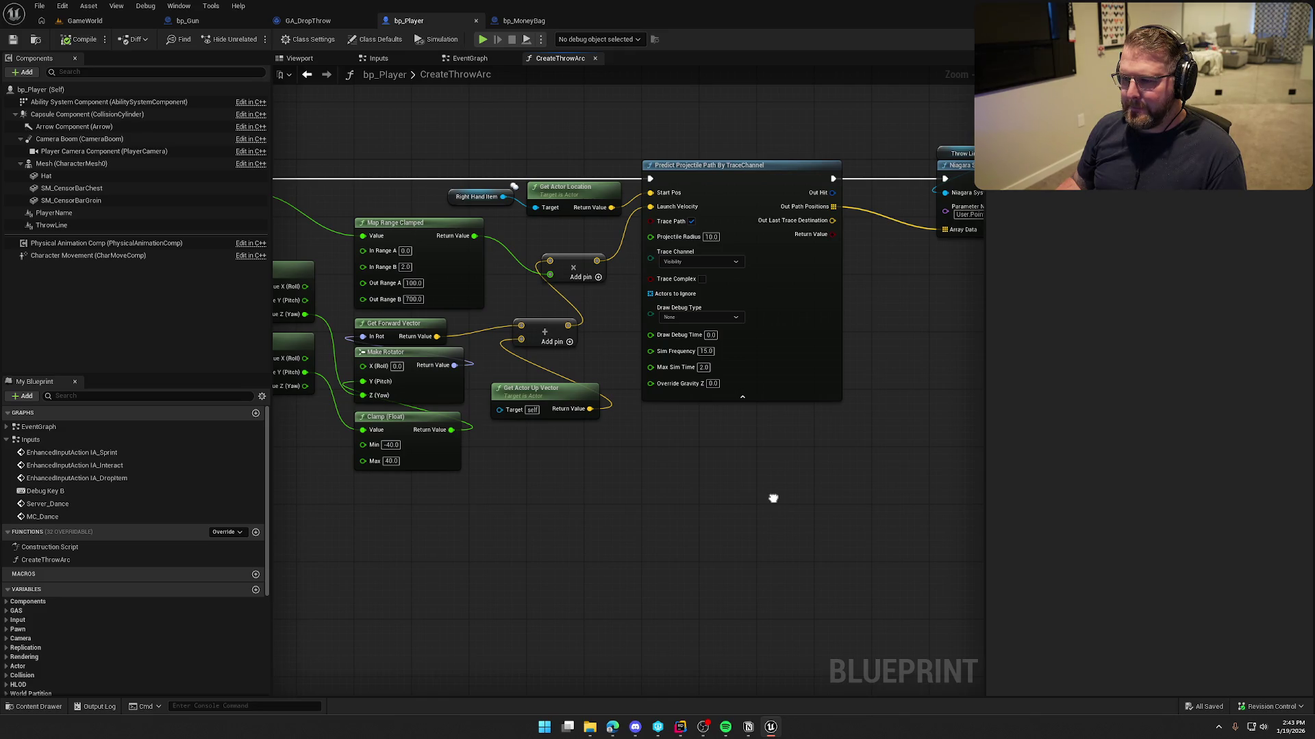
drag(773, 498, 756, 498)
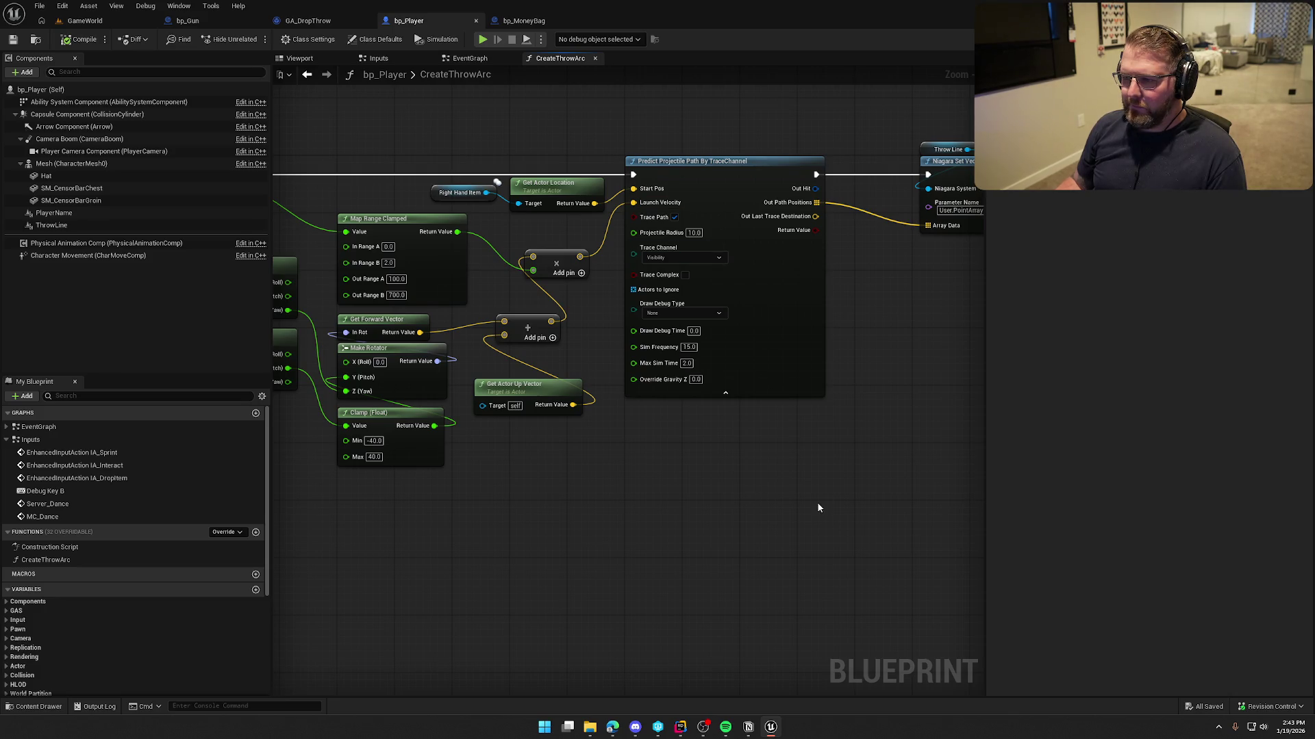
mouse_move(840, 489)
mouse_down()
mouse_move(617, 494)
mouse_move(940, 470)
mouse_up()
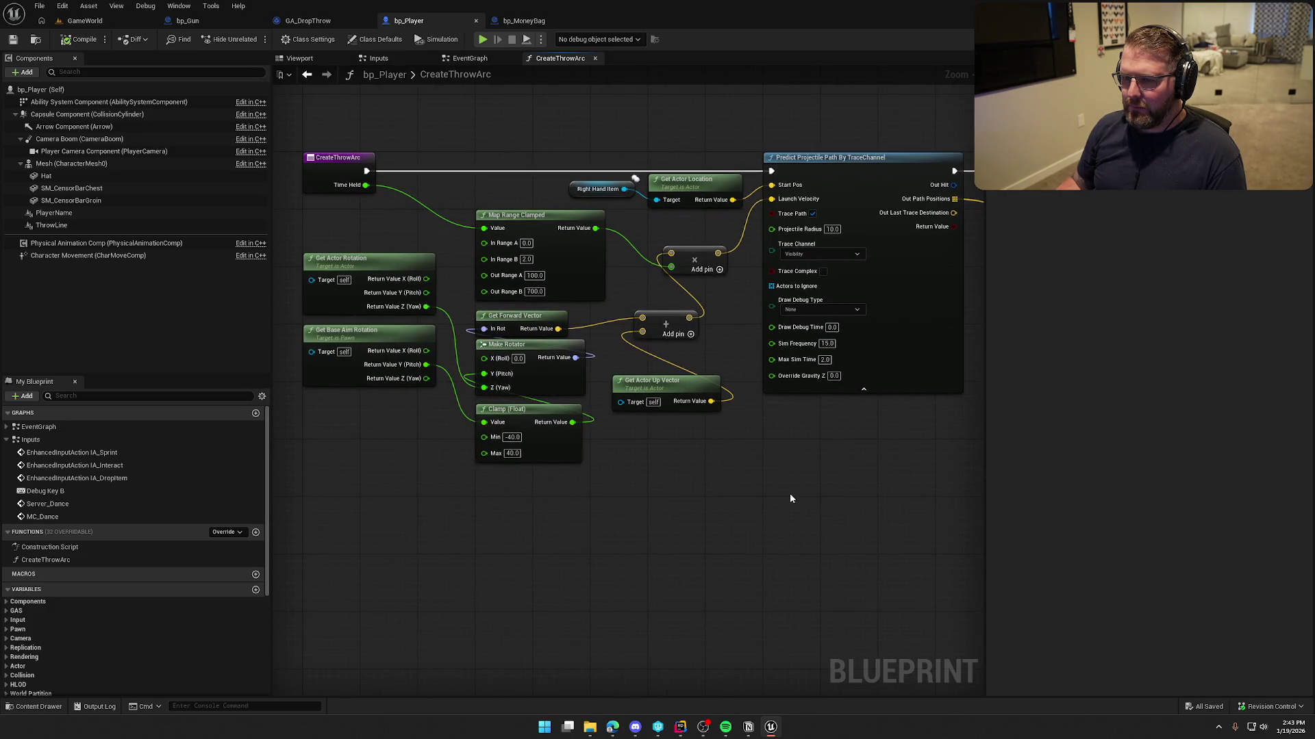
key(alt+Tab)
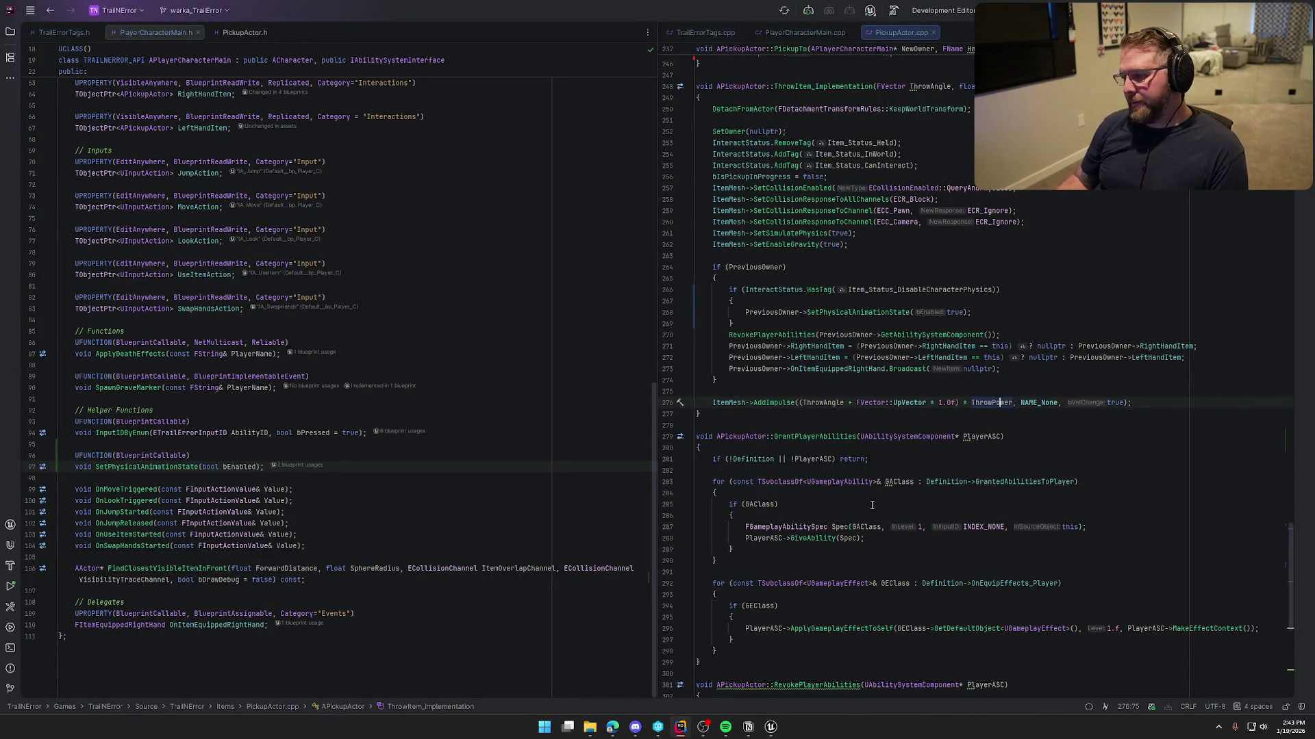
- Scroll through ThrowItem in PickupActor.cpp, then return to GA_DropThrow's event graph in Unreal
scroll(887, 549, down, 4)
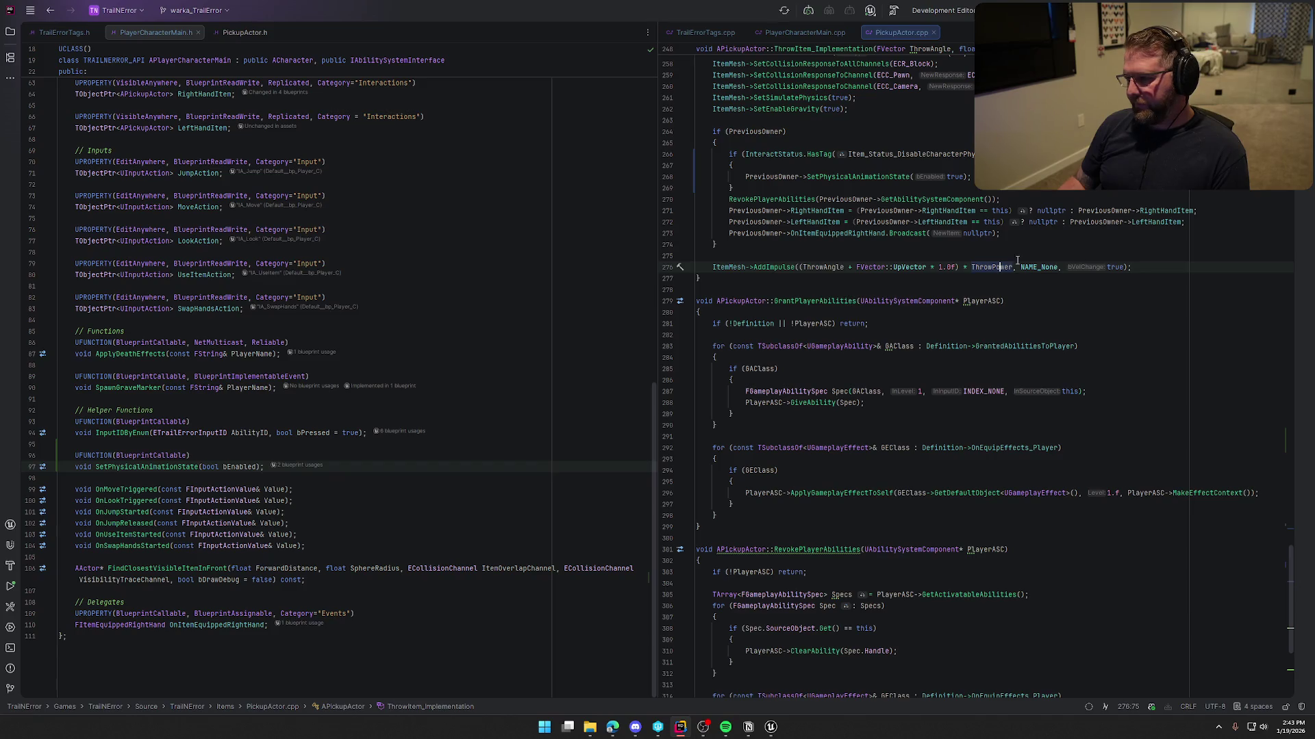
scroll(1053, 327, up, 5)
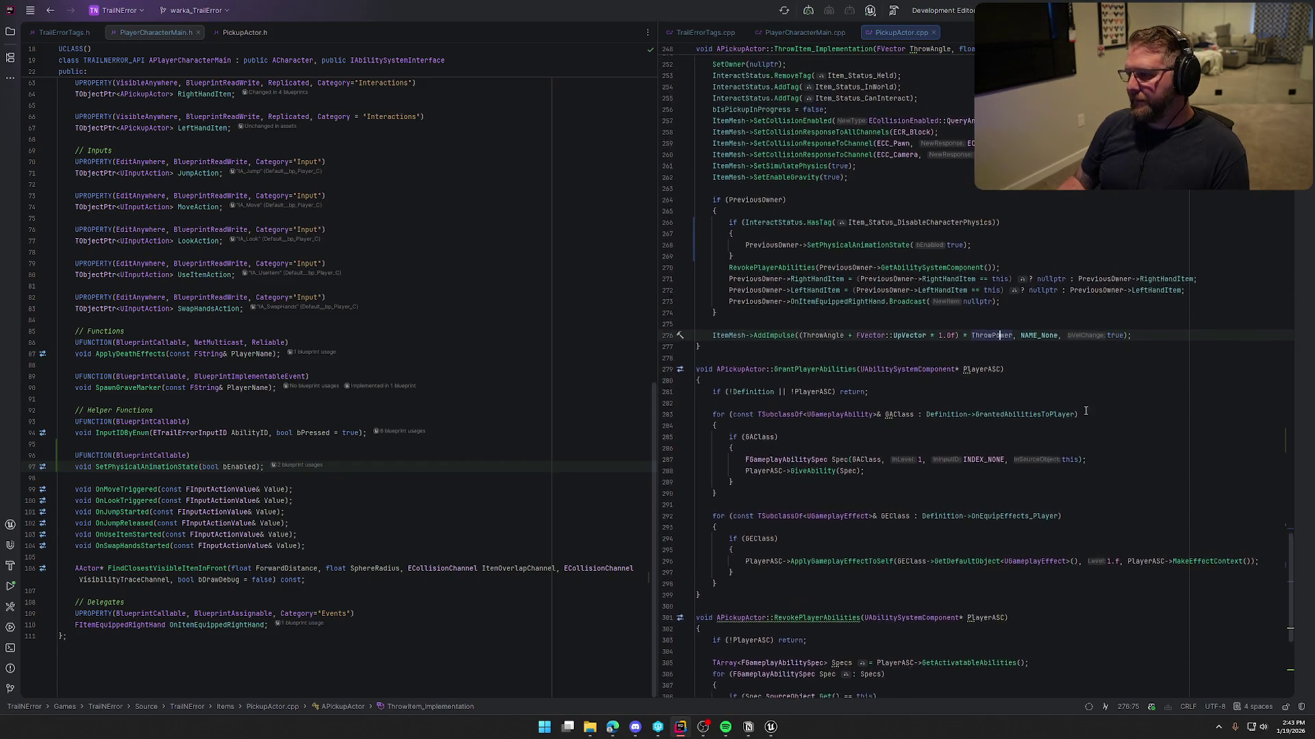
click(771, 727)
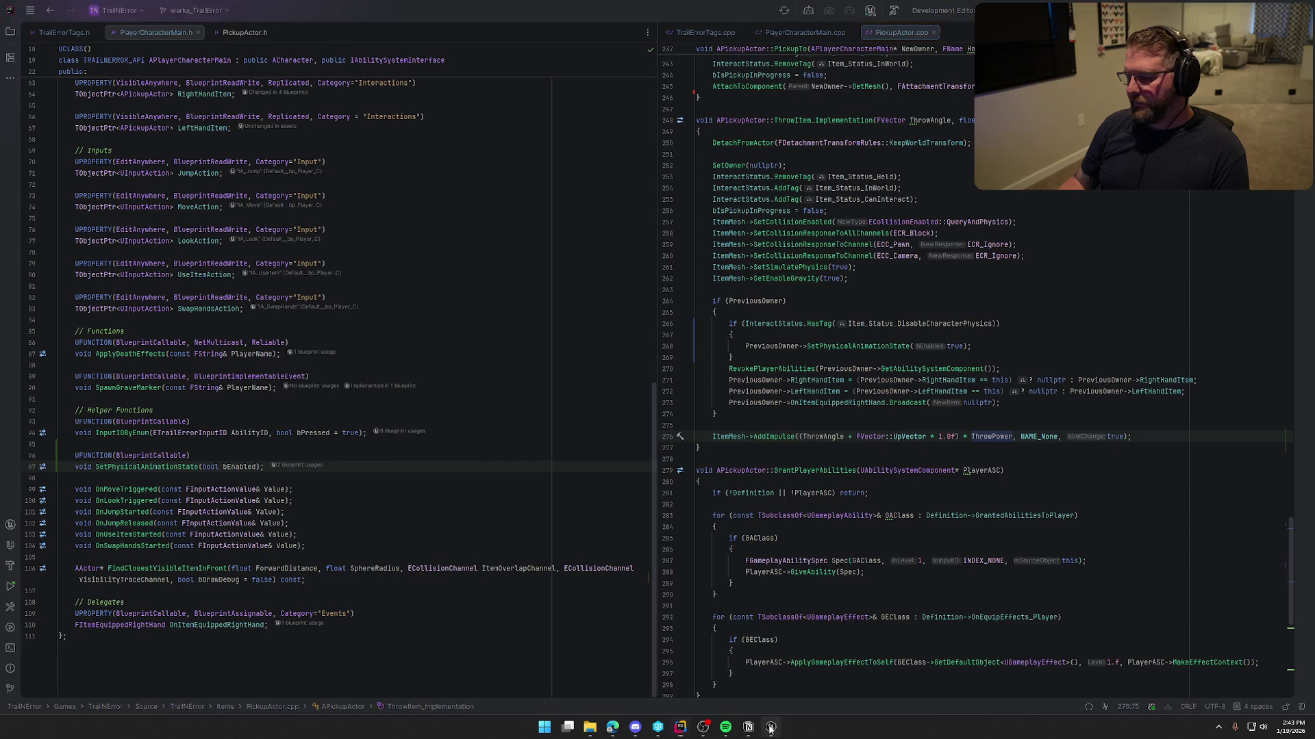
click(308, 22)
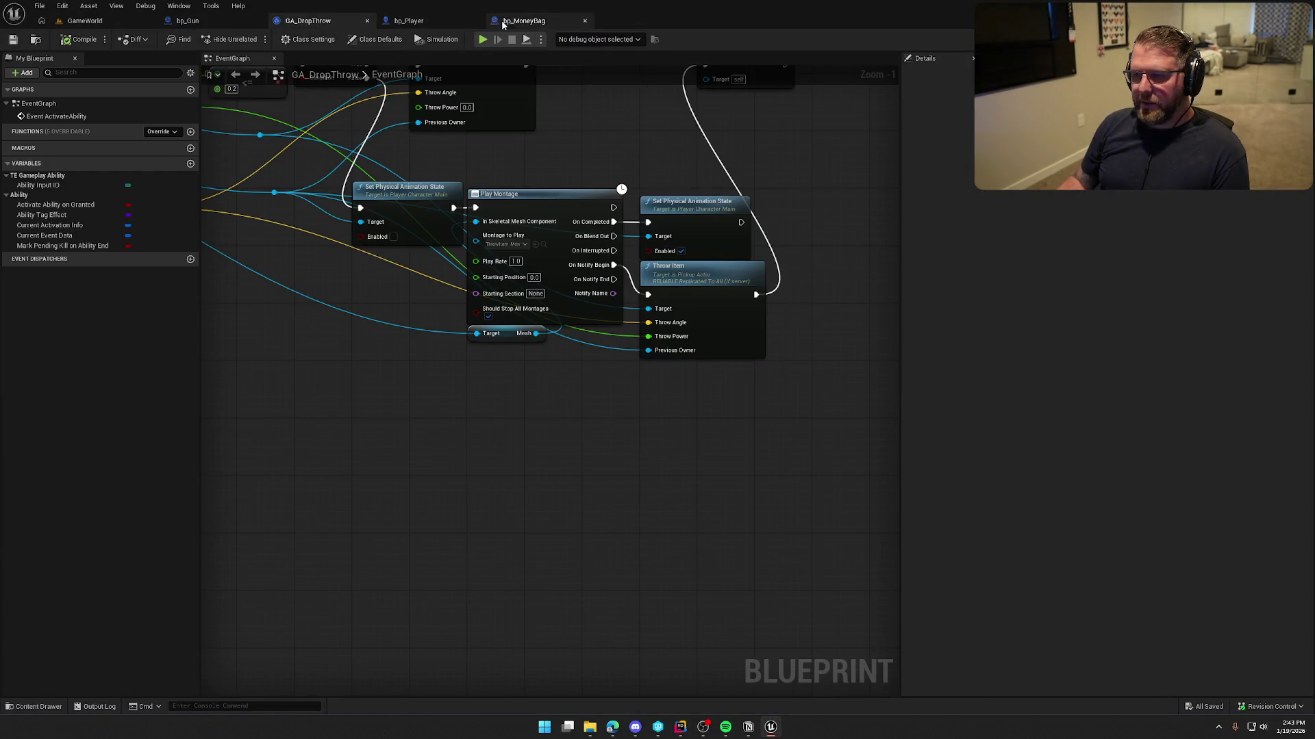
- Glance over the bp_MoneyBag, bp_Gun and GameWorld tabs before returning to GA_DropThrow
click(524, 20)
click(187, 21)
click(85, 20)
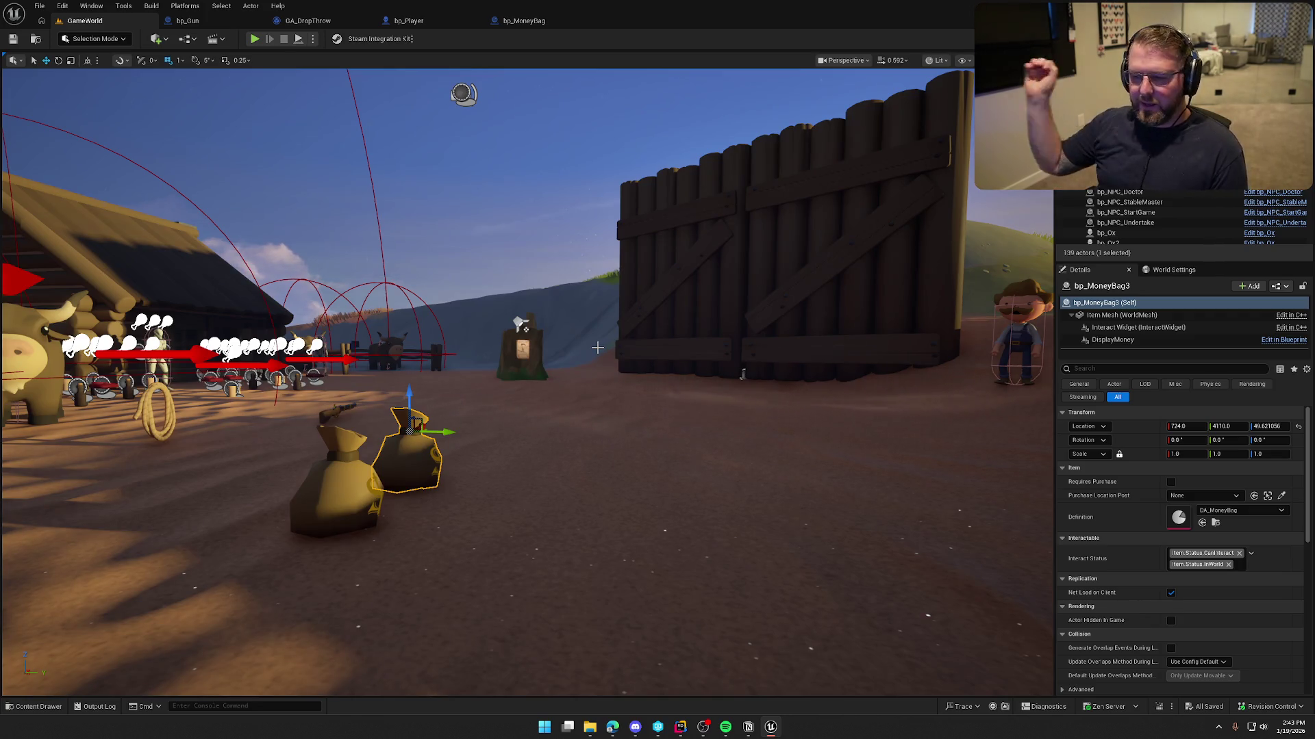
click(316, 22)
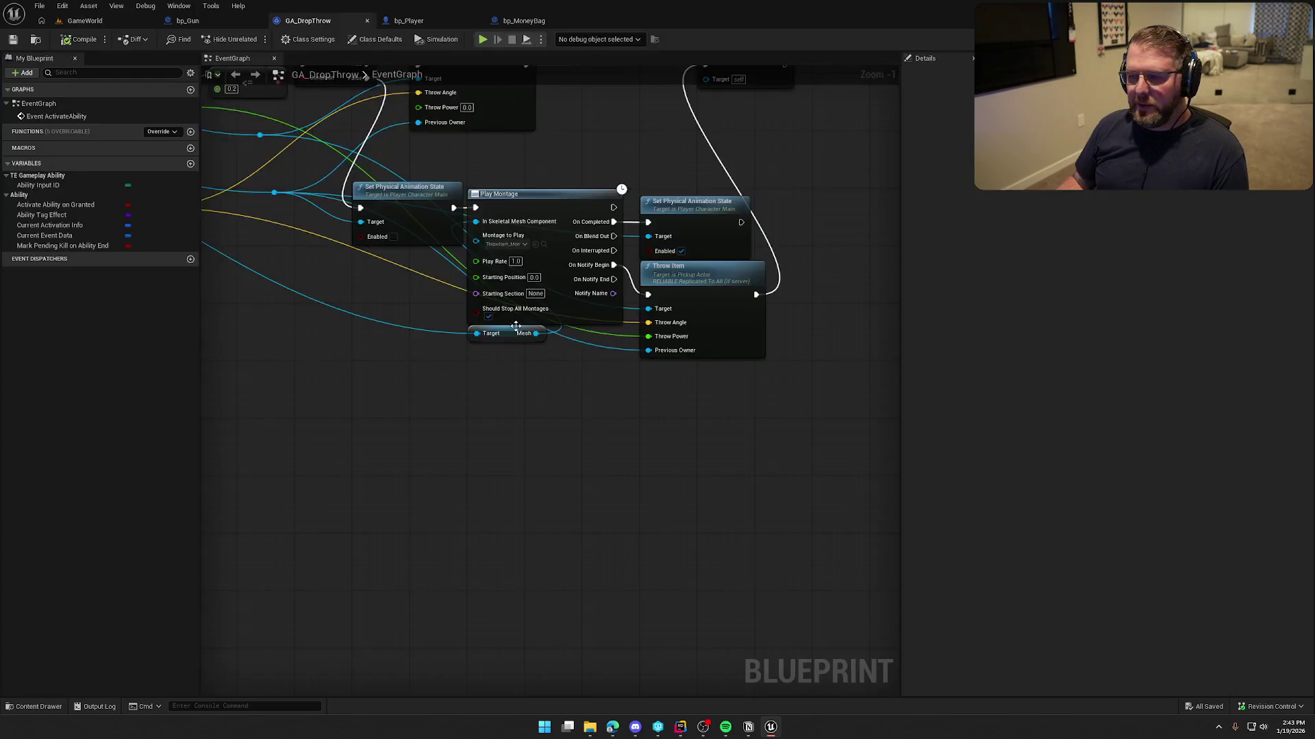
- Wire Branch False into Play Montage, delete both Set Physical Animation State nodes, and close the gap
mouse_move(434, 241)
mouse_down()
mouse_move(472, 360)
mouse_move(543, 371)
mouse_up()
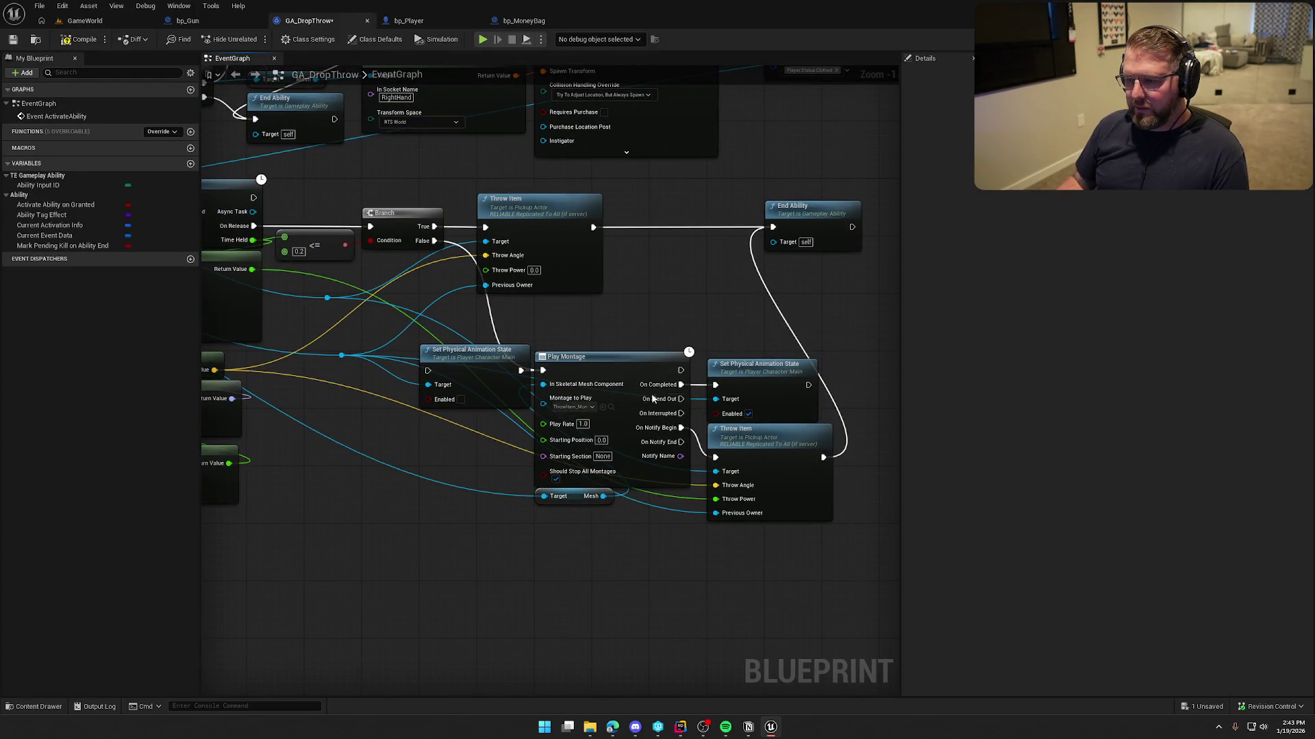
click(742, 375)
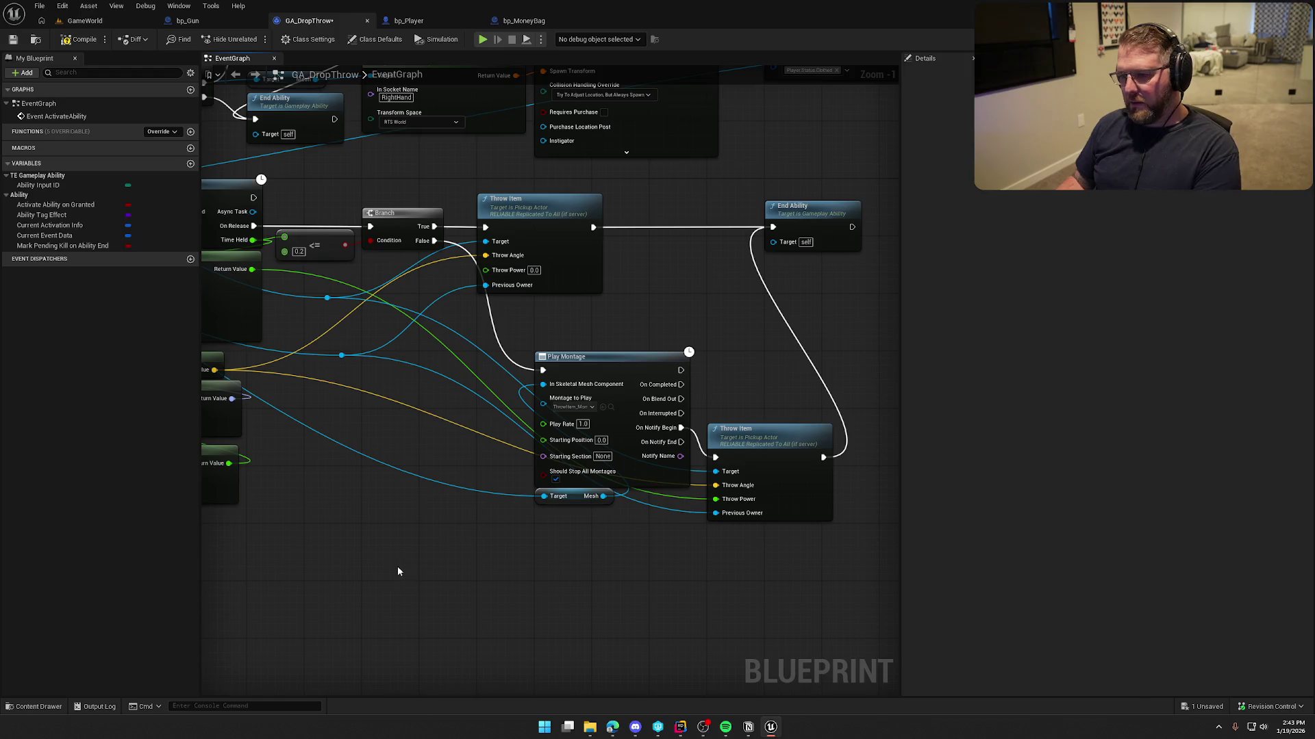
mouse_move(503, 540)
mouse_down()
mouse_move(725, 438)
mouse_move(698, 435)
mouse_move(707, 442)
mouse_move(709, 419)
mouse_up()
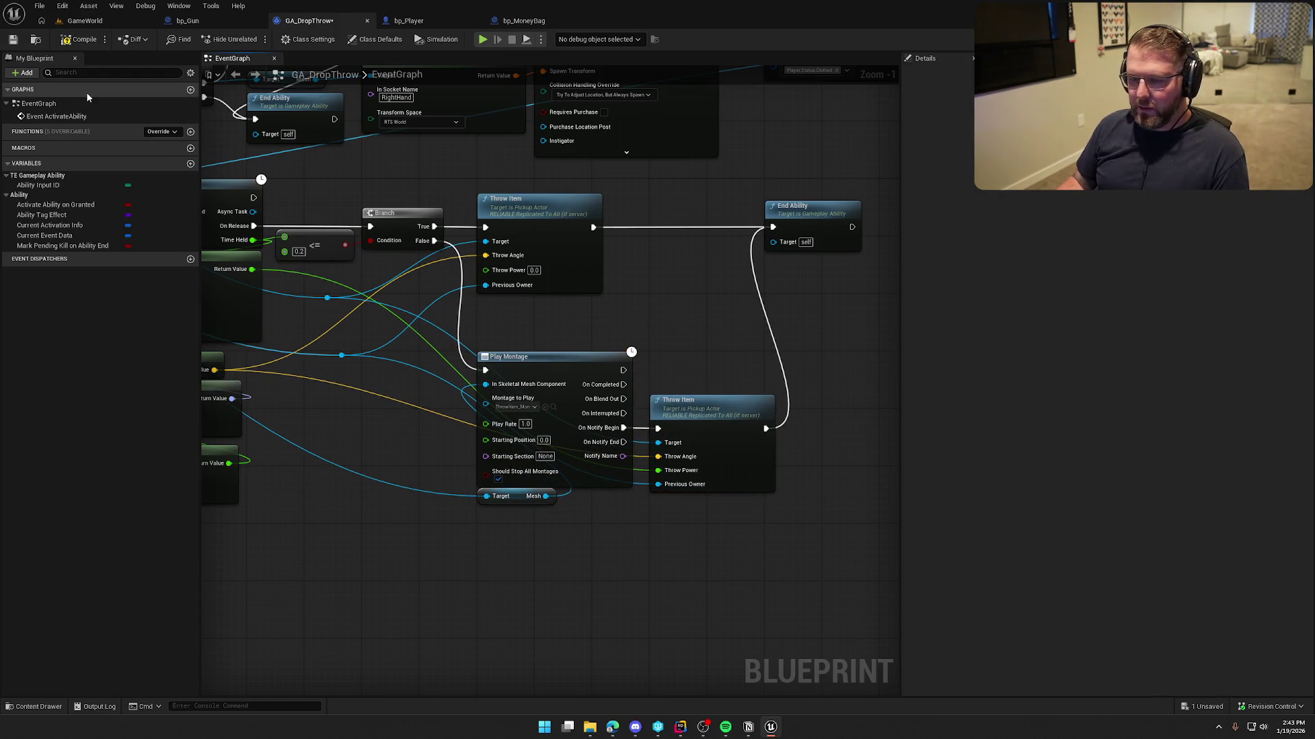
click(80, 21)
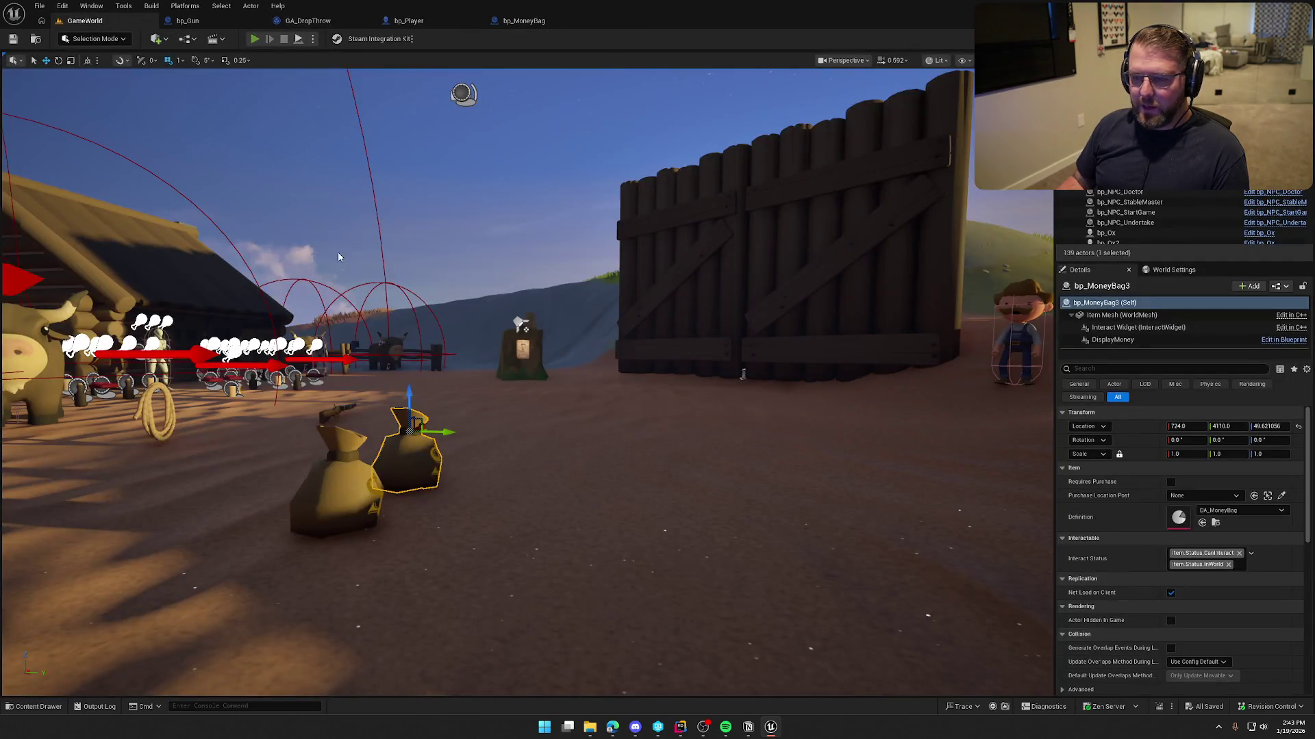
- Start a play session, throw the money bag and pick it back up by the fence
key(alt+p)
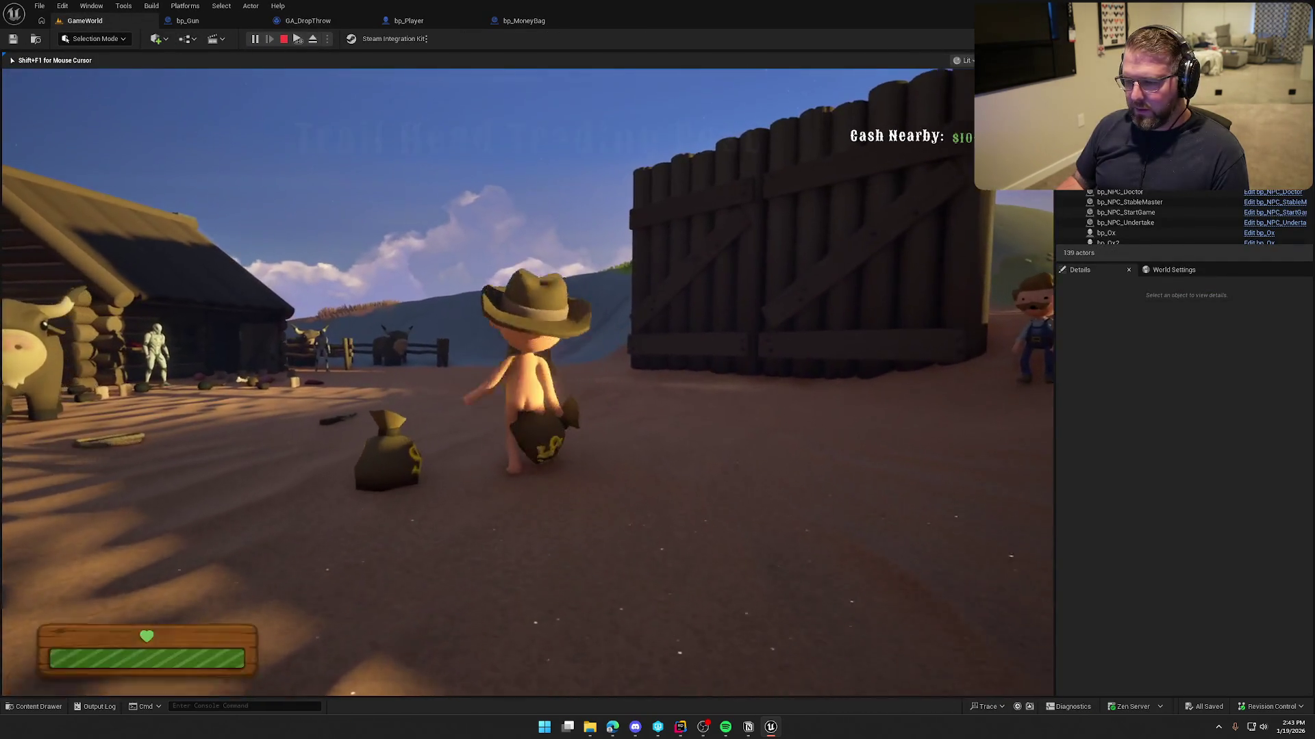
key(w)
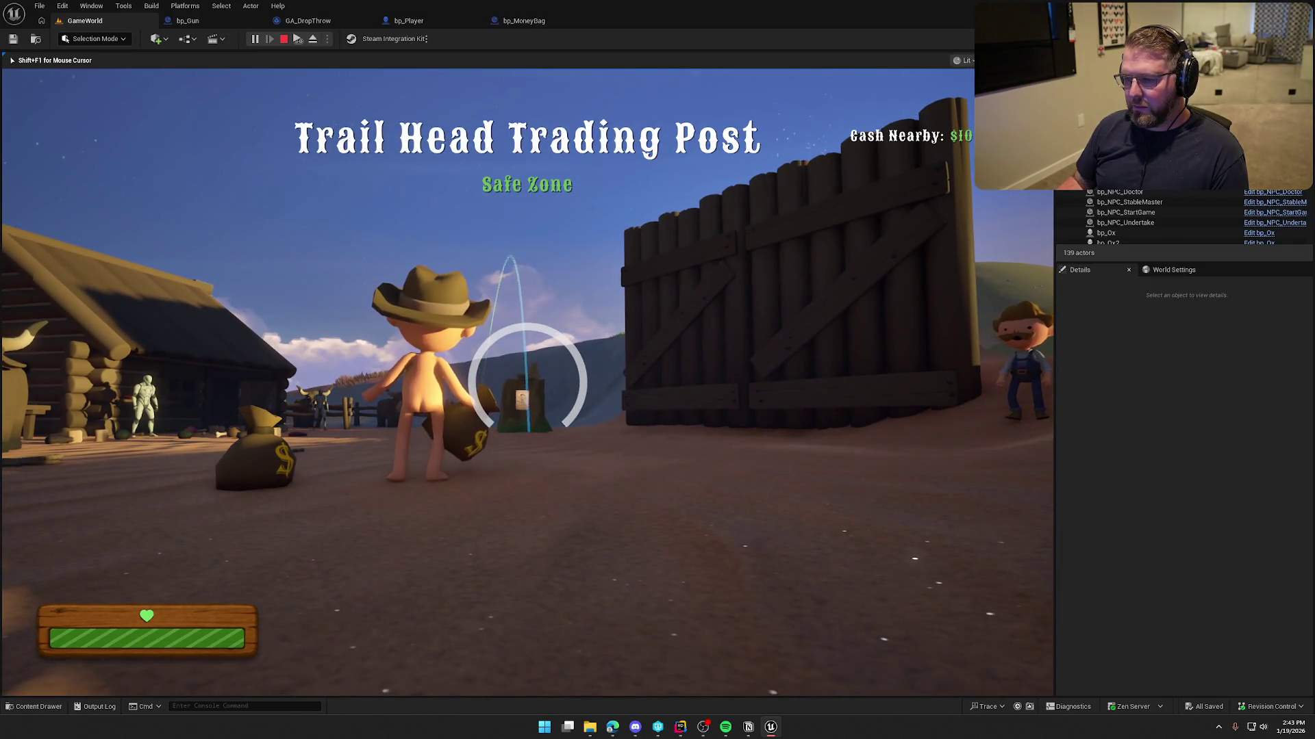
key(g)
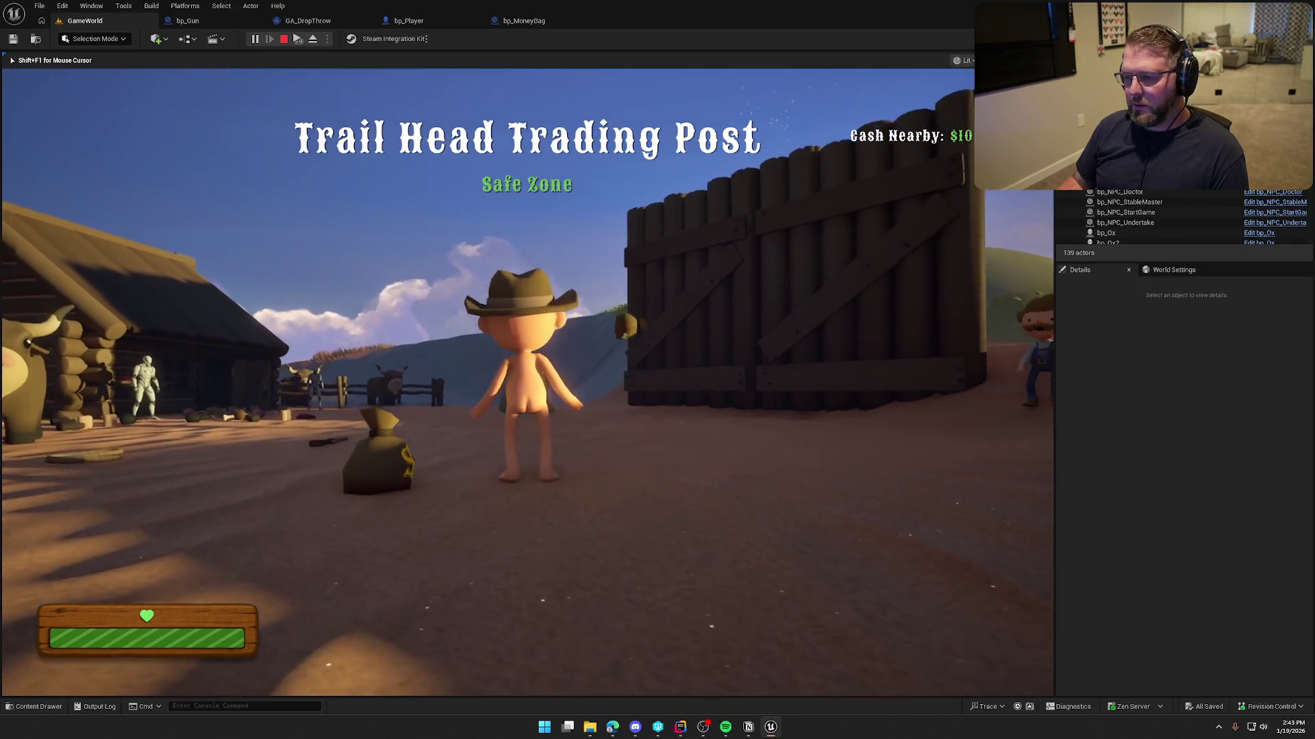
key(e)
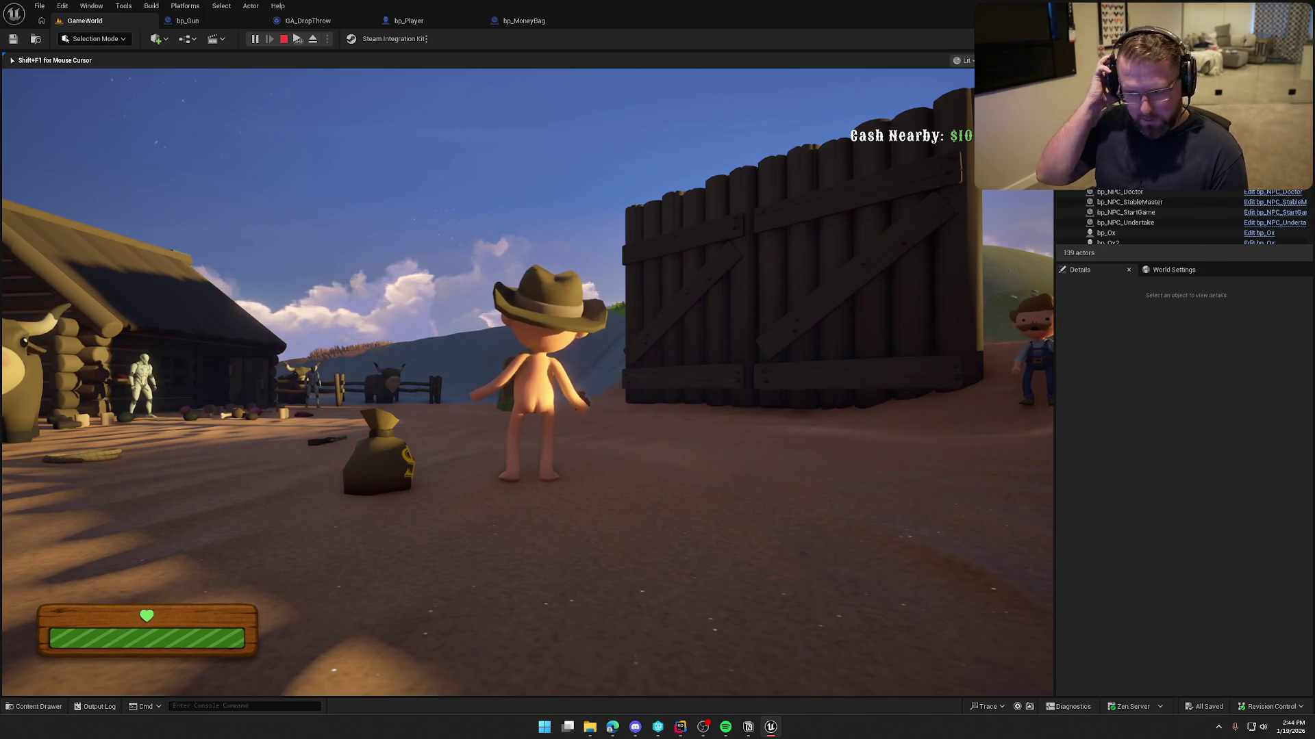
- Pick up the gun and drop it twice, then stop play and fly the view over the level
key(e)
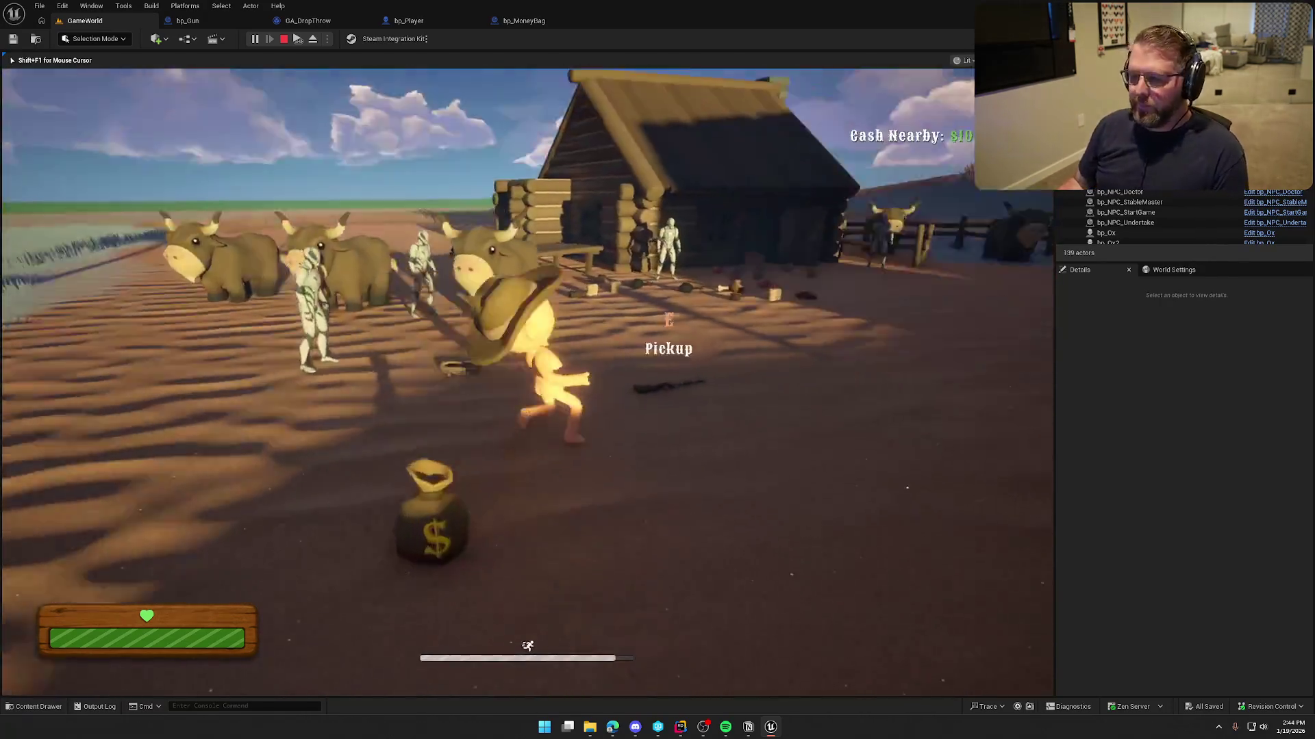
right_click(528, 382)
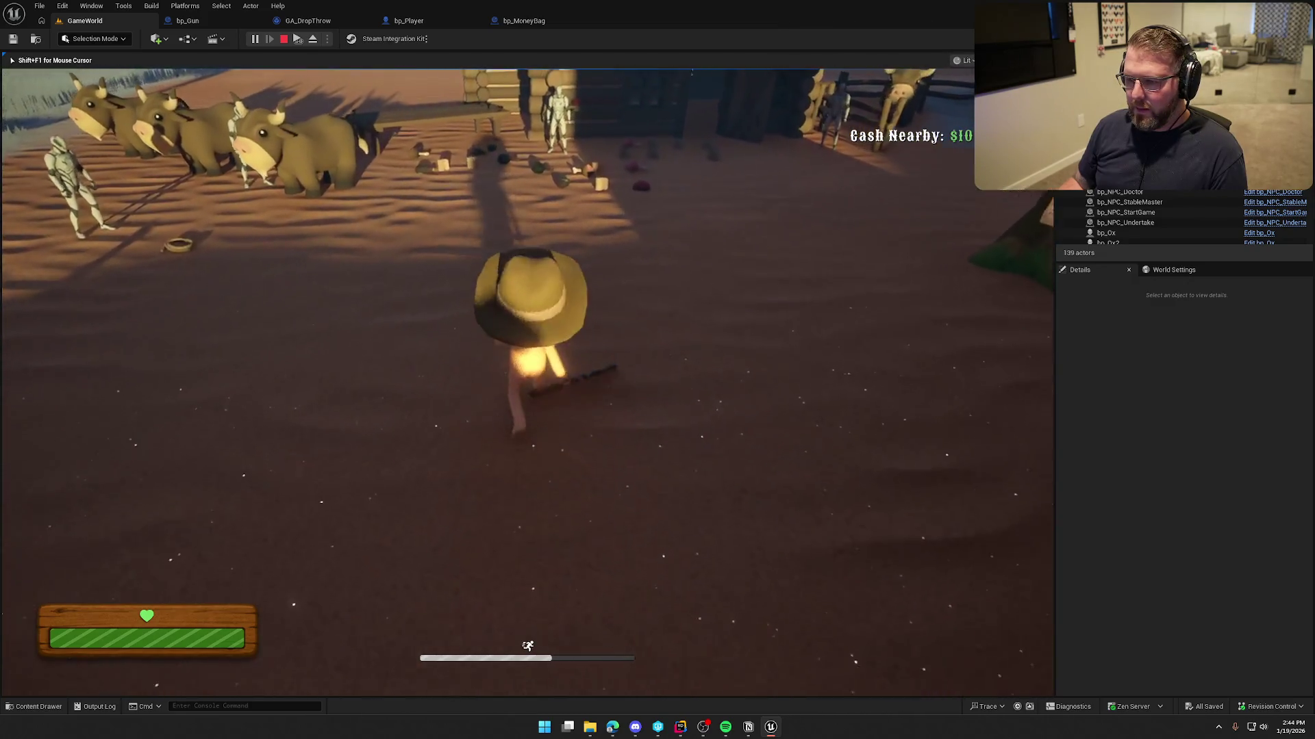
key(e)
right_click(527, 382)
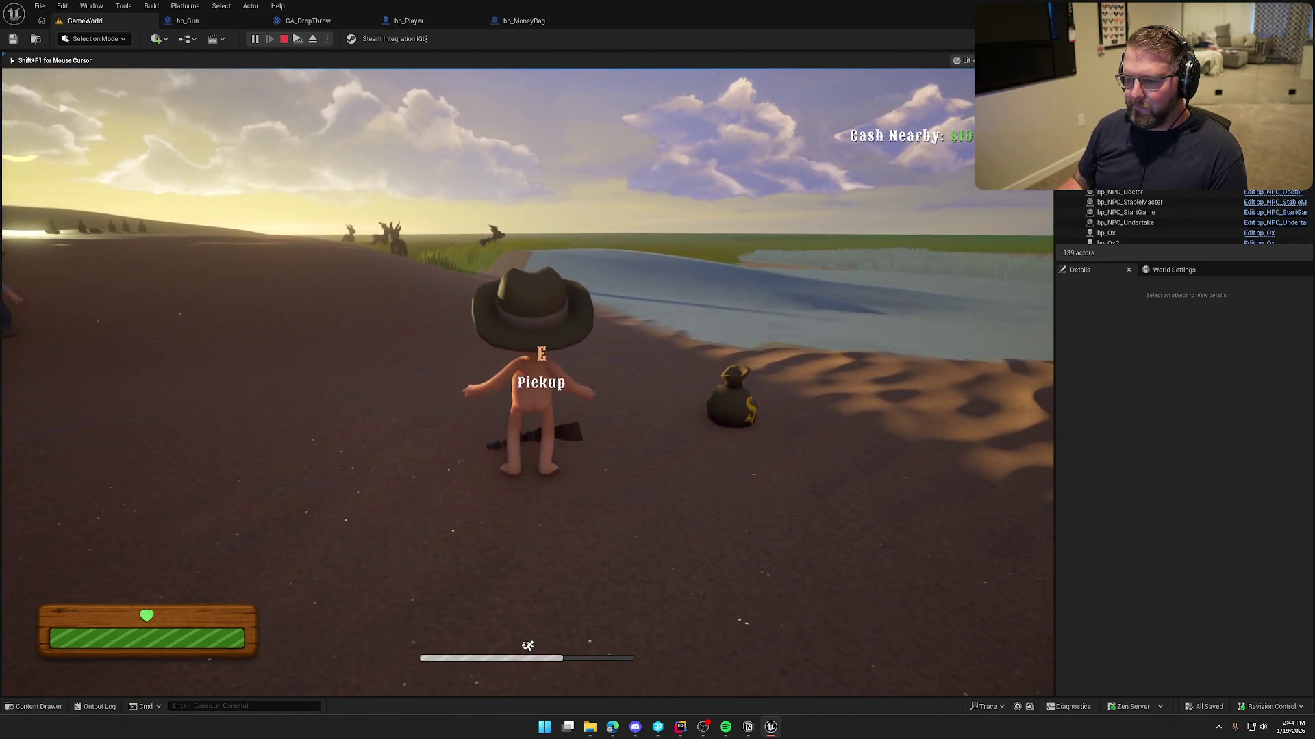
key(Escape)
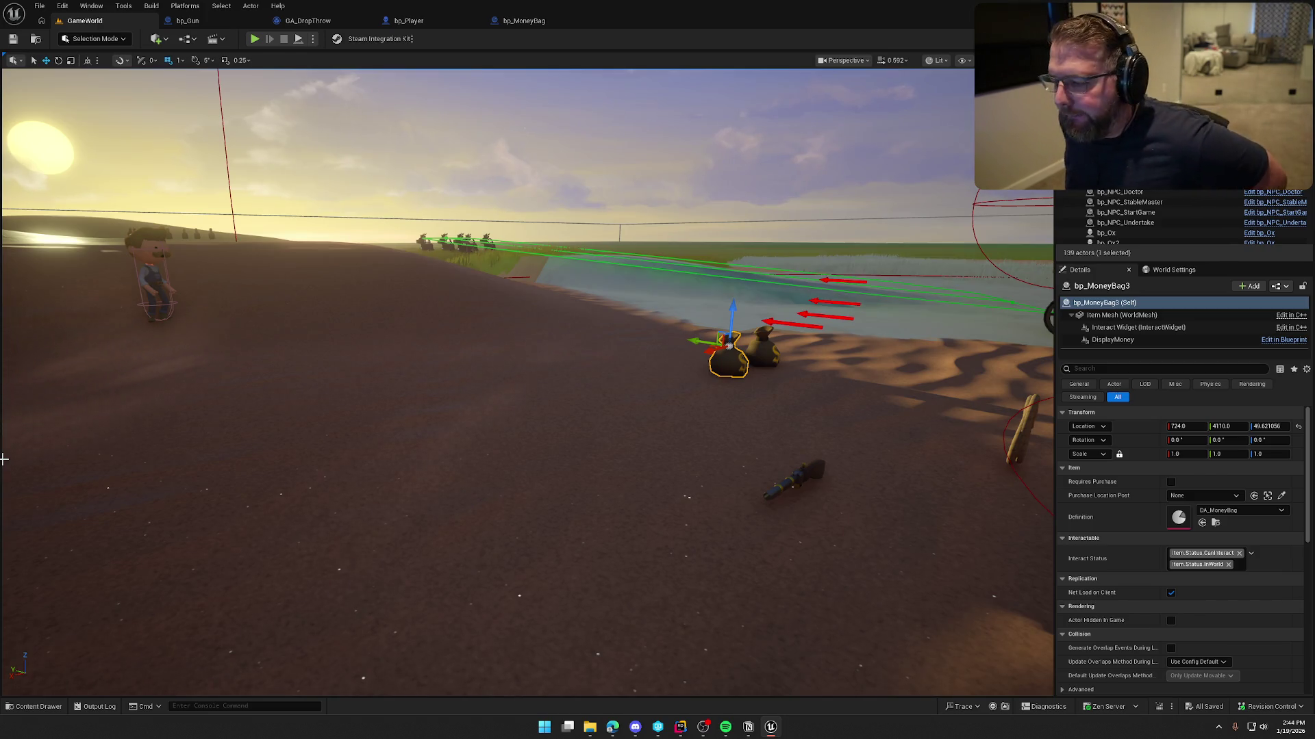
mouse_move(277, 375)
mouse_down()
mouse_move(430, 352)
mouse_move(404, 394)
mouse_move(424, 370)
mouse_move(417, 218)
mouse_up()
key(Escape)
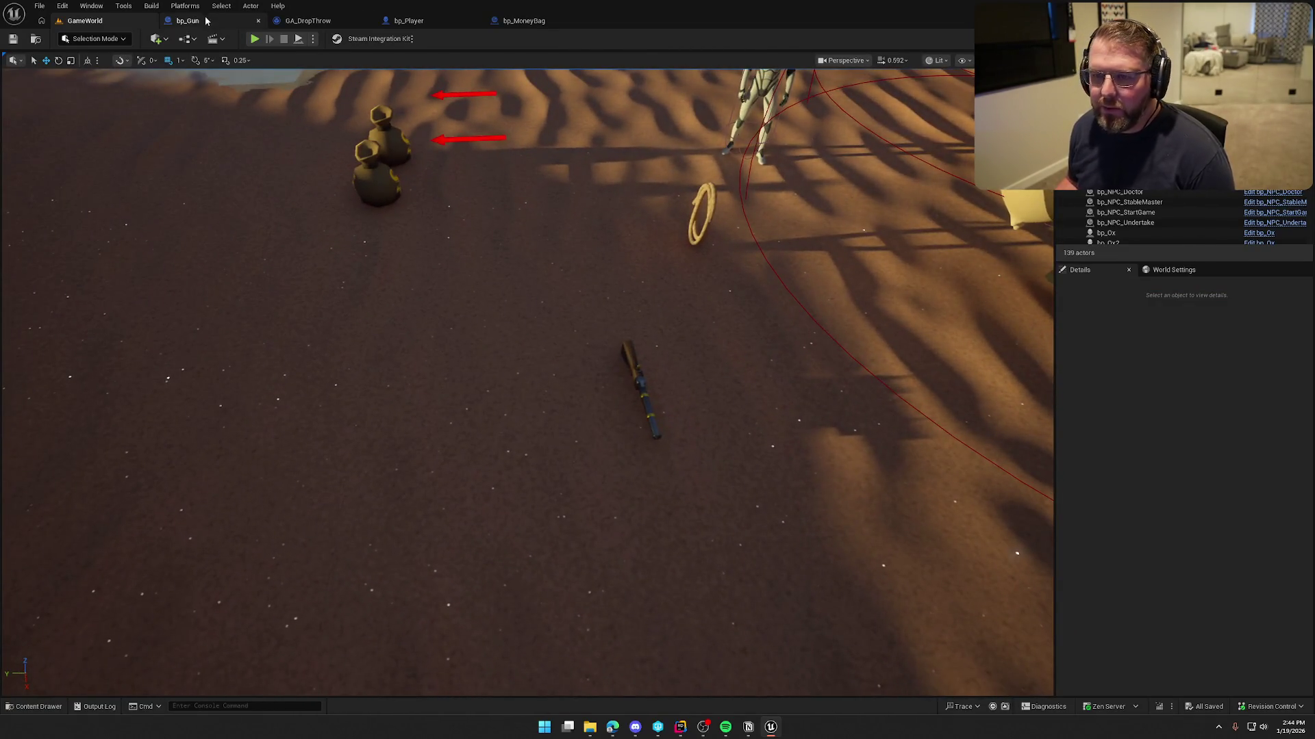
- Browse the content drawer through the Art, Anims and Characters folders, ending back in Anims
click(205, 21)
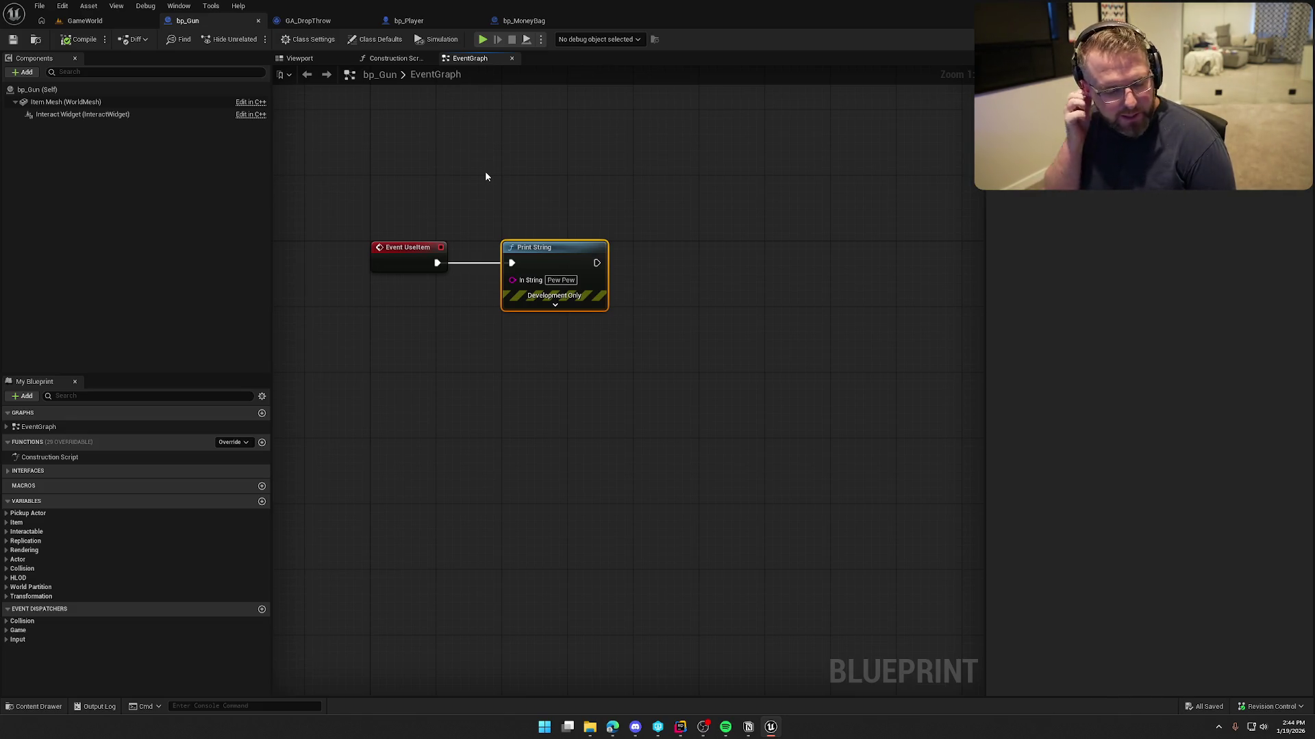
key(ctrl+space)
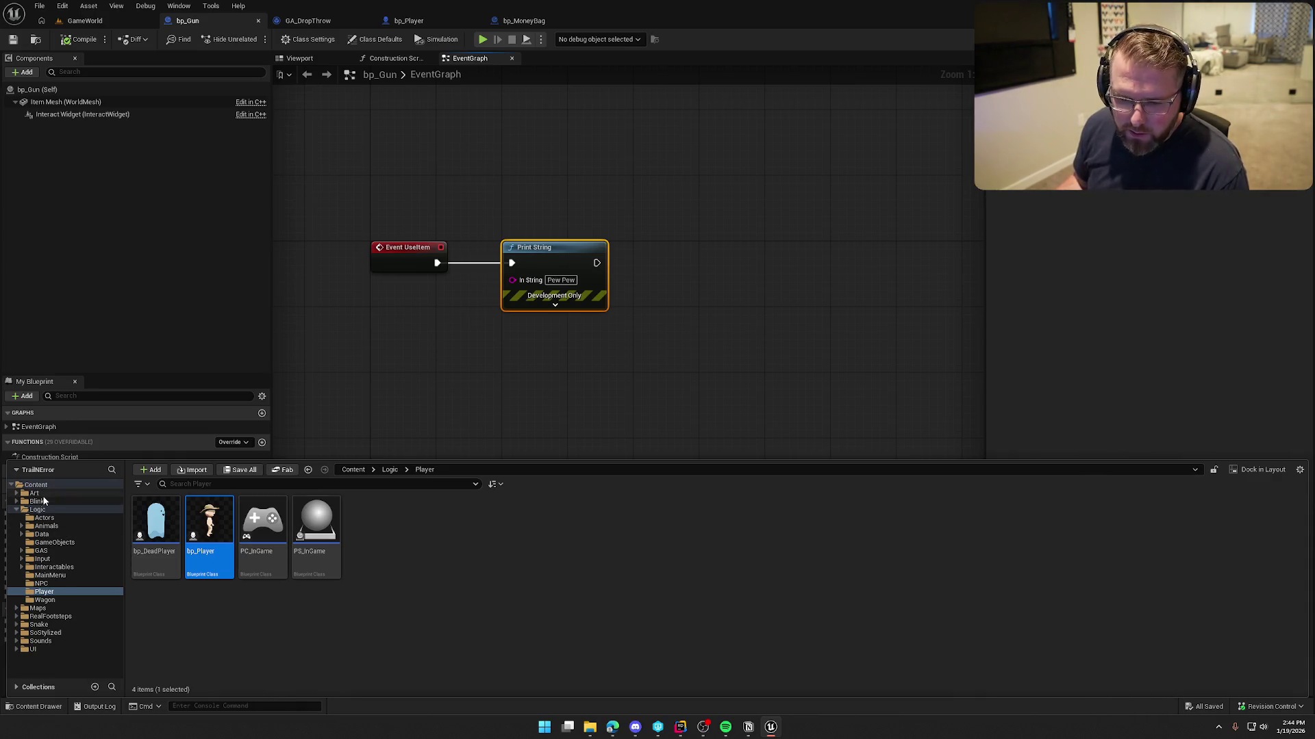
click(35, 493)
double_click(169, 532)
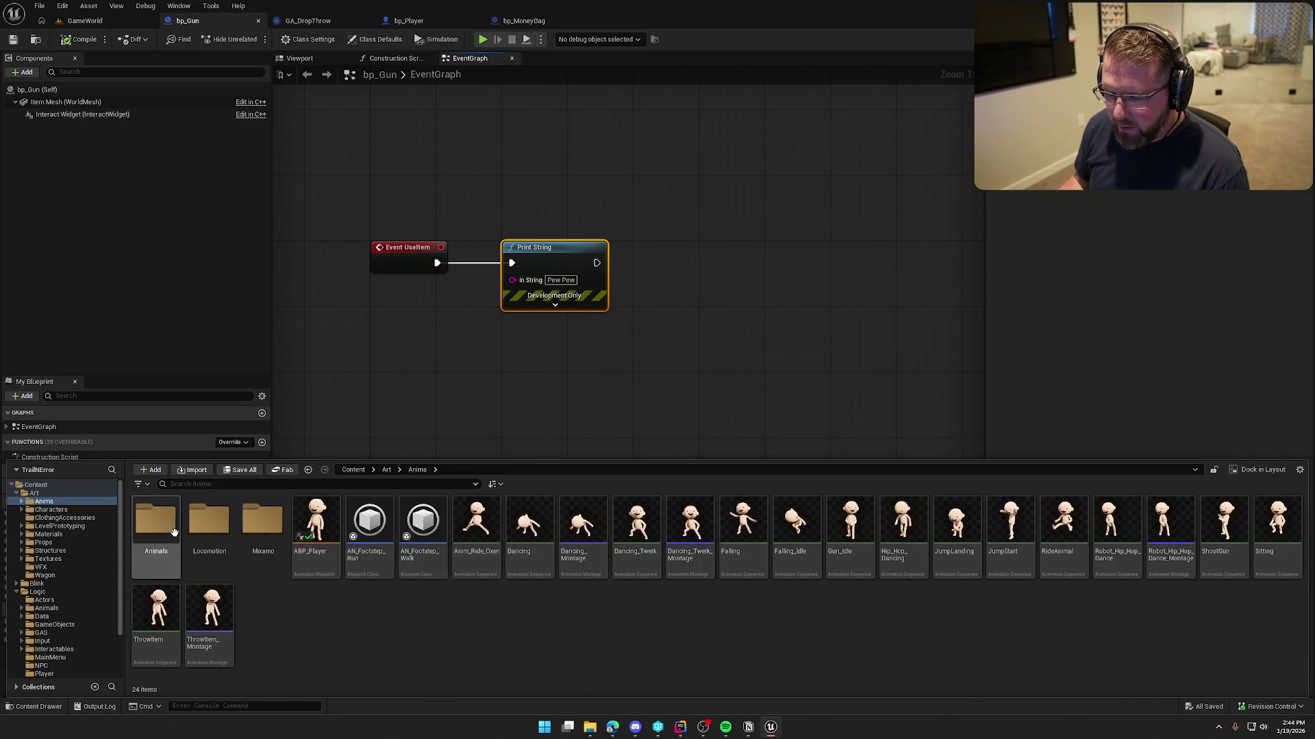
click(63, 511)
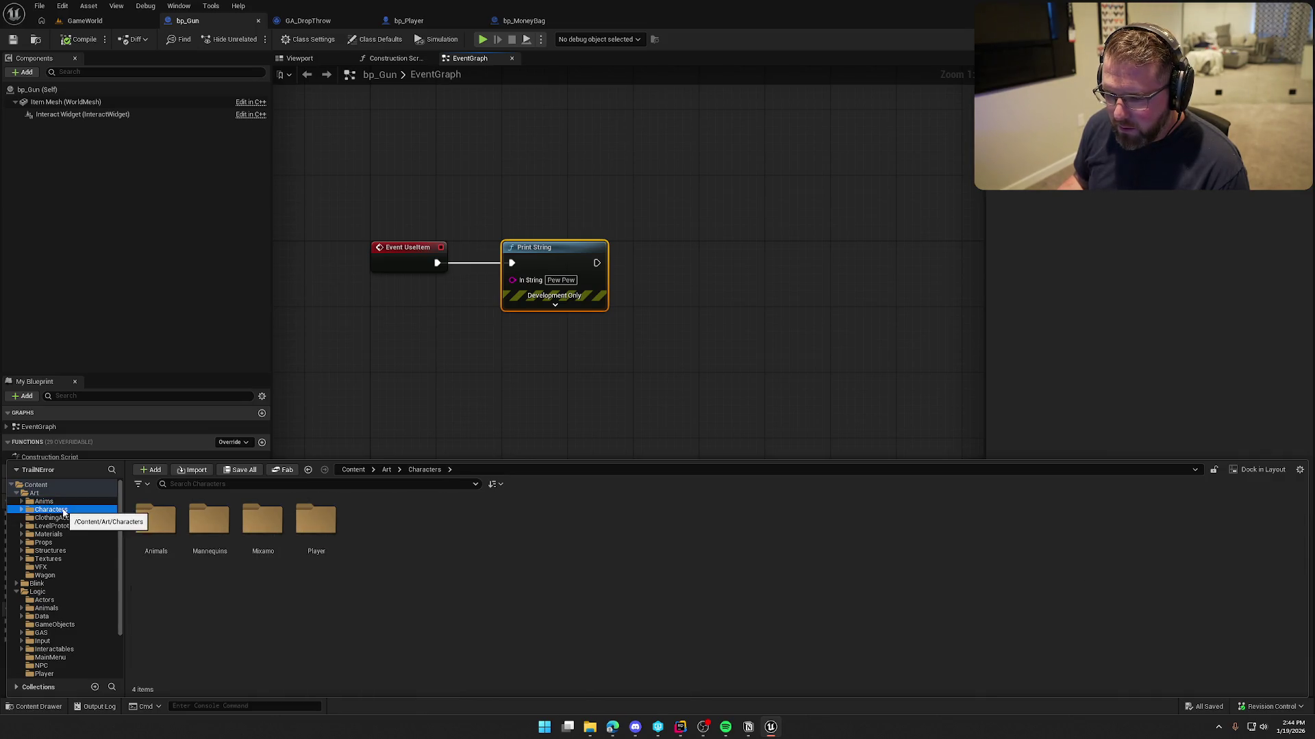
double_click(315, 524)
double_click(271, 527)
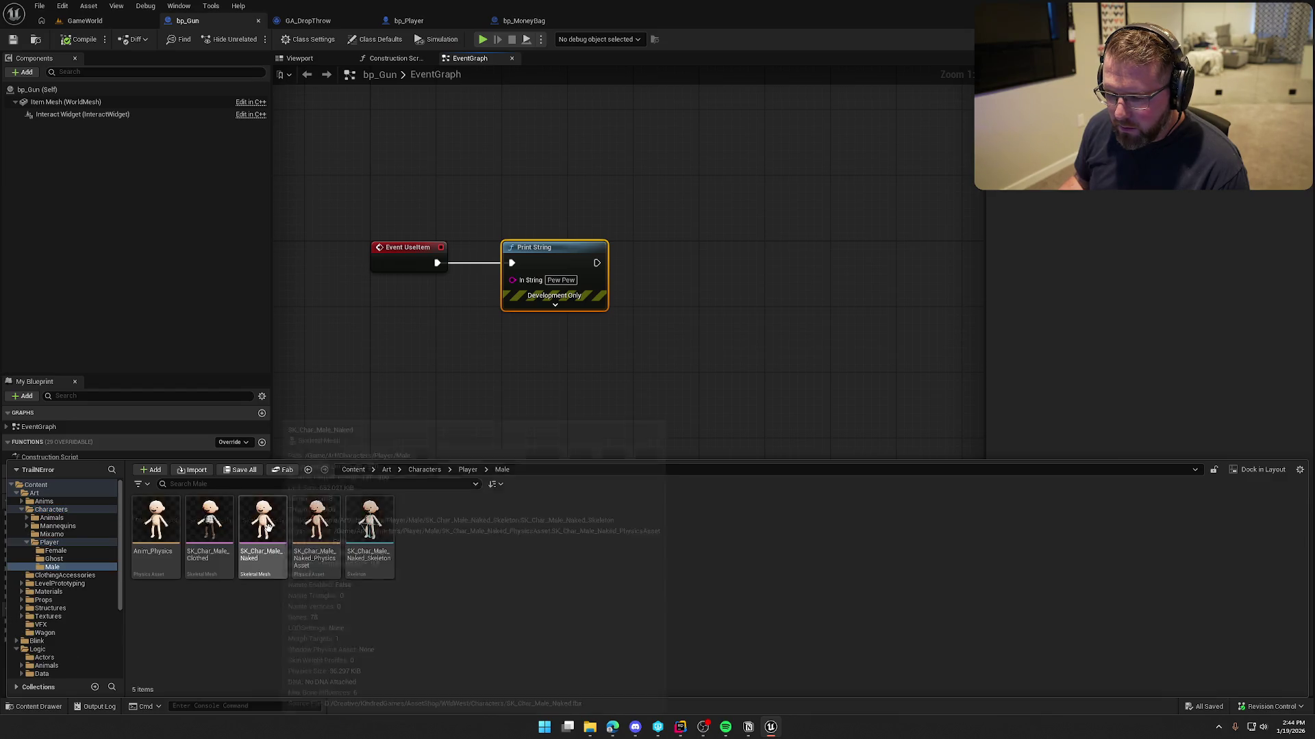
click(26, 541)
click(51, 509)
click(44, 501)
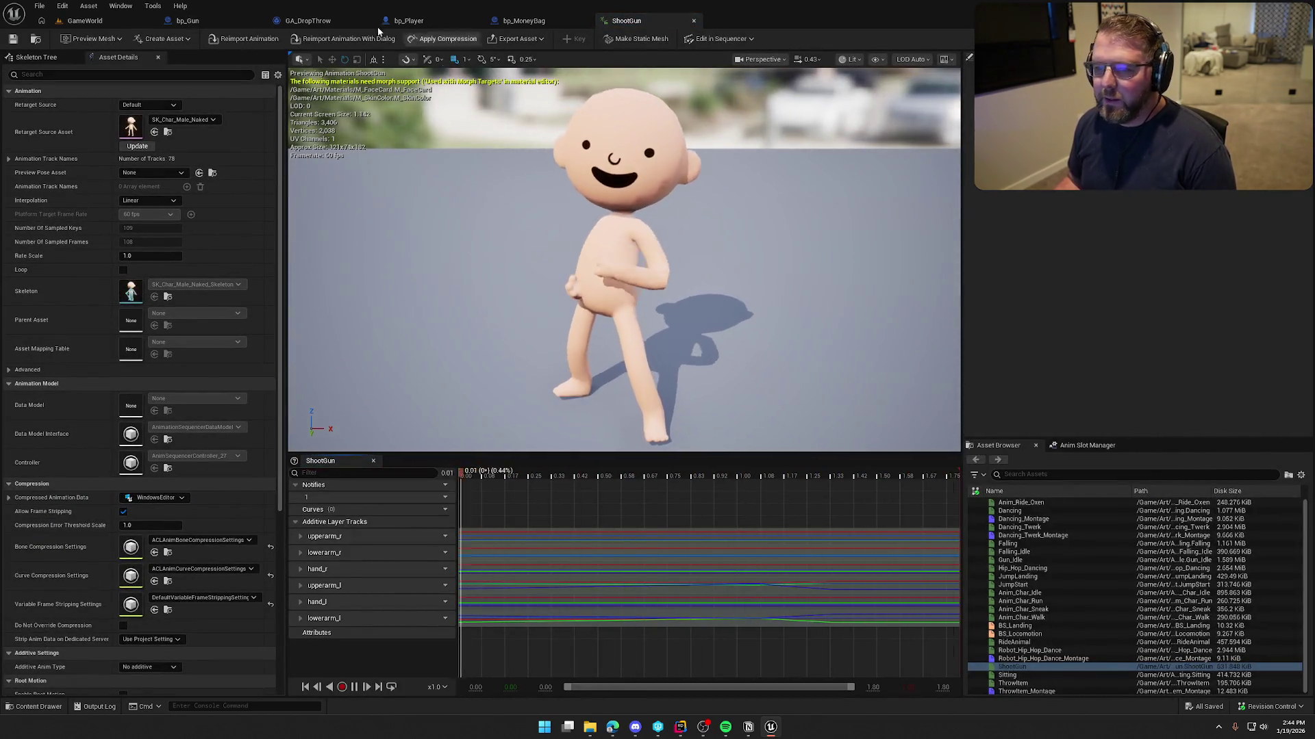
- Create ShootGun_Montage from the ShootGun animation with Create AnimMontage
click(693, 20)
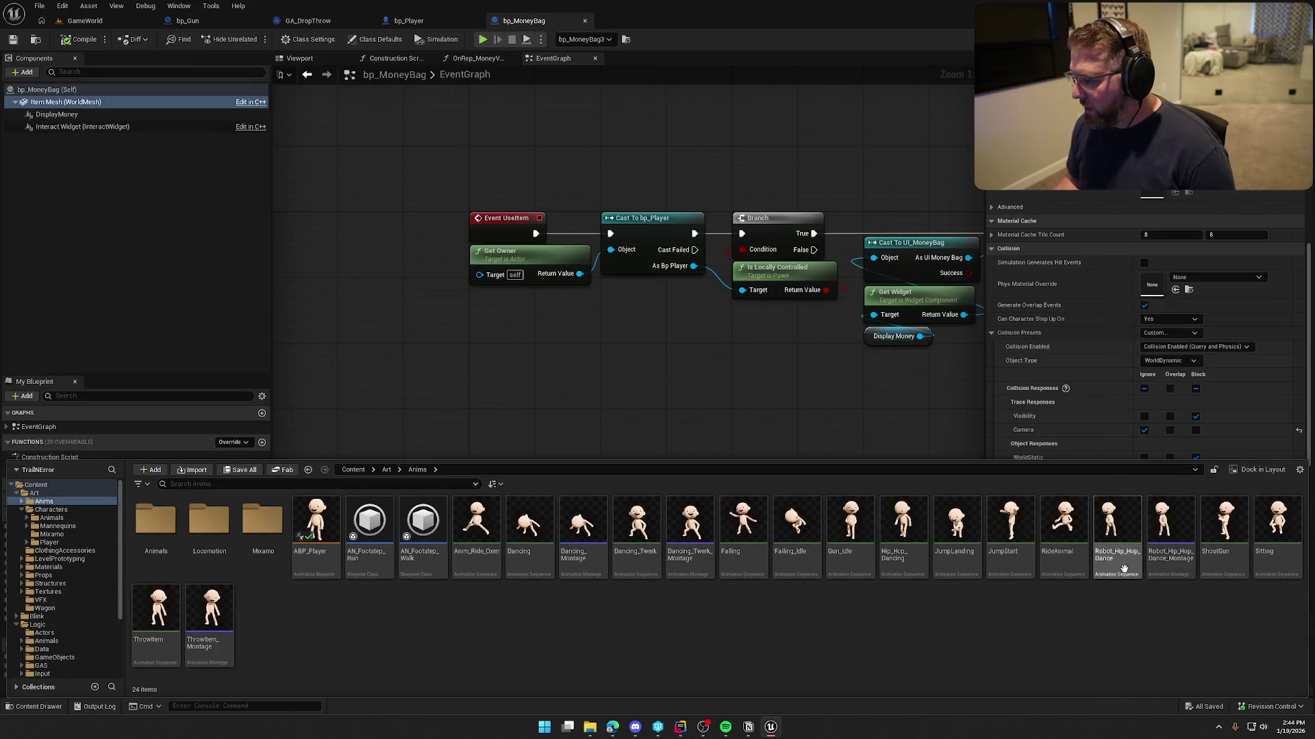
right_click(1228, 515)
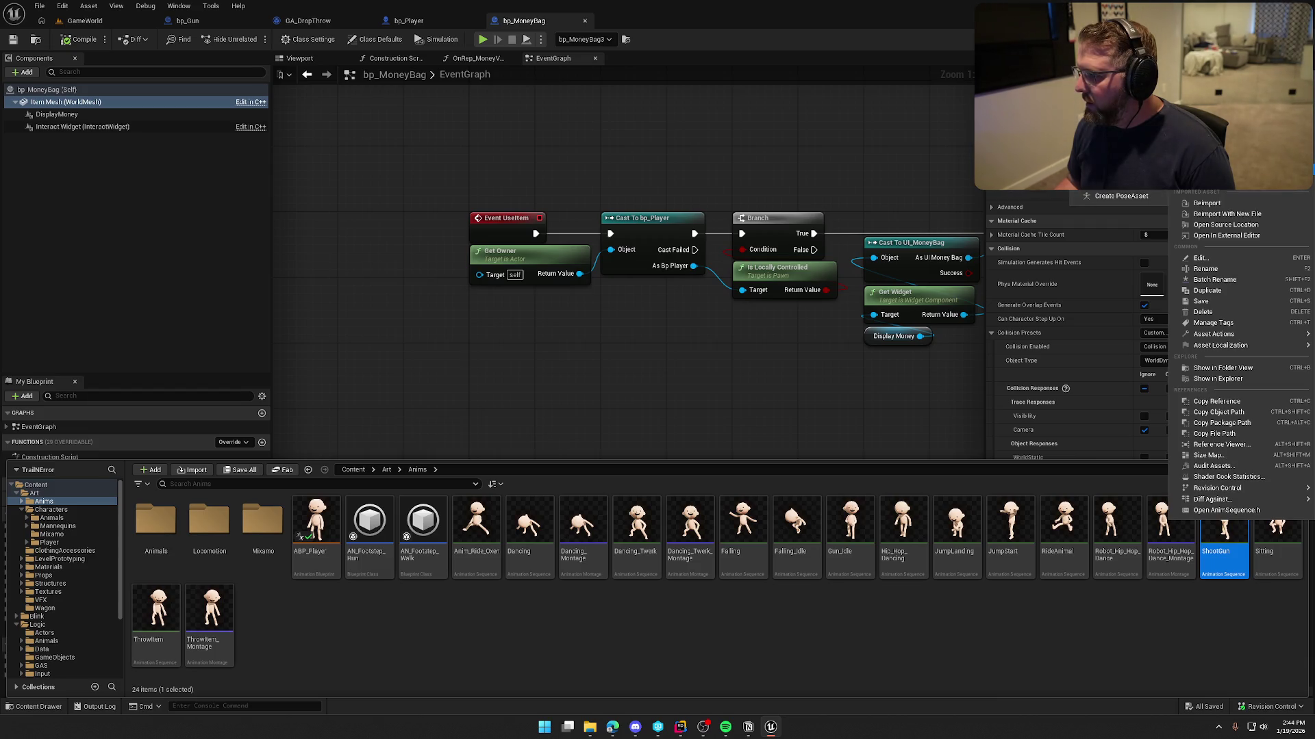
click(1116, 182)
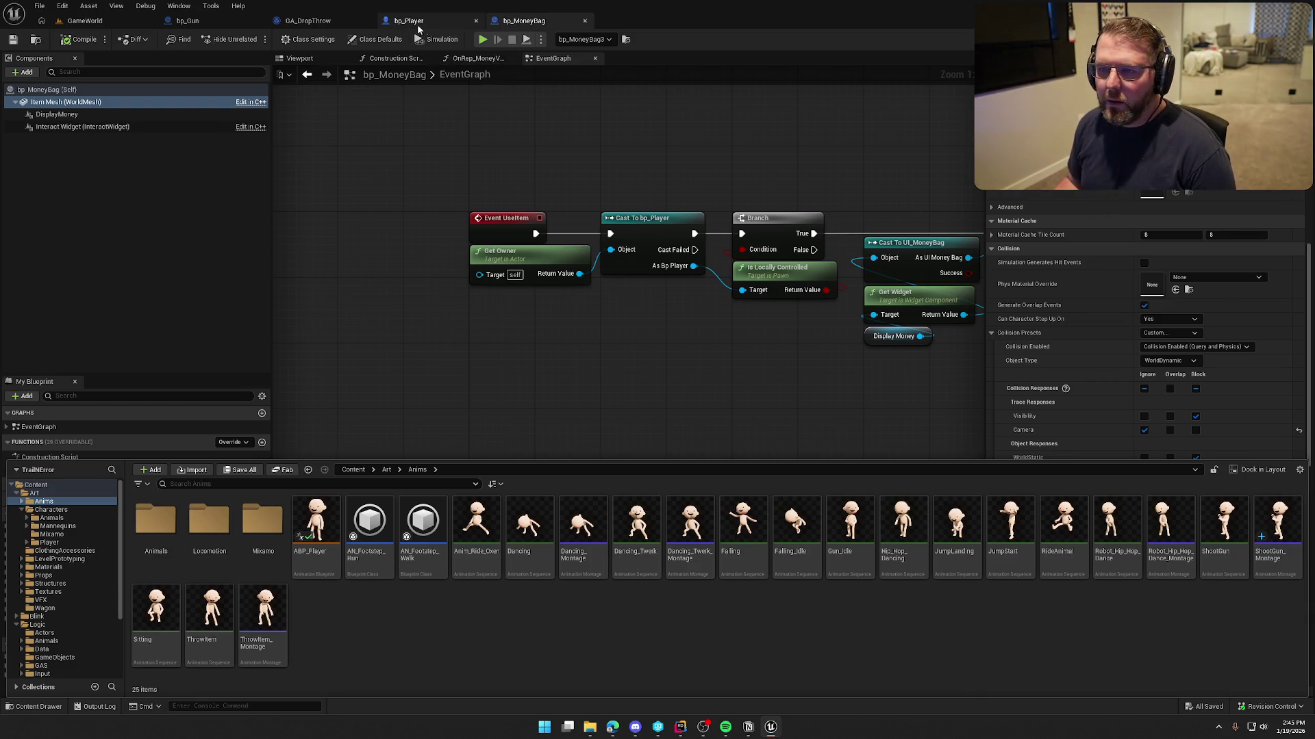
click(187, 20)
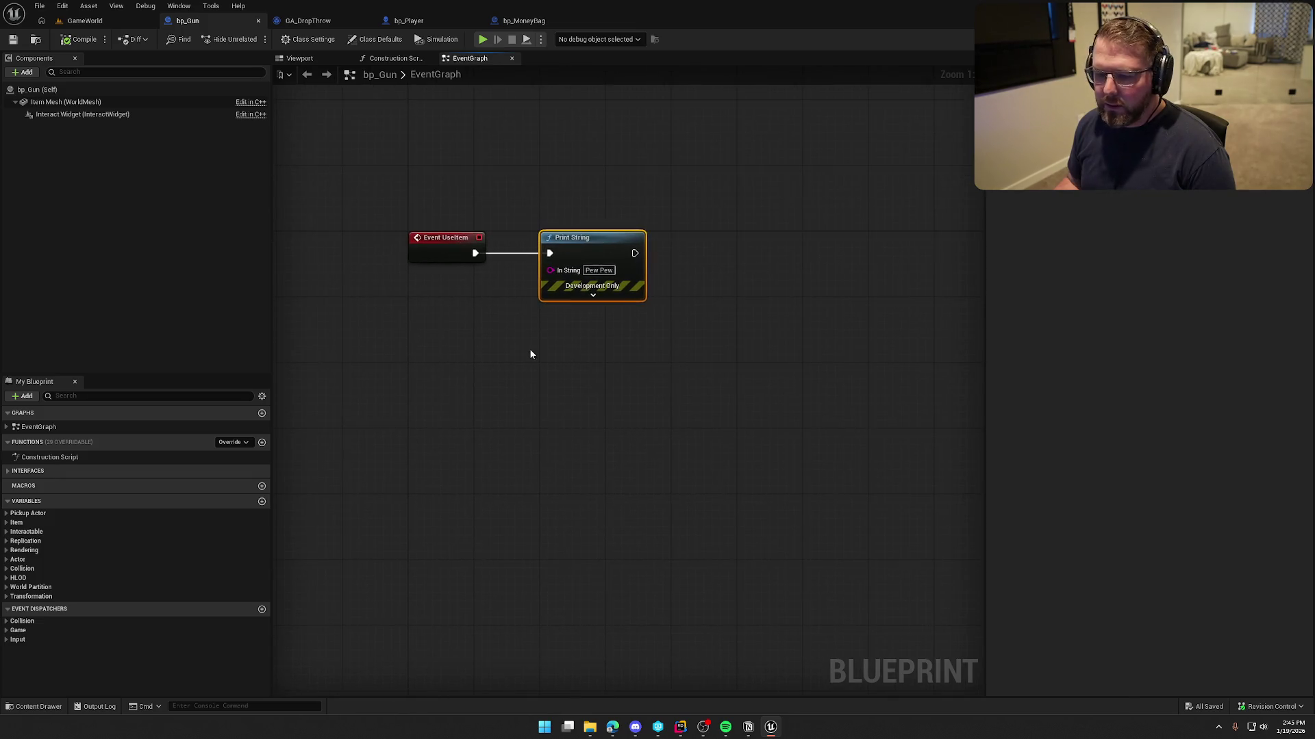
- Add Get Owner feeding a Cast To bp_Player node beside Print String in UseItem
right_click(445, 348)
text(get owner)
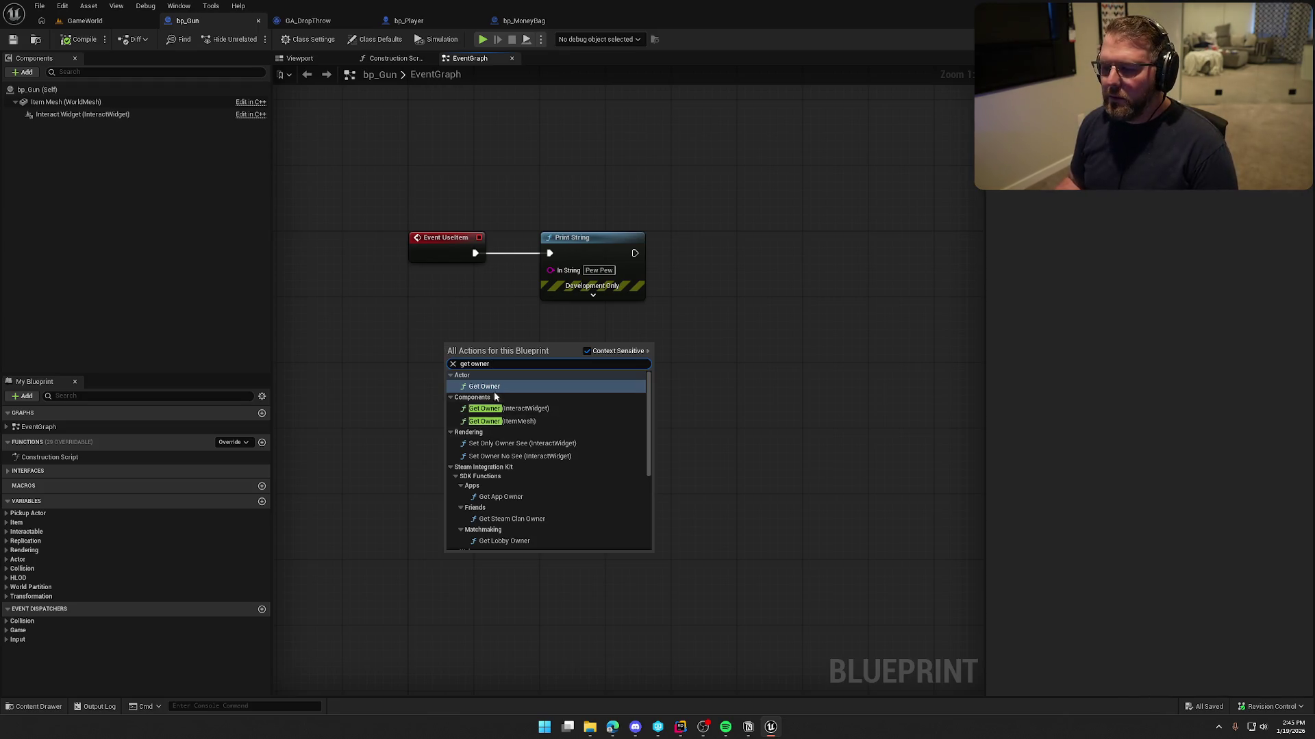
click(492, 387)
mouse_move(482, 349)
mouse_down()
mouse_move(456, 324)
mouse_move(616, 348)
mouse_up()
text(cast to)
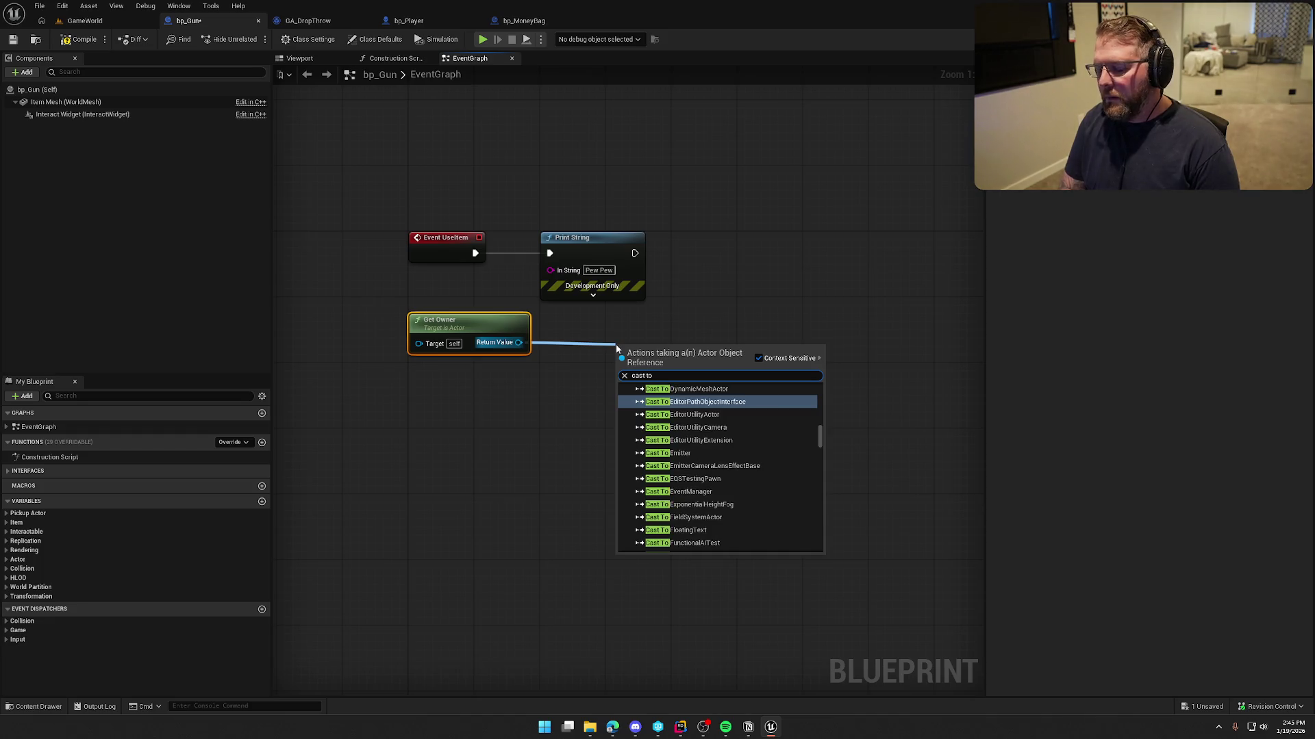
text( bp player)
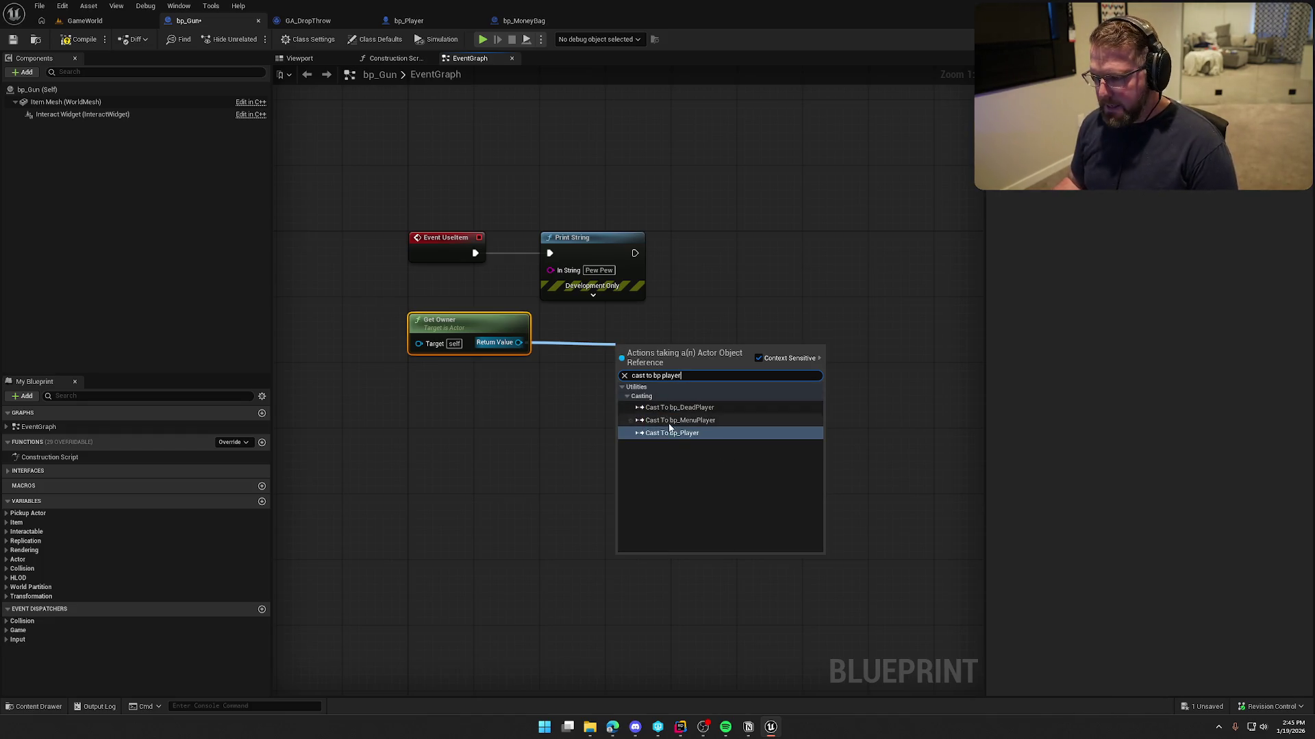
key(Return)
drag(621, 360, 683, 253)
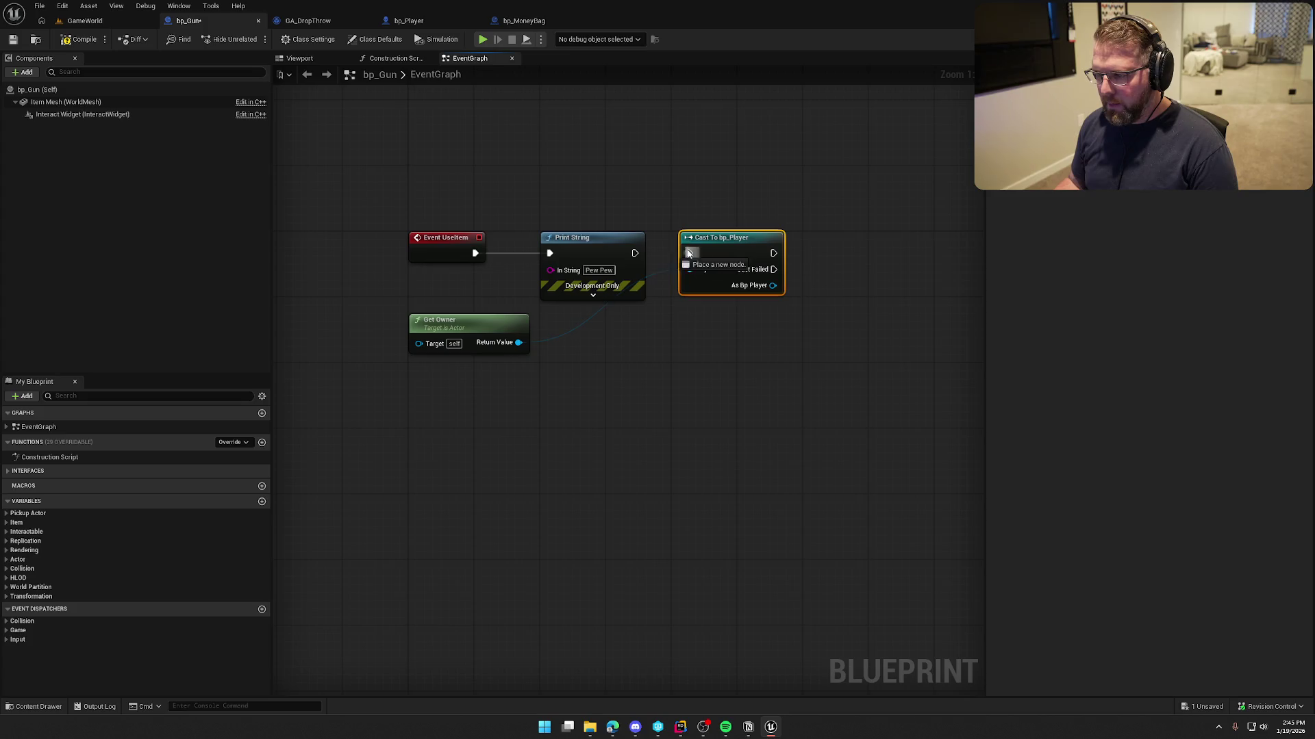
drag(479, 323, 587, 323)
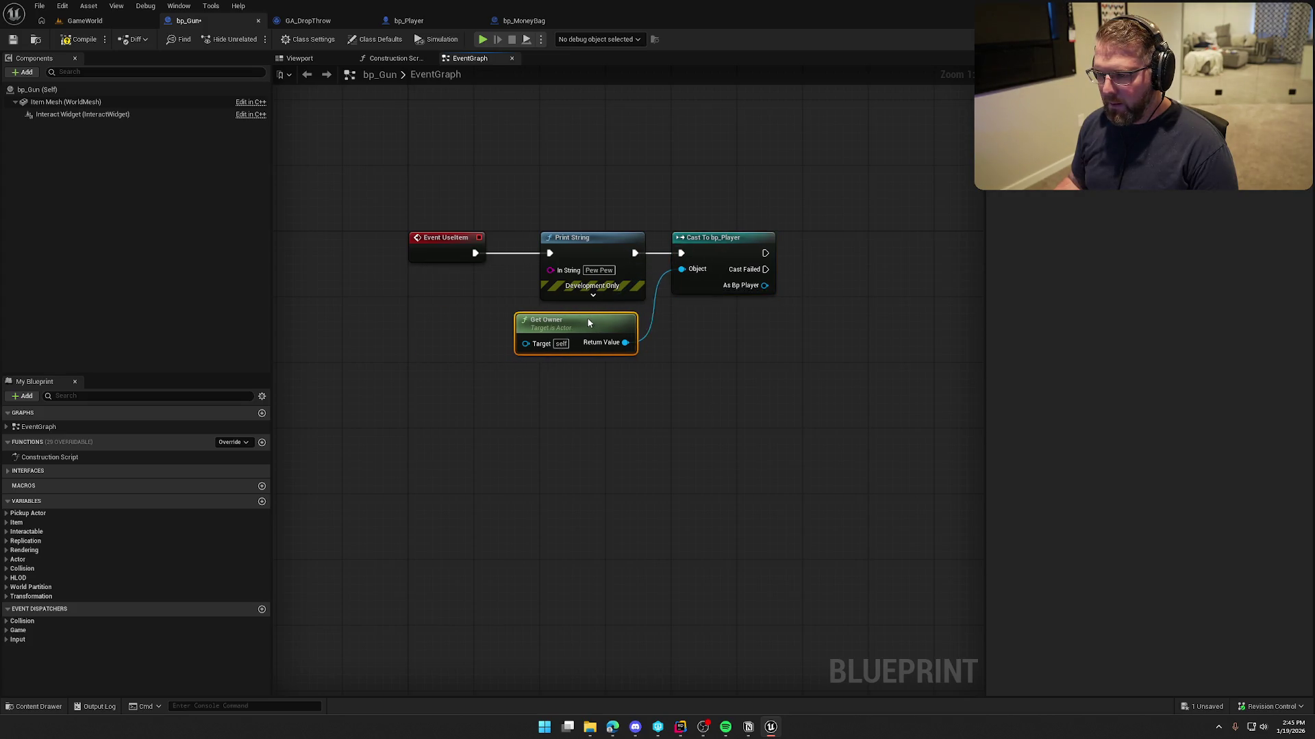
drag(745, 403, 603, 396)
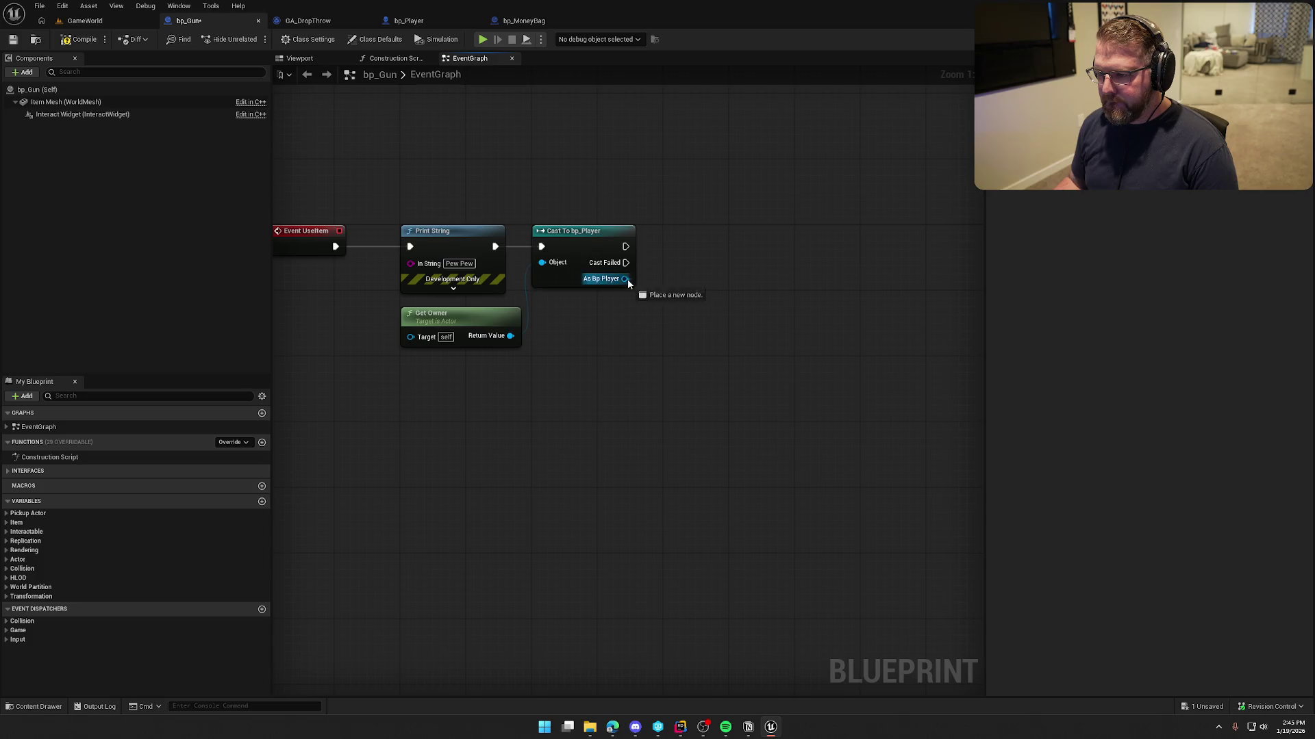
- Get the player's Mesh and add Play Montage on it with ShootGun_Montage as Montage to Play
drag(629, 282, 655, 294)
text(get mesh)
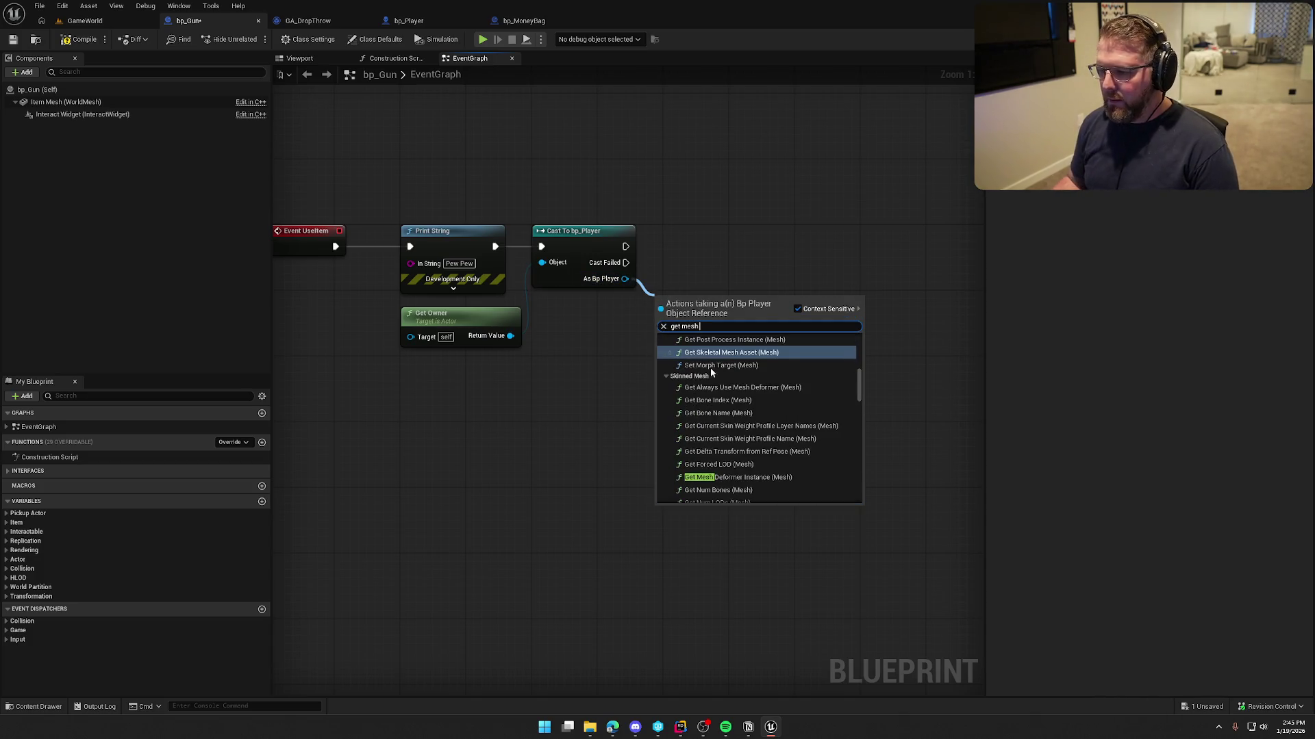
scroll(849, 411, down, 10)
click(726, 500)
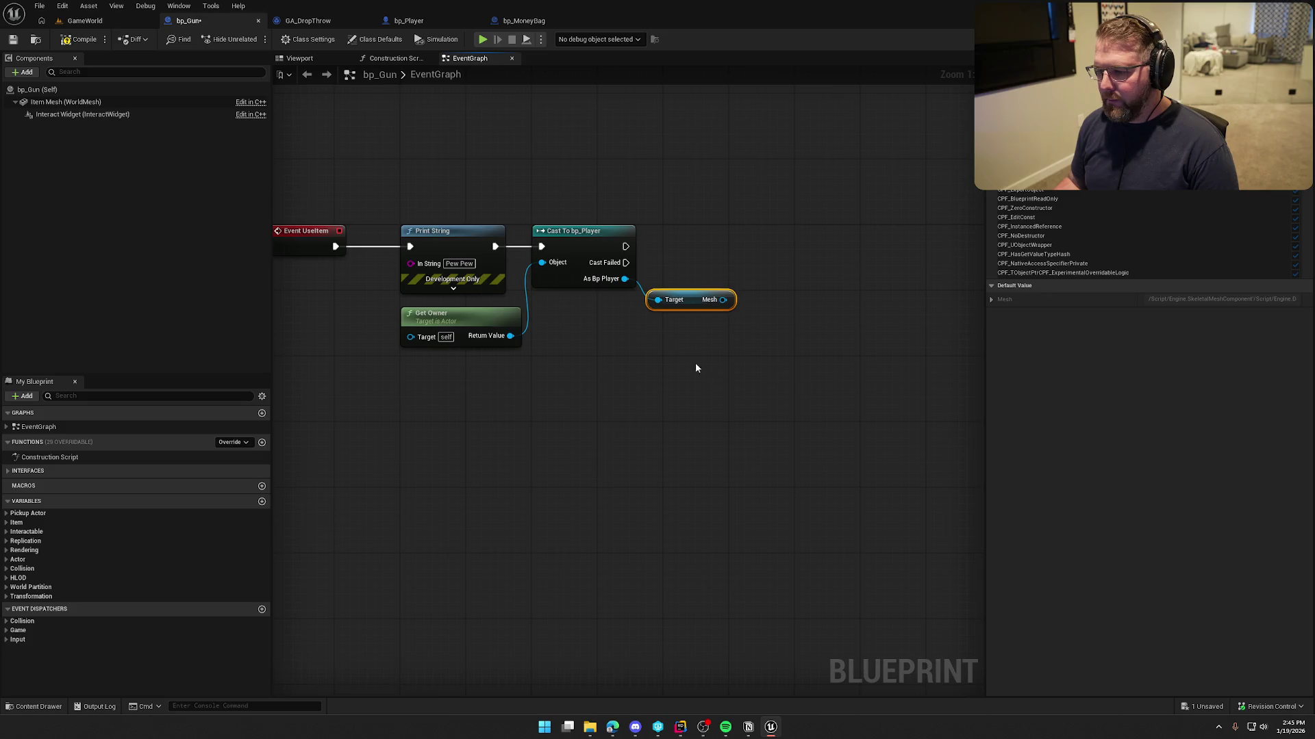
drag(597, 302, 605, 302)
drag(633, 300, 688, 303)
text(play montage)
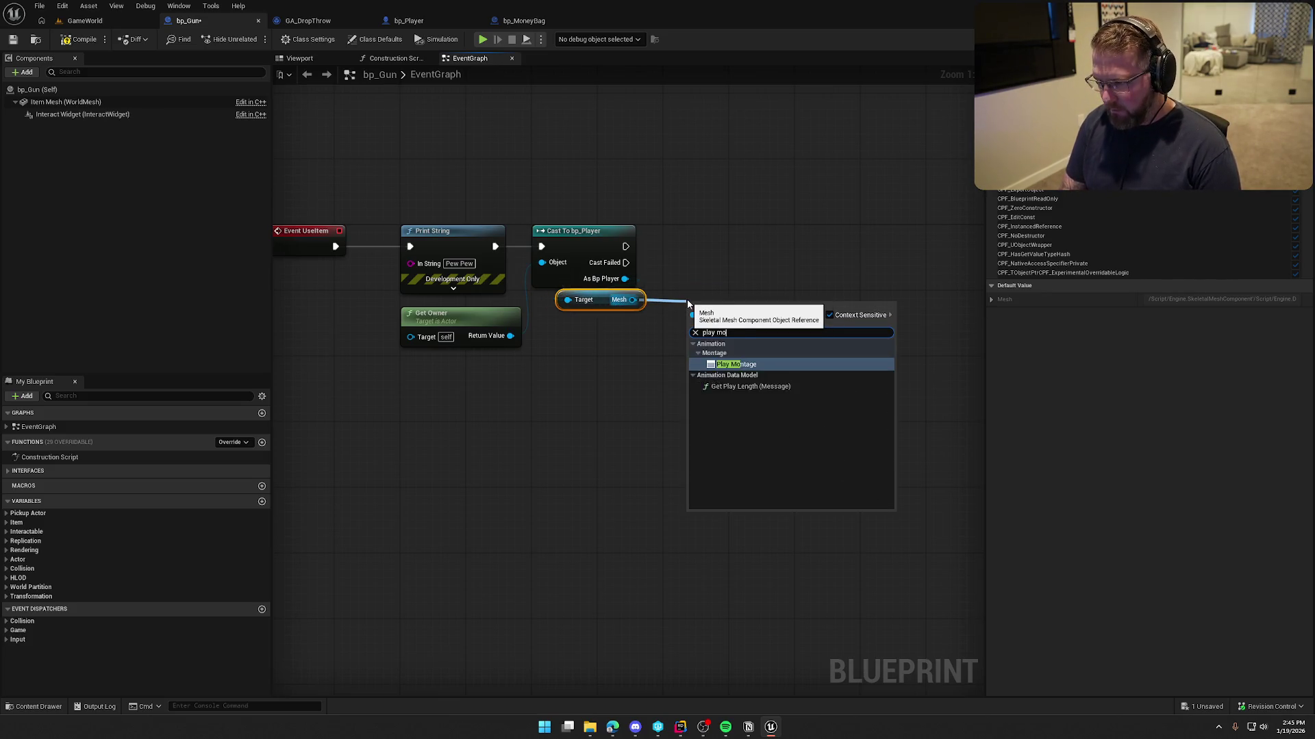
key(Return)
drag(719, 305, 706, 231)
click(754, 235)
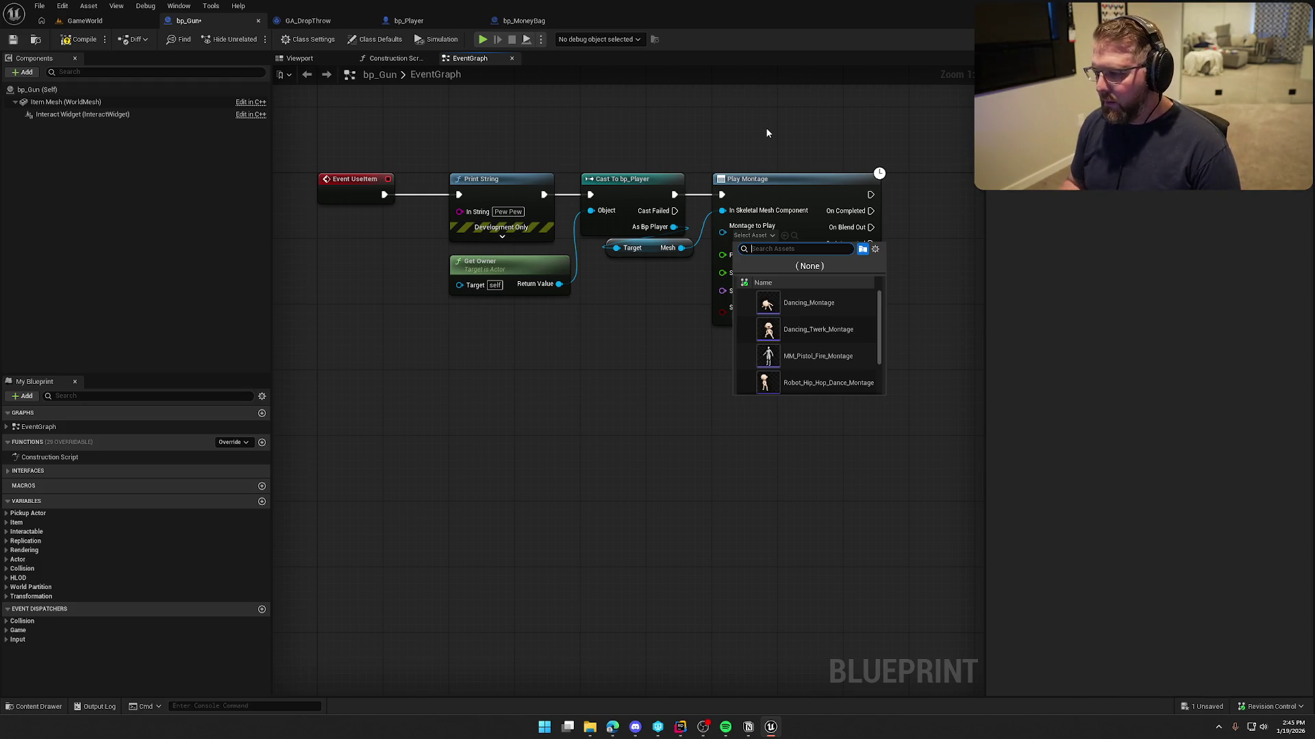
scroll(849, 370, down, 2)
click(820, 360)
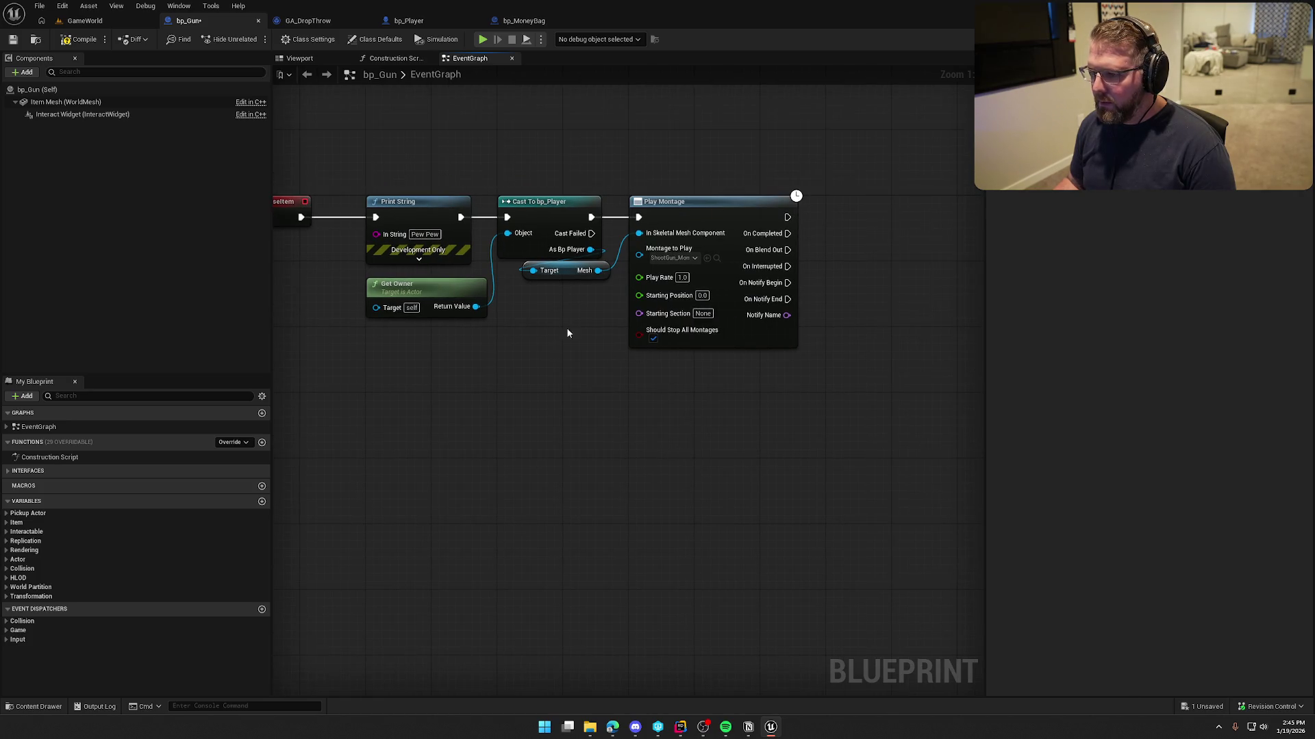
click(85, 21)
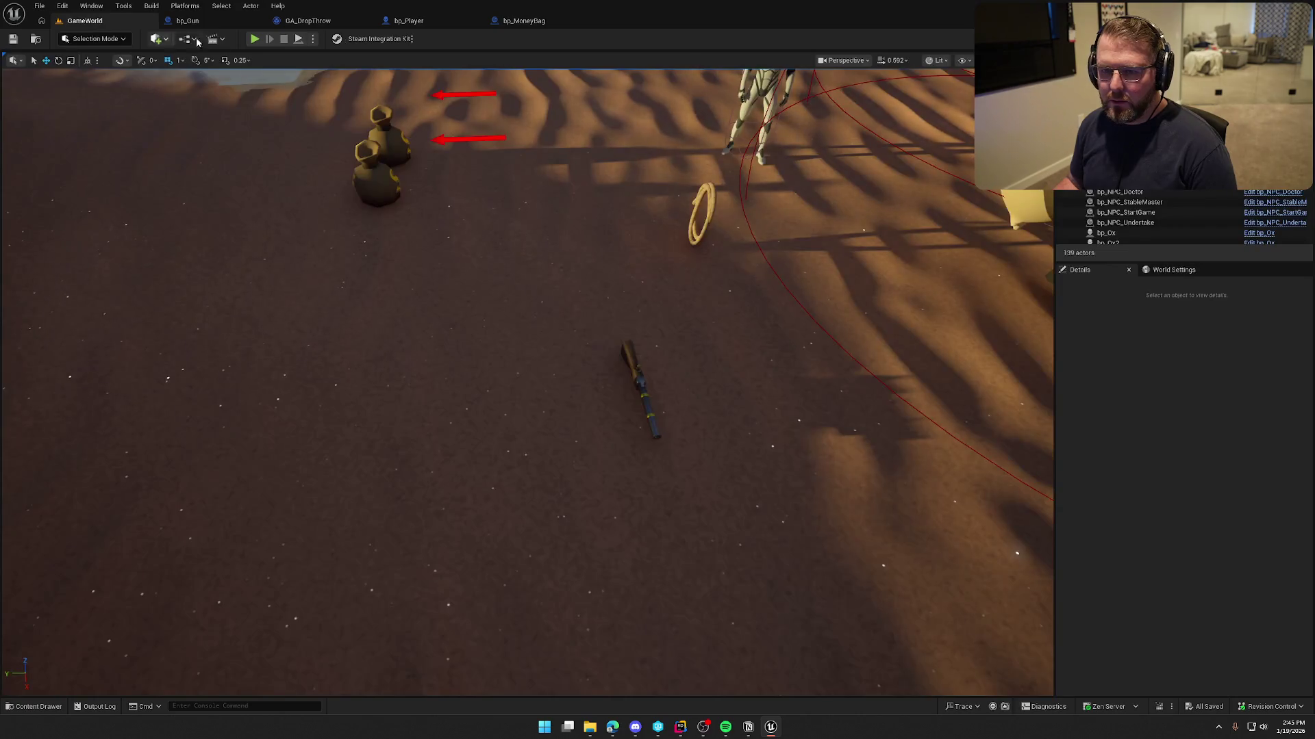
- Playtest GameWorld: pick up the gun, fire it twice, then stop and switch to bp_Player
click(255, 39)
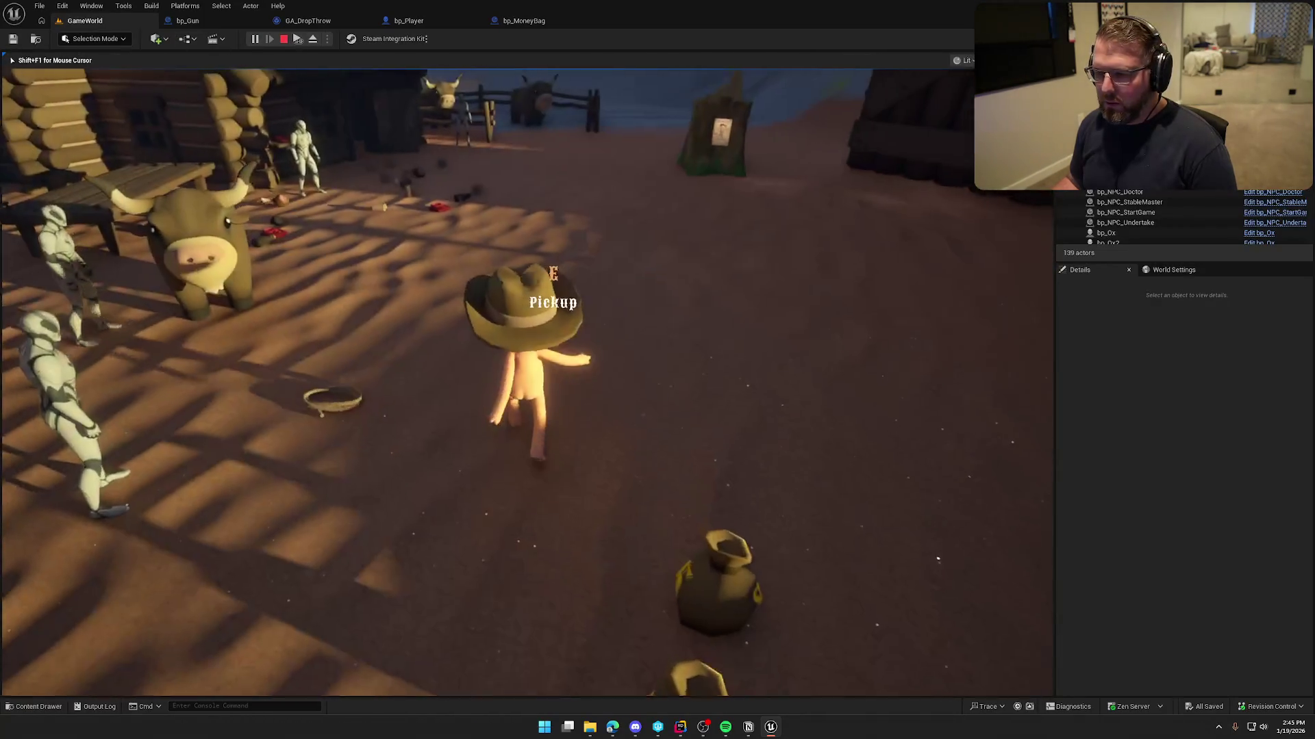
key(w)
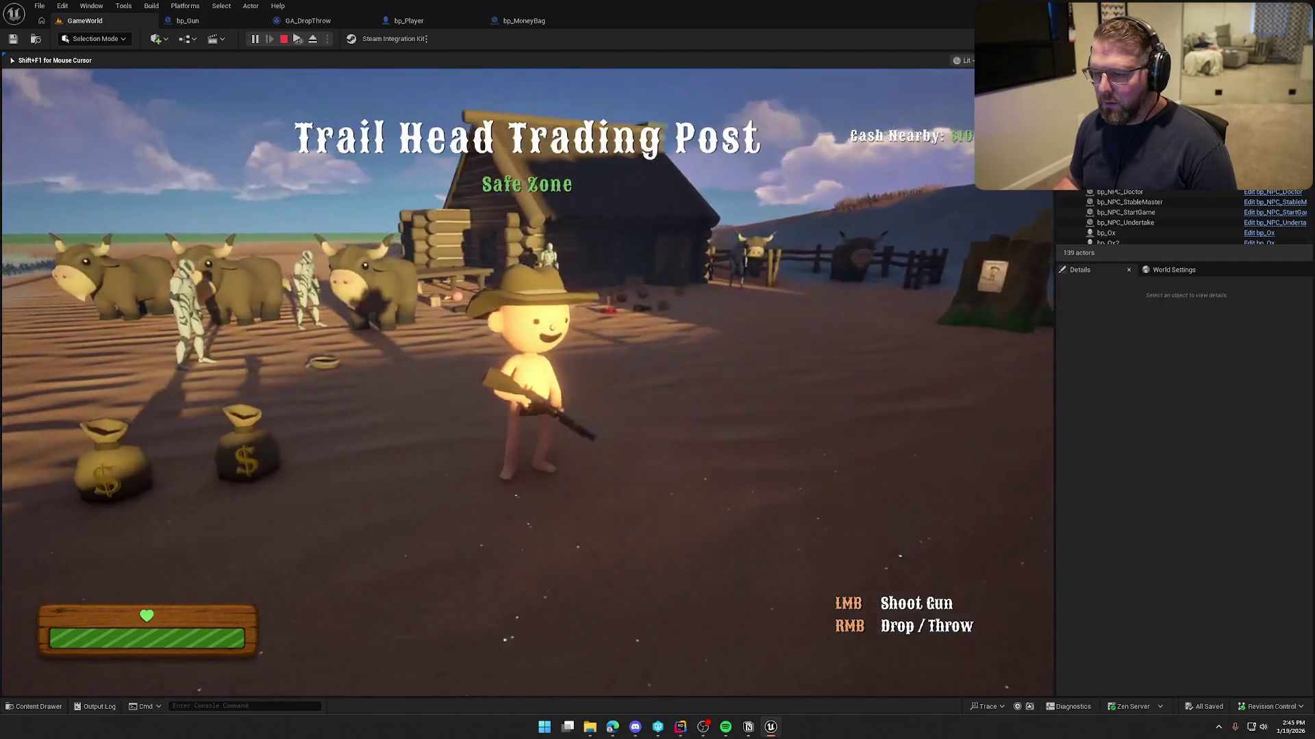
click(527, 384)
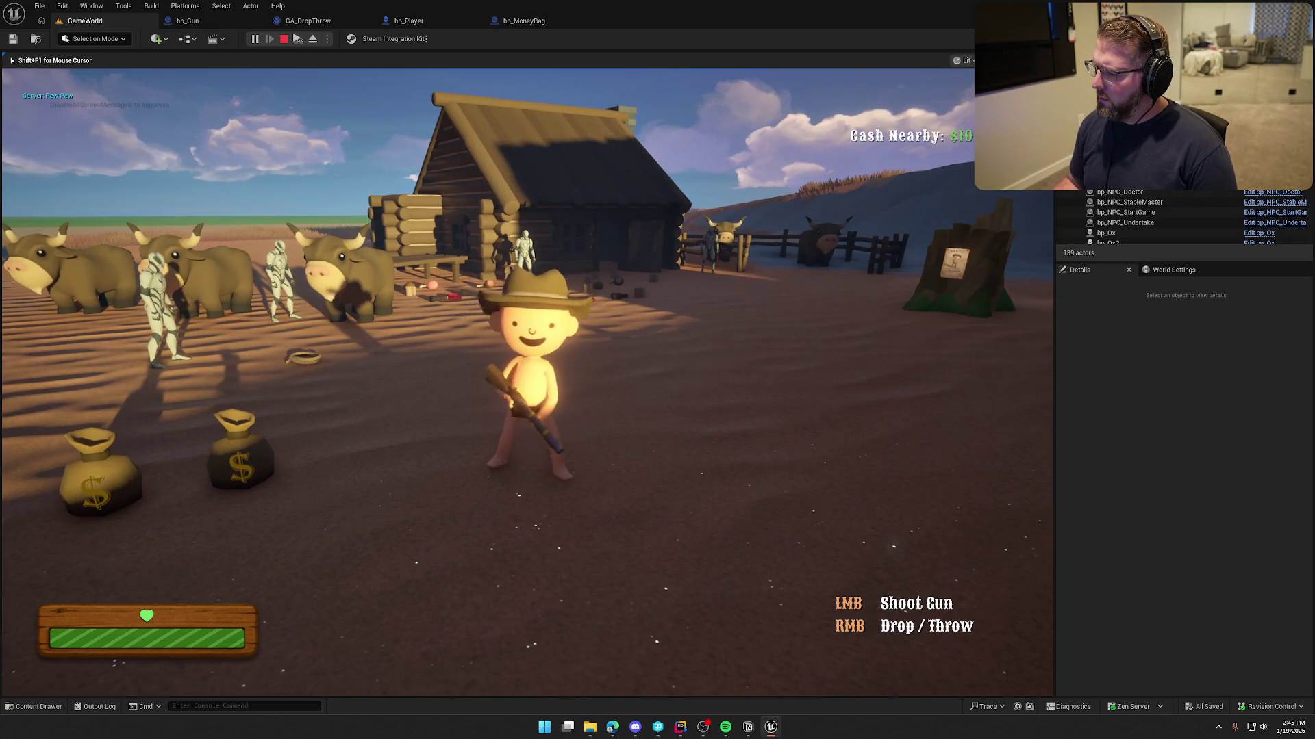
click(527, 383)
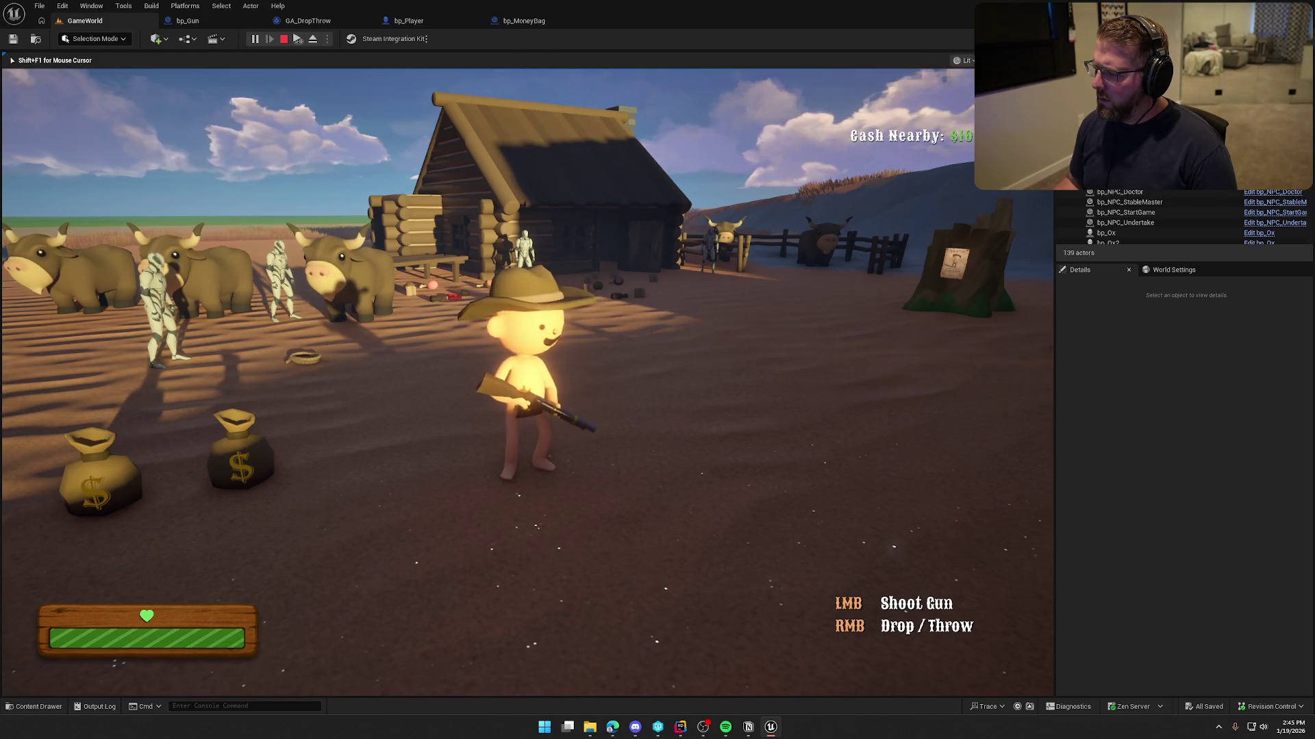
key(Escape)
click(454, 25)
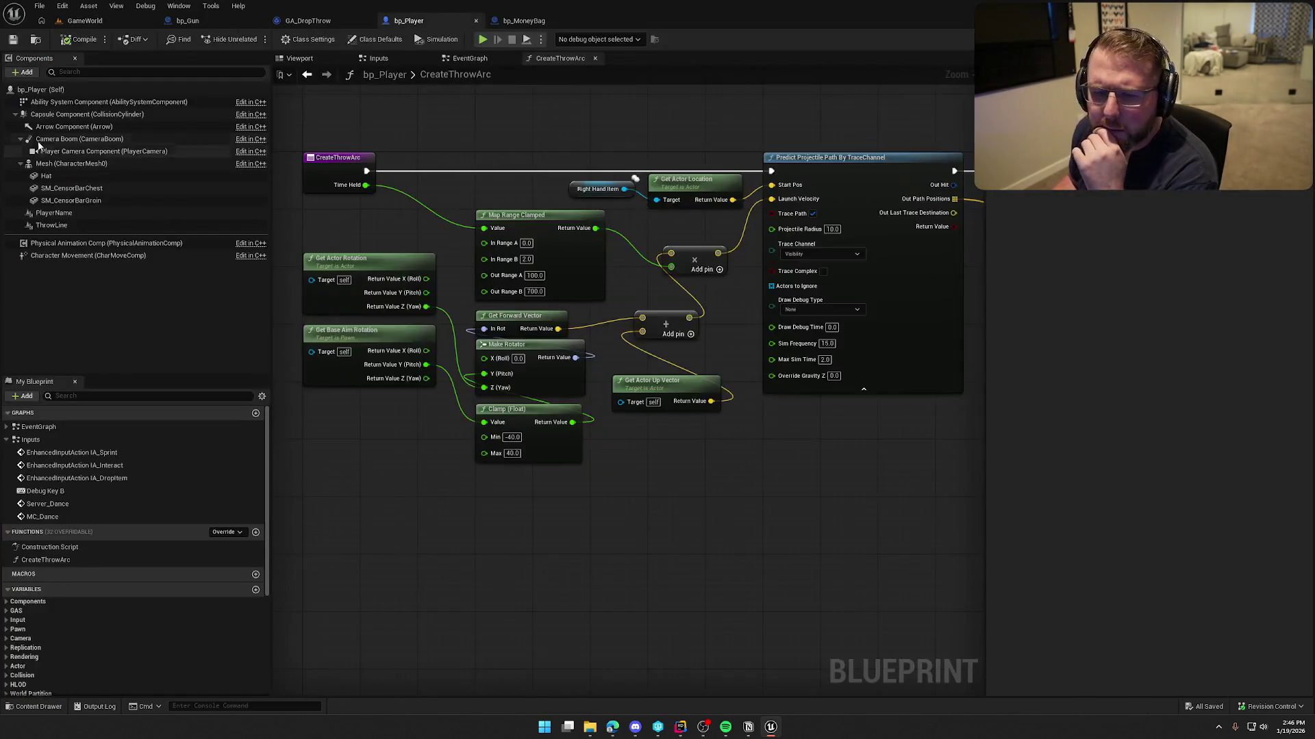
- Open ABP_Player from the mesh's Anim Class and bring its Slot and Output Pose nodes into view
click(64, 164)
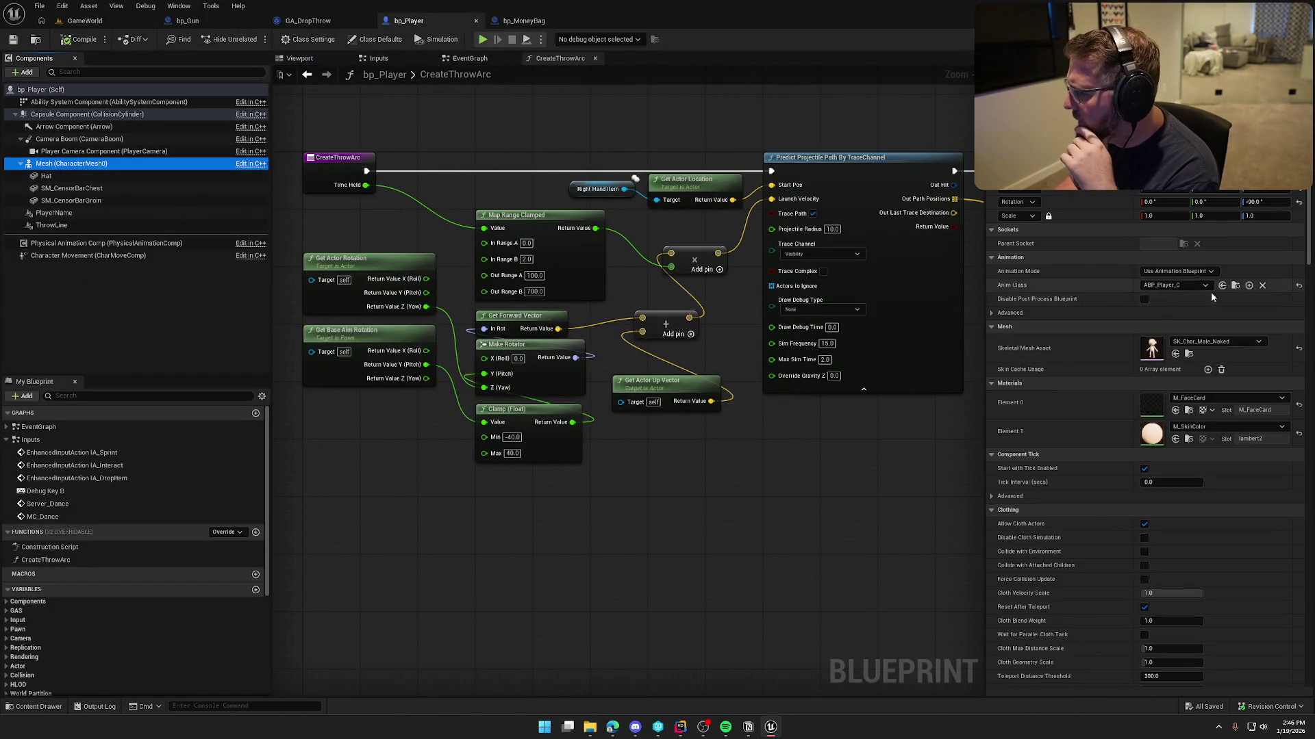
click(1235, 284)
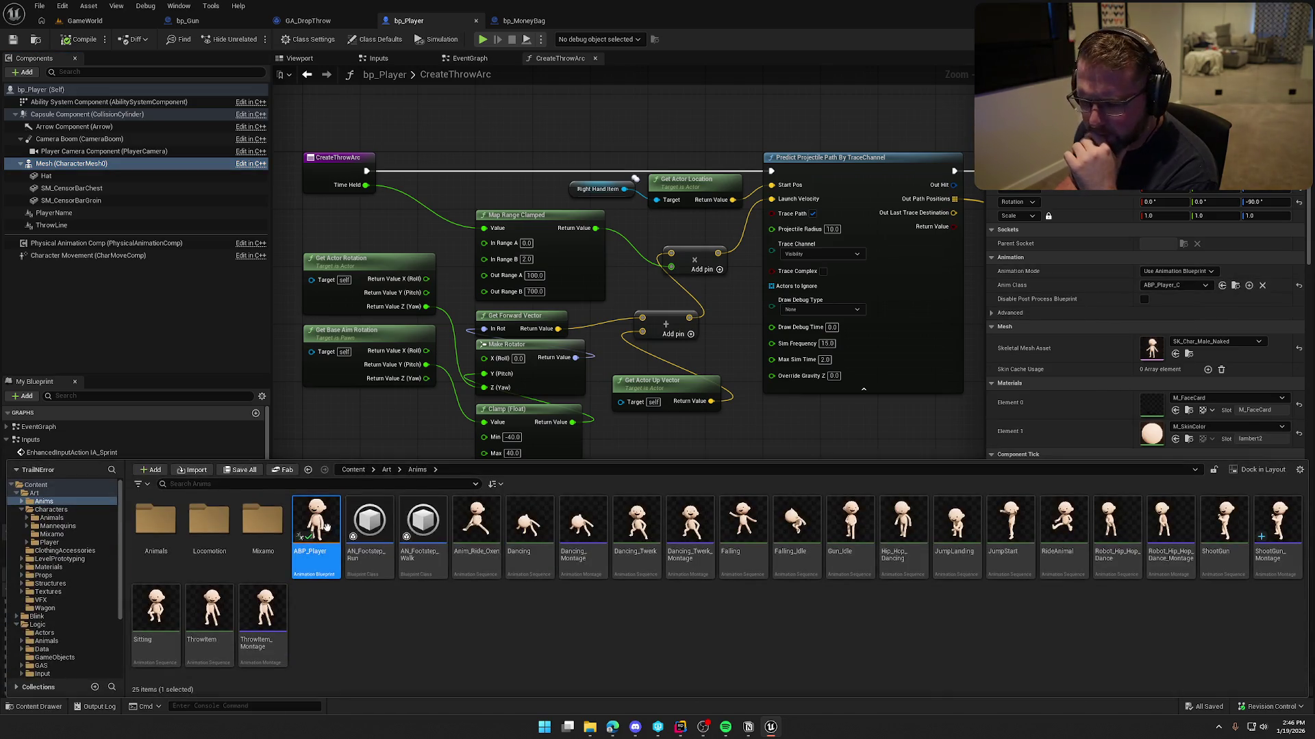
key(Return)
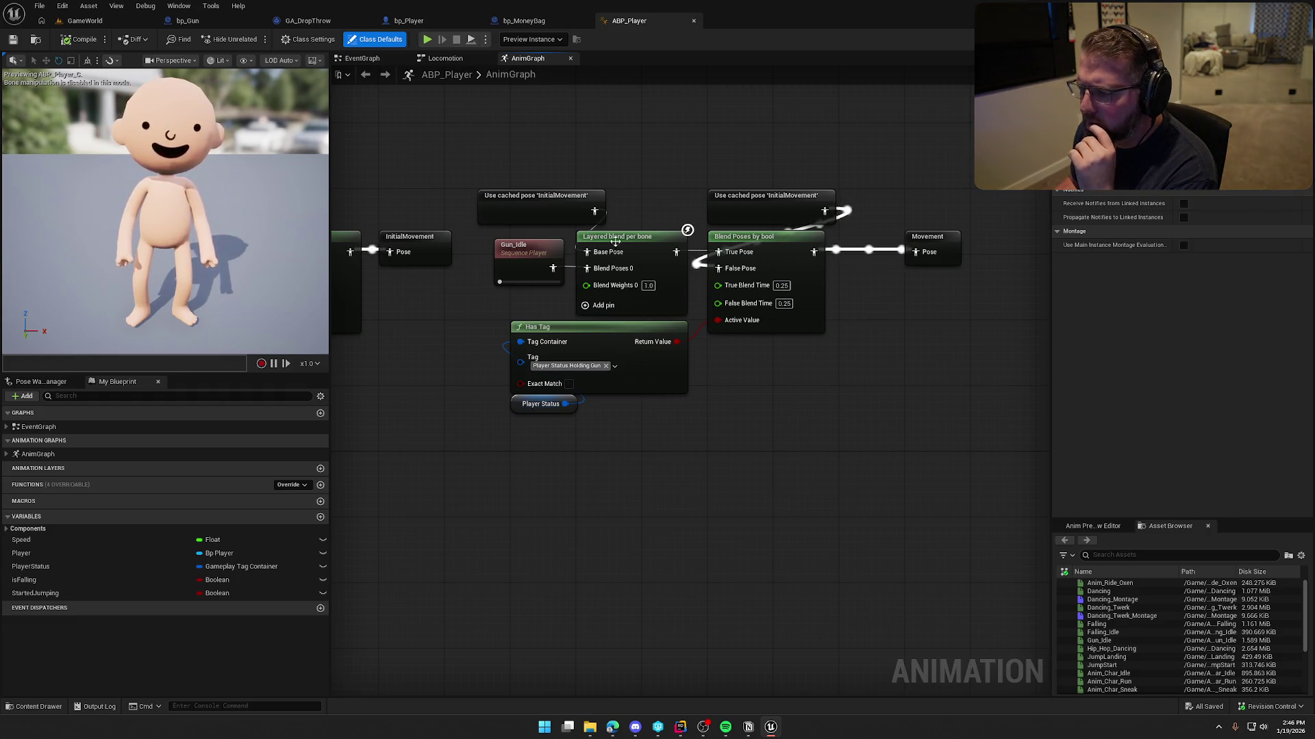
click(777, 251)
drag(700, 289, 635, 241)
click(737, 463)
drag(554, 517, 810, 452)
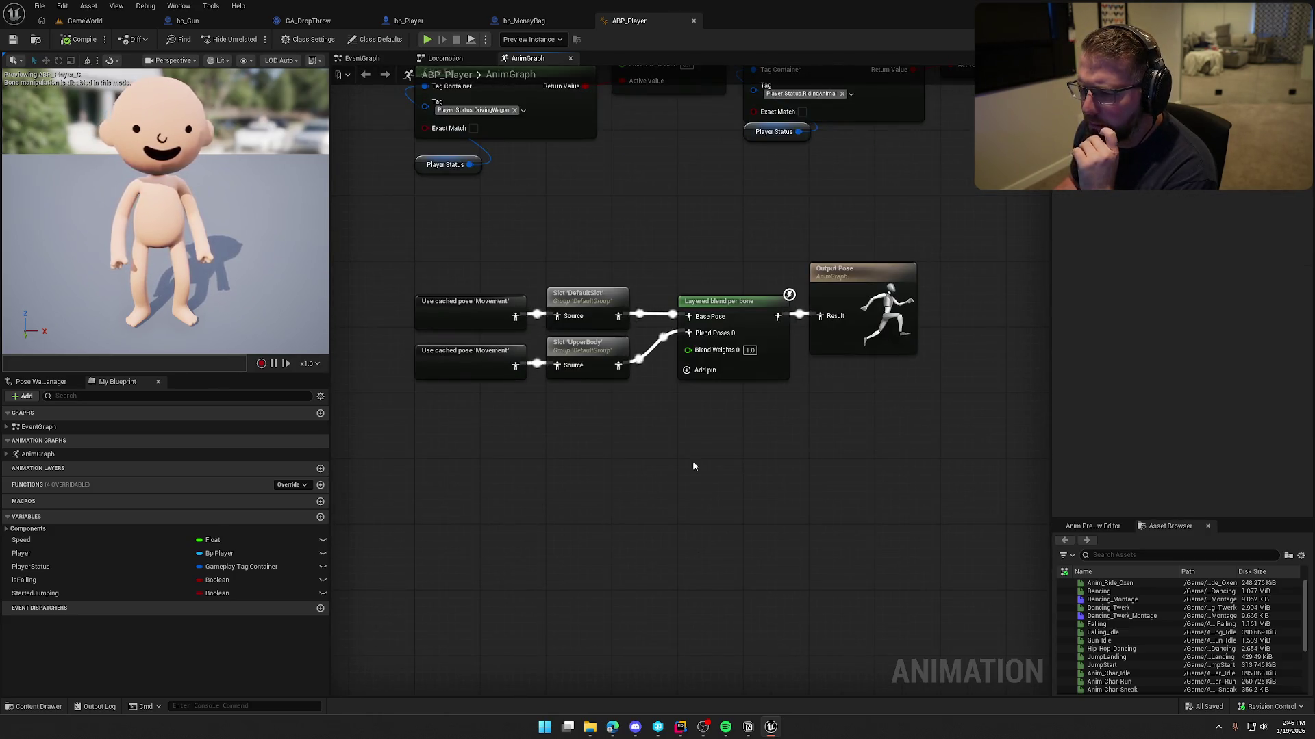
- Open ShootGun_Montage from the content browser and dock its editor as a main tab
key(ctrl+space)
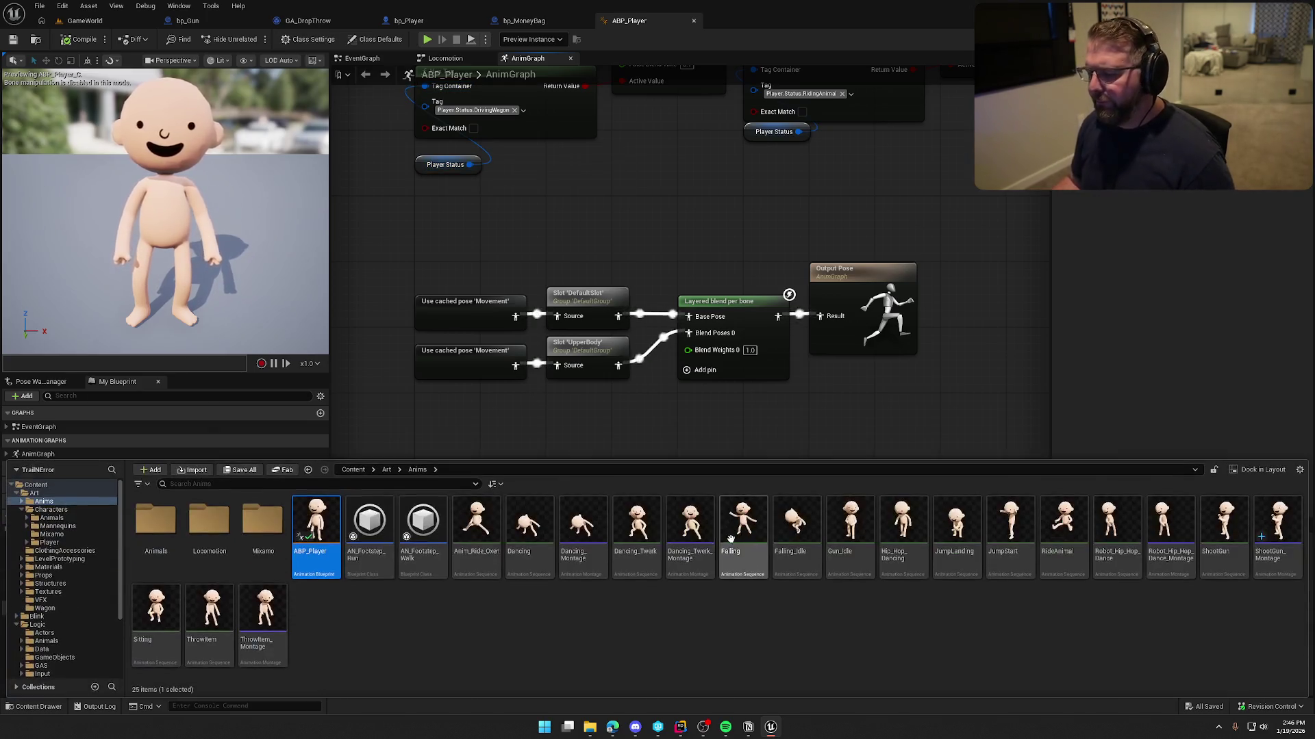
double_click(1277, 524)
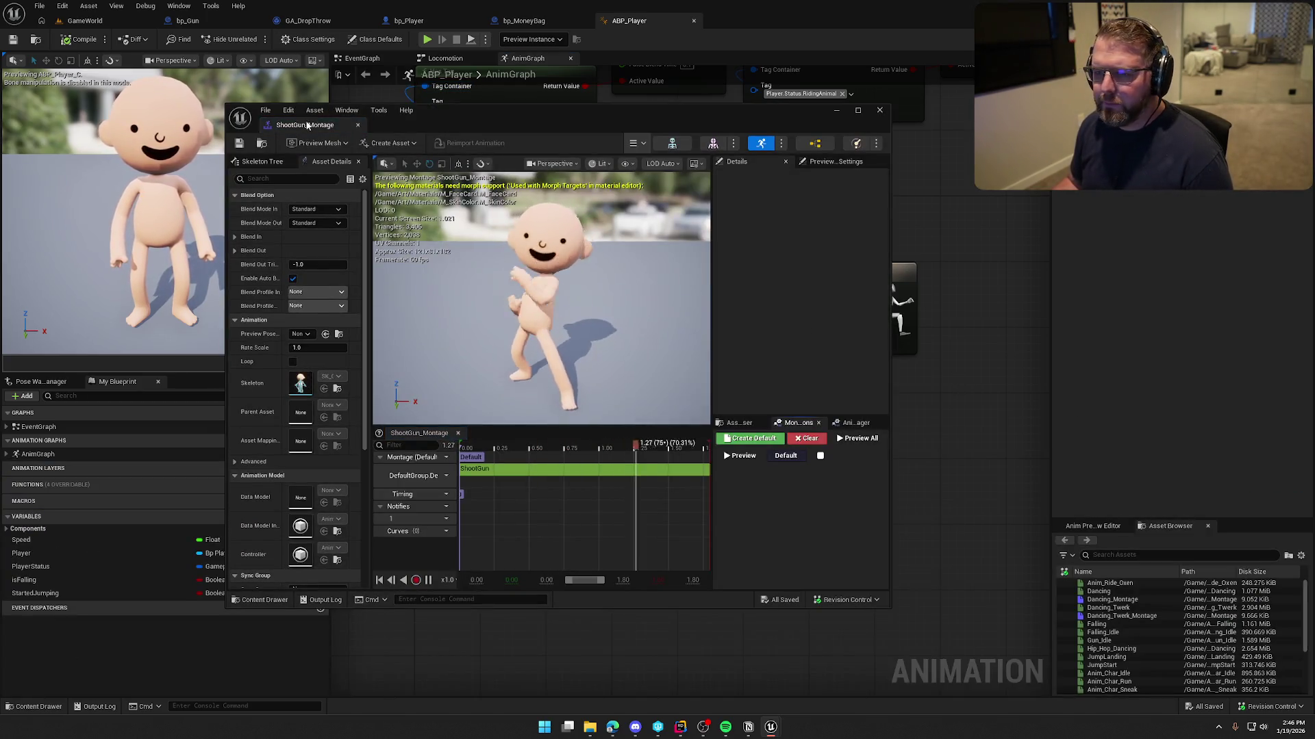
mouse_move(304, 125)
mouse_down()
mouse_move(753, 41)
mouse_move(758, 26)
mouse_up()
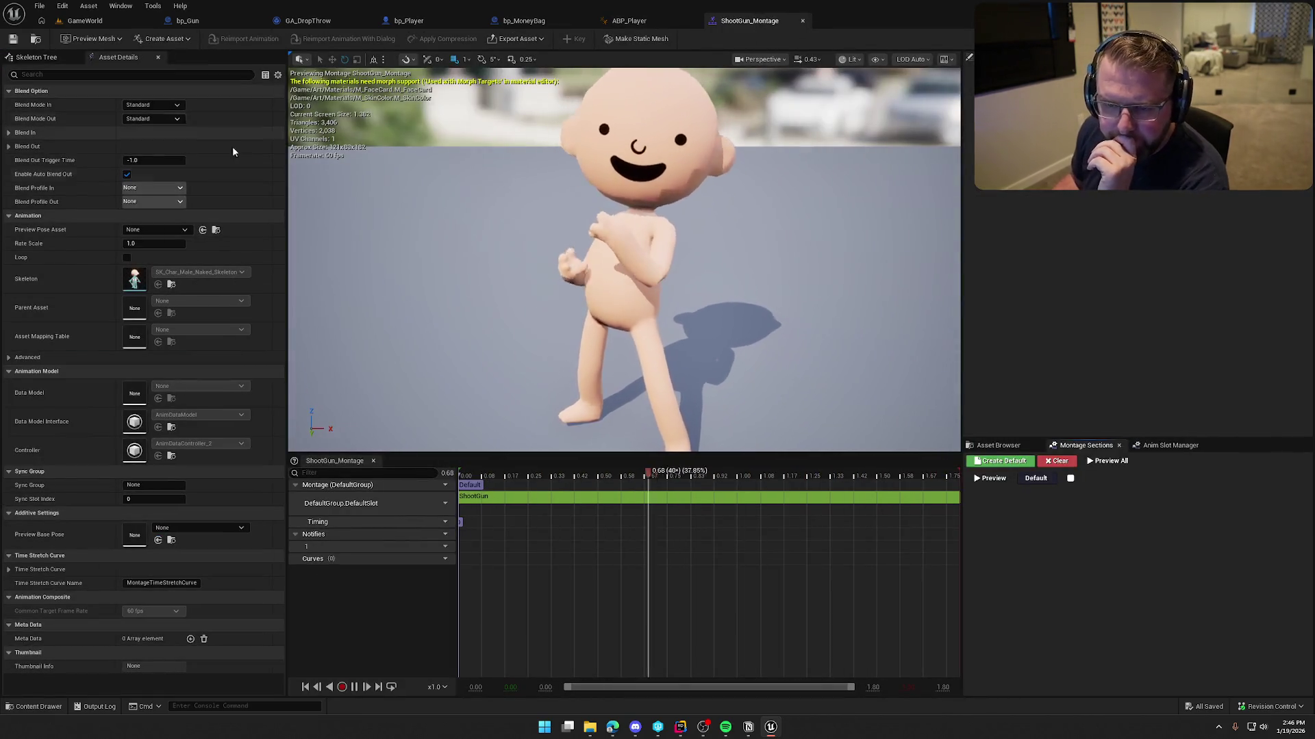
- Add an UpperBody slot track to ShootGun_Montage via Slot > New Slot
click(439, 503)
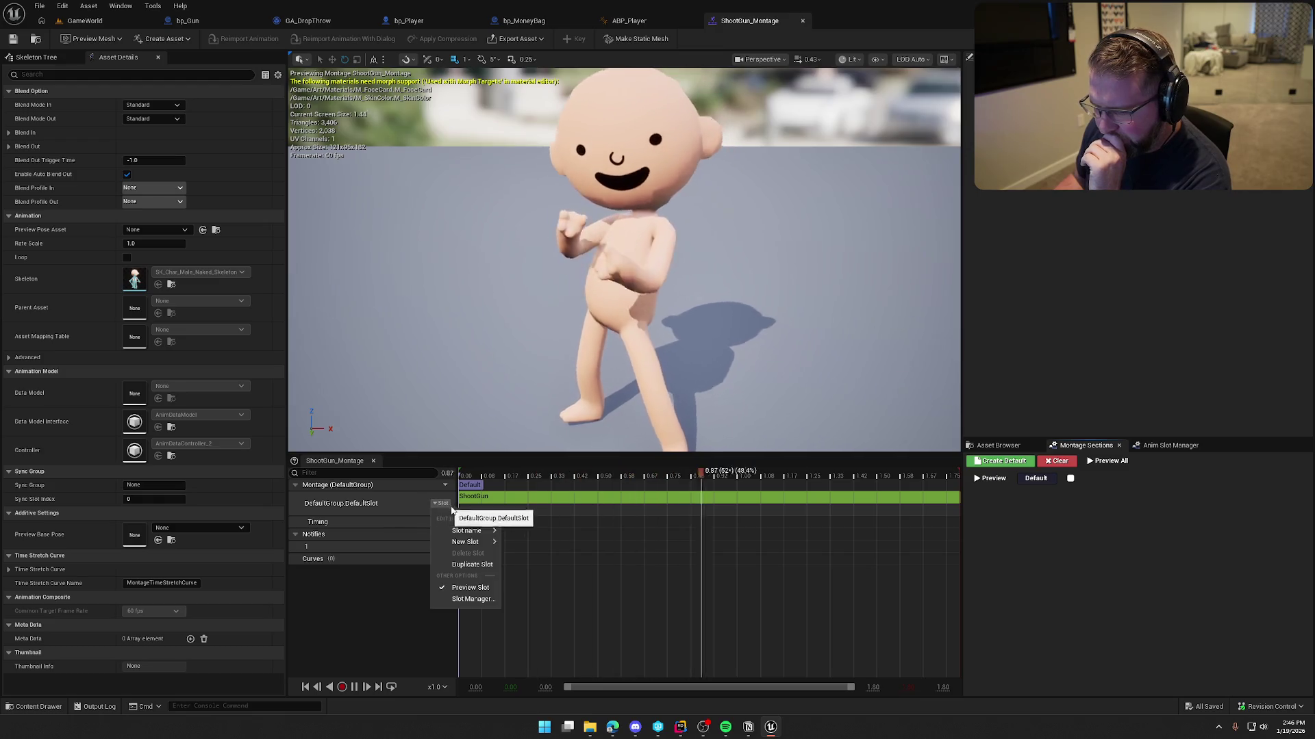
mouse_move(471, 542)
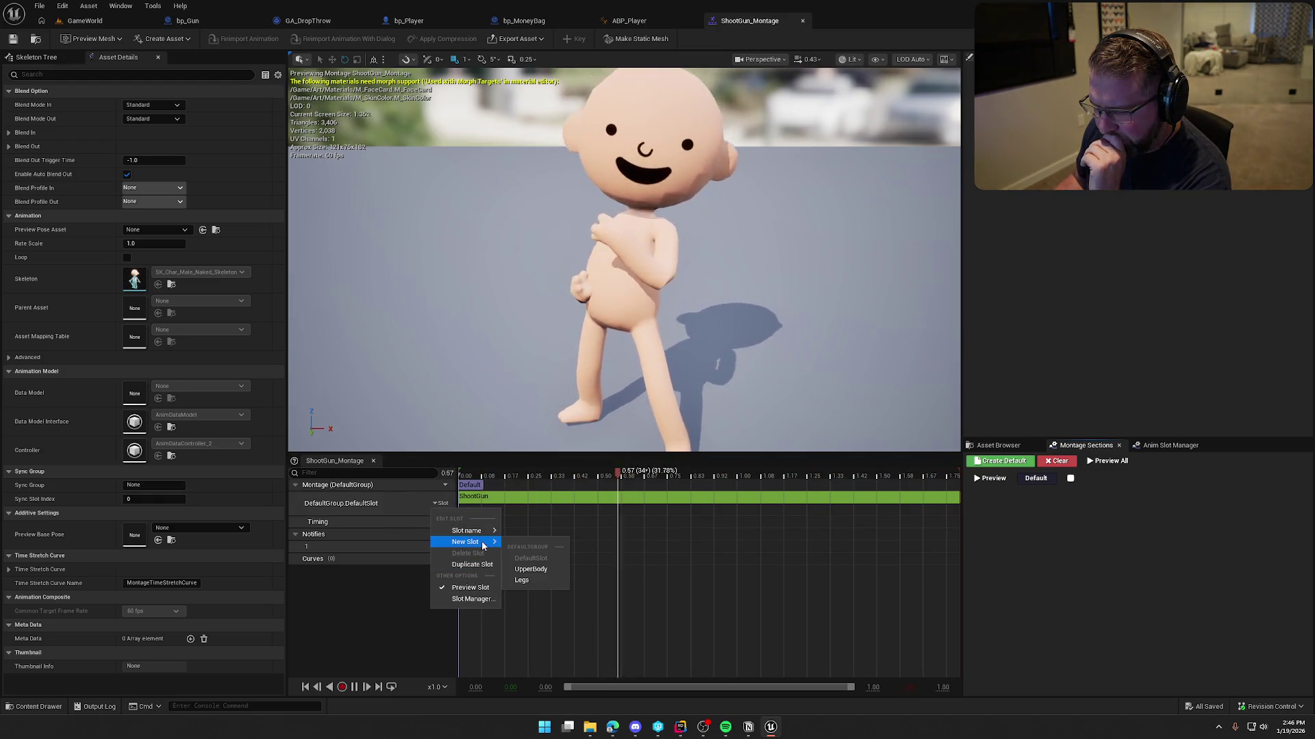
click(538, 571)
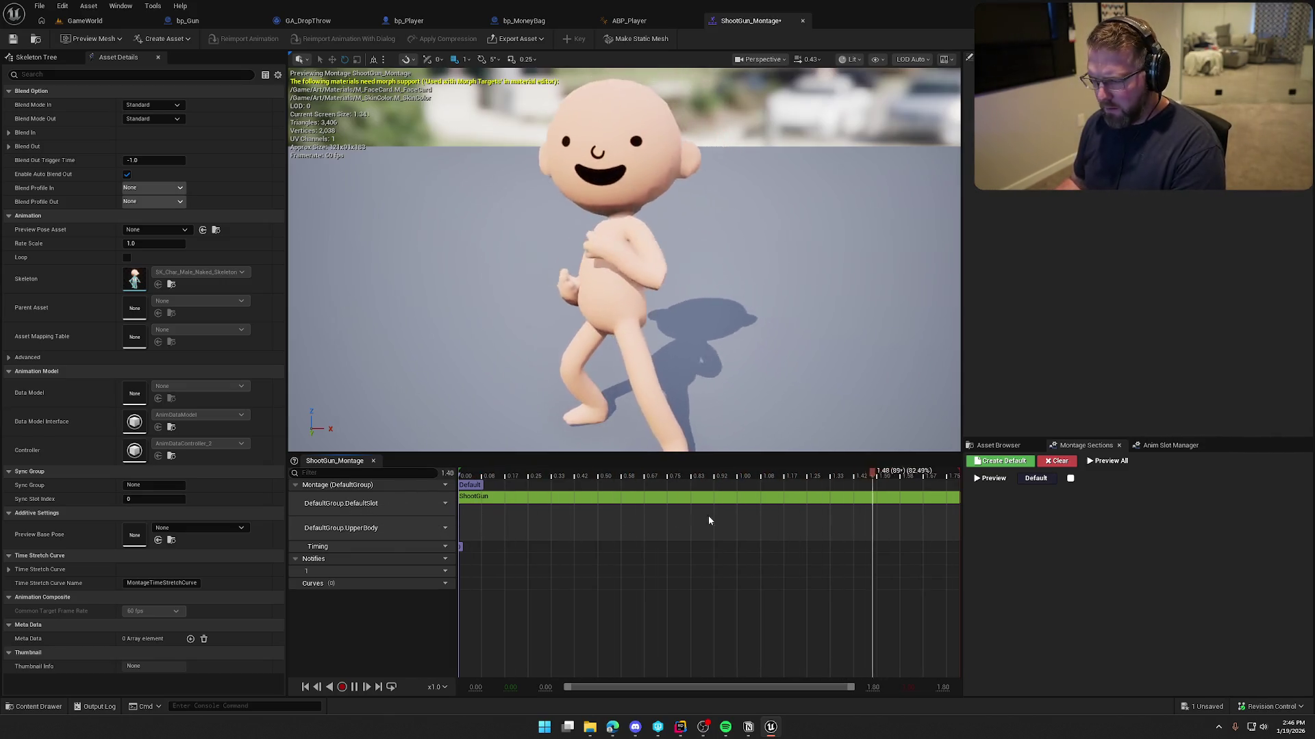
click(482, 500)
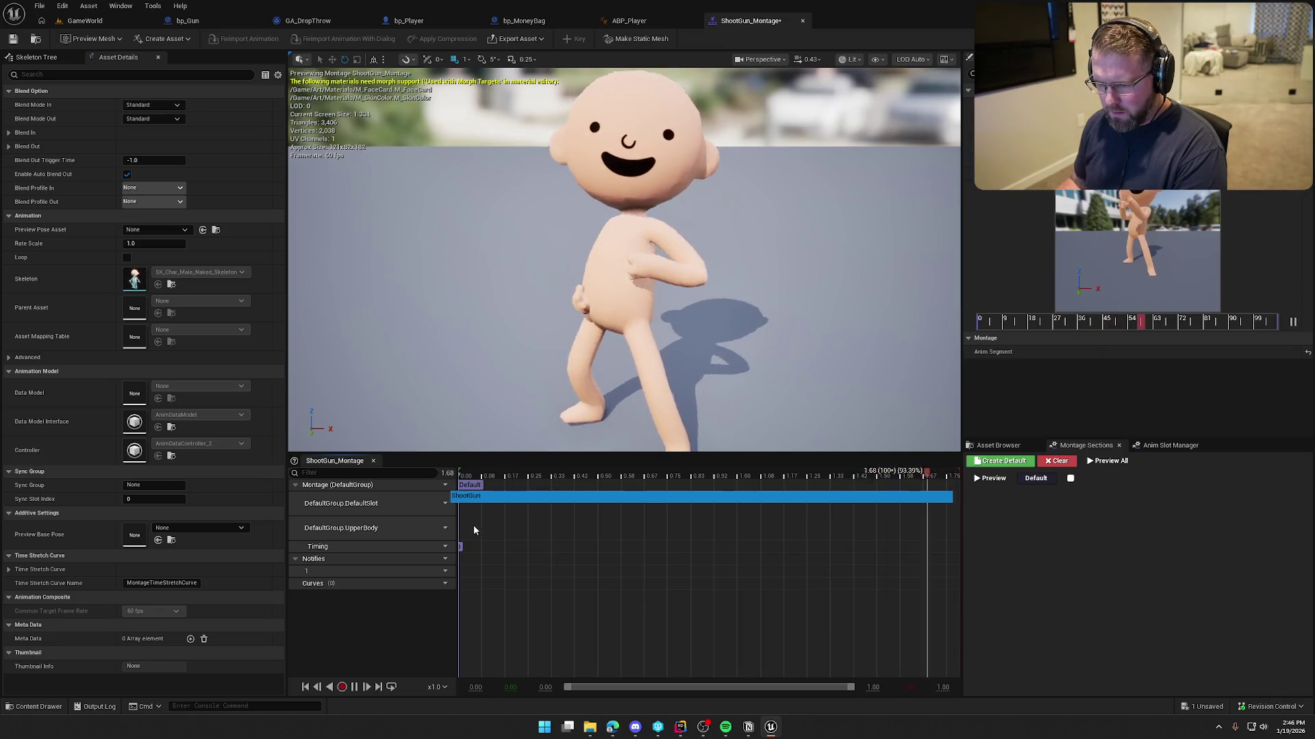
click(480, 523)
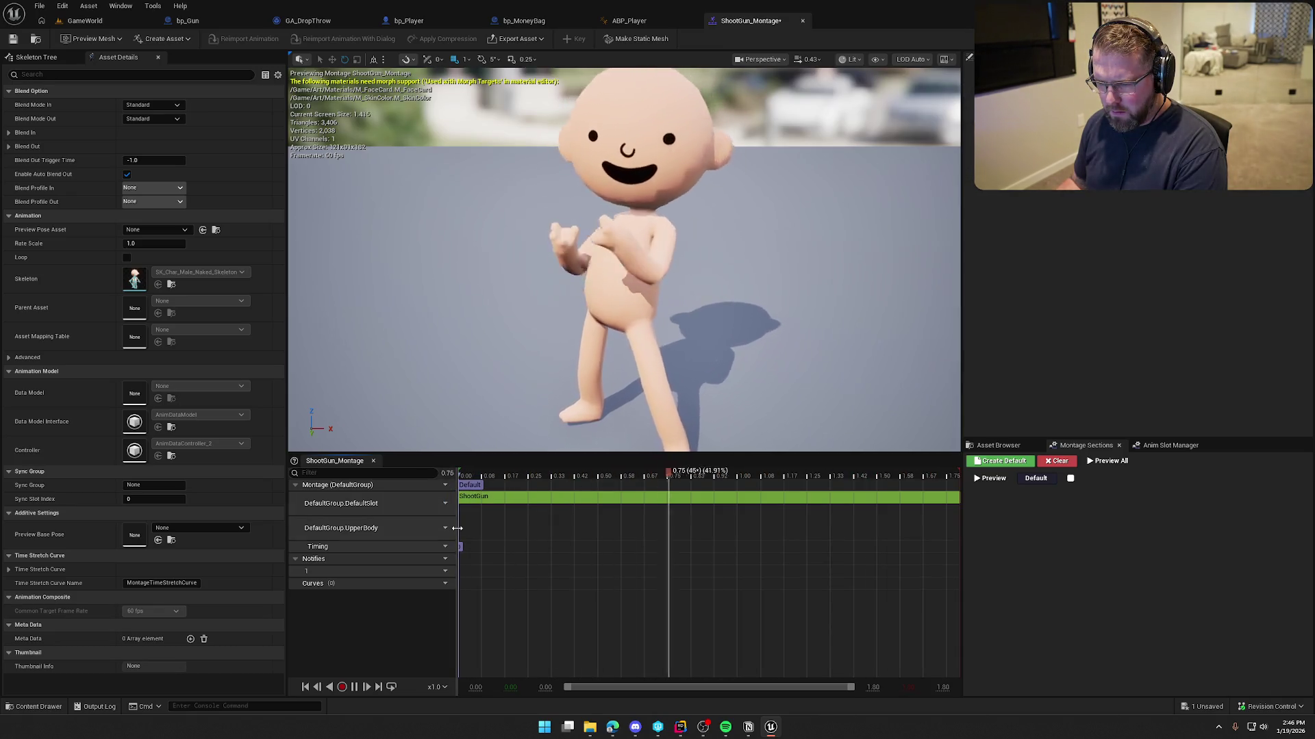
- Delete the DefaultSlot track, locate the montage in the content browser, and close its editor
click(435, 485)
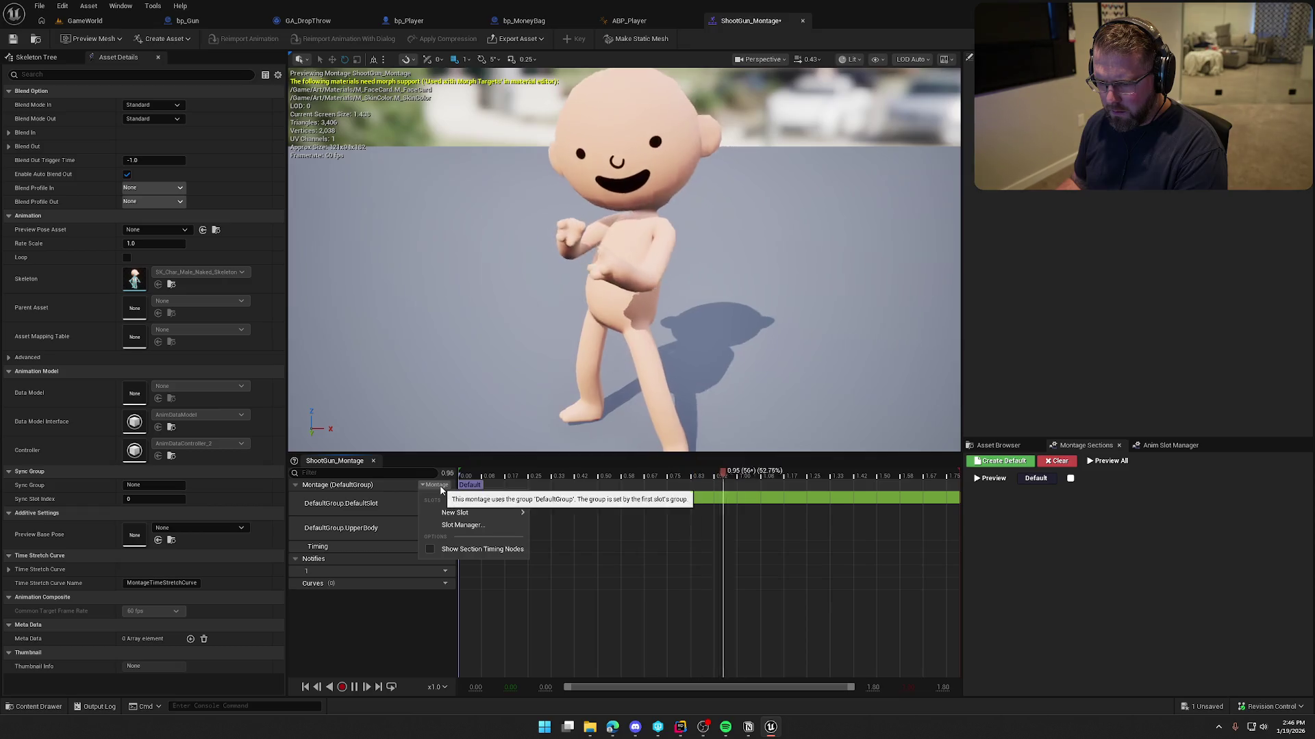
mouse_move(496, 513)
click(414, 500)
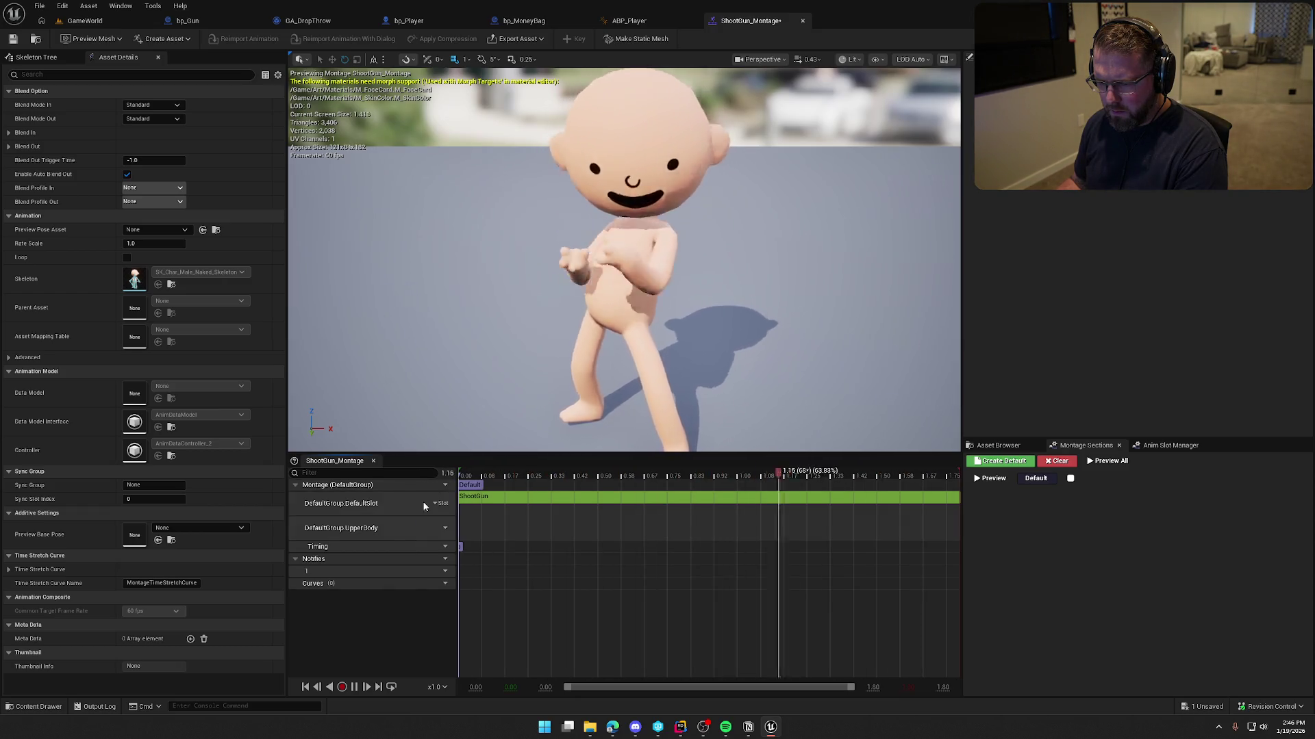
click(434, 503)
click(477, 553)
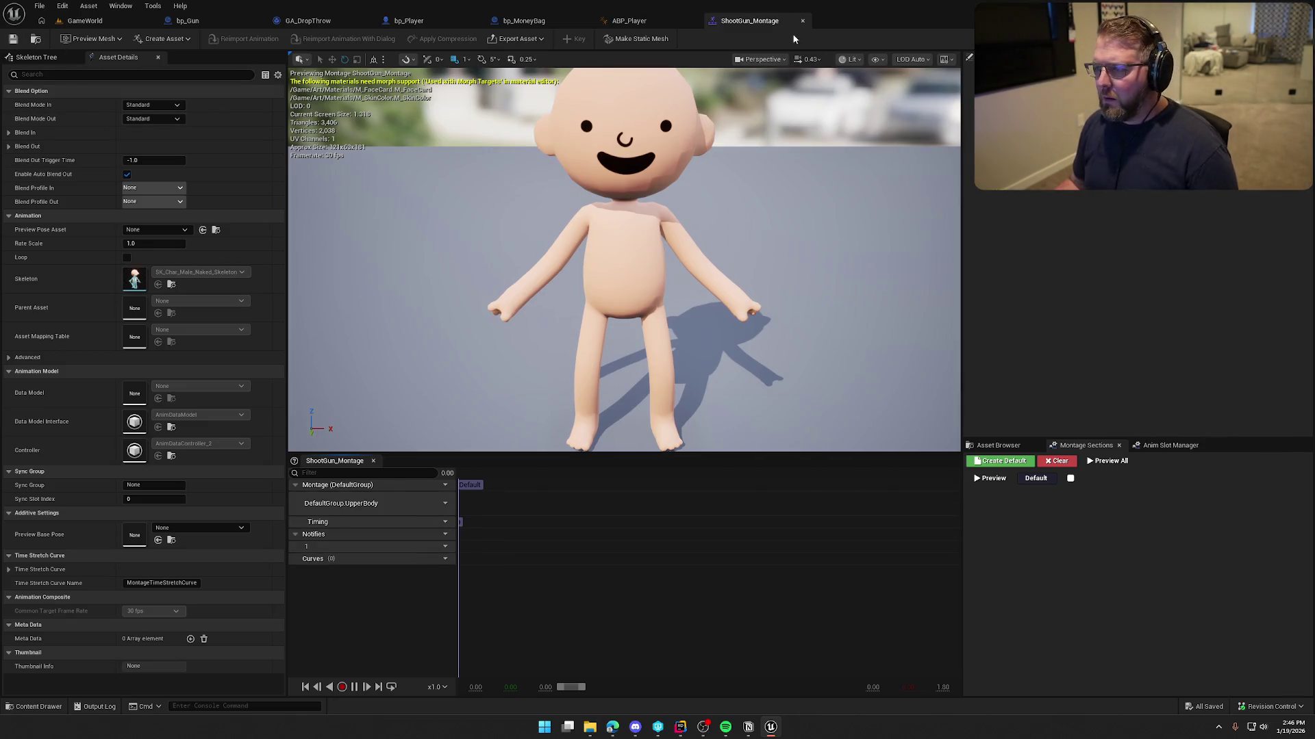
click(41, 40)
click(802, 21)
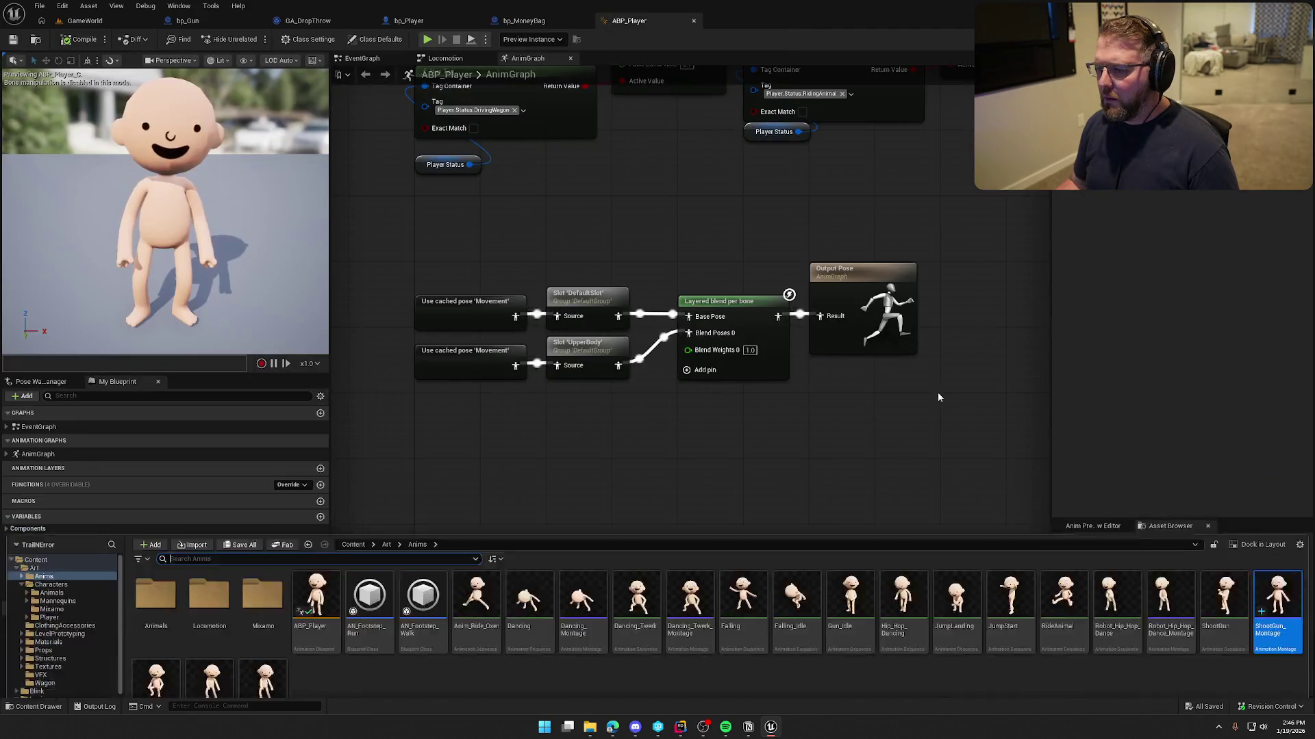
- Reopen ShootGun_Montage and undo twice to restore the DefaultSlot track with ShootGun
double_click(1267, 522)
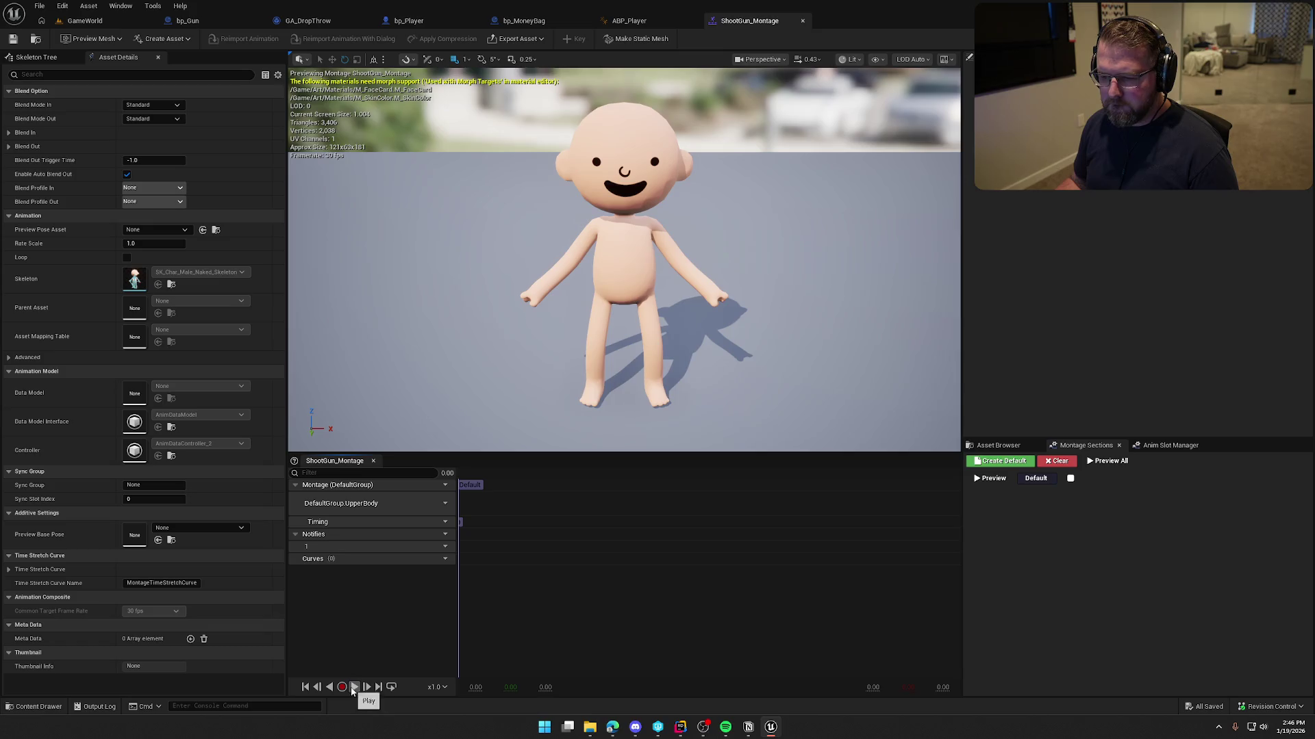
key(ctrl+z)
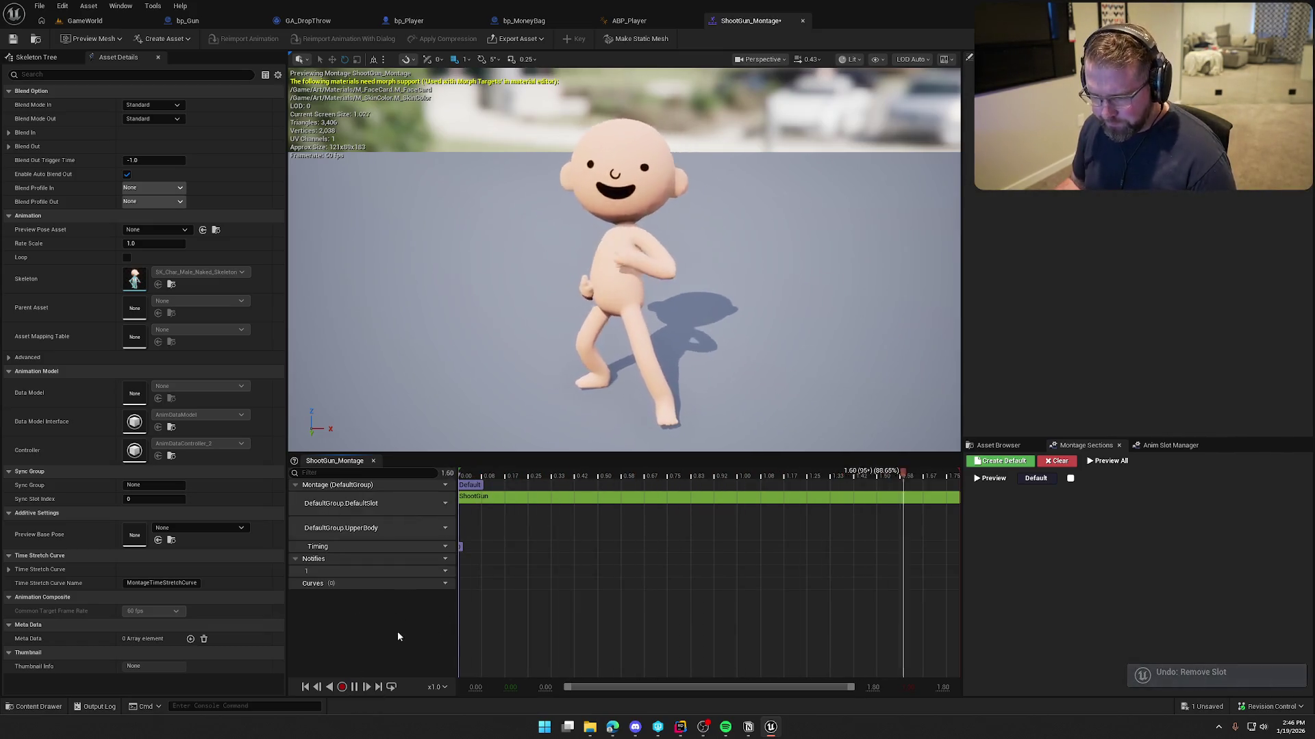
key(ctrl+z)
- Review the available slots in the Anim Slot Manager, selecting UpperBody
click(434, 485)
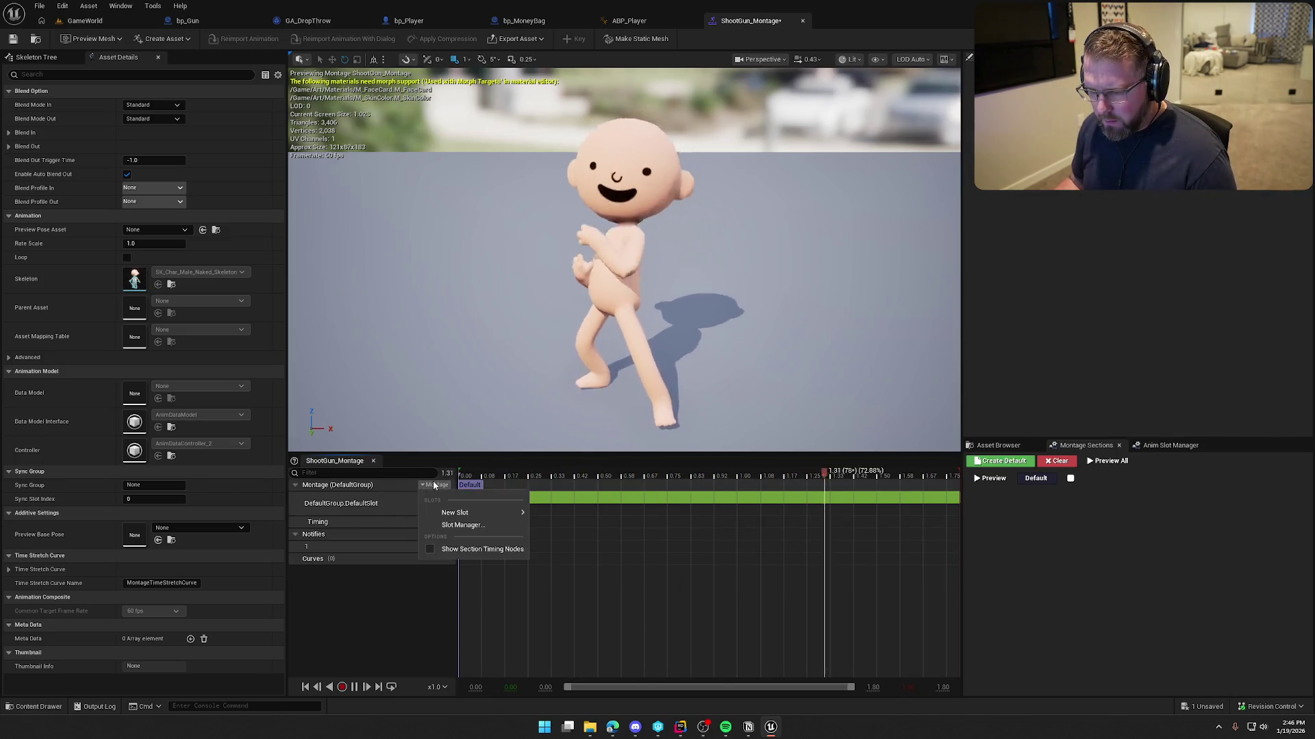
mouse_move(479, 513)
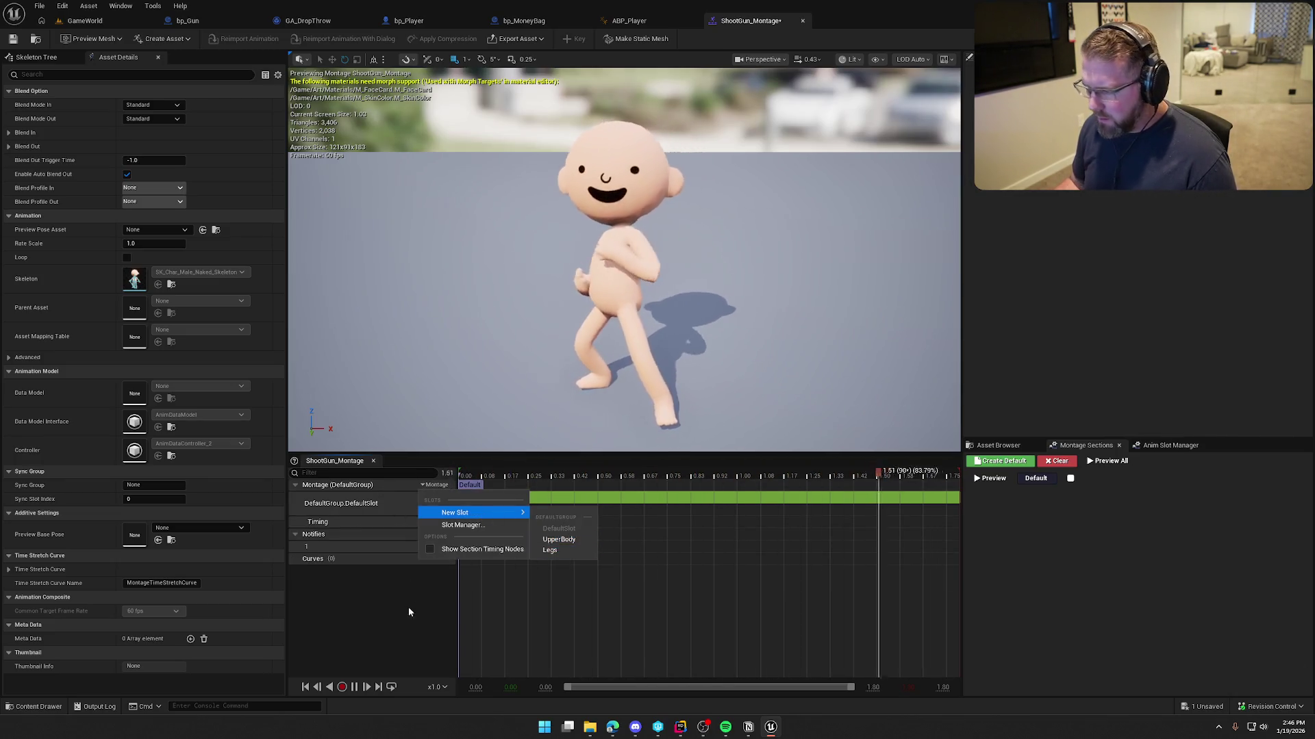
click(1141, 448)
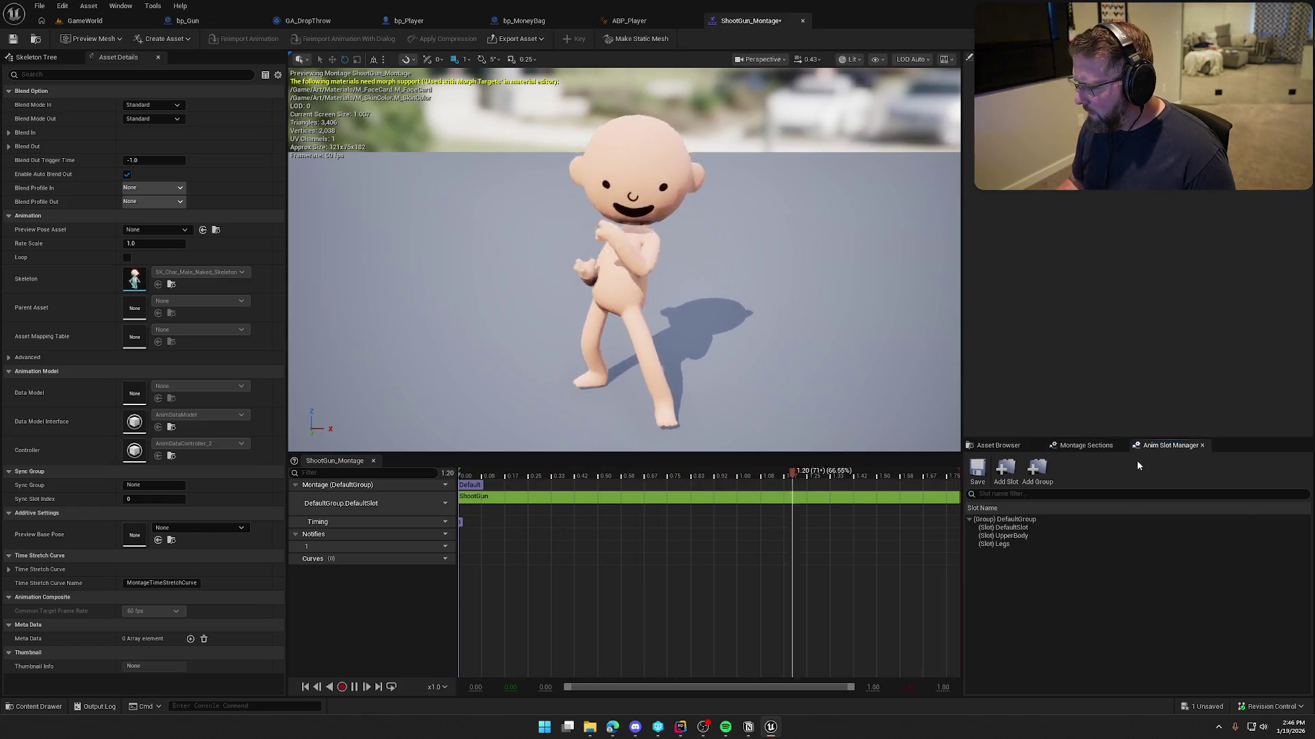
click(1041, 537)
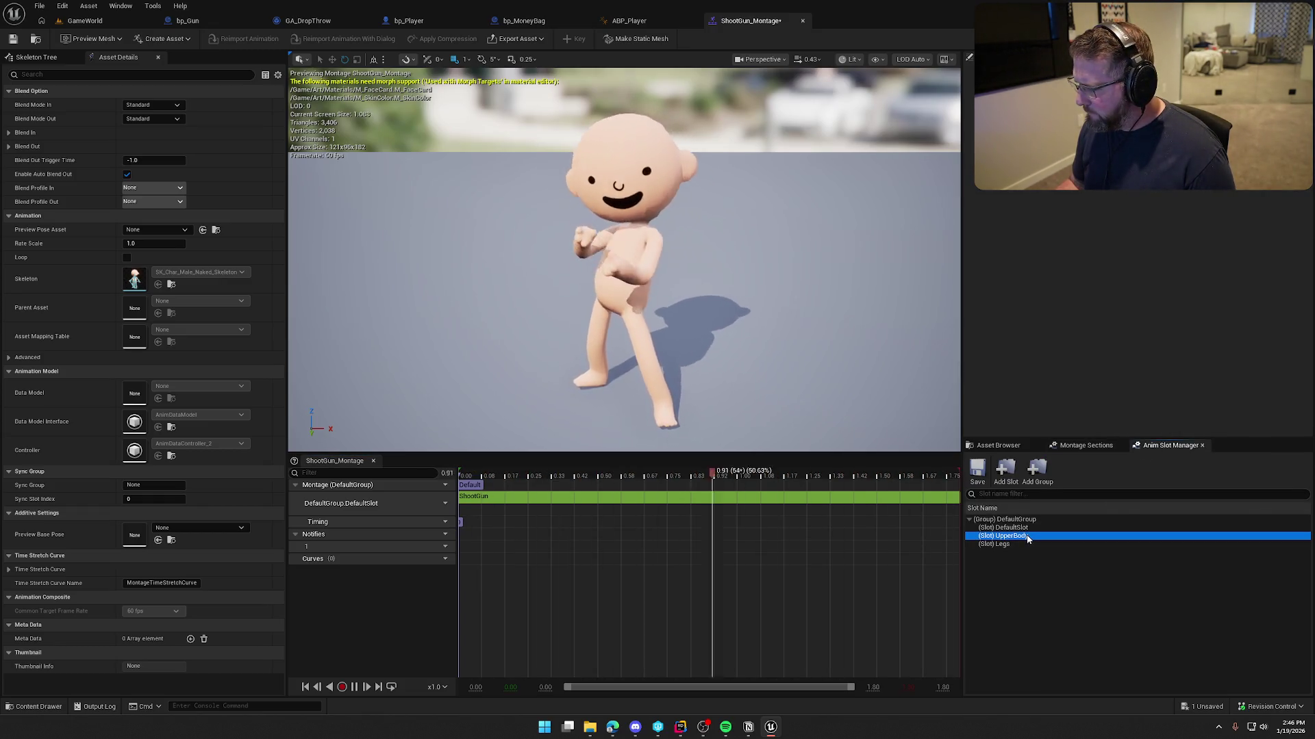
- Add an UpperBody slot track below DefaultSlot and shift the Default section marker later
click(436, 503)
right_click(471, 488)
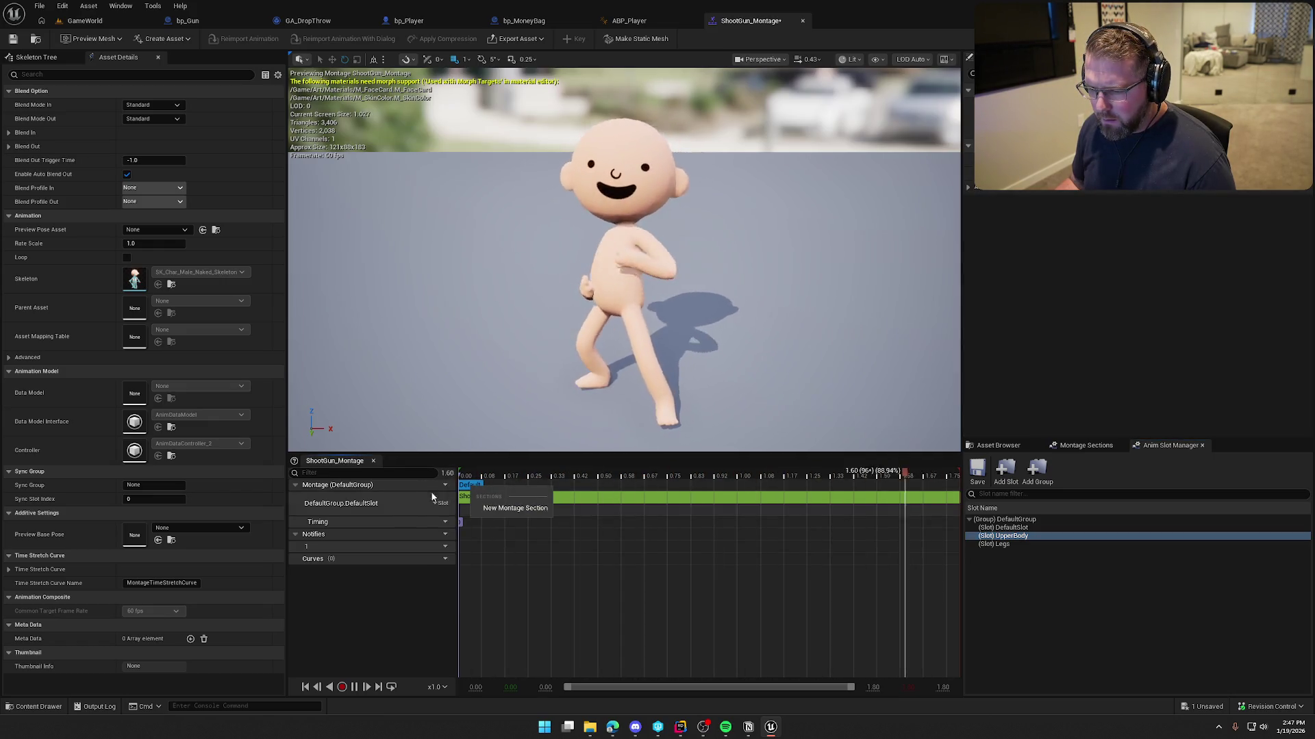
click(446, 488)
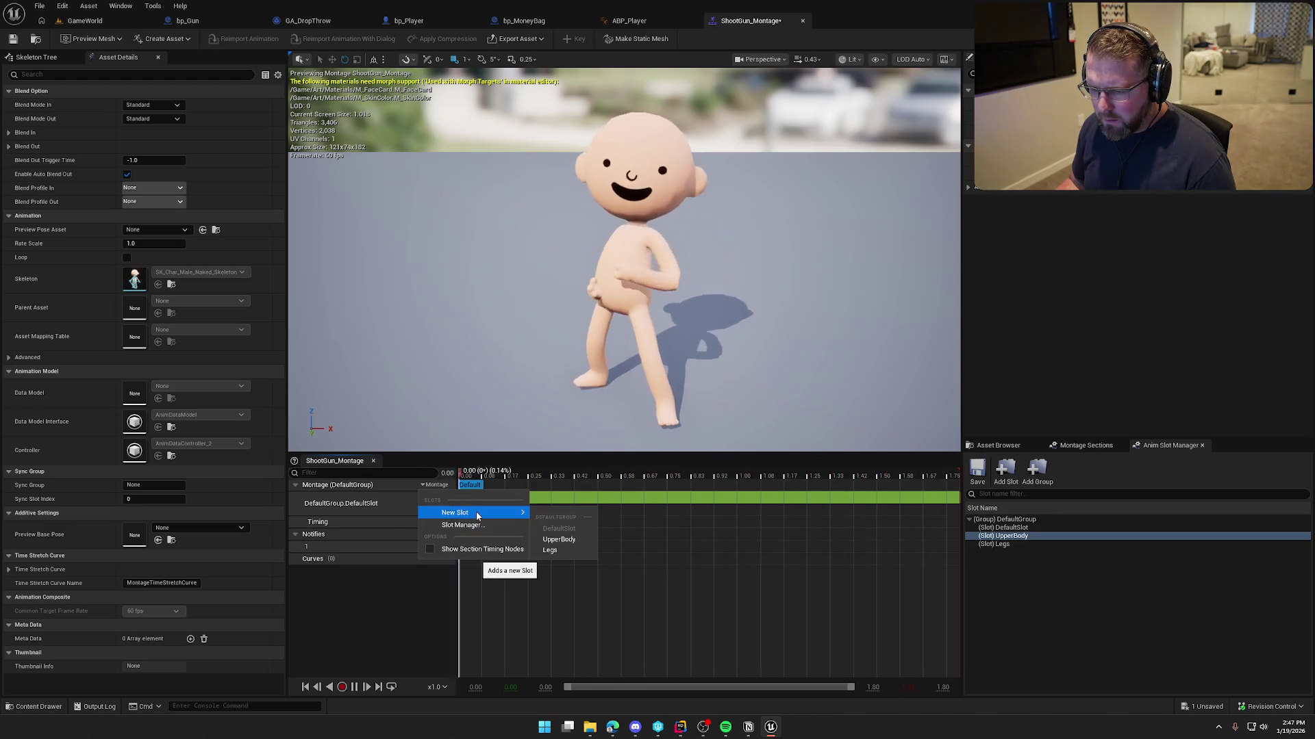
click(482, 528)
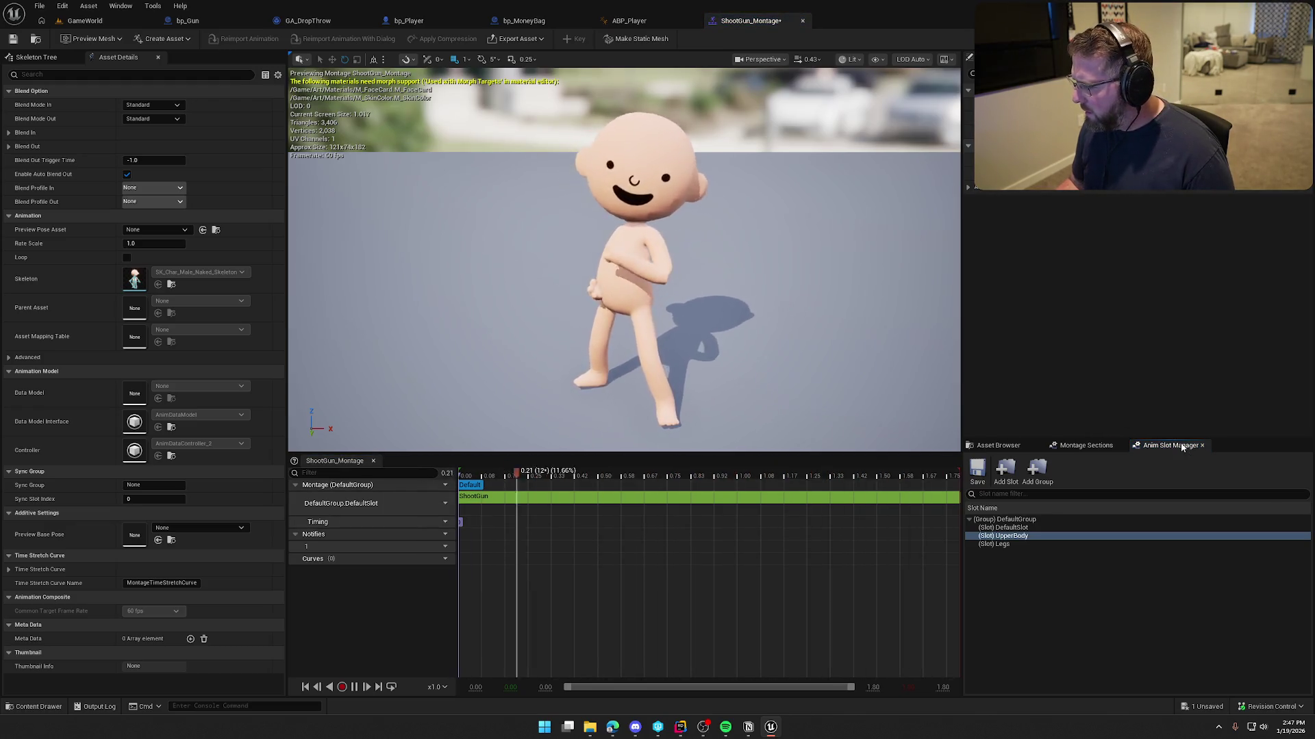
click(445, 485)
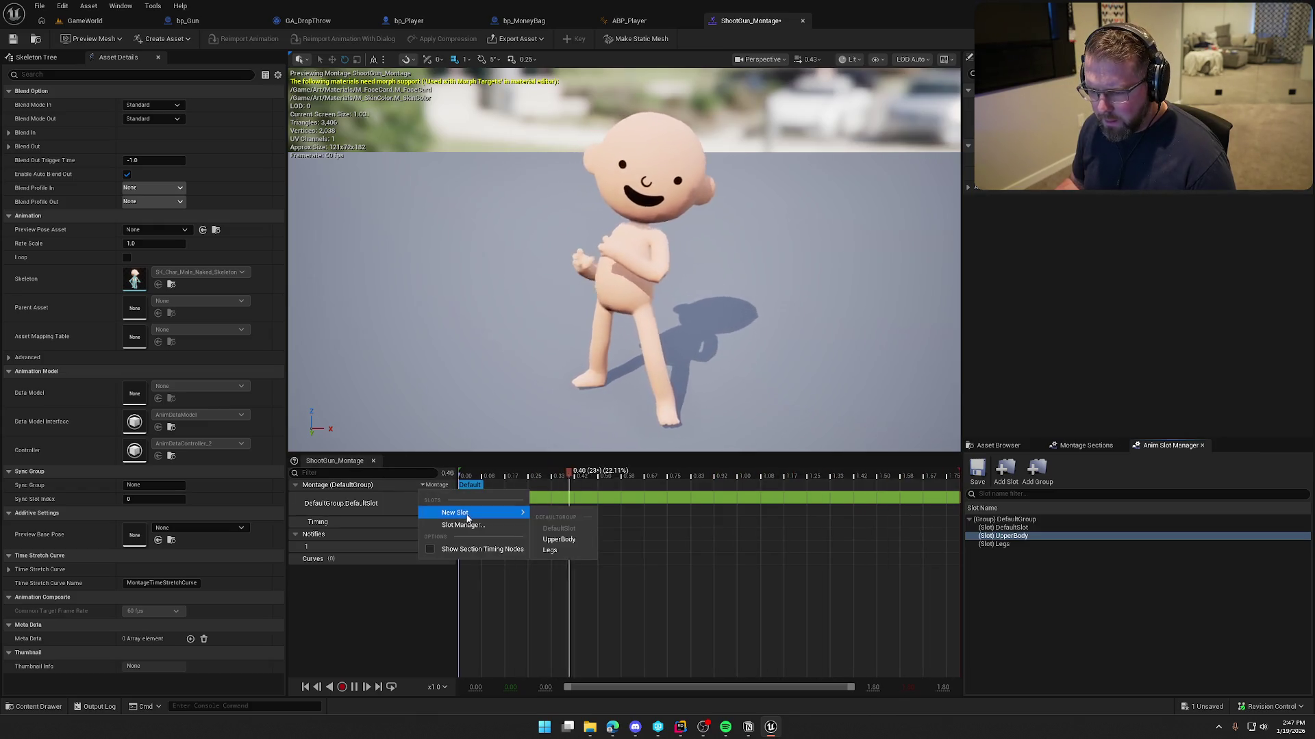
click(563, 540)
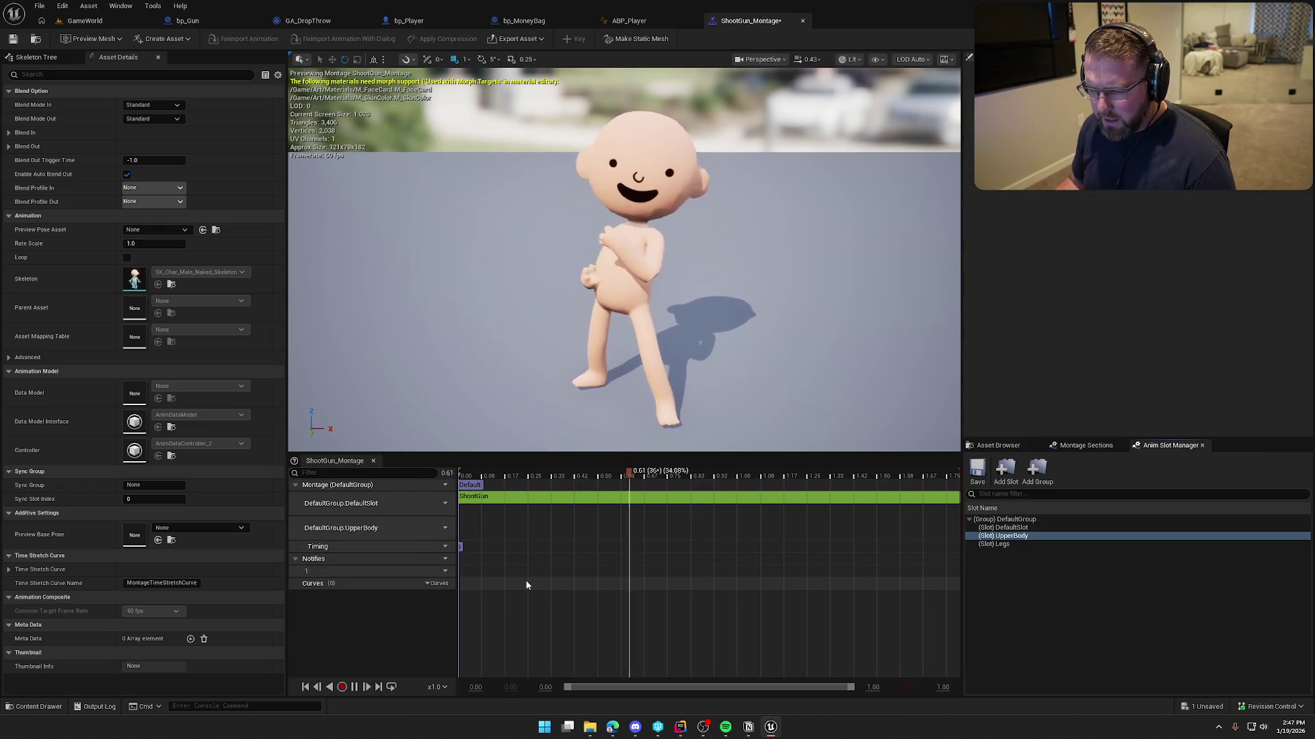
mouse_move(460, 547)
mouse_down()
mouse_move(536, 549)
mouse_move(470, 549)
mouse_up()
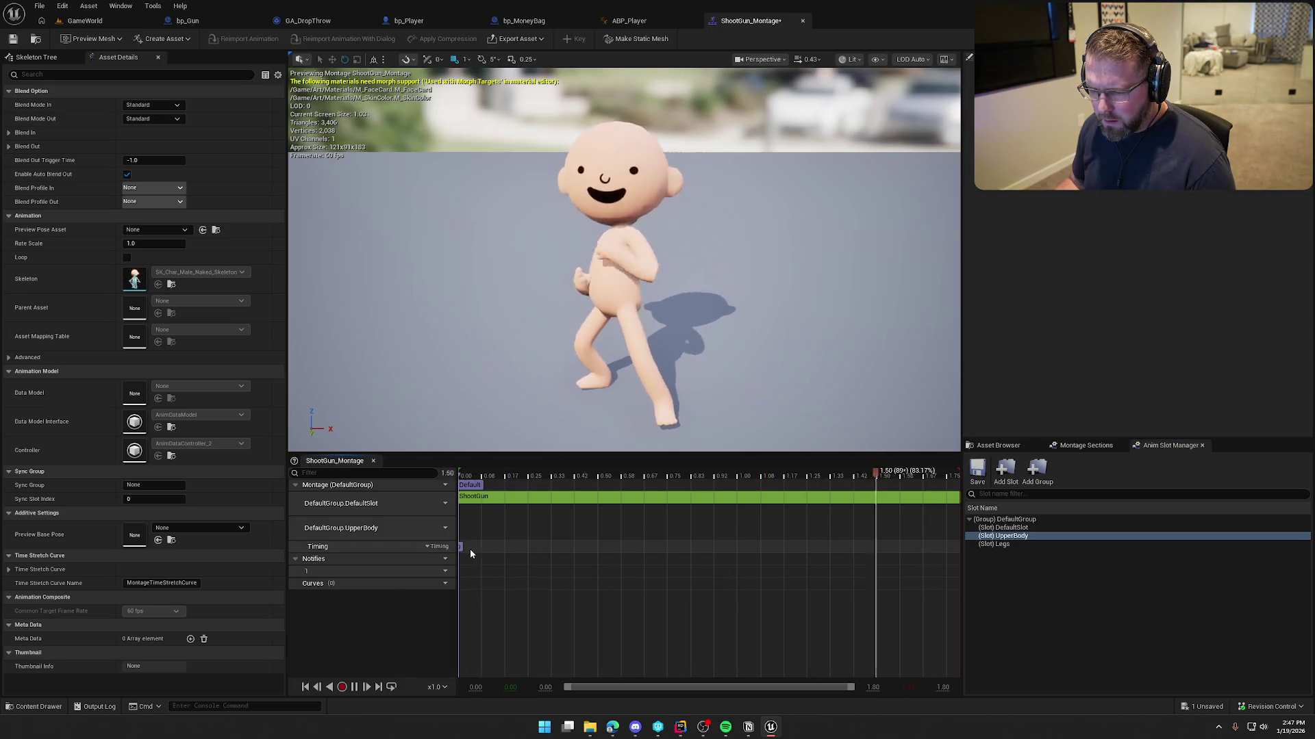
- Review the UpperBody track's slot options and the placed ShootGun animation without changing anything
click(440, 529)
mouse_move(469, 556)
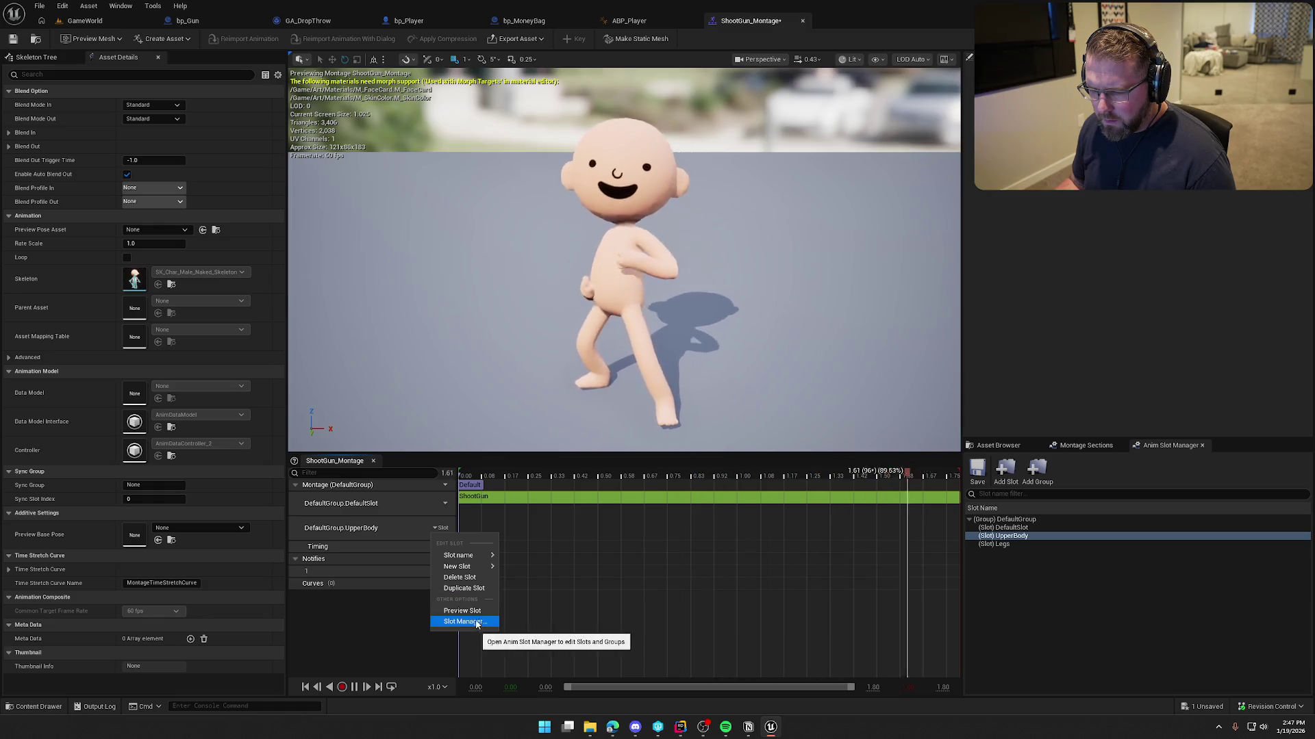
click(354, 530)
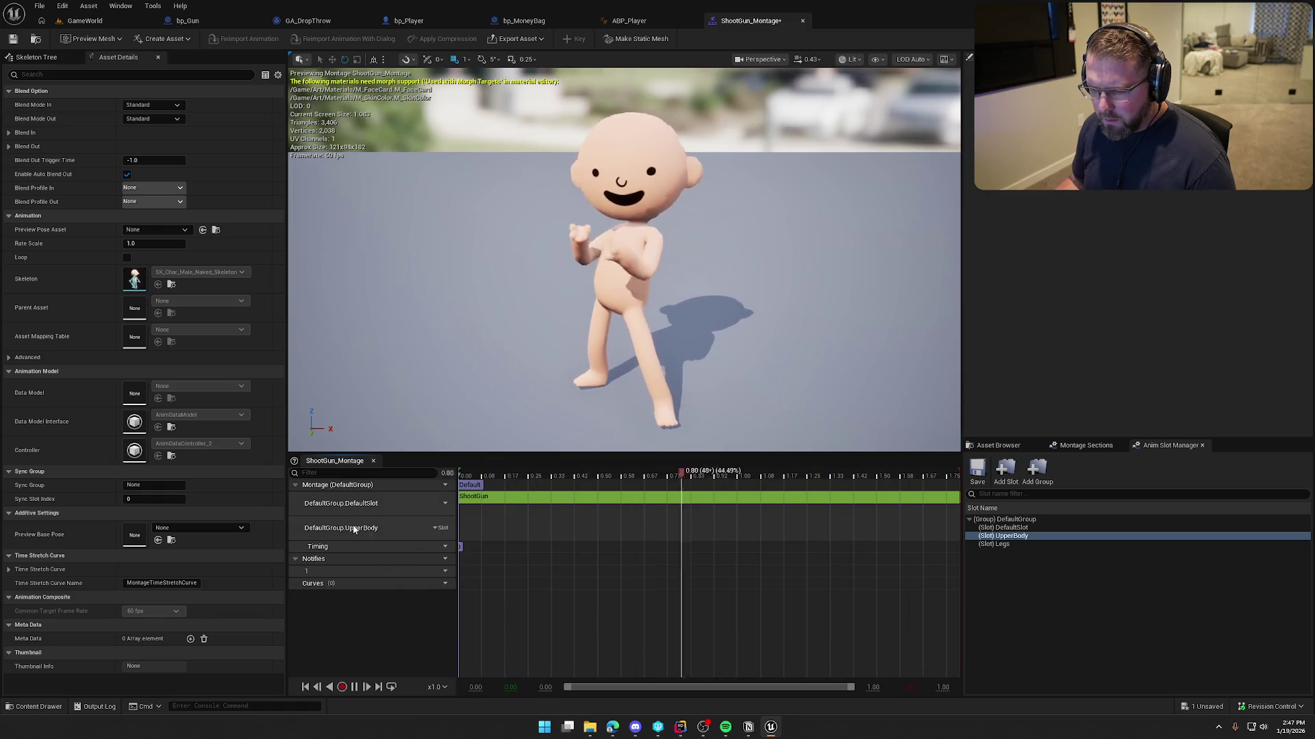
click(471, 487)
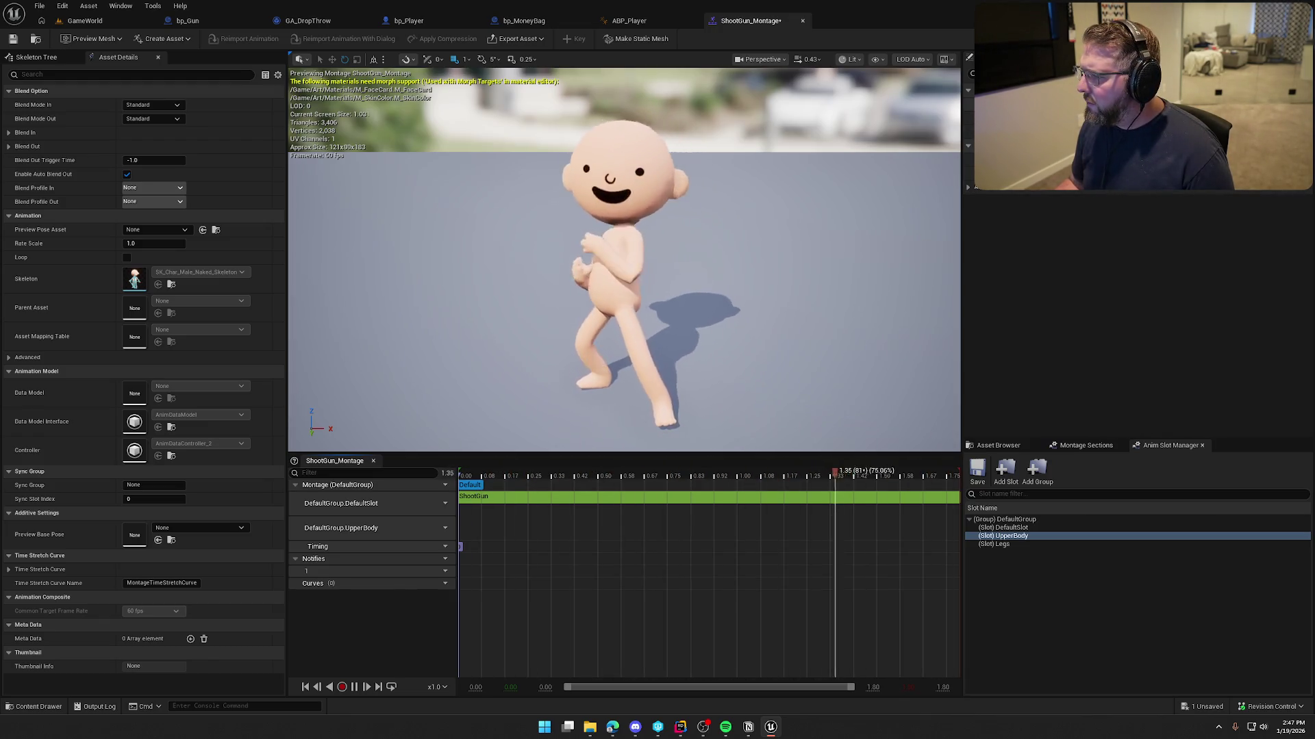
click(968, 189)
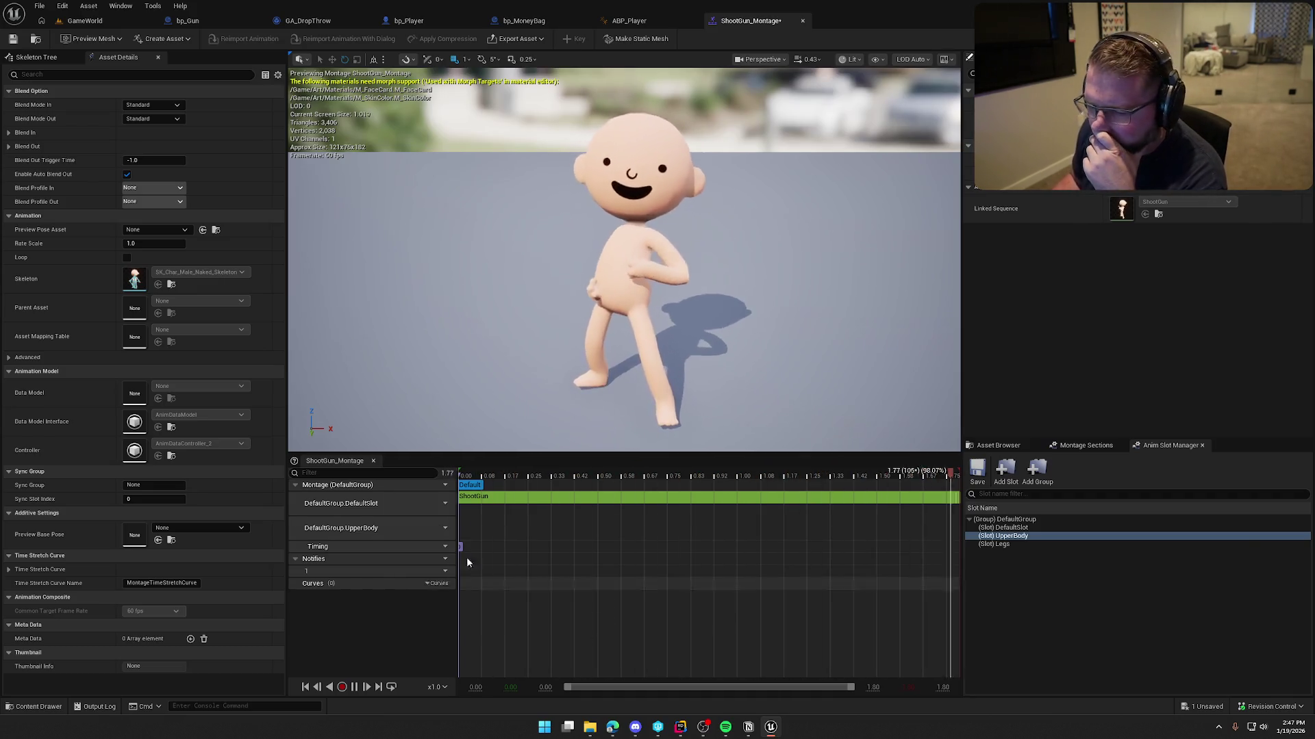
click(438, 528)
mouse_move(489, 555)
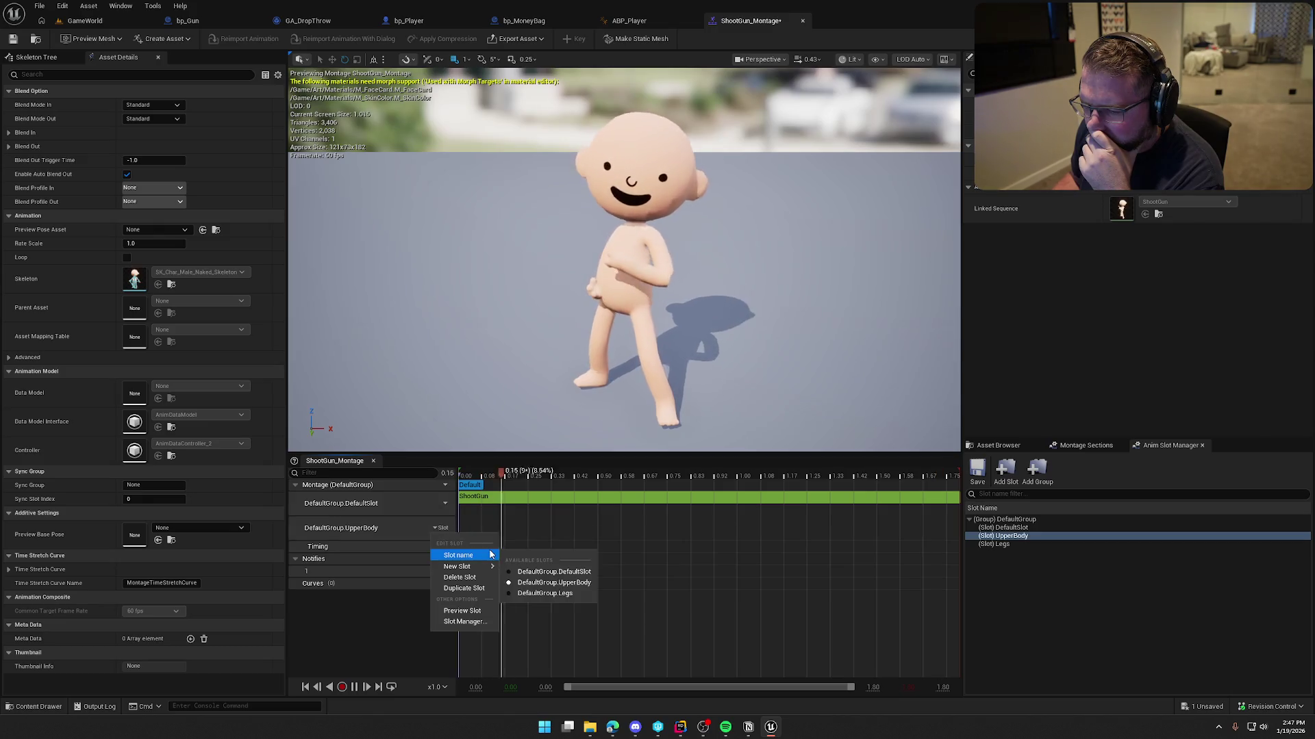
key(Escape)
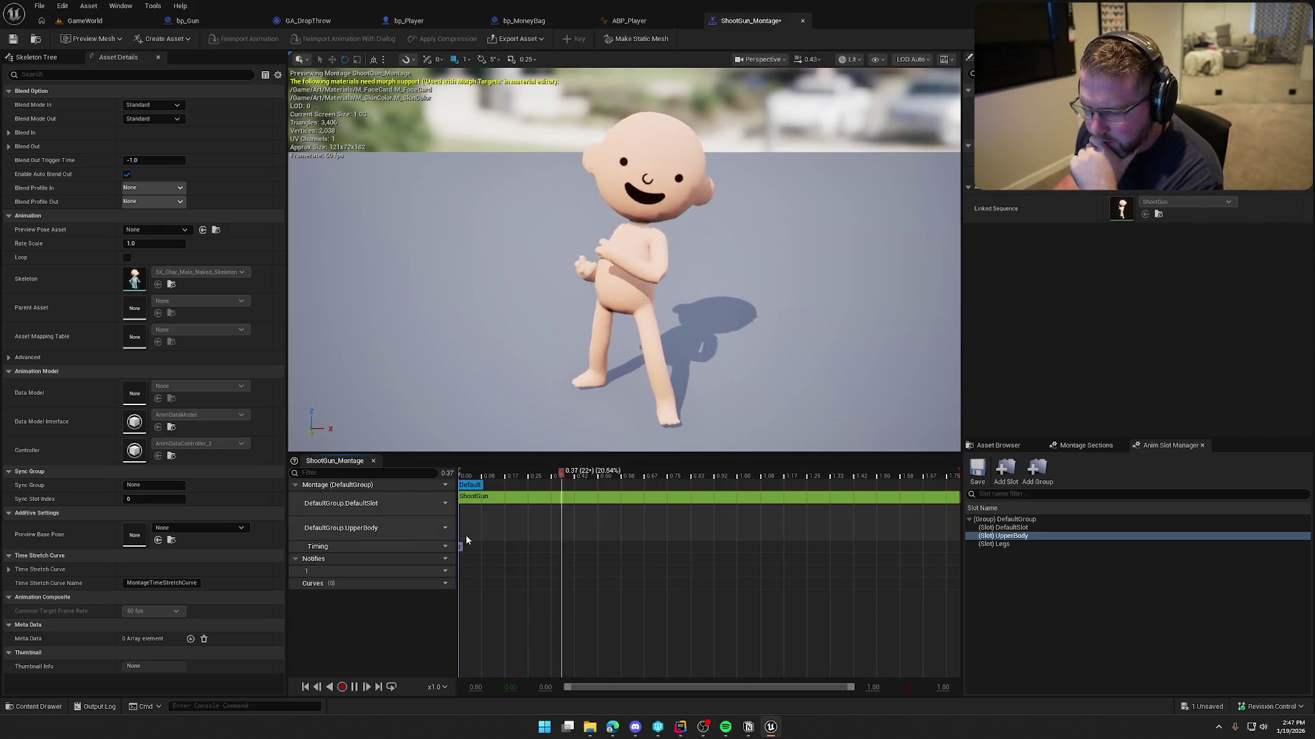
click(467, 528)
- Add a montage section named Shoot, then undo it
right_click(468, 533)
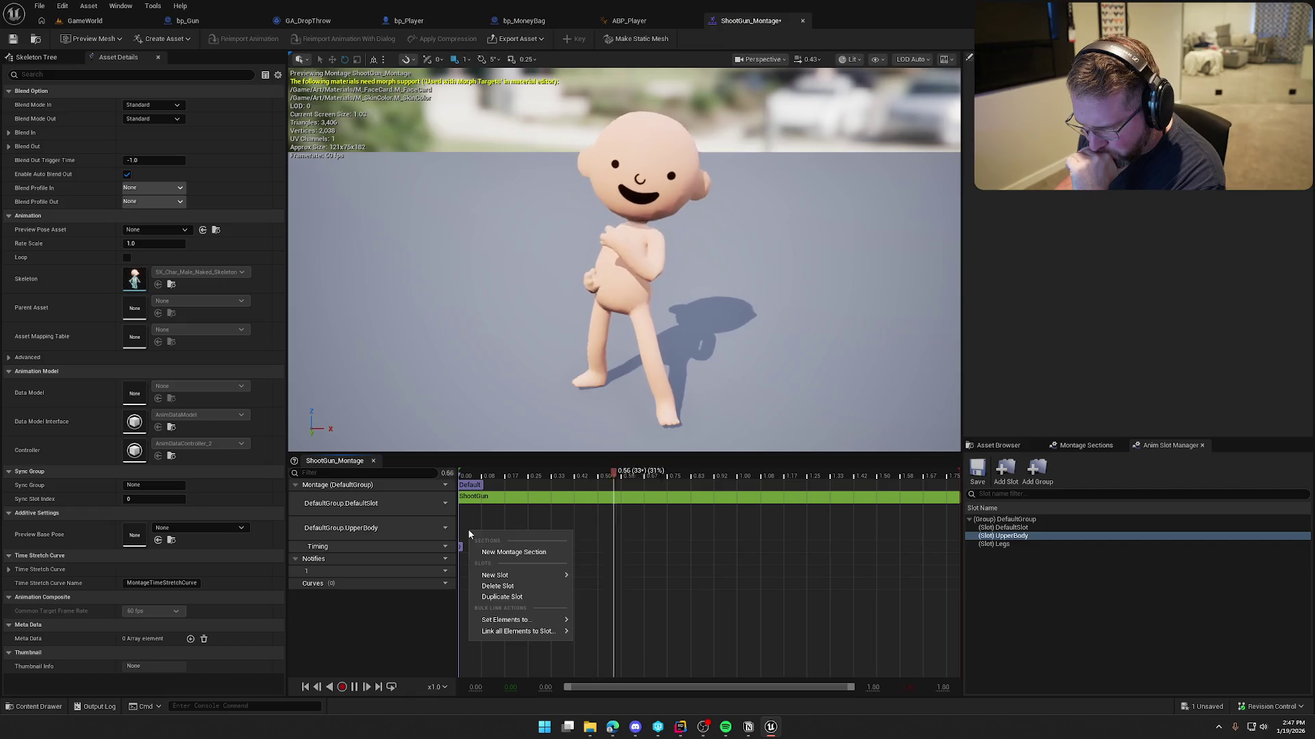
click(512, 552)
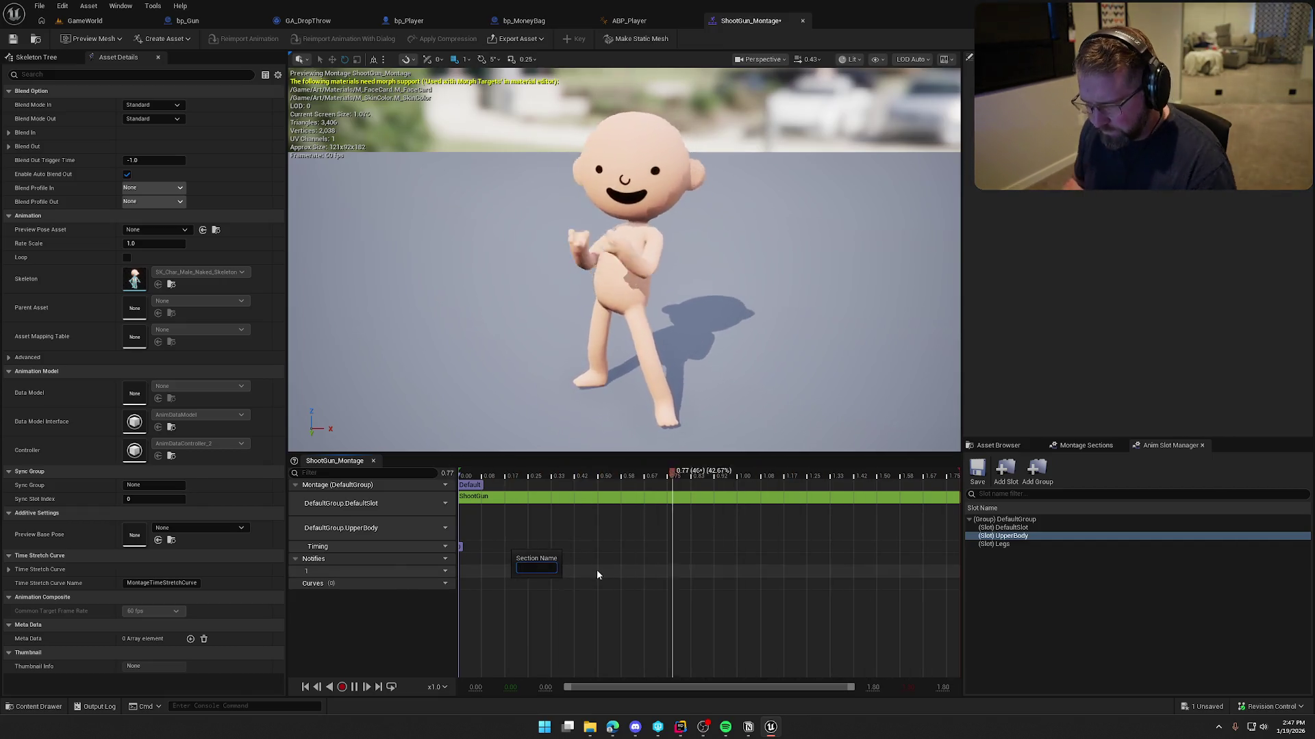
text(DeSho)
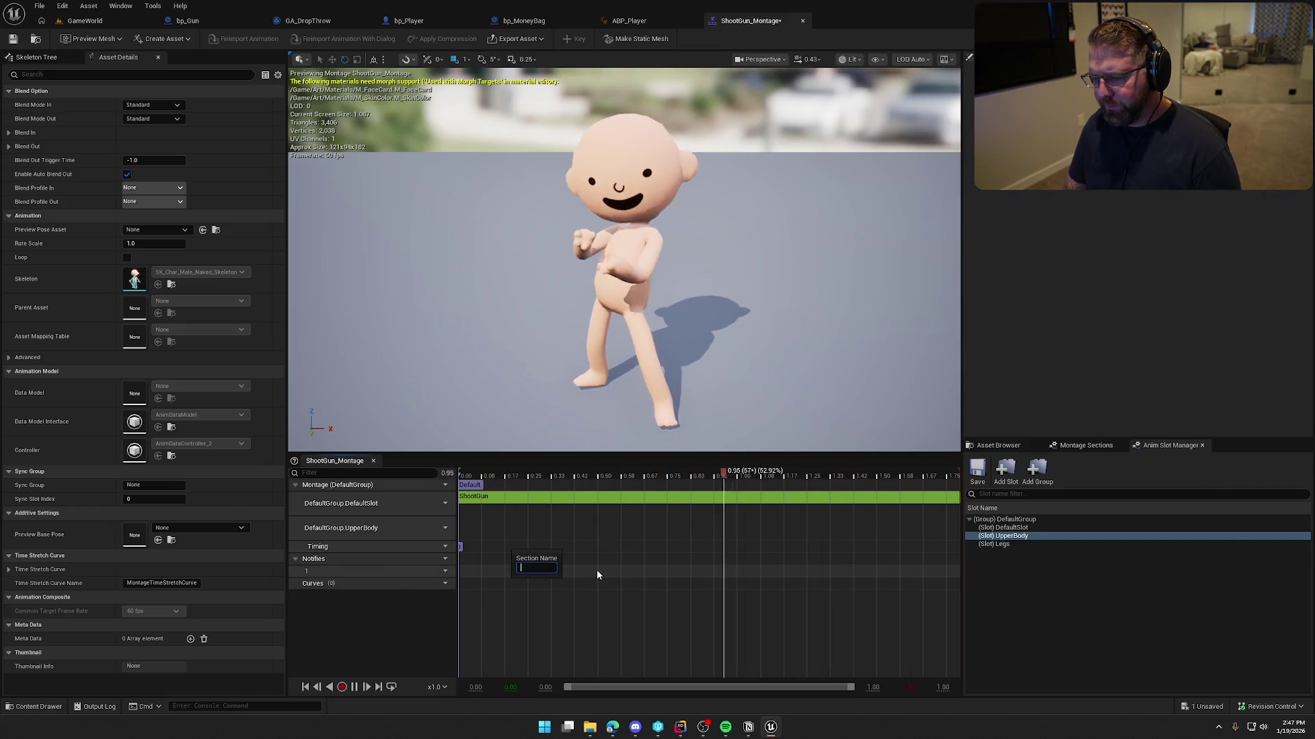
text(ot)
key(Return)
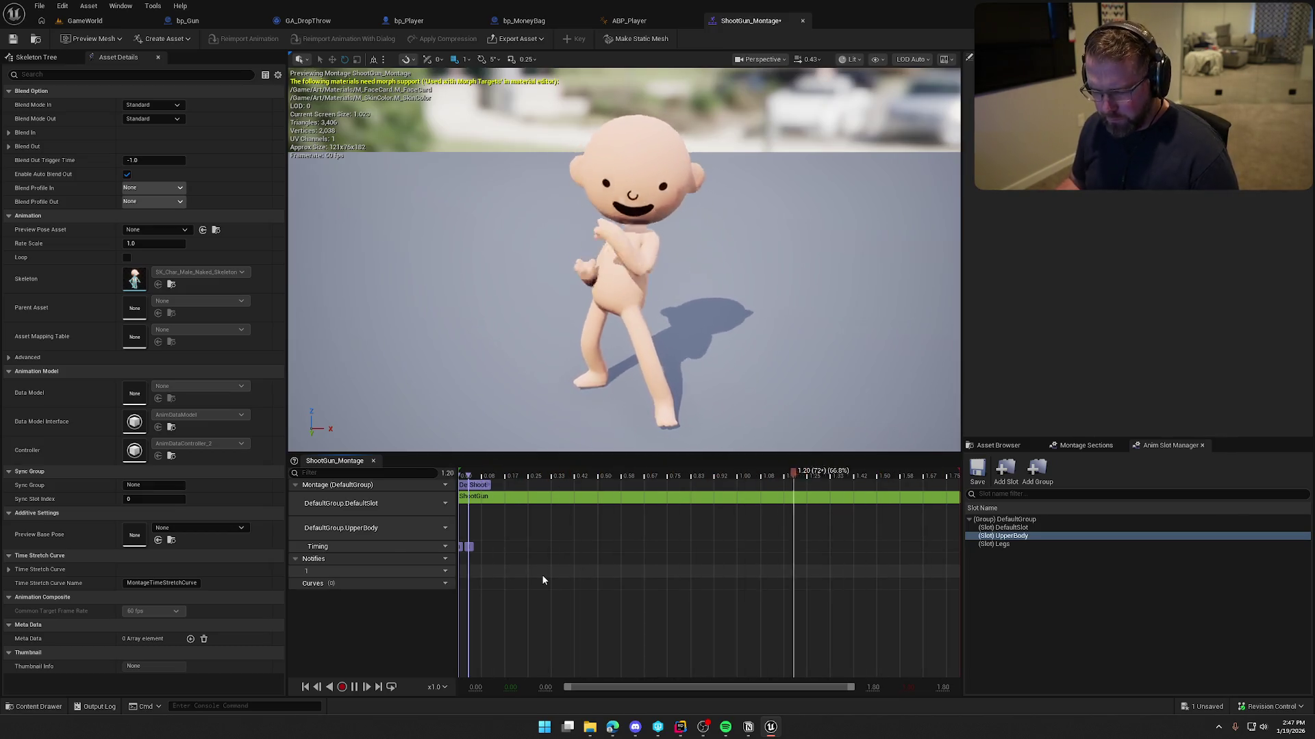
key(ctrl+z)
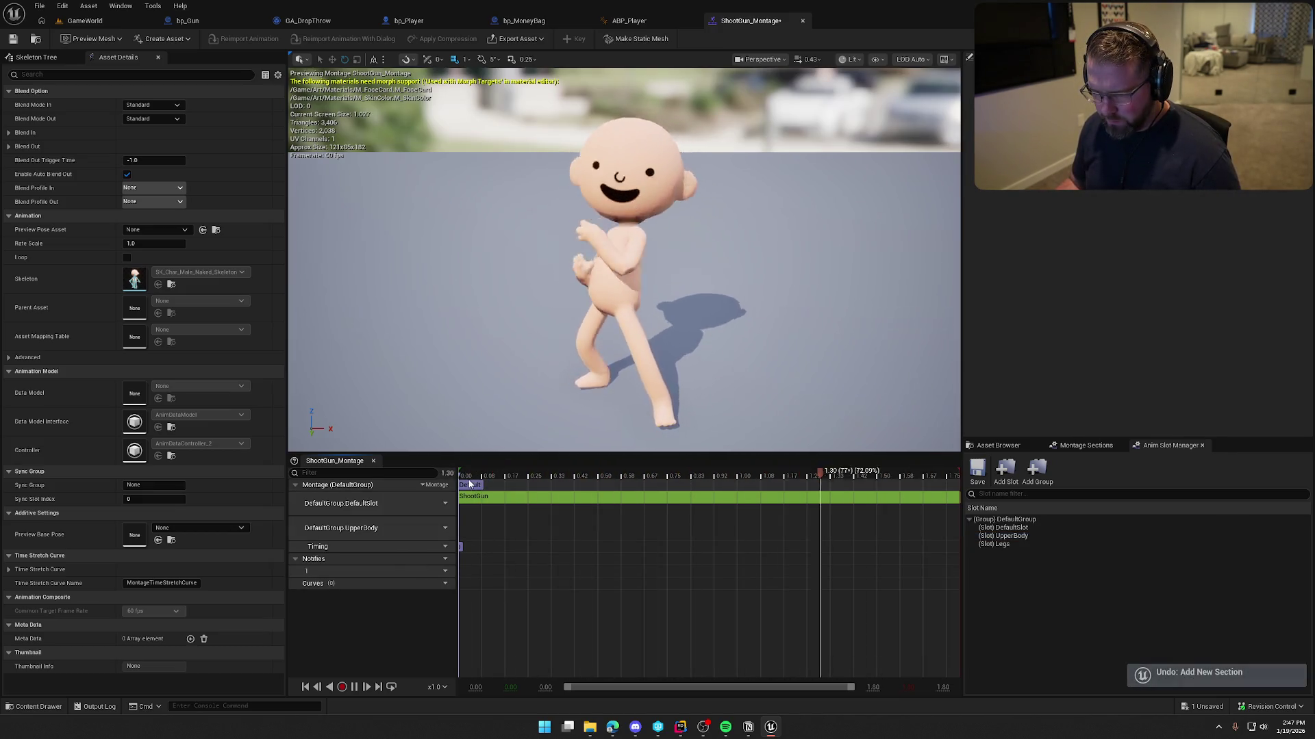
- Delete the UpperBody slot track, assign the remaining track to DefaultGroup.UpperBody, and close the montage
click(471, 486)
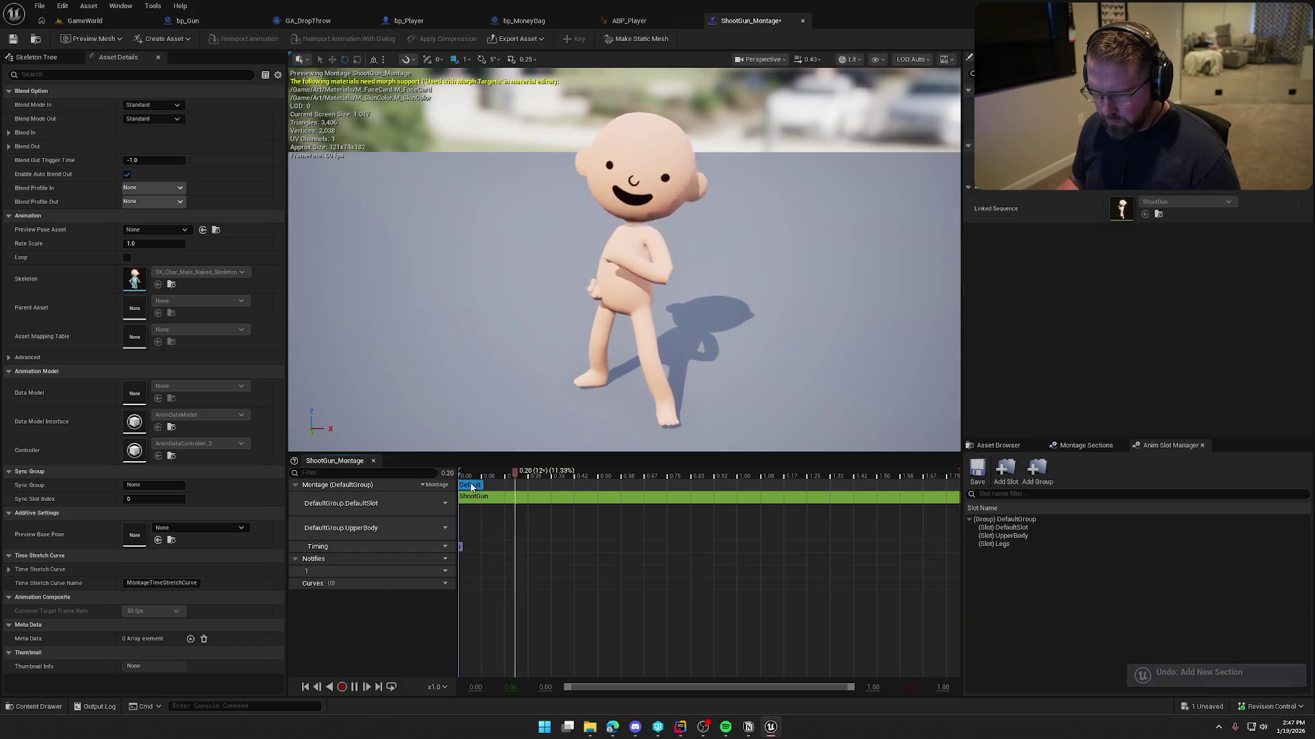
click(440, 528)
click(459, 578)
click(439, 503)
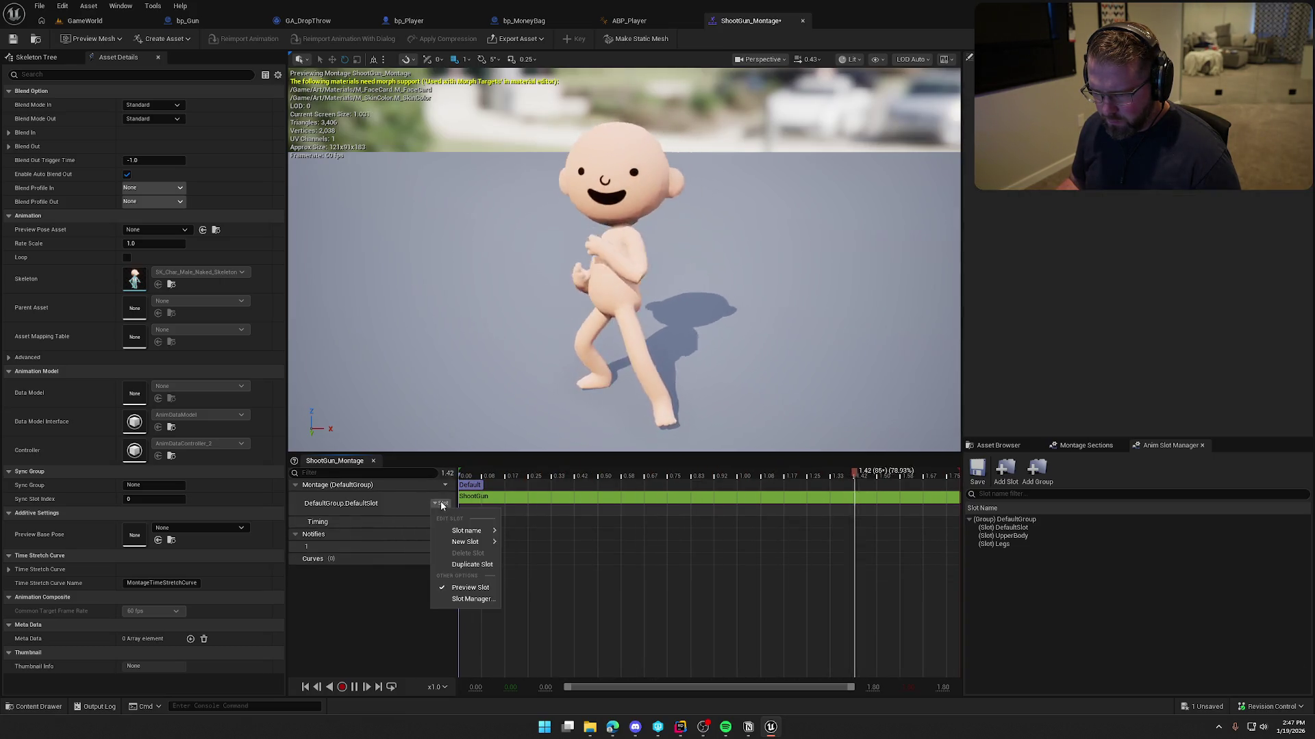
mouse_move(487, 532)
click(541, 558)
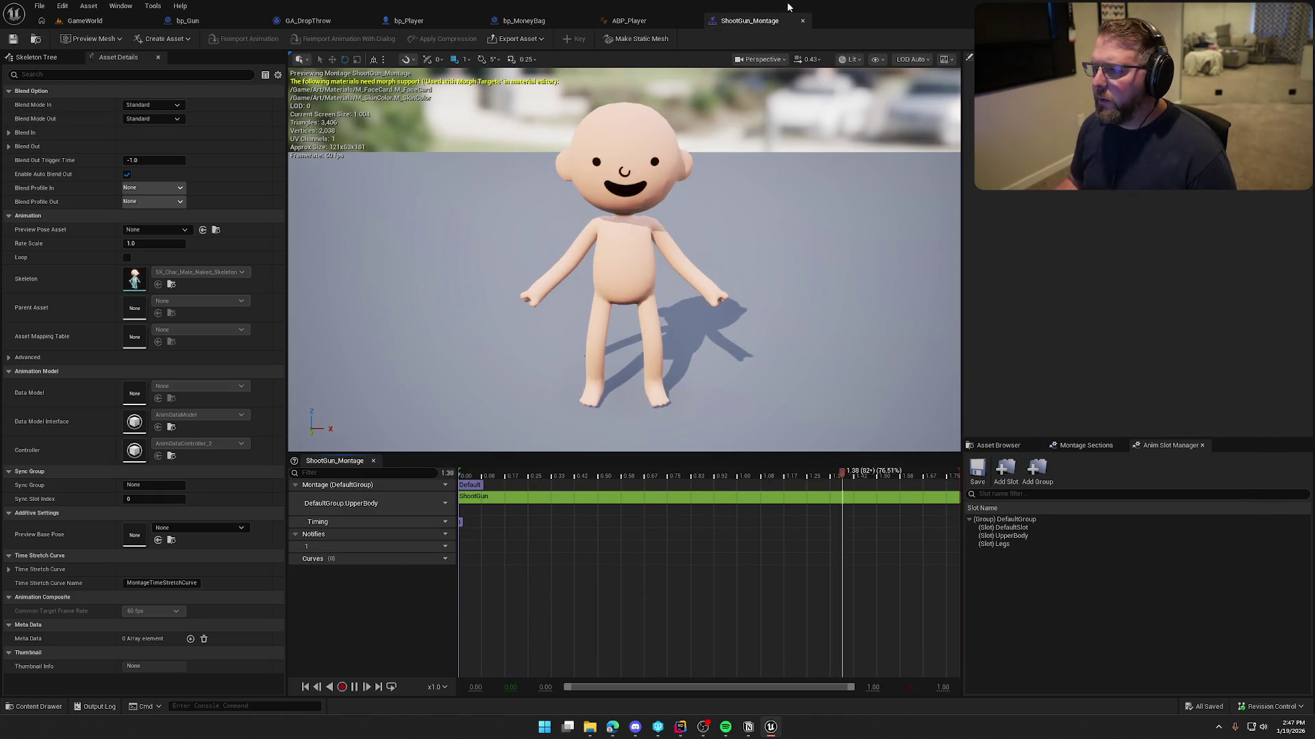
middle_click(772, 19)
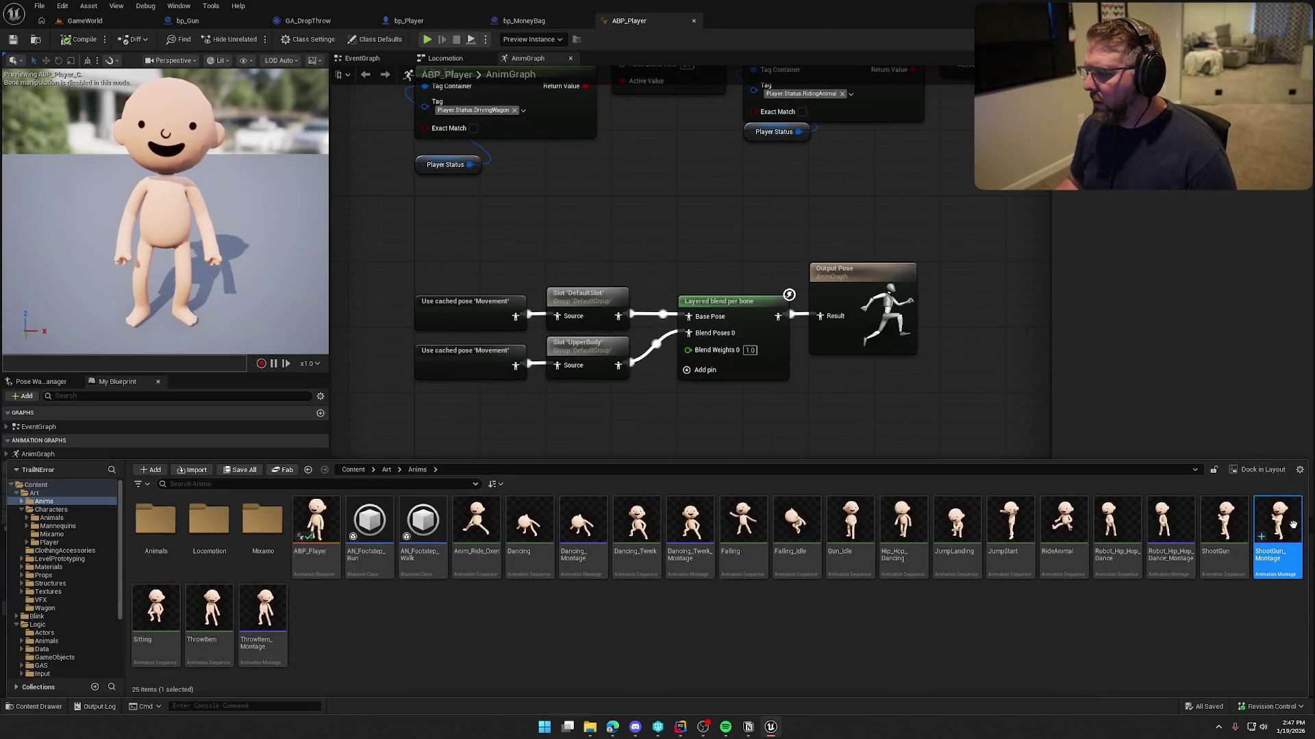
- Go to the running GameWorld game and pick up the gun with E
double_click(1294, 529)
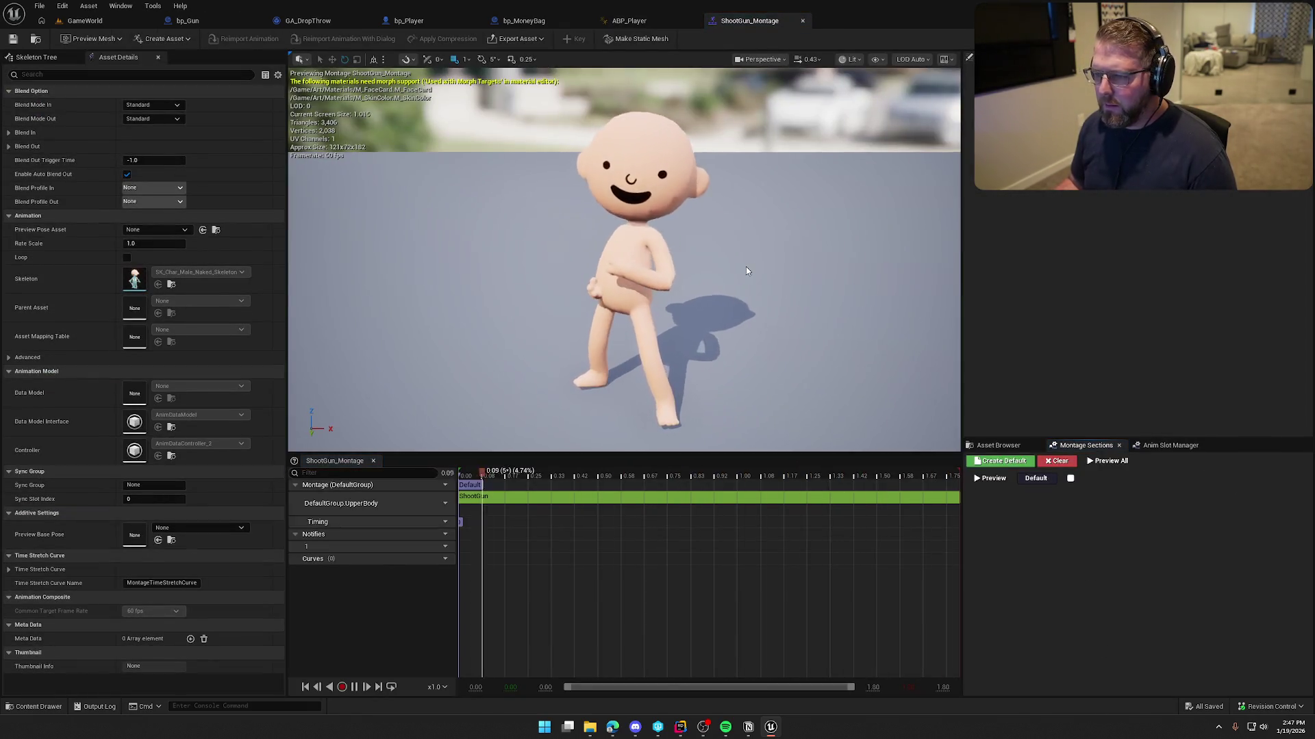
middle_click(759, 24)
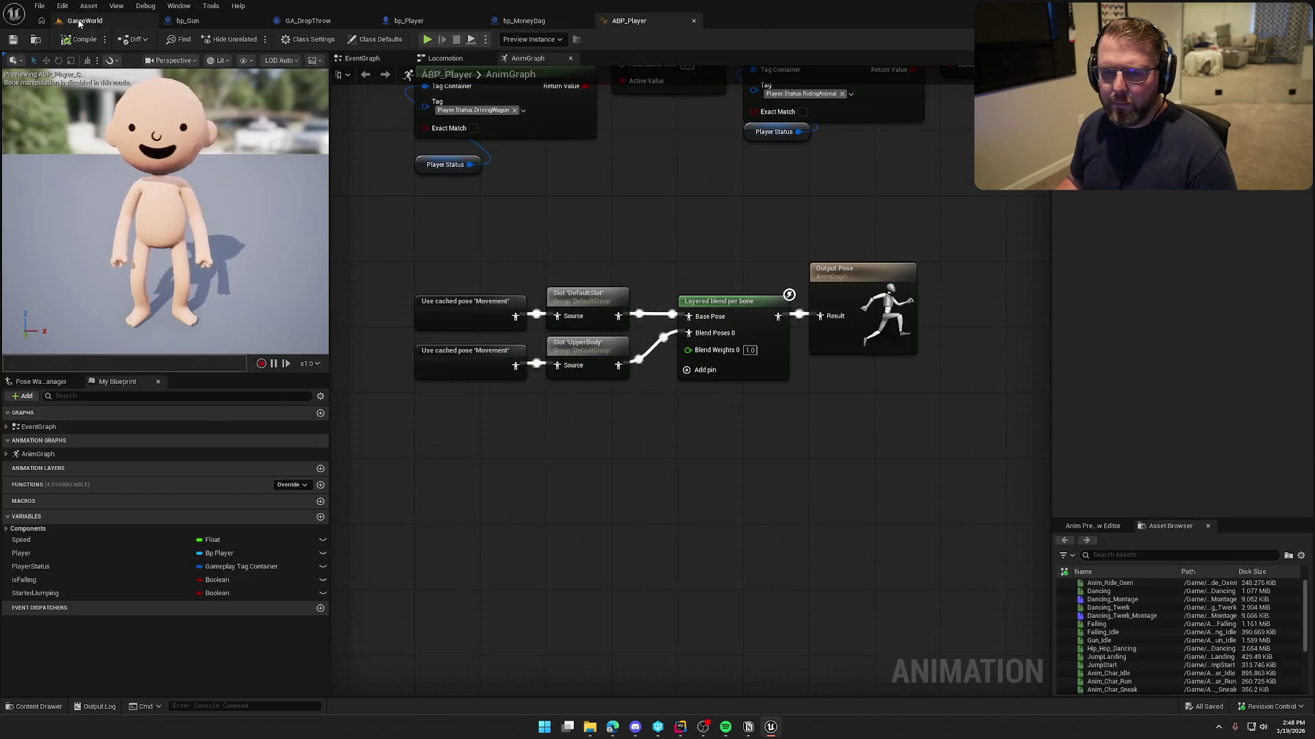
click(85, 20)
click(370, 256)
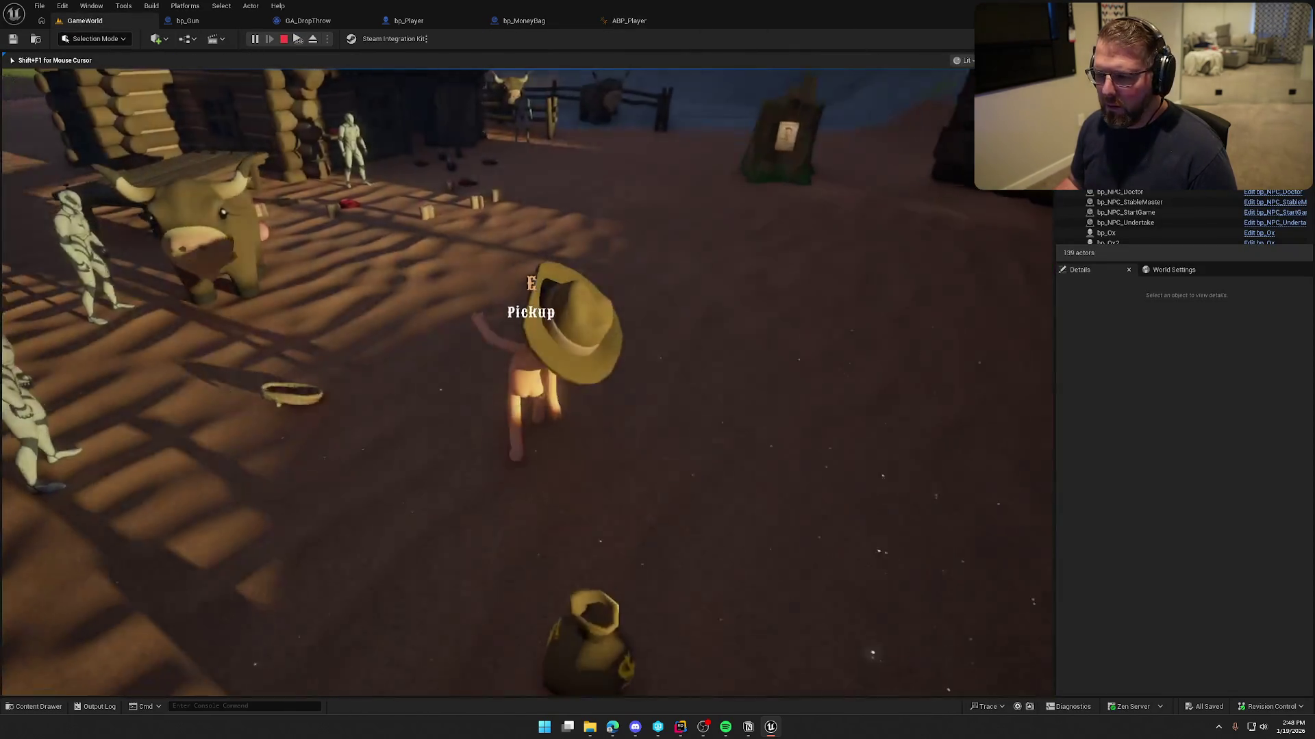
key(e)
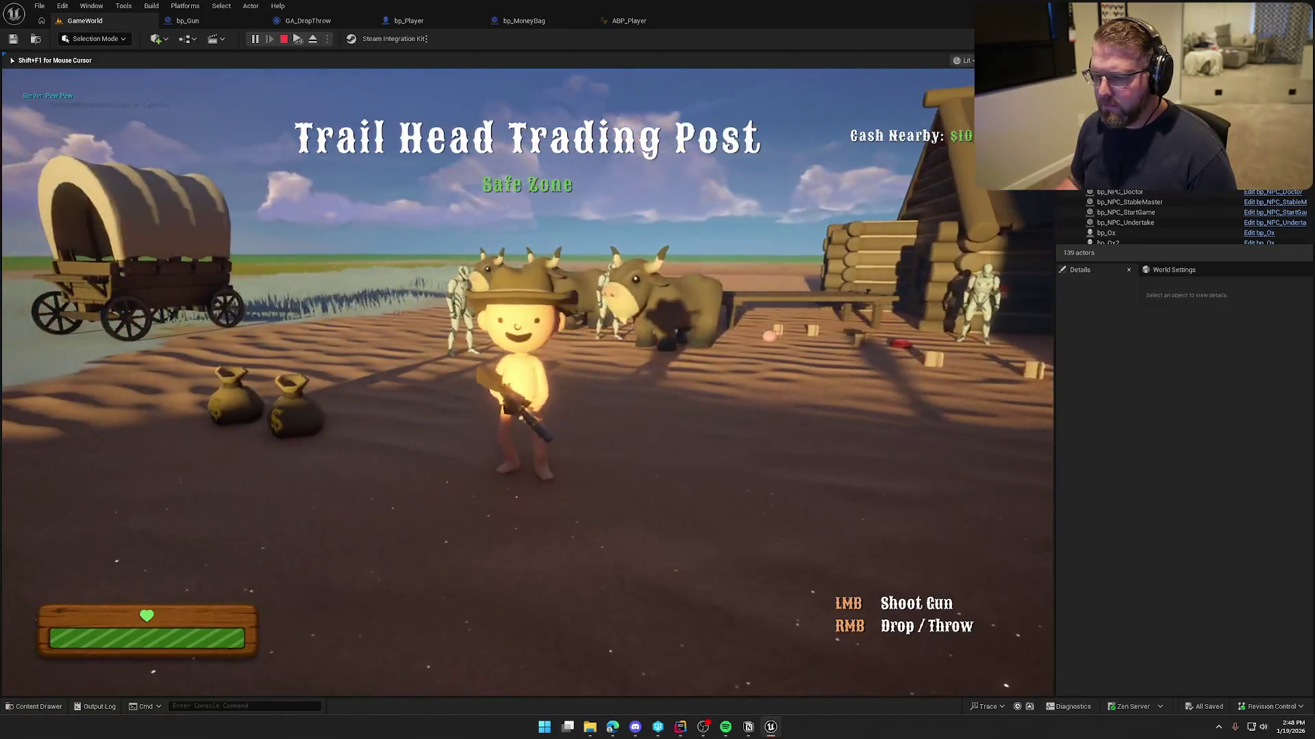
- Fire the gun four times while walking and sprinting, then stop the play session
click(528, 382)
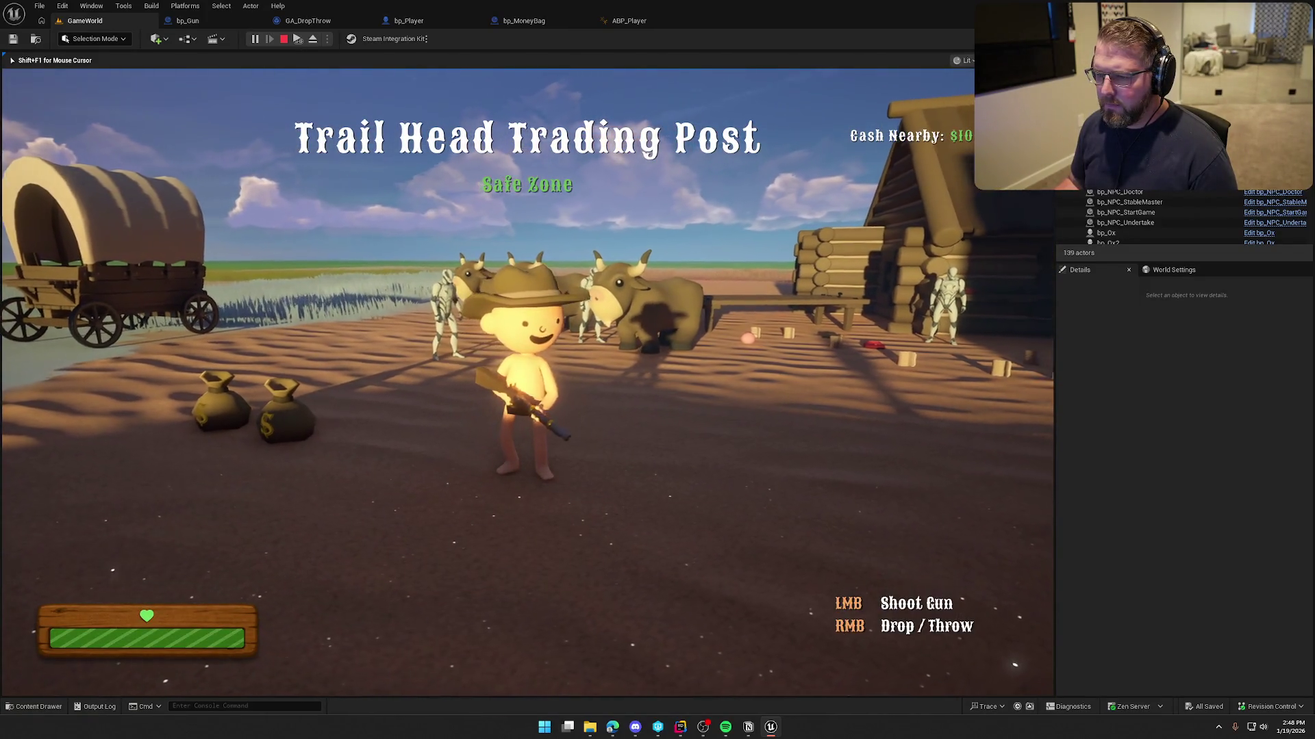
key(s)
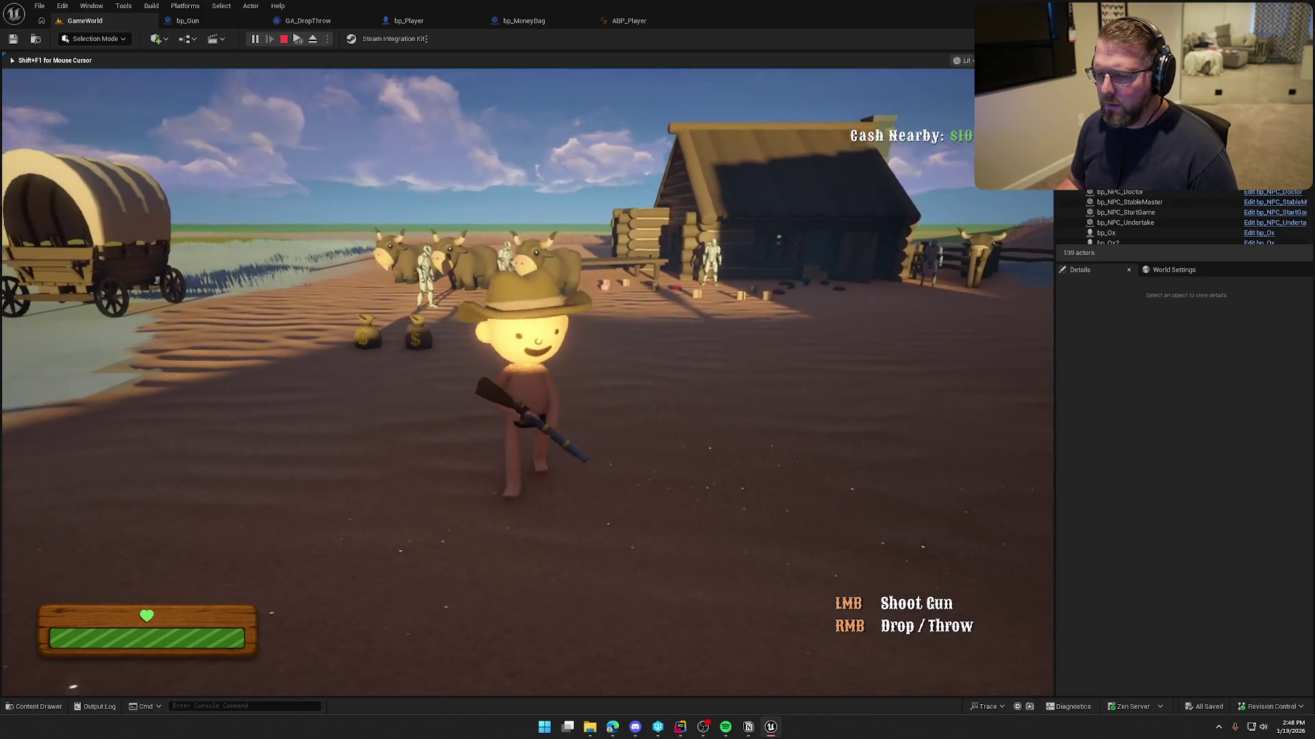
click(527, 382)
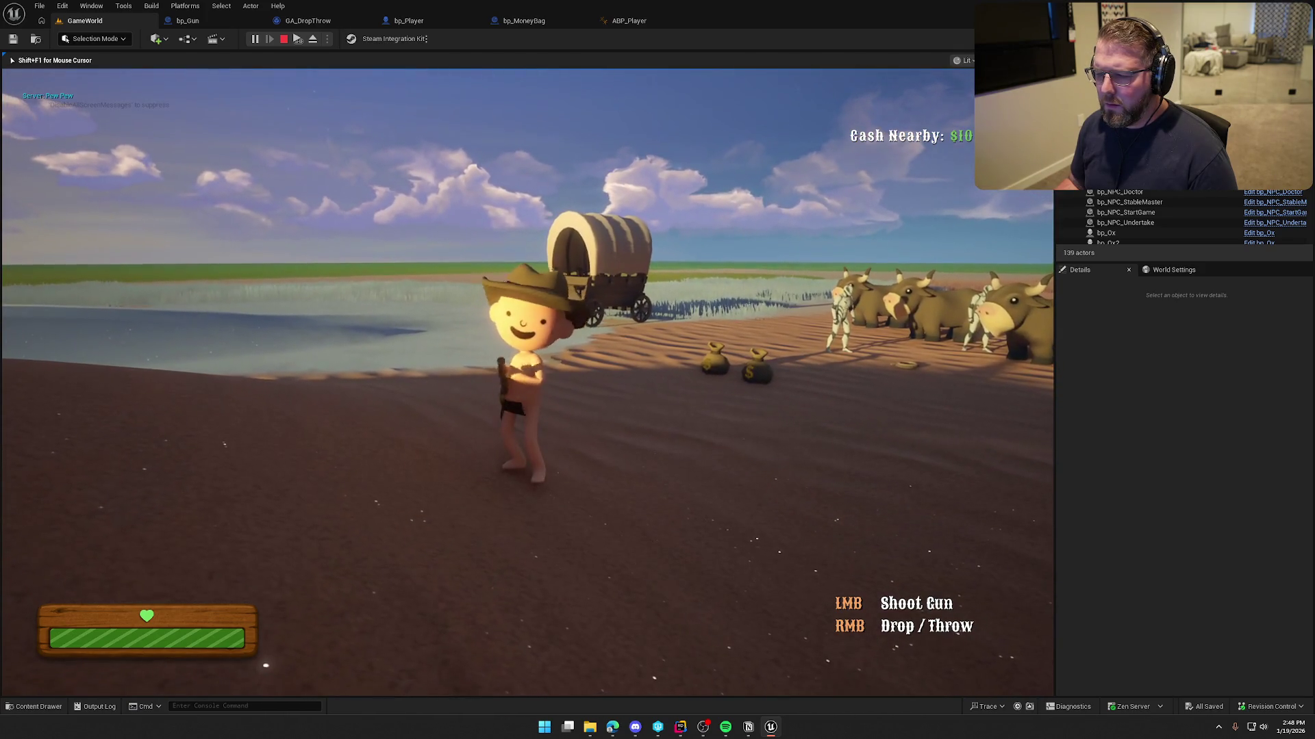
click(527, 382)
key(shift+w)
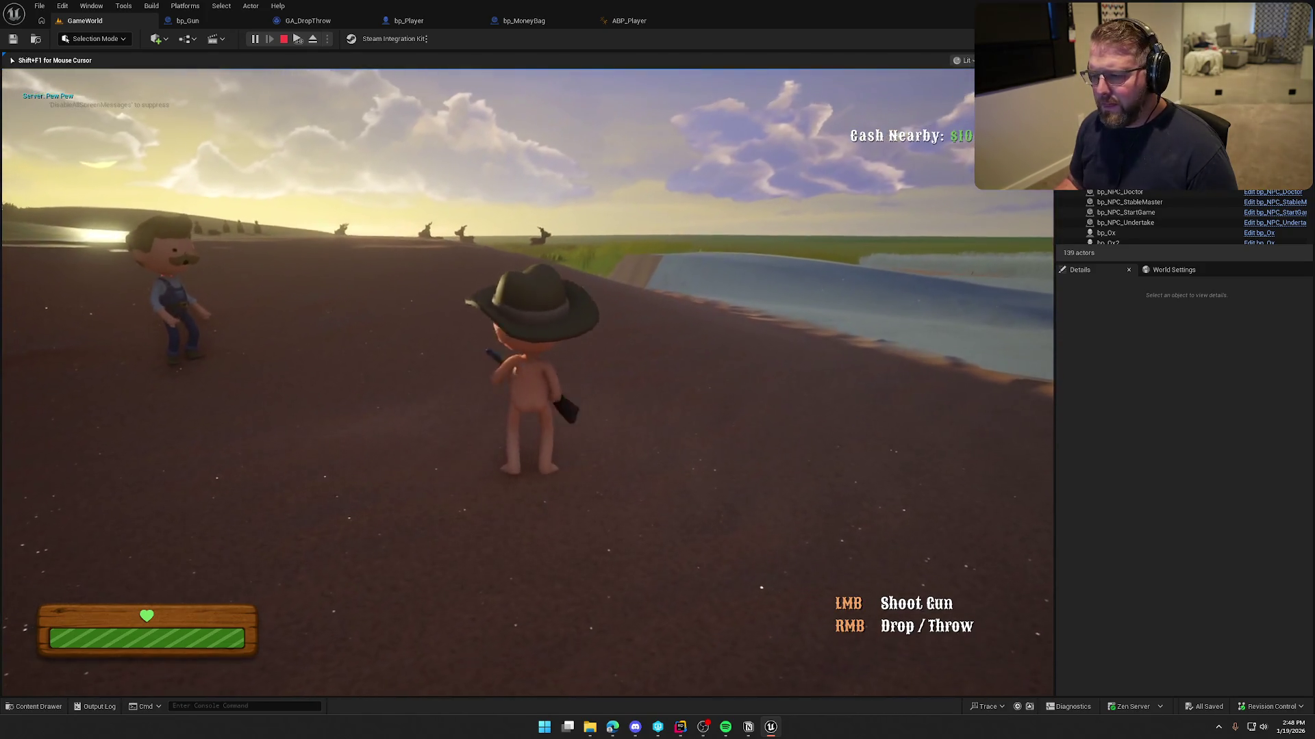
click(527, 382)
key(shift+w)
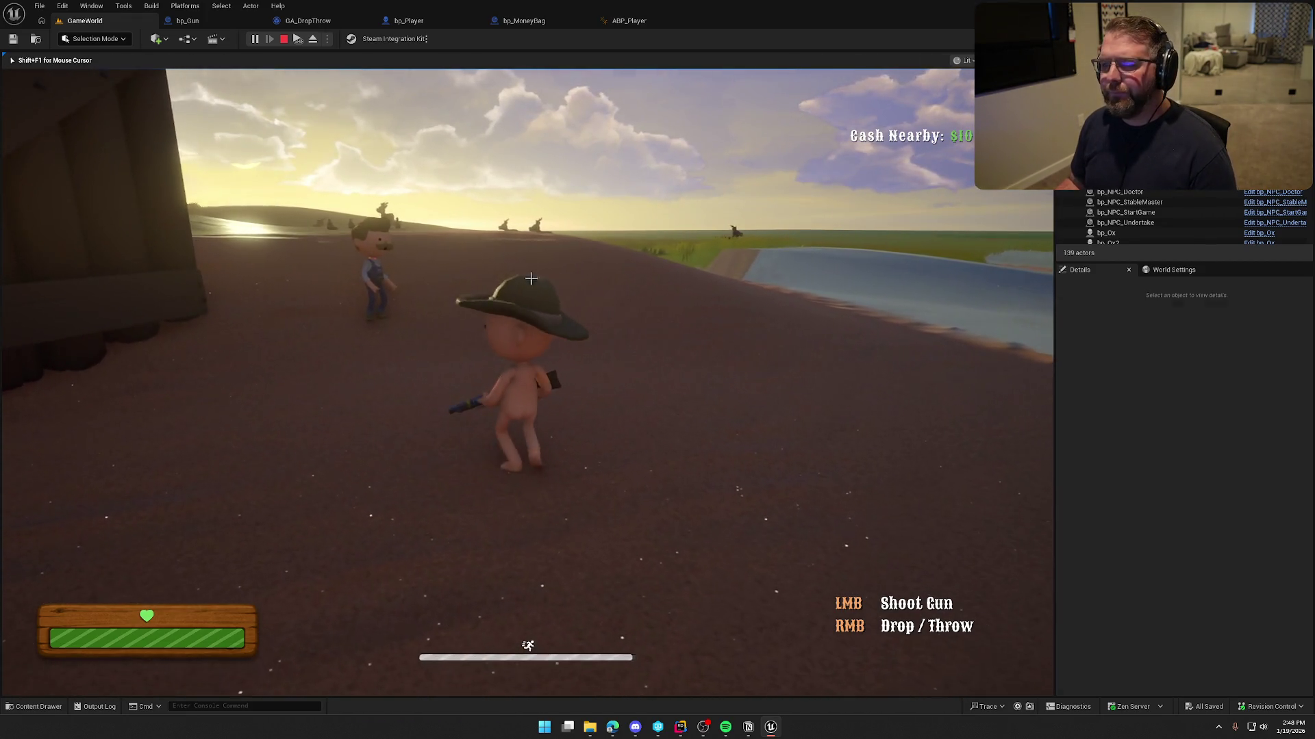
key(Escape)
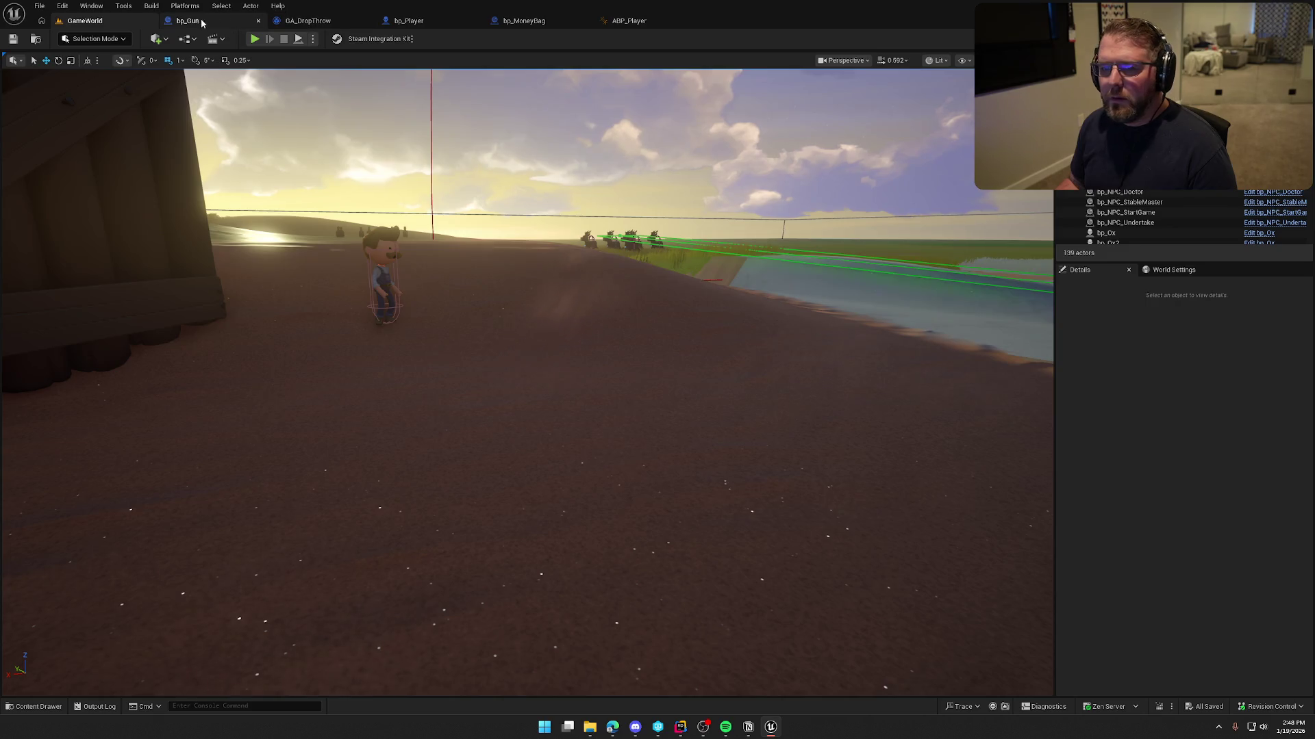
click(205, 23)
- Switch ShootGun_Montage's track to DefaultGroup.DefaultSlot, close it, and inspect the Layered blend per bone node
click(85, 20)
key(ctrl+space)
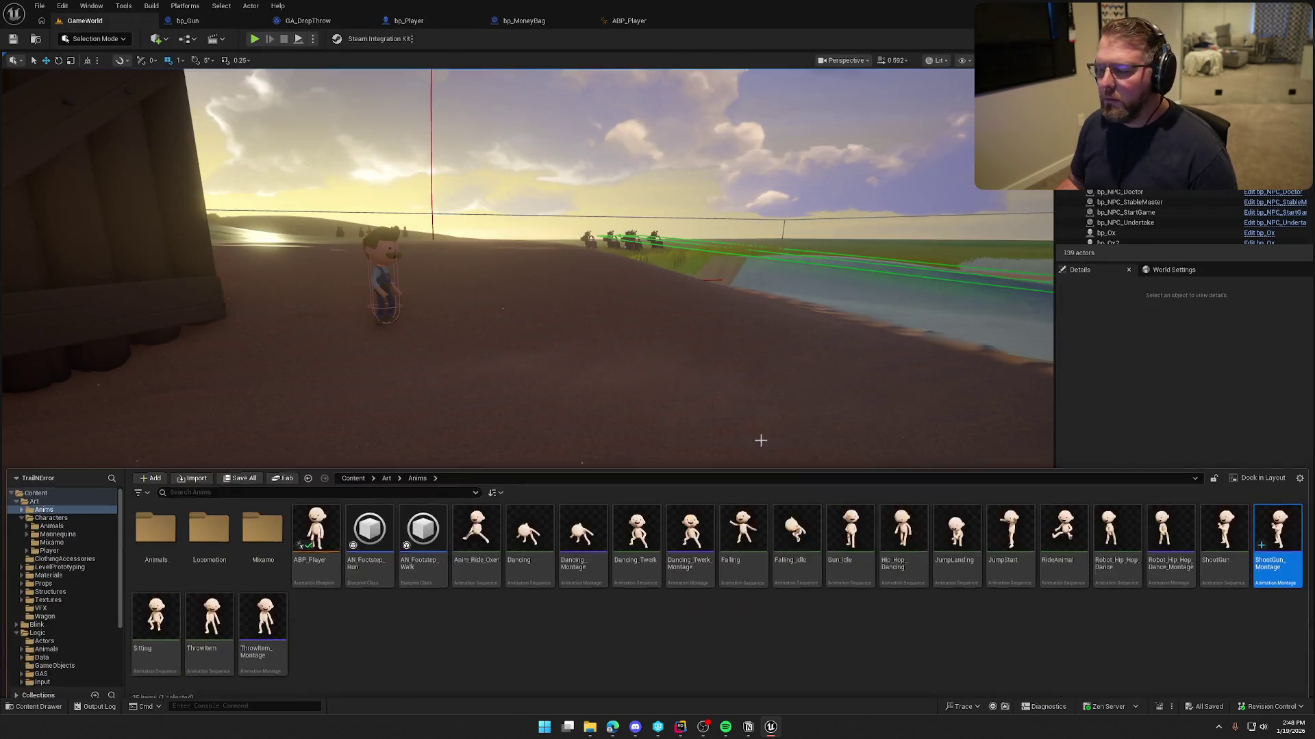
double_click(1270, 524)
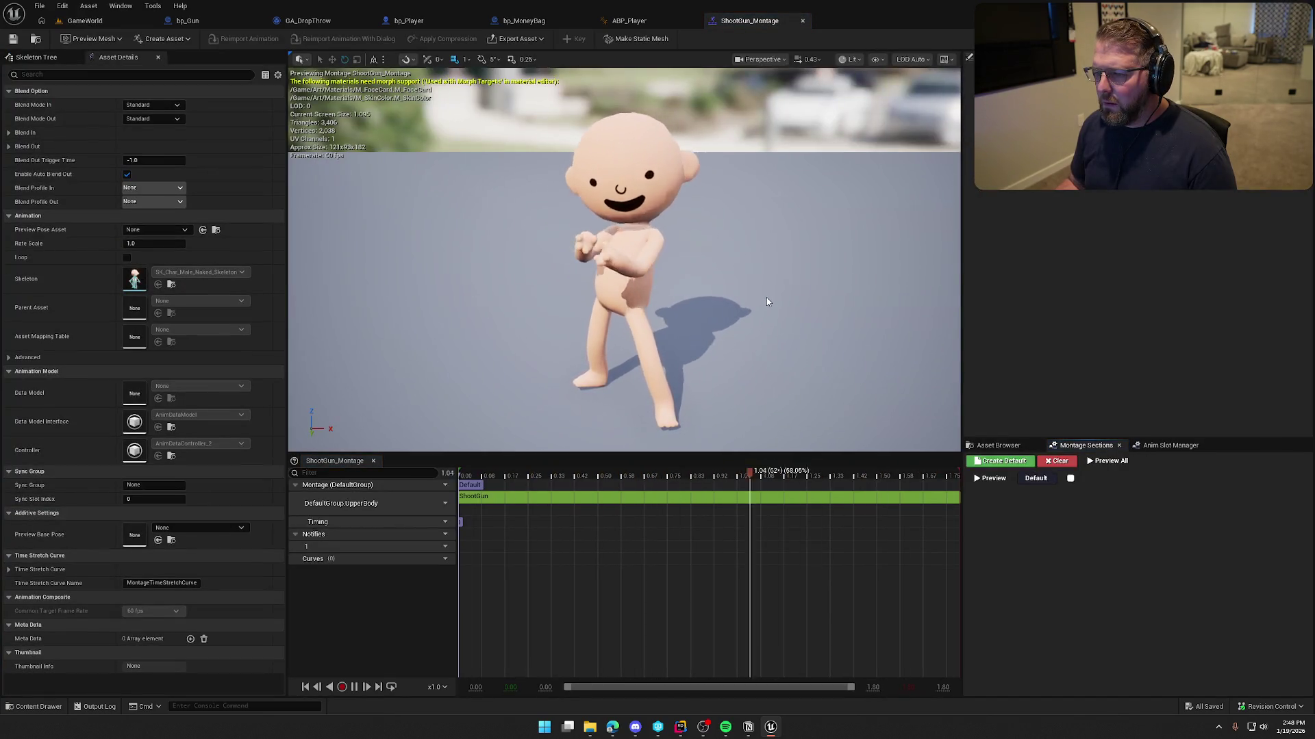
click(438, 504)
mouse_move(487, 533)
click(547, 547)
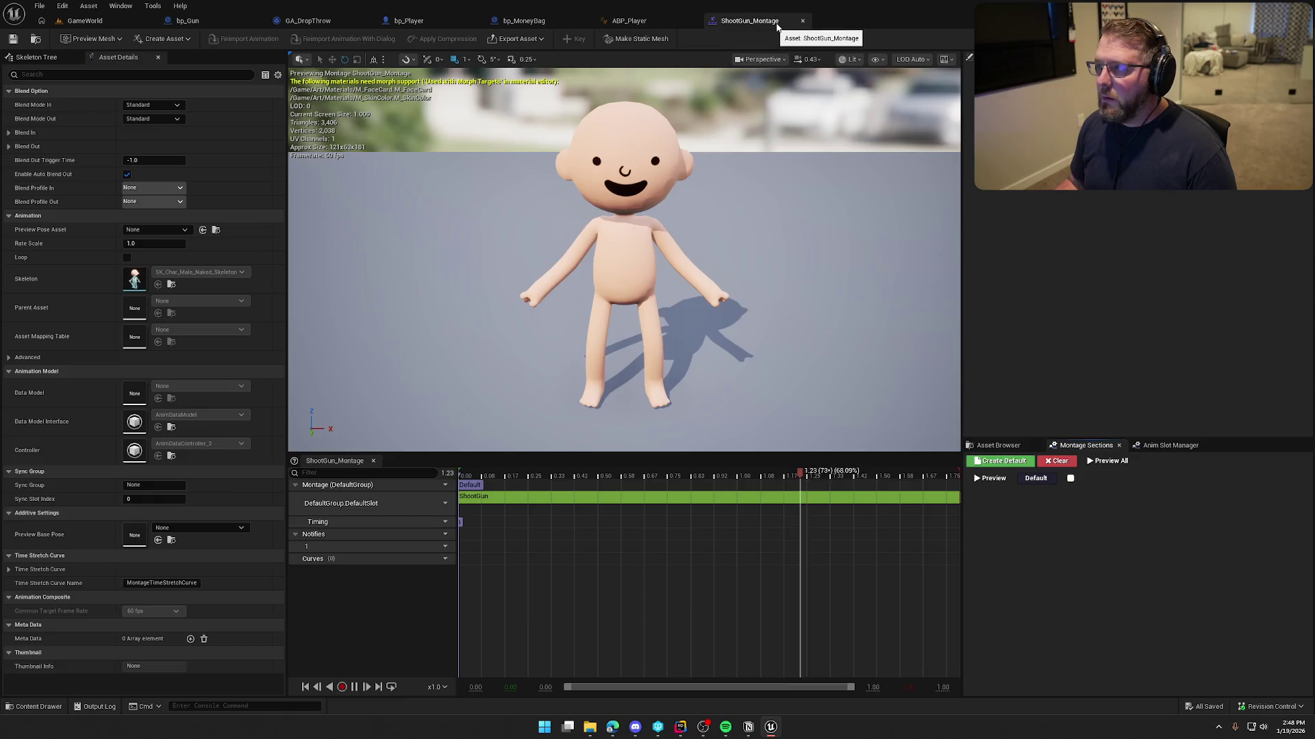
click(803, 20)
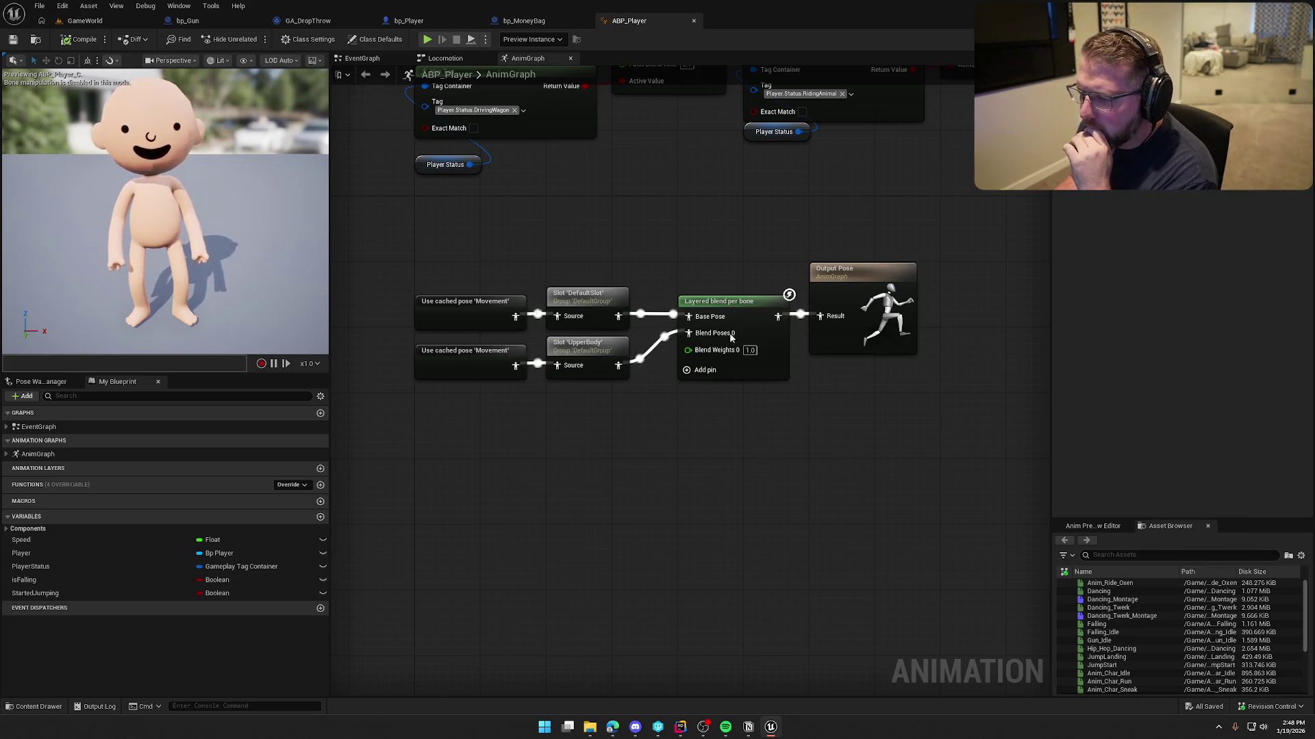
click(740, 304)
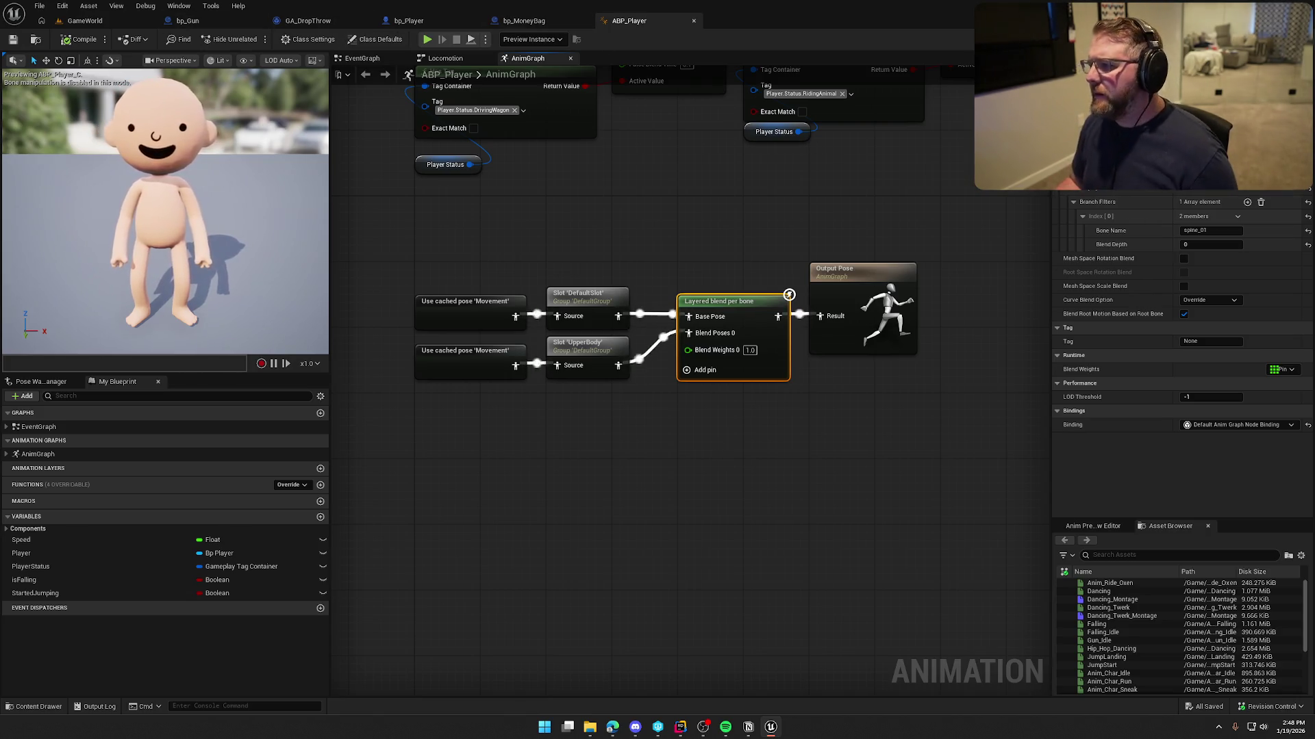
- Add a DefaultGroup.UpperBody track under DefaultSlot in ShootGun_Montage, then play GameWorld with Alt+P
key(ctrl+space)
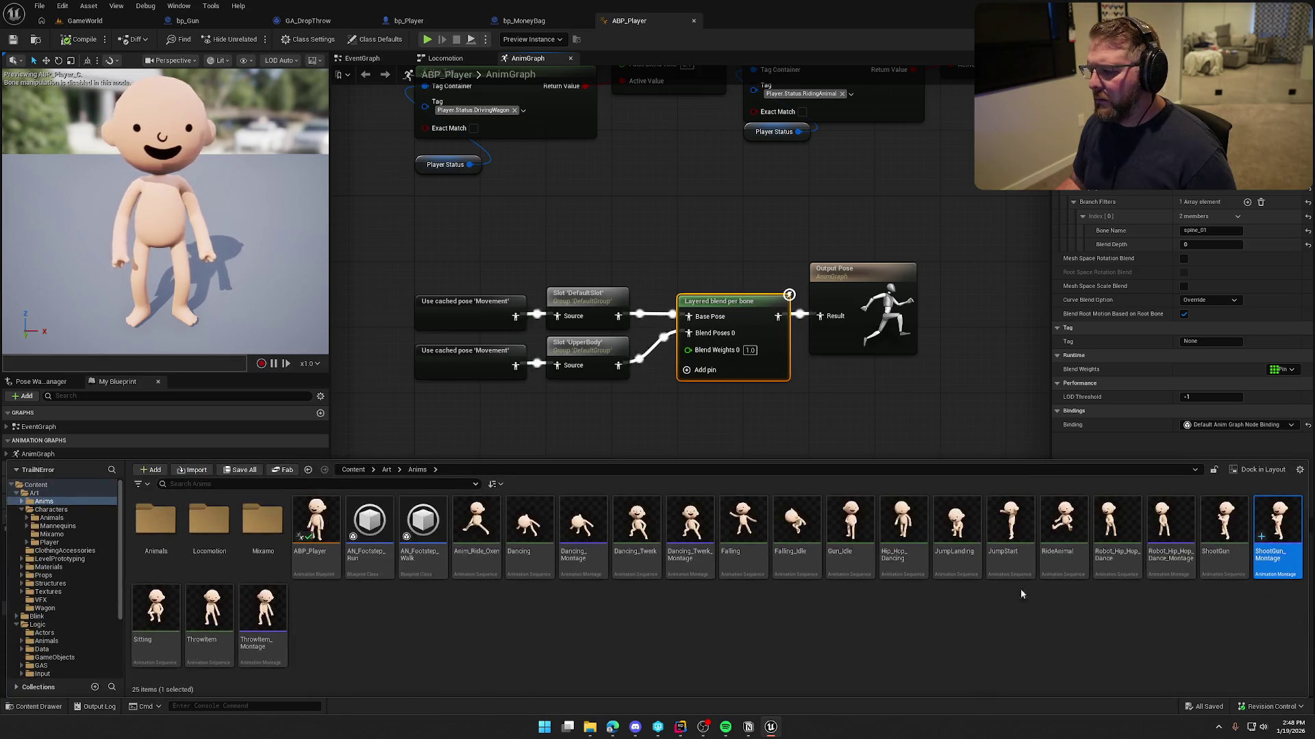
double_click(1267, 526)
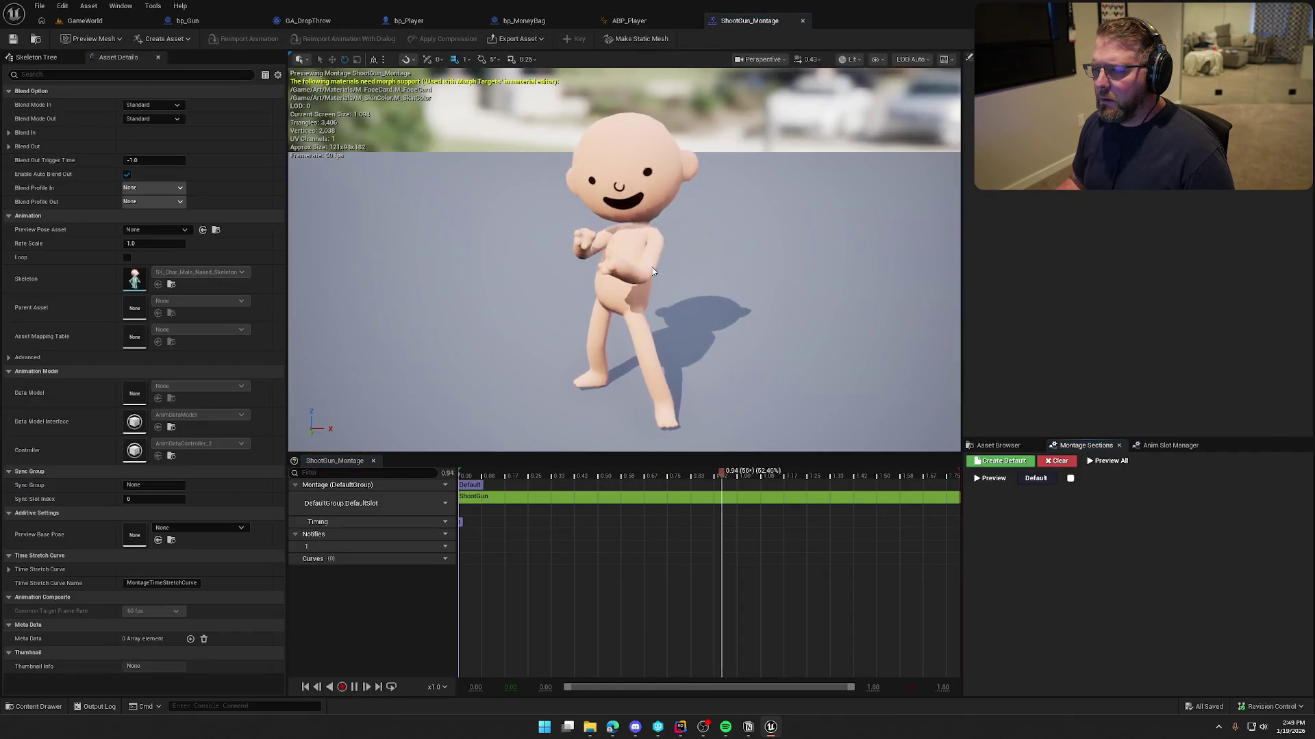
click(442, 487)
mouse_move(522, 515)
click(558, 540)
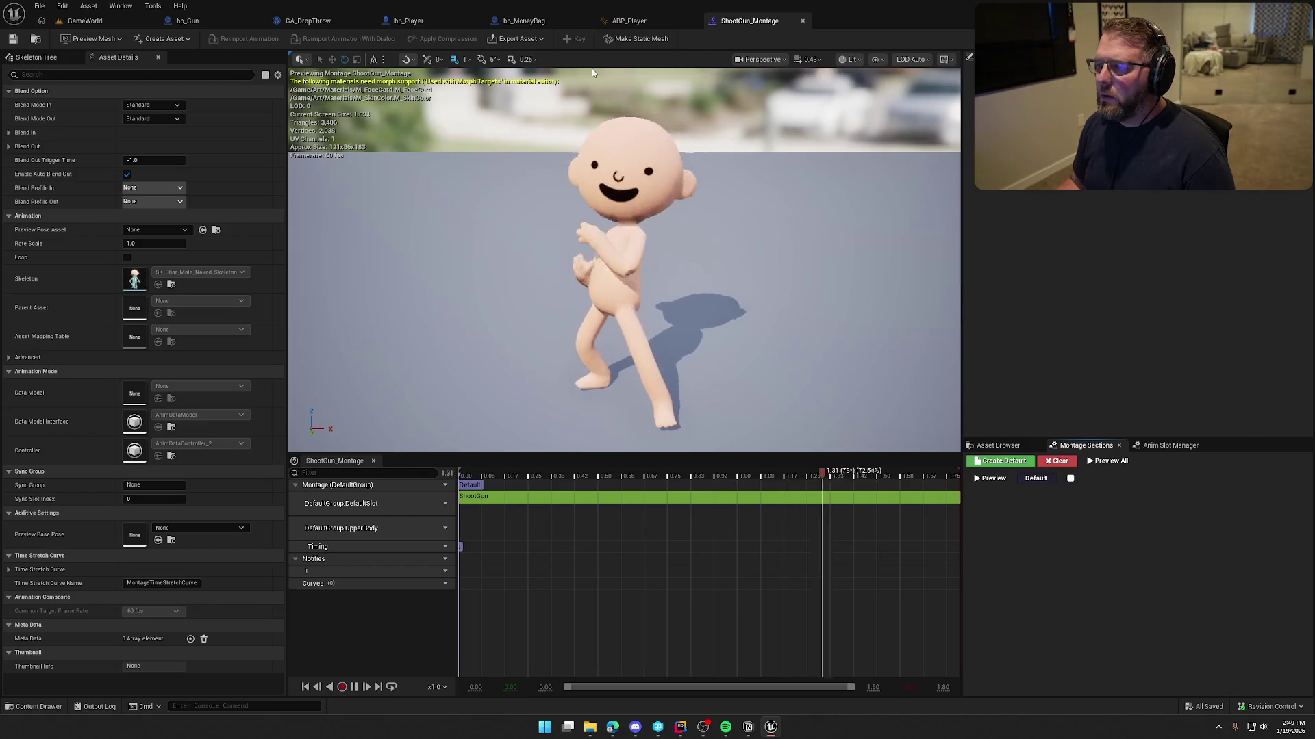
click(78, 22)
key(alt+p)
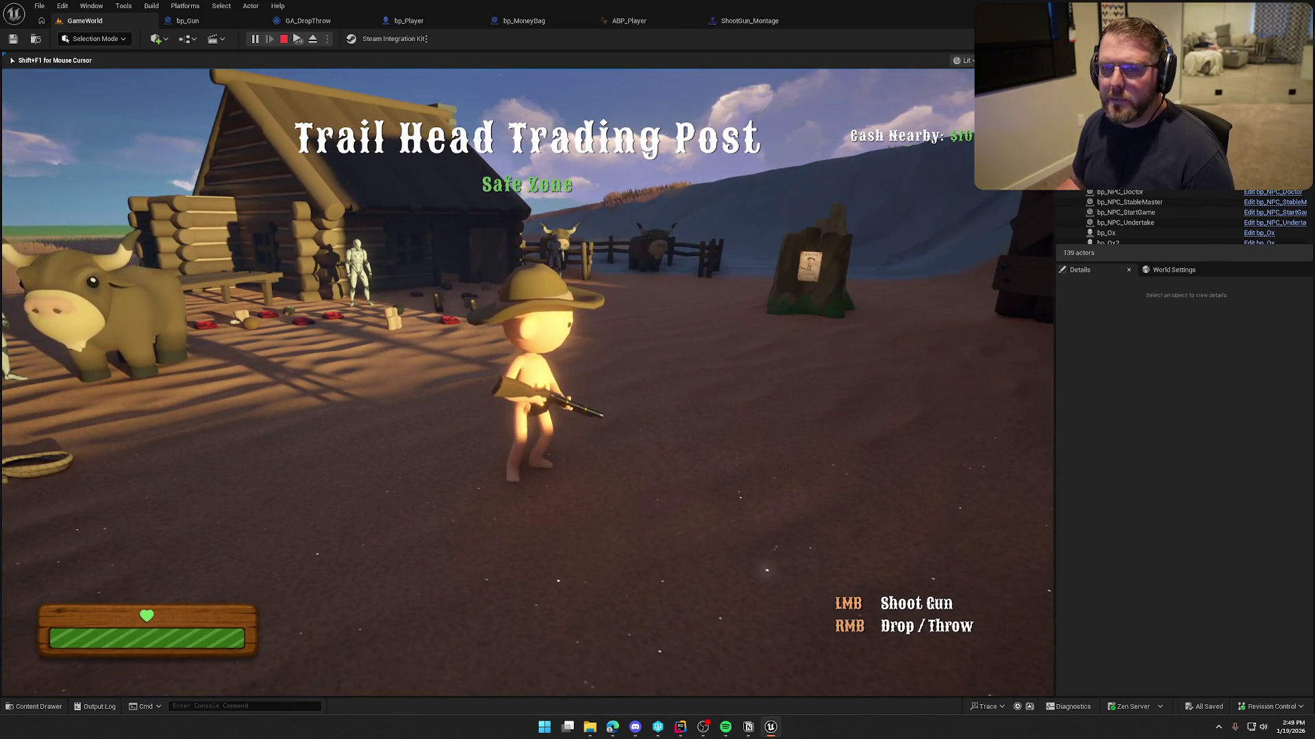
- Stop the game and check the ShootGun_Montage and ABP_Player AnimGraph tabs
key(Escape)
click(754, 21)
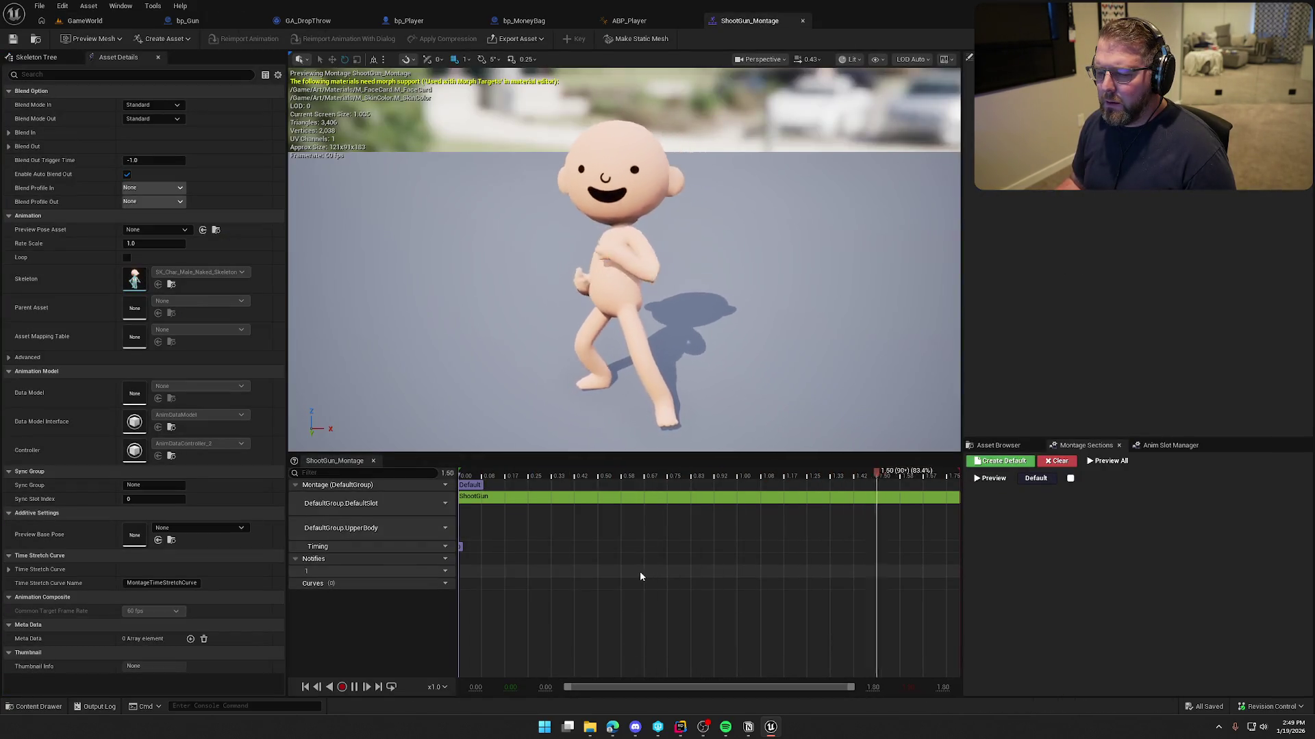
click(643, 21)
click(637, 471)
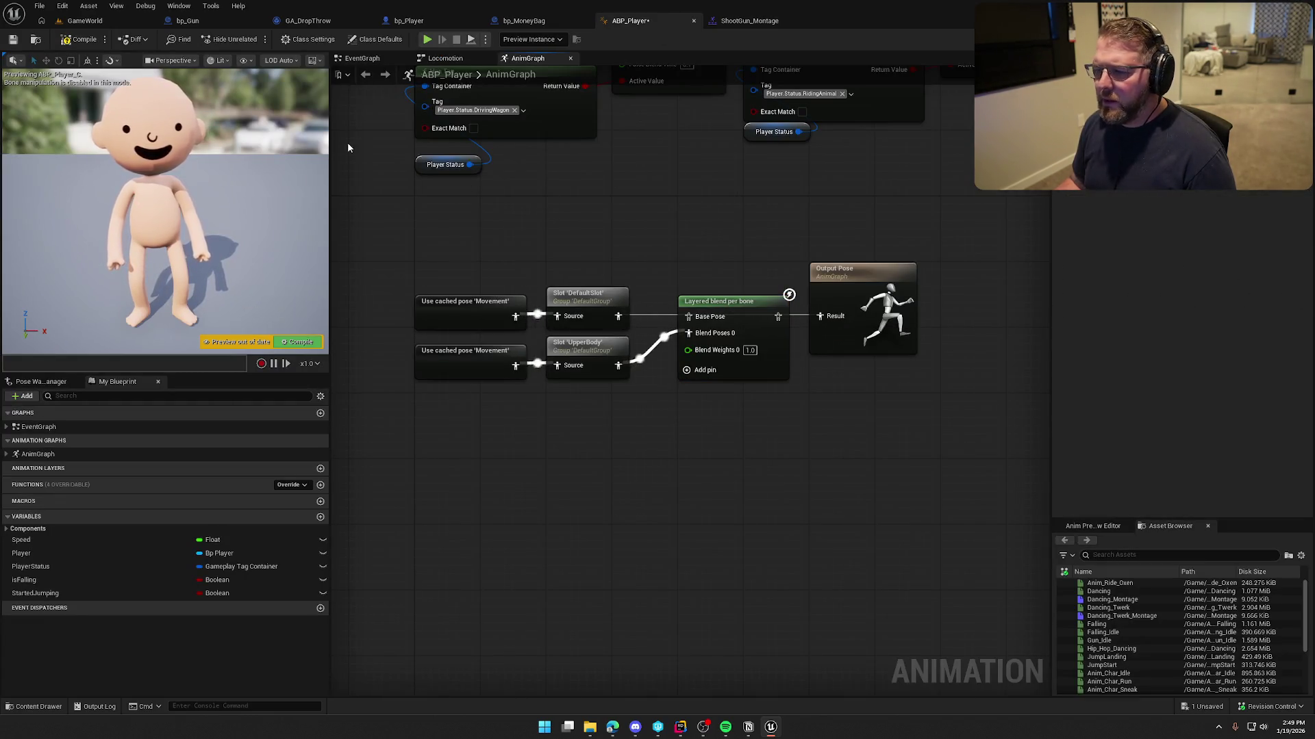
- Play GameWorld again and fire the gun three times while walking and sprinting
click(83, 20)
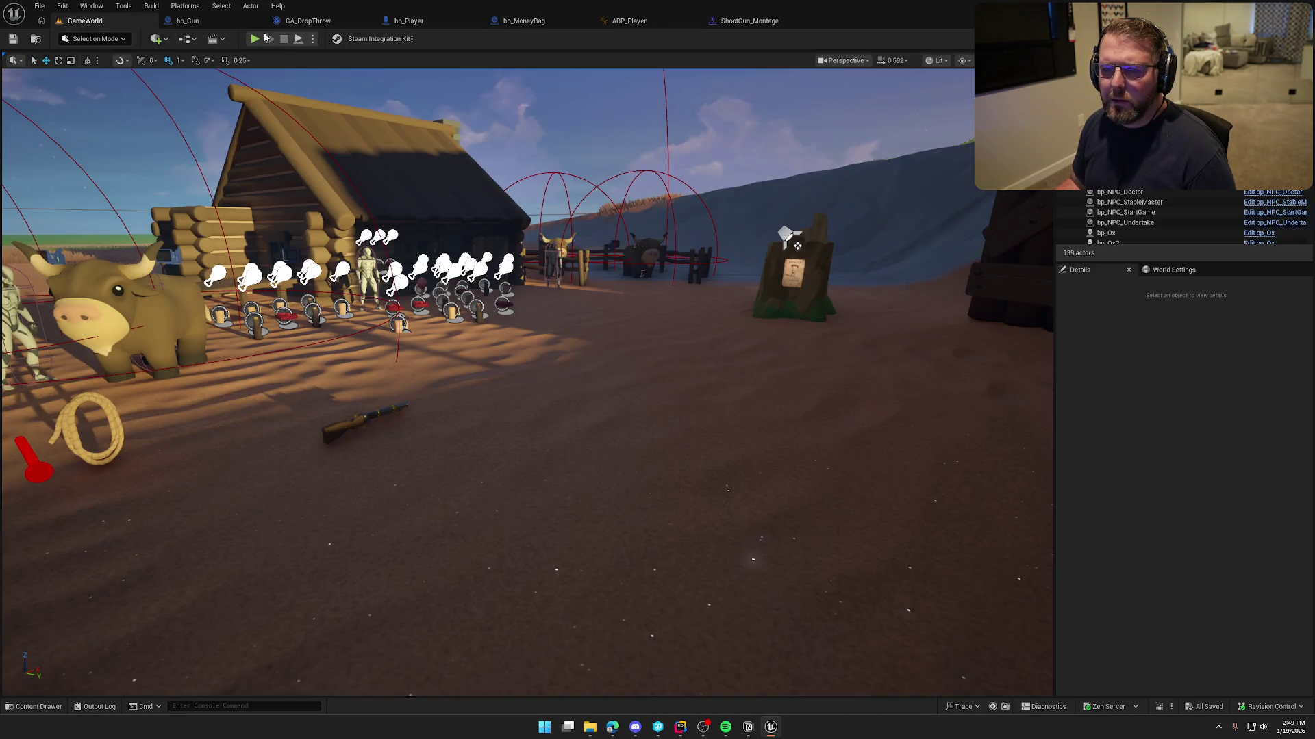
key(alt+p)
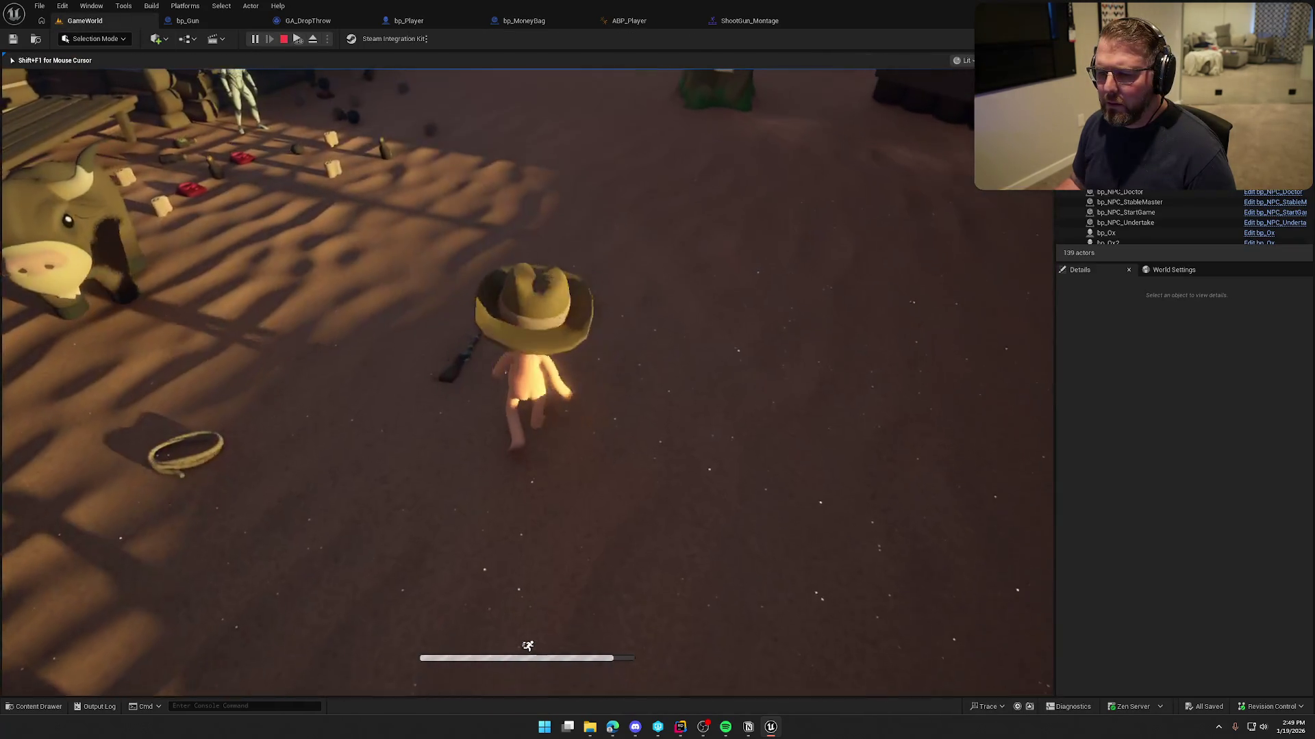
click(527, 382)
key(w)
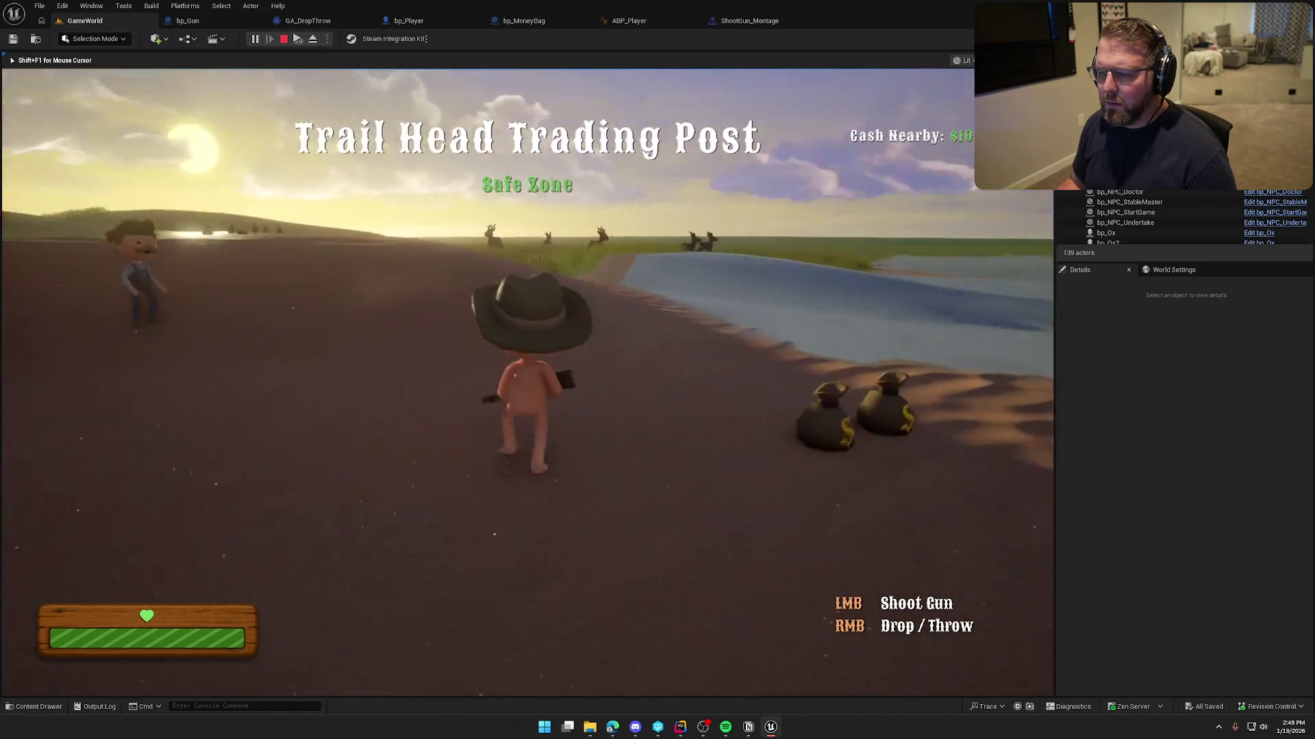
click(527, 383)
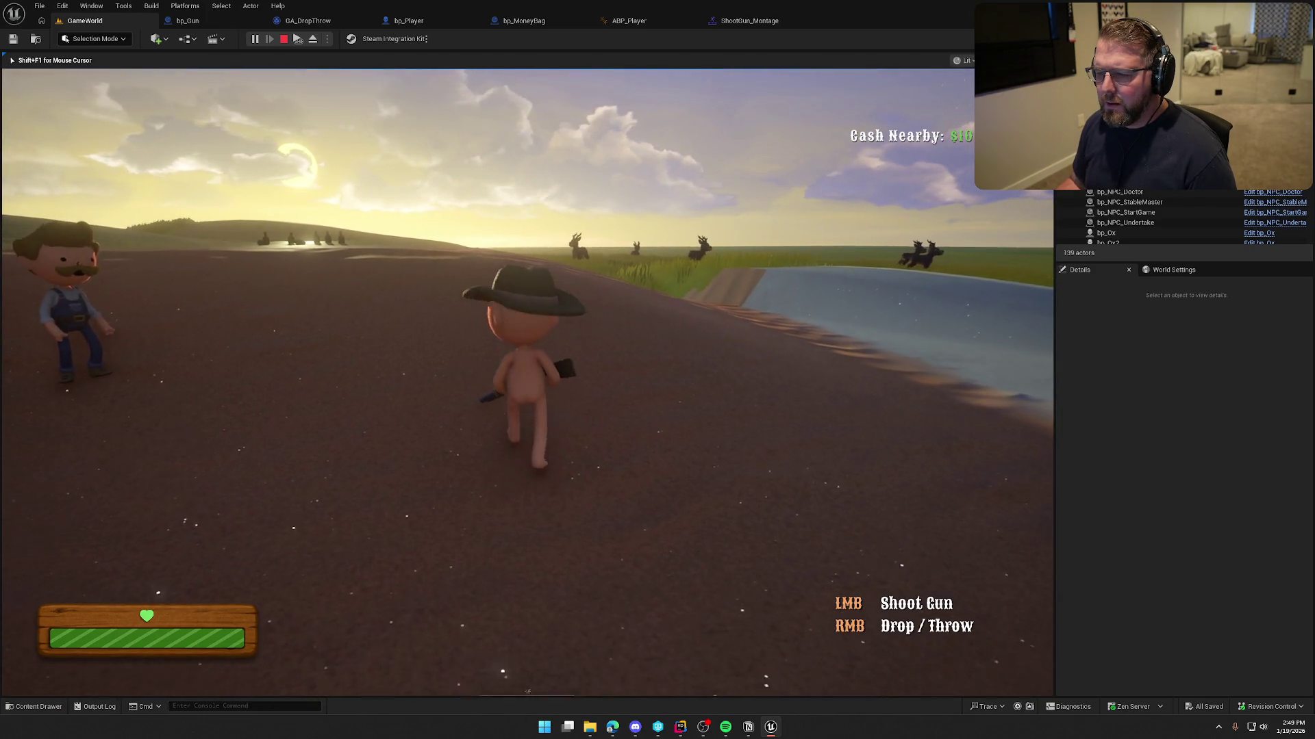
key(shift)
click(528, 382)
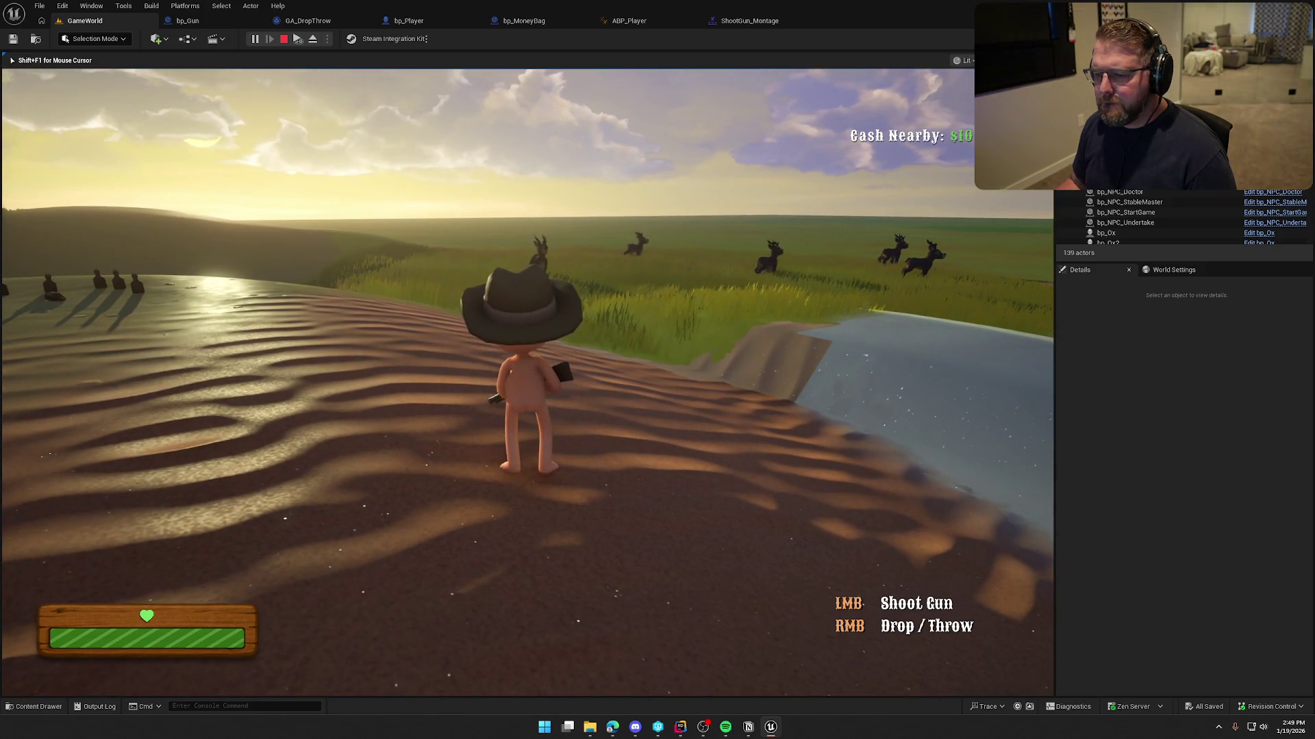
click(750, 20)
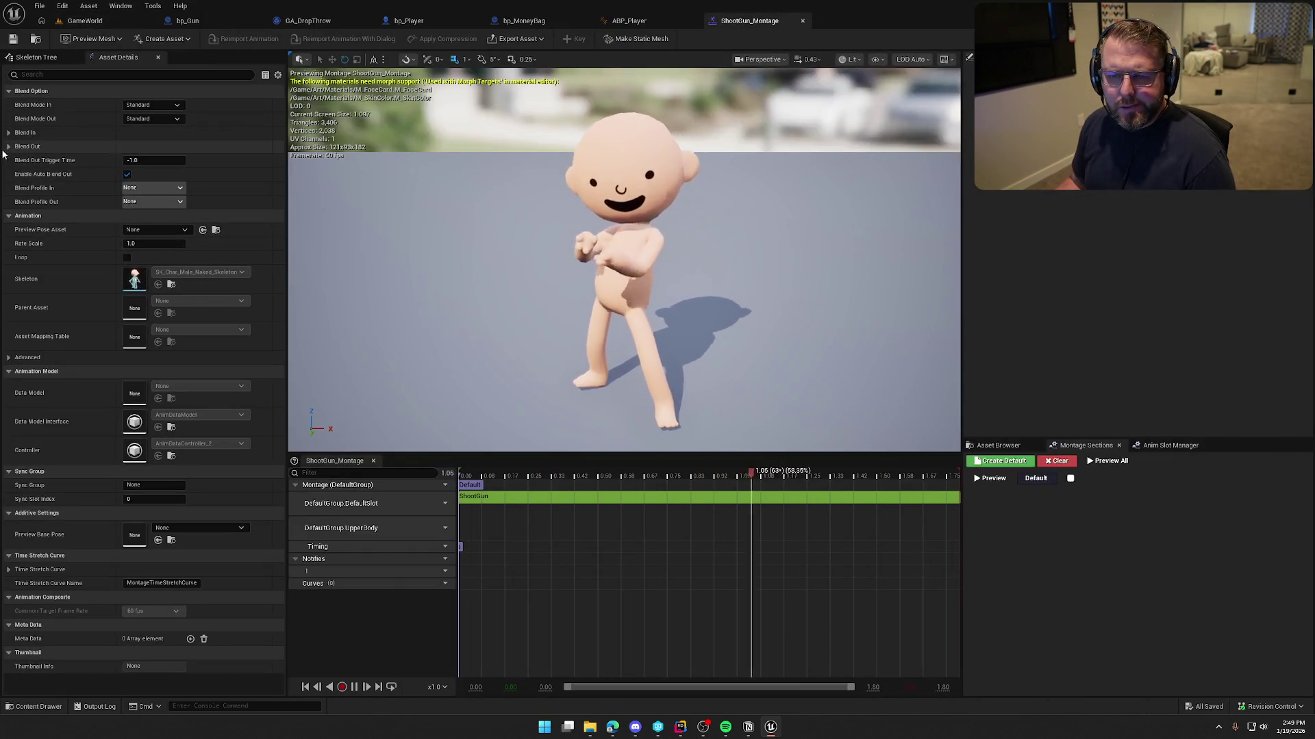
- Change ShootGun_Montage's Blend Out time from 0.25 to 0.5 and save the montage
click(9, 147)
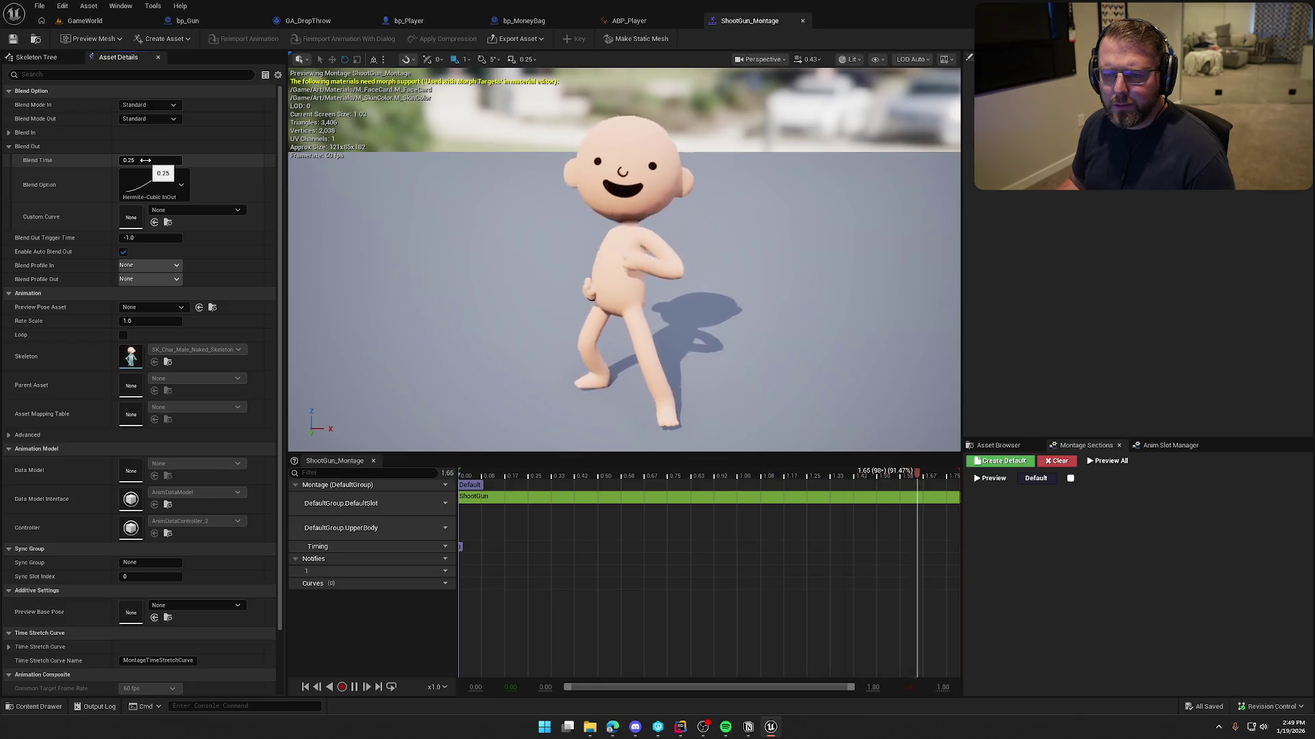
click(25, 133)
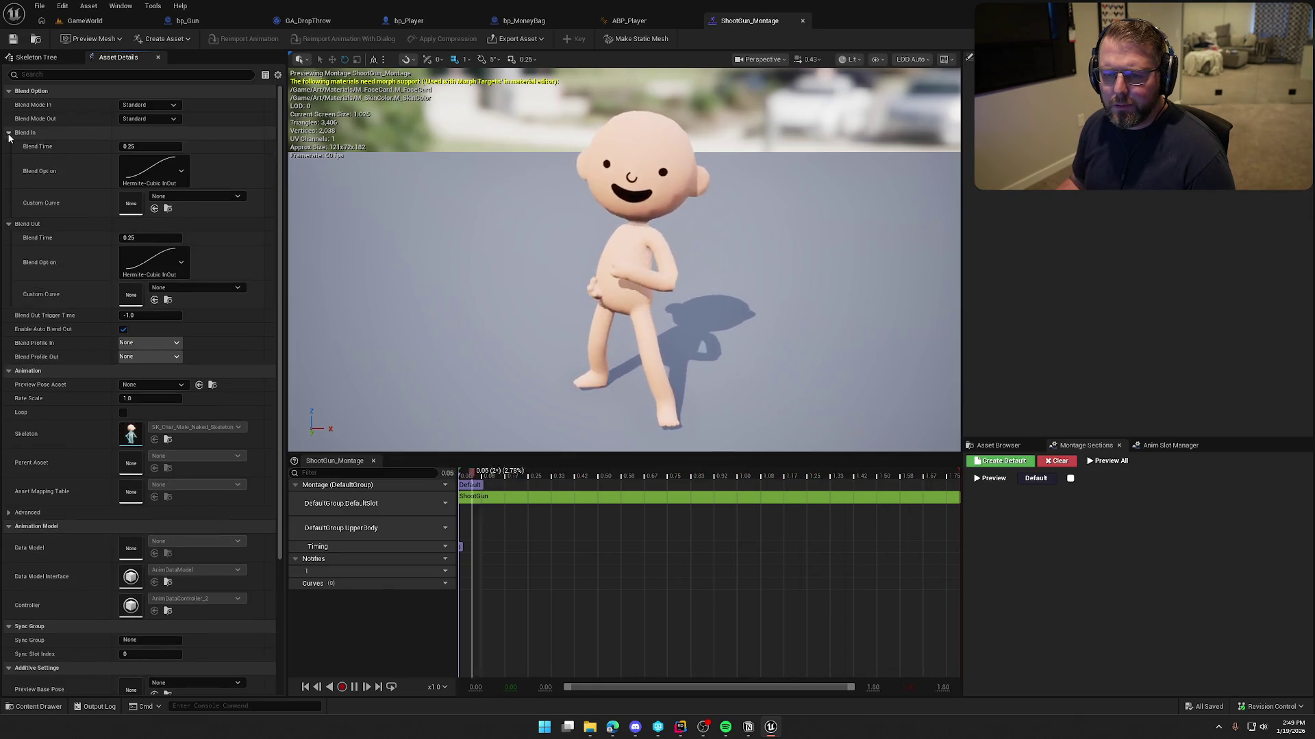
click(150, 239)
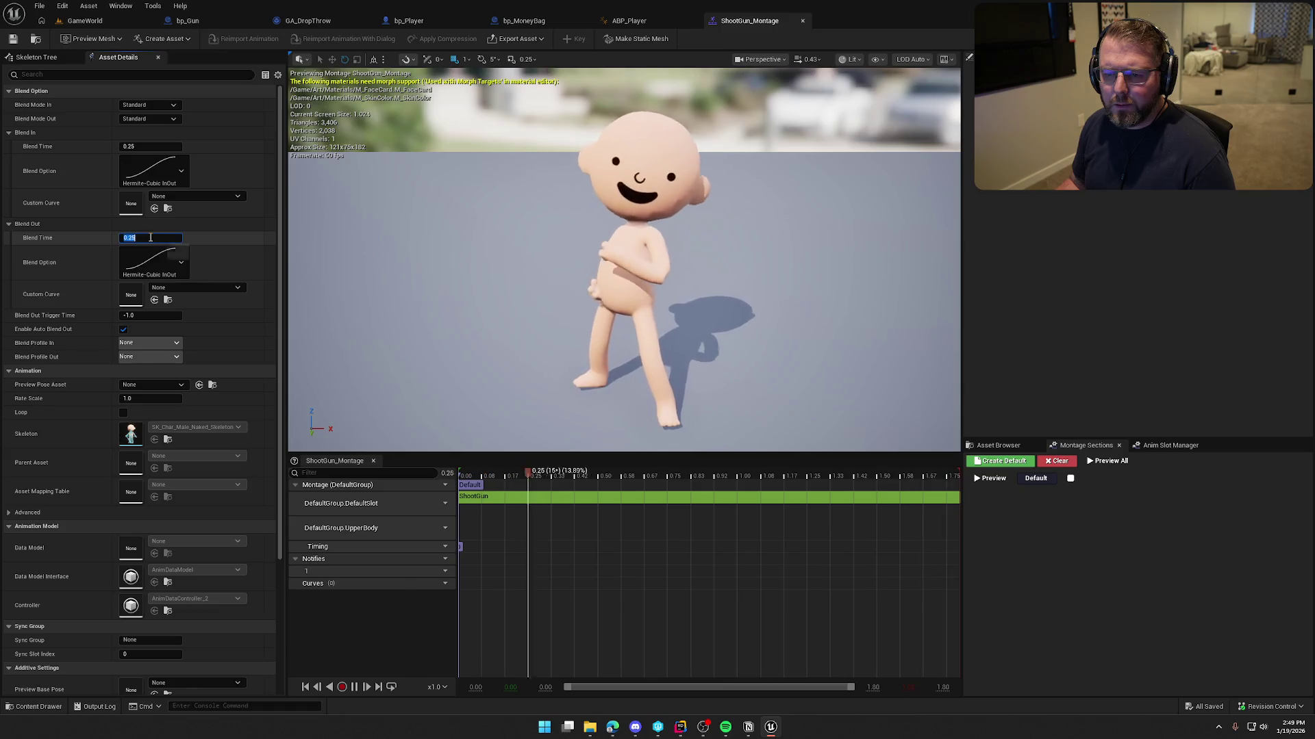
text(0.5)
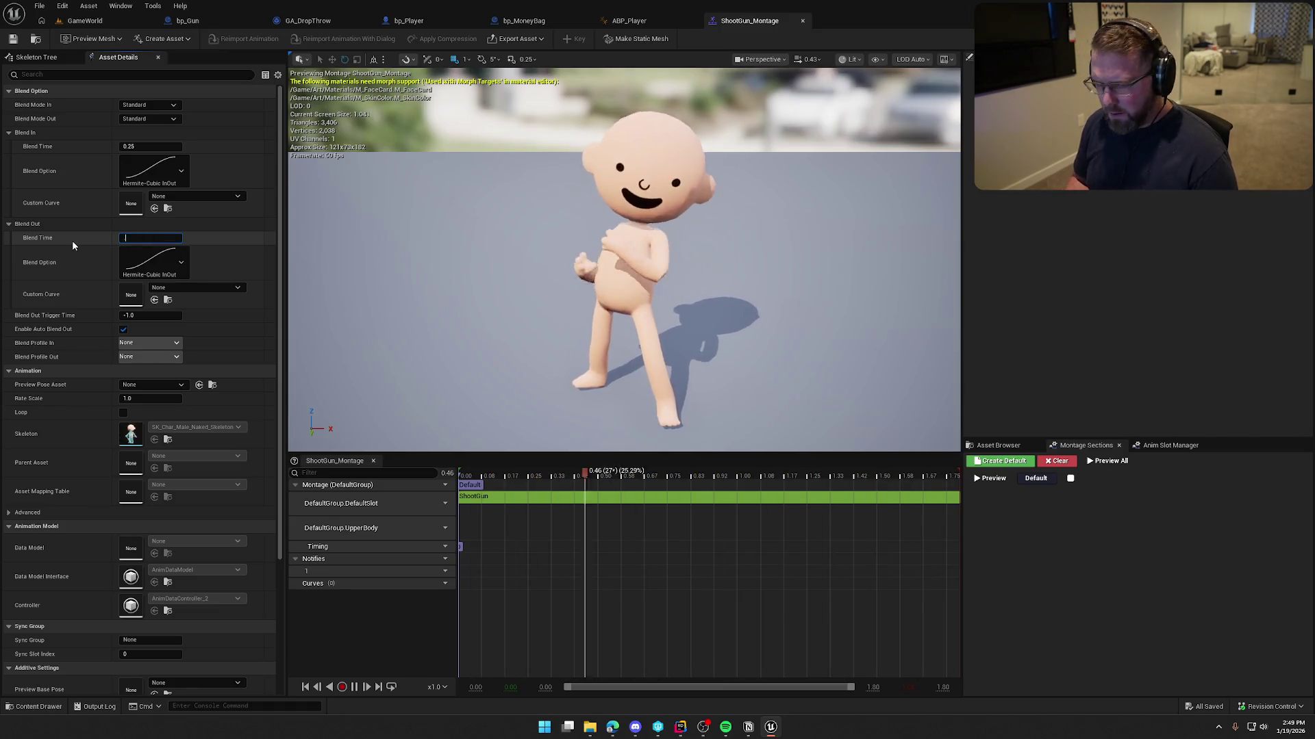
key(Return)
key(ctrl+s)
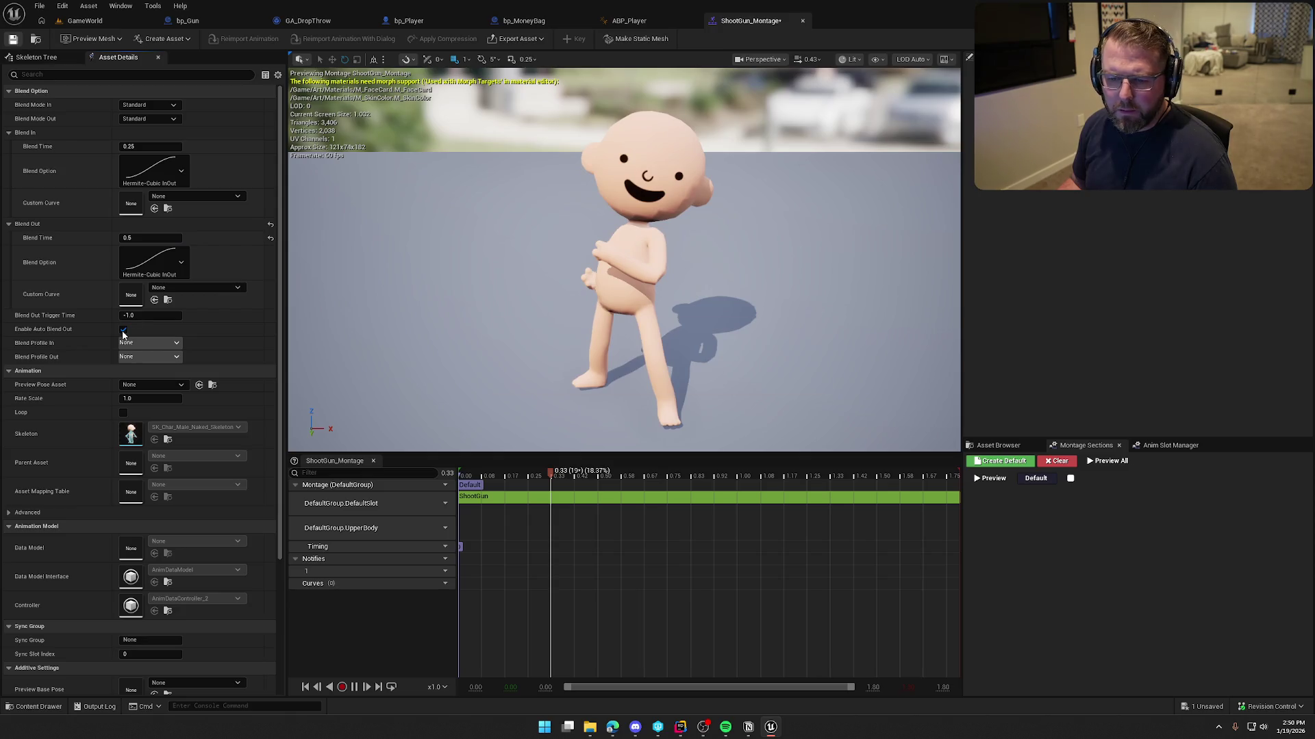
click(634, 22)
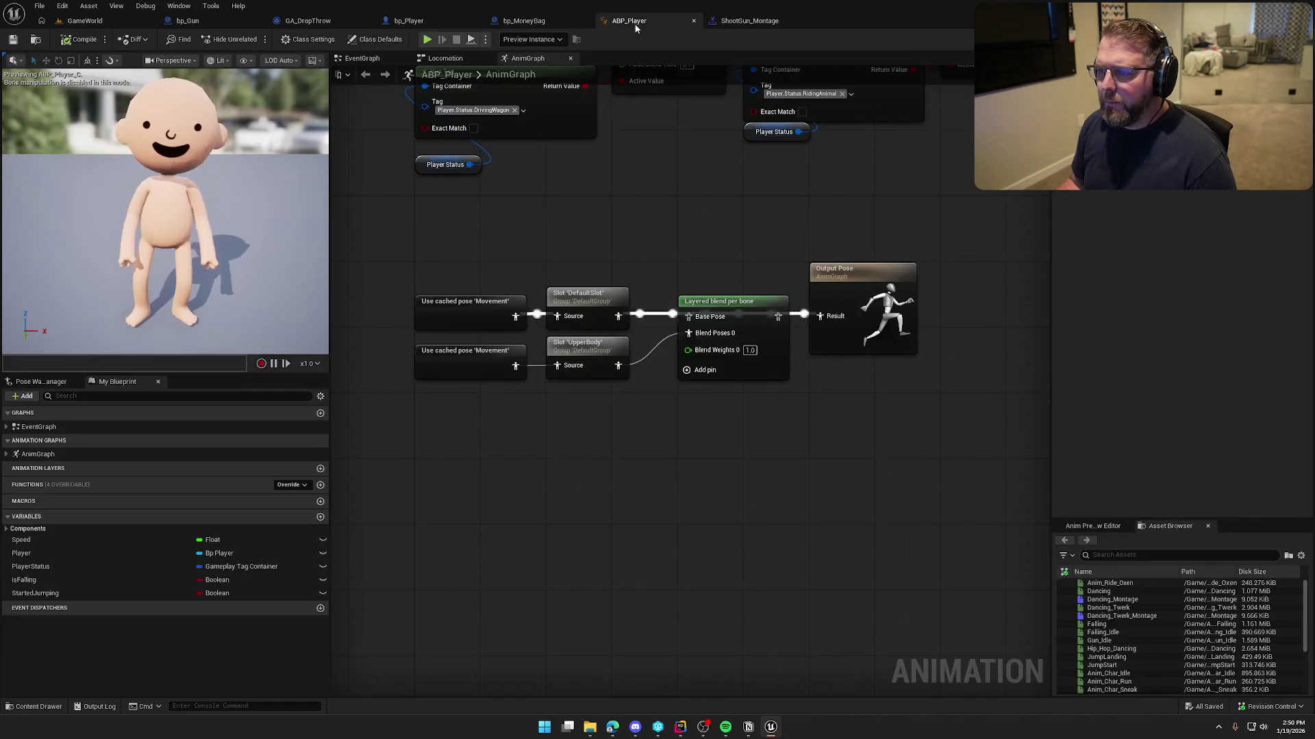
- Rewire ABP_Player's AnimGraph: Layered blend per bone into Slot DefaultSlot, then into Output Pose
drag(649, 371, 594, 363)
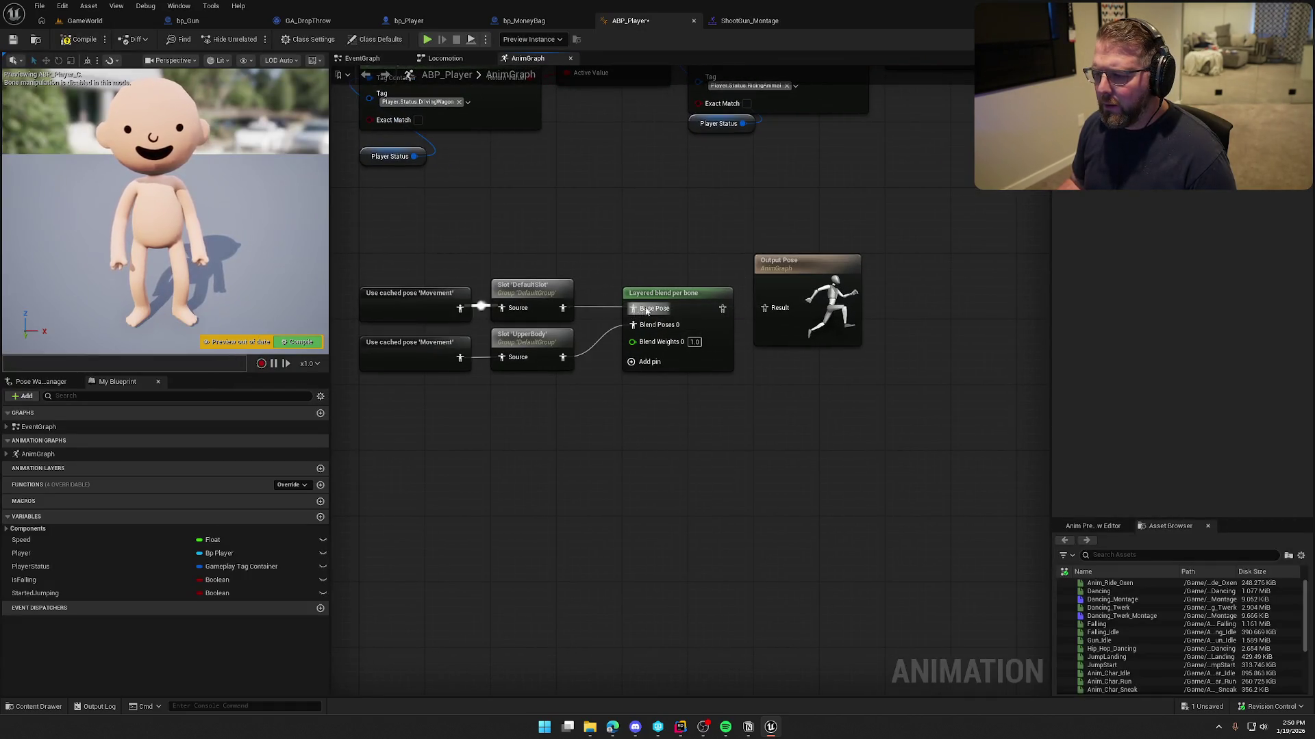
drag(772, 315, 840, 294)
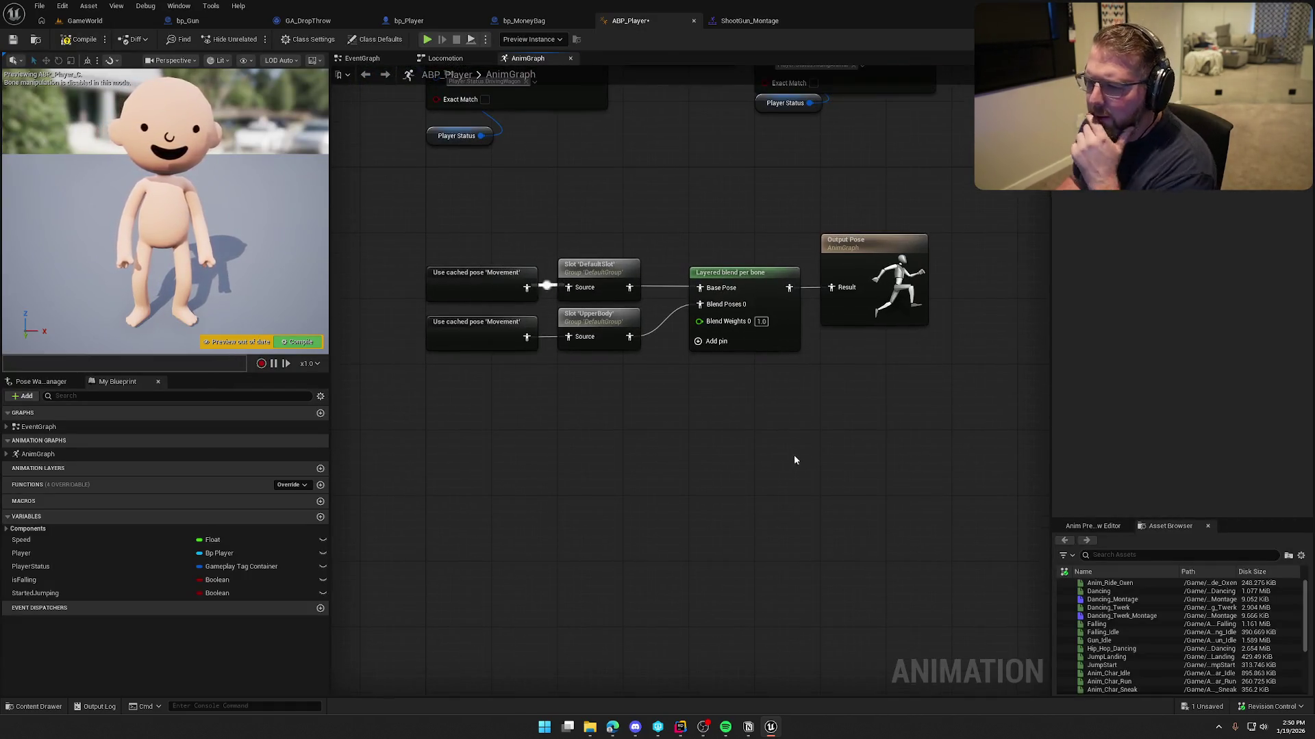
key(ctrl+s)
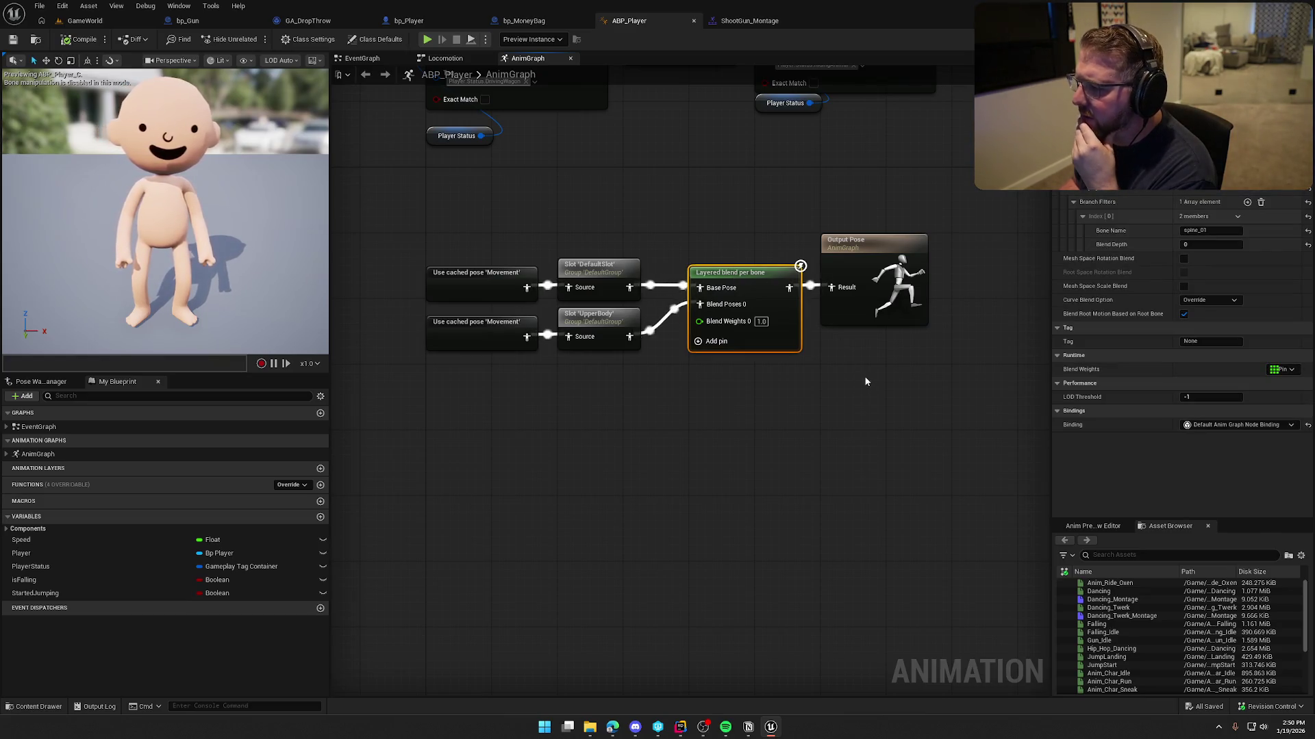
click(593, 271)
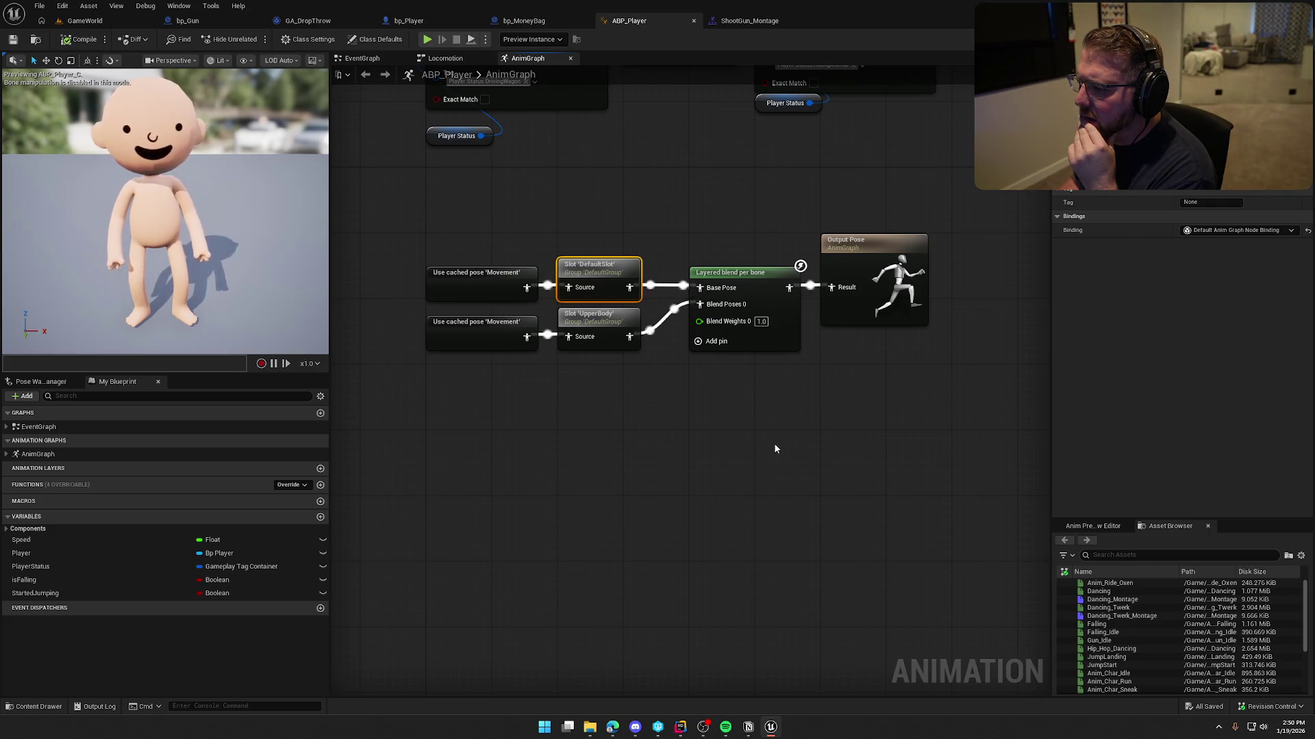
drag(773, 443, 699, 419)
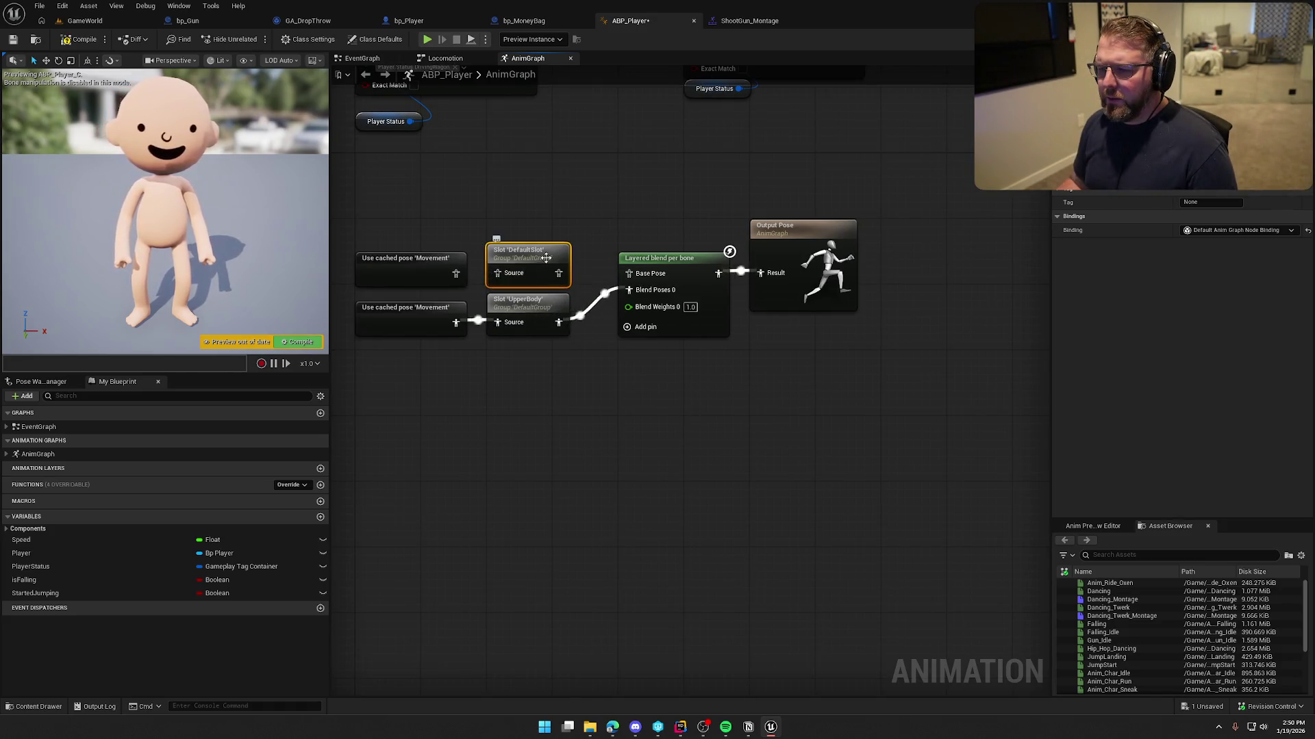
drag(545, 258, 660, 444)
mouse_move(825, 264)
mouse_down()
mouse_move(733, 258)
mouse_move(930, 250)
mouse_up()
mouse_move(520, 457)
mouse_down()
mouse_move(520, 411)
mouse_move(625, 269)
mouse_up()
mouse_move(582, 457)
mouse_down()
mouse_move(848, 306)
mouse_move(865, 268)
mouse_up()
mouse_move(561, 436)
mouse_down()
mouse_move(745, 251)
mouse_move(707, 254)
mouse_up()
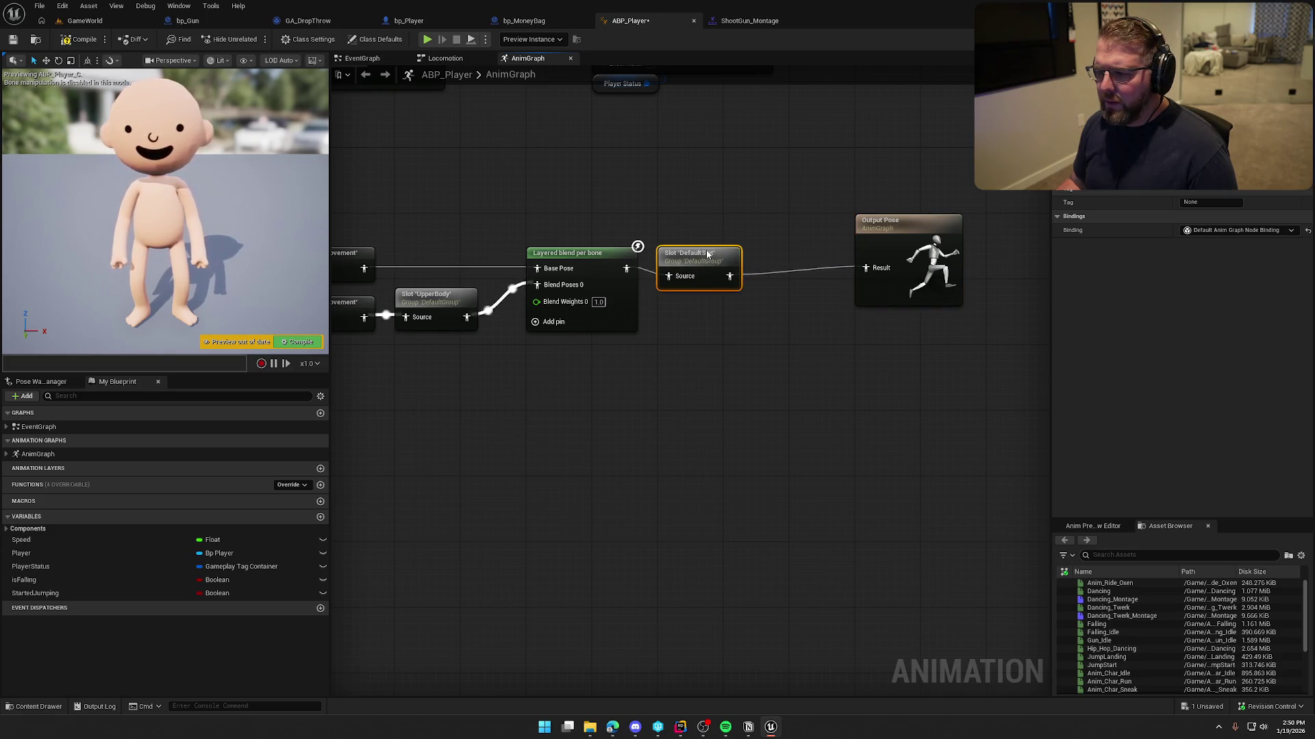
drag(890, 223, 824, 223)
drag(712, 181, 828, 184)
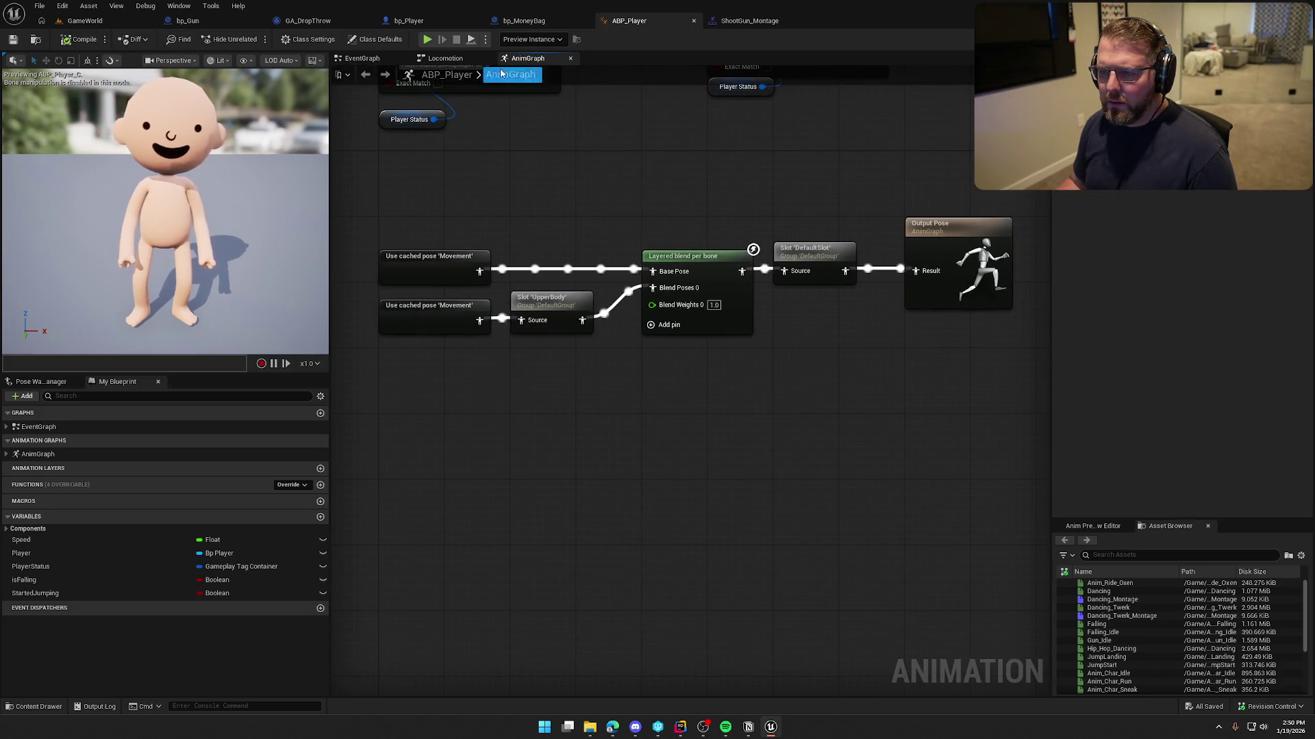
- Delete ShootGun_Montage's UpperBody slot track and save the montage
click(749, 21)
click(438, 528)
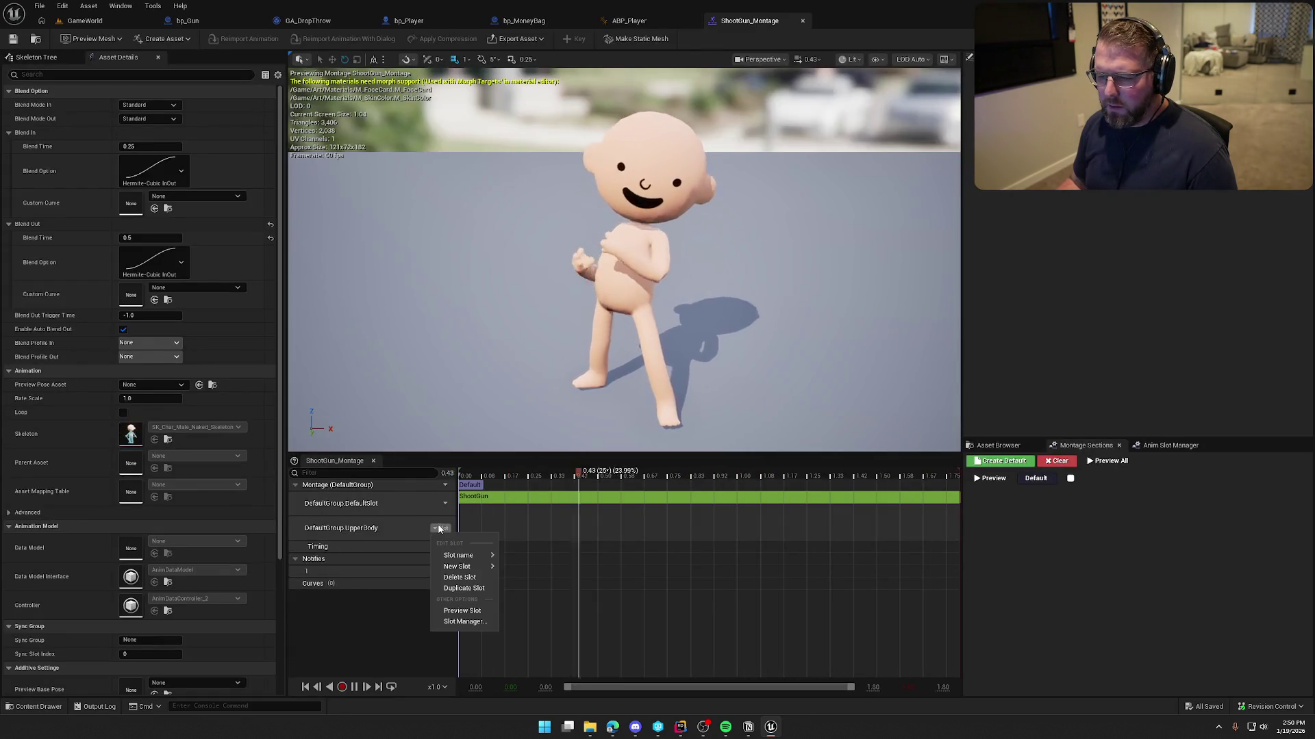
click(470, 576)
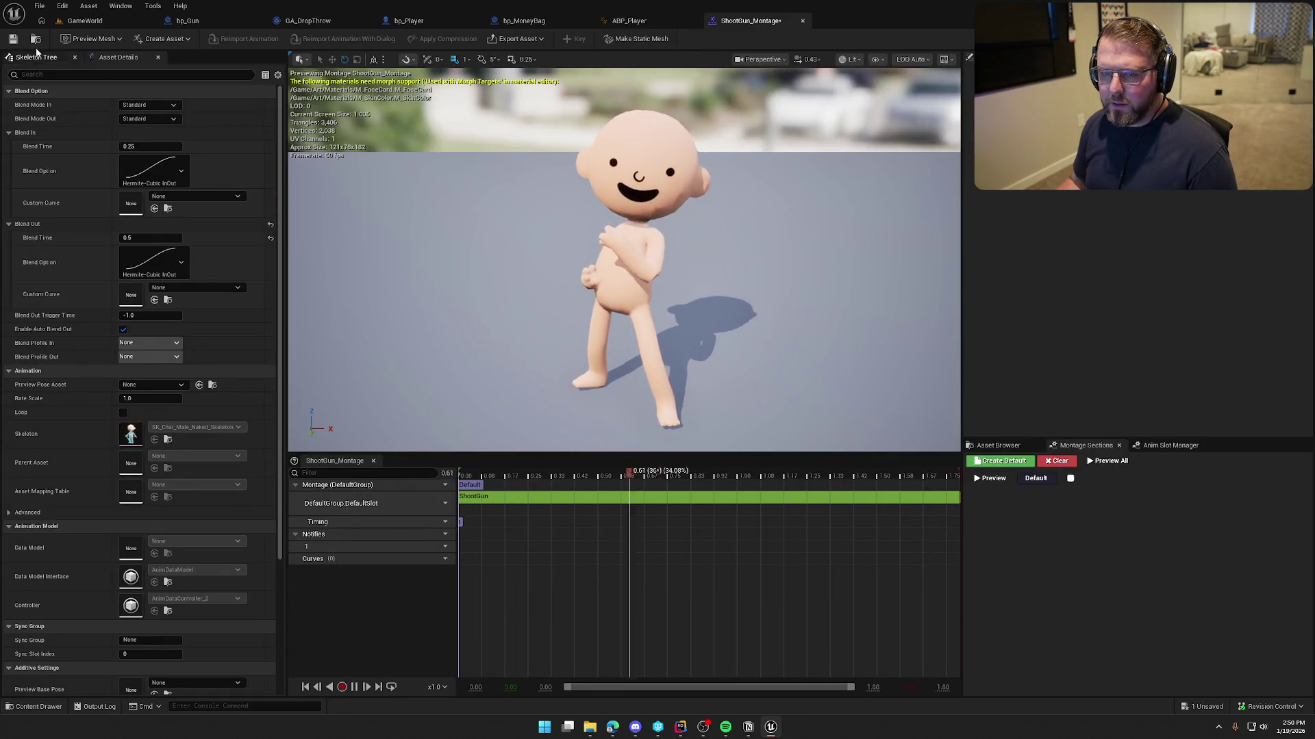
key(ctrl+s)
click(85, 21)
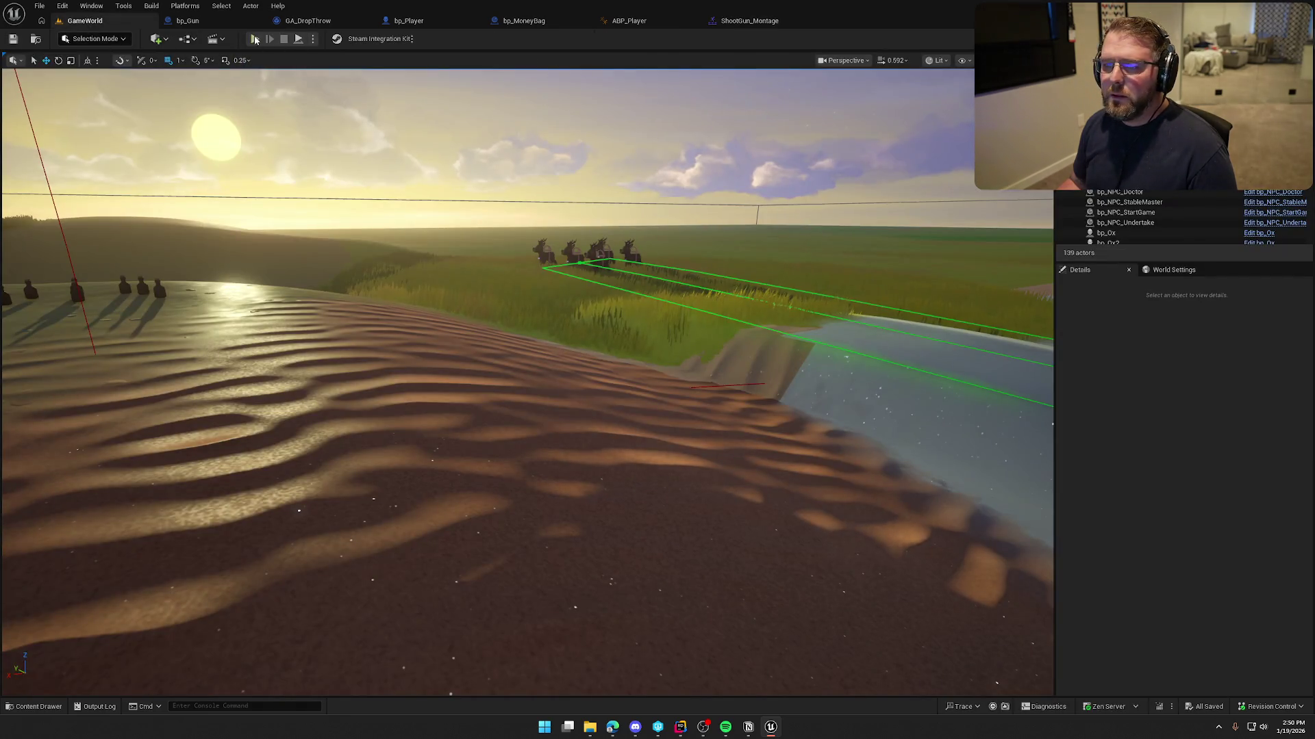
- Play the game, walk and sprint toward the river, fire three shots, then stop playing
click(256, 39)
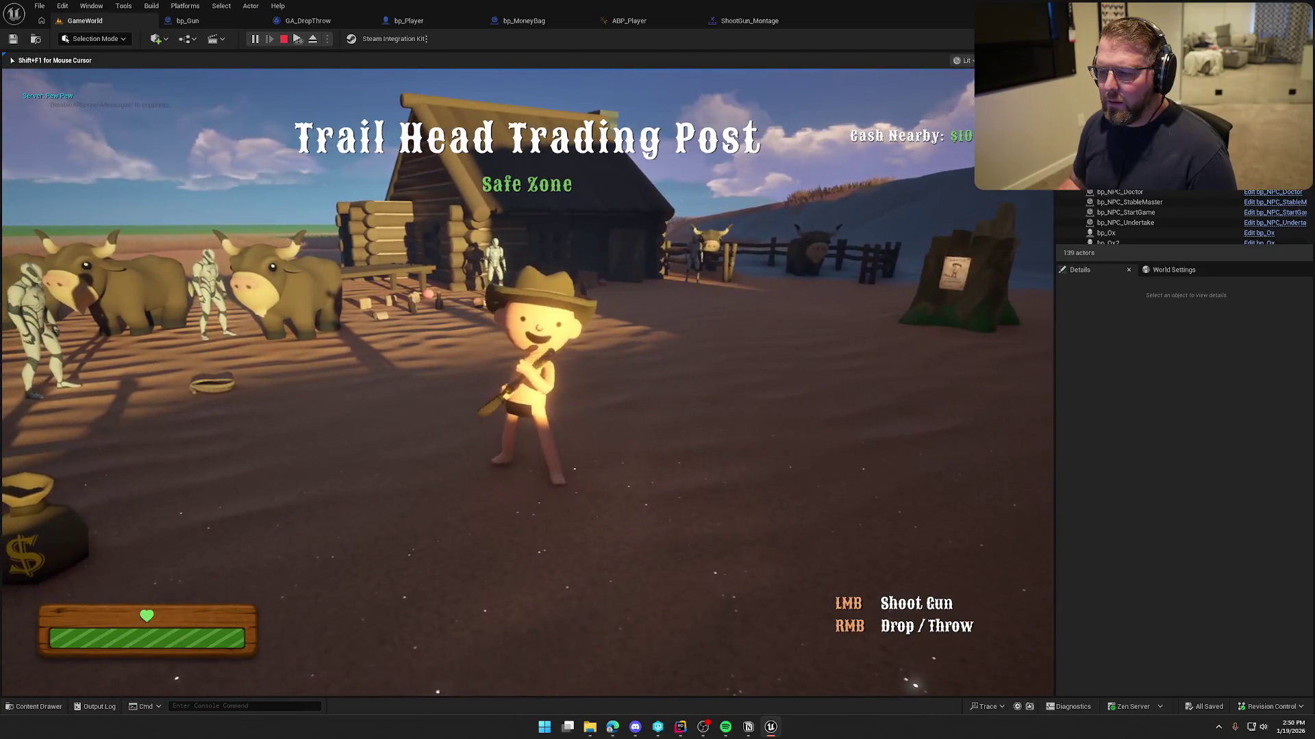
key(w)
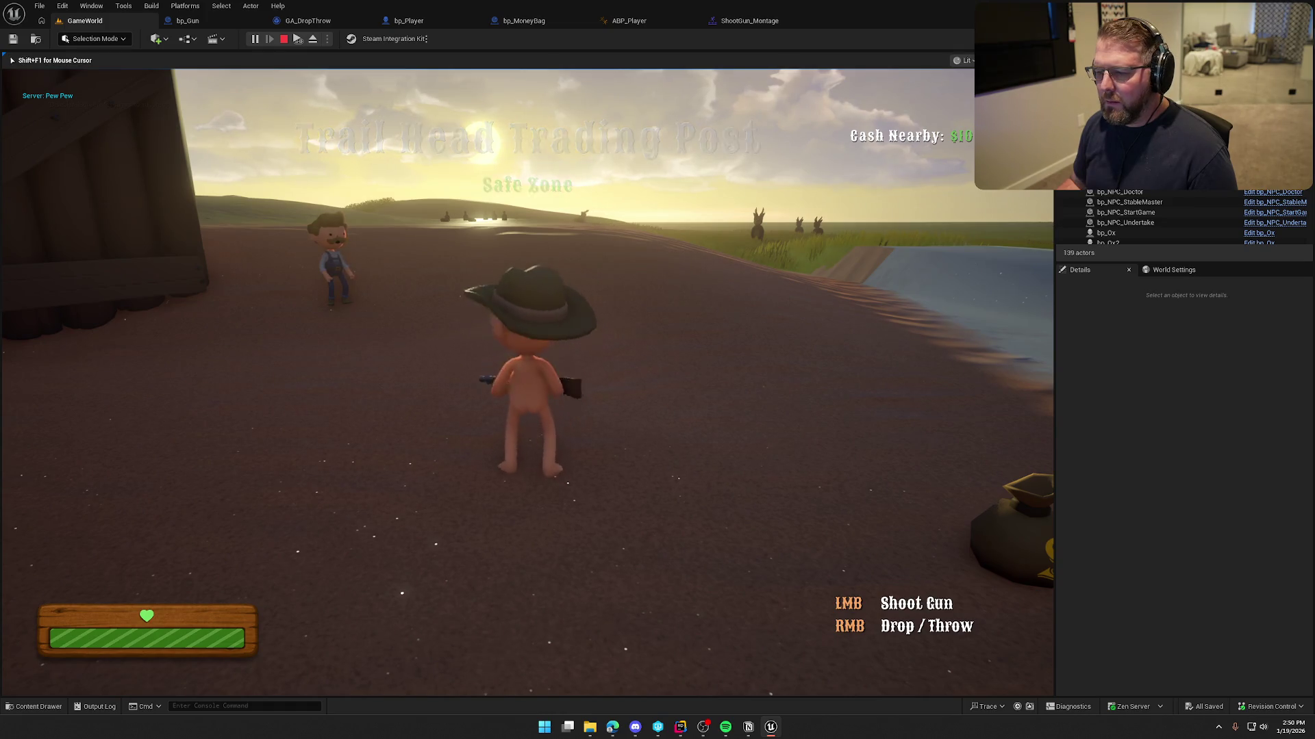
key(a)
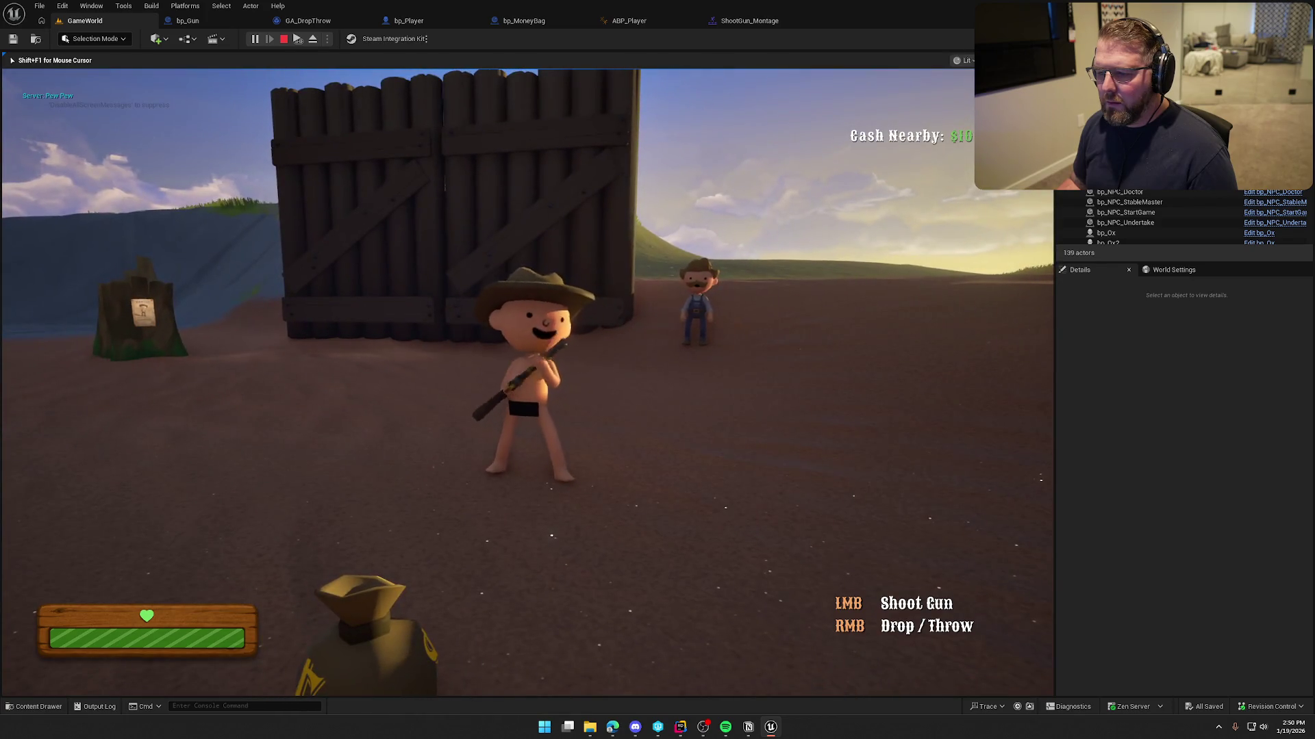
key(w)
key(shift)
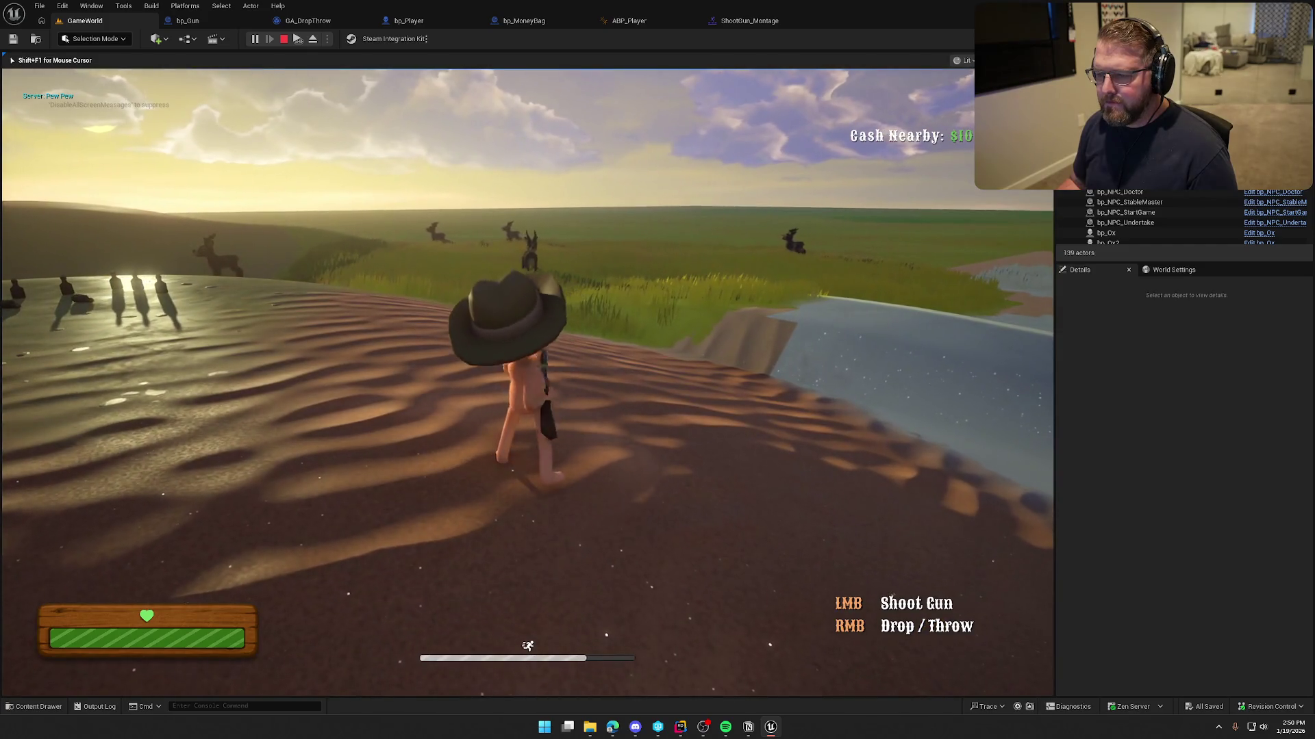
click(527, 383)
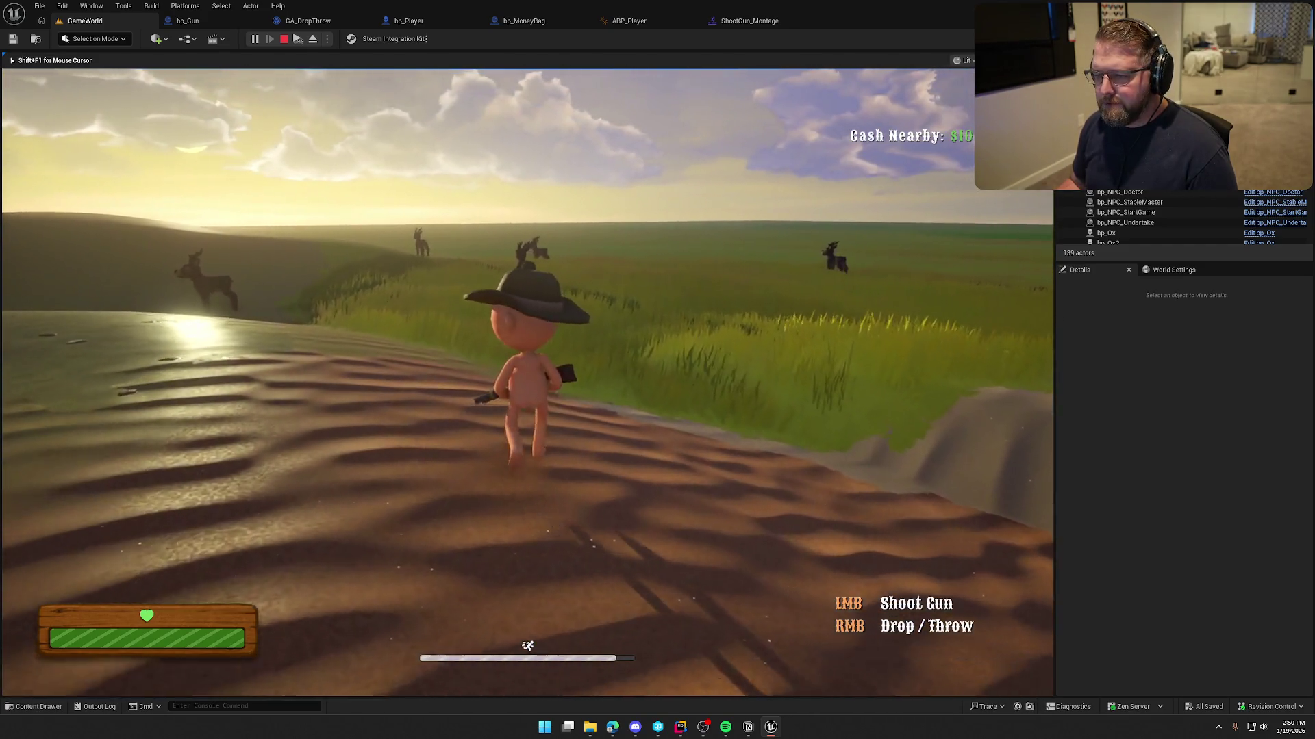
click(528, 383)
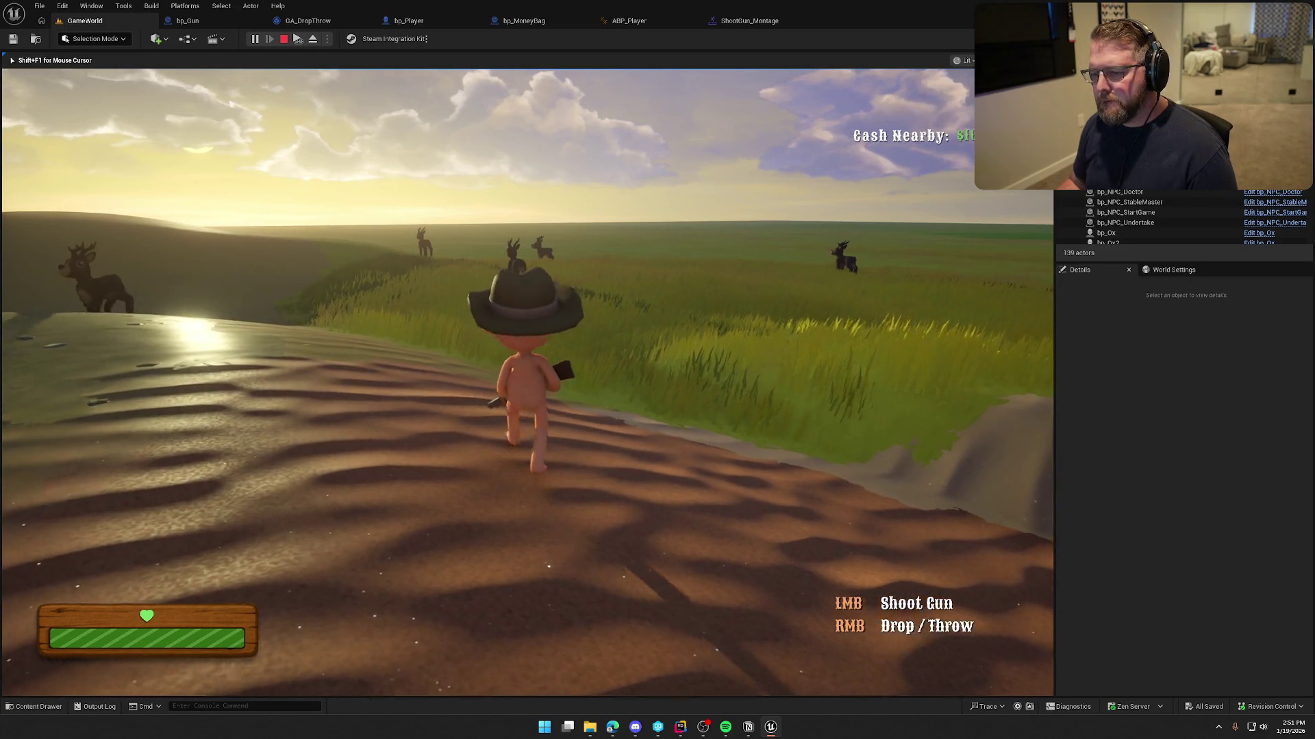
click(528, 384)
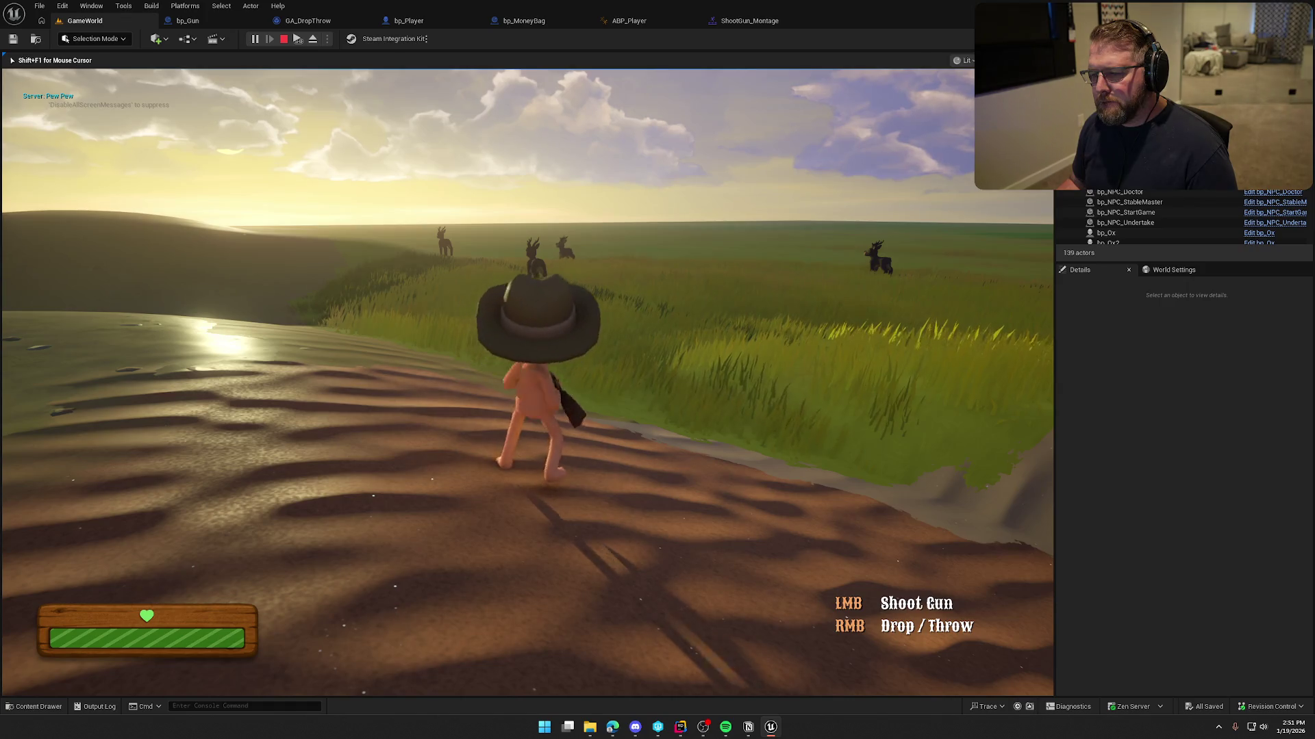
key(Escape)
click(749, 20)
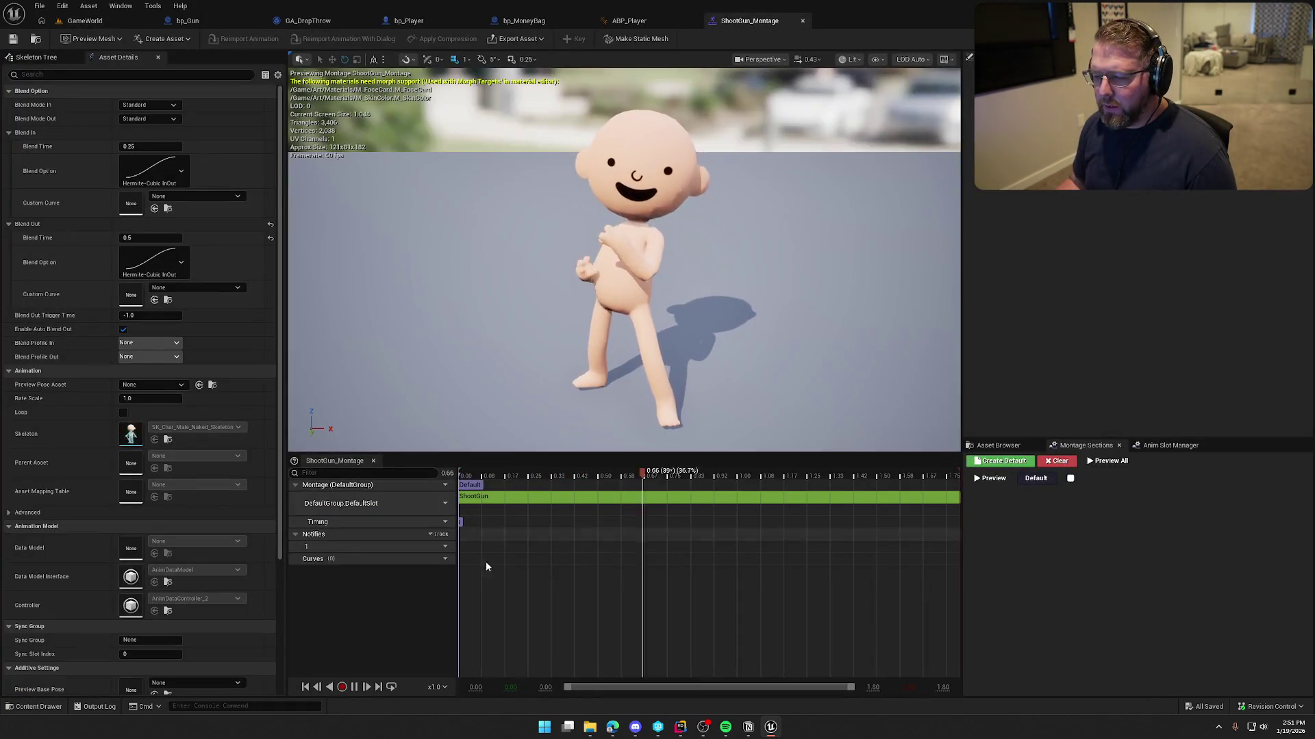
- Scrub the montage preview to the gun's firing moment
mouse_move(868, 474)
mouse_down()
mouse_move(514, 476)
mouse_move(576, 492)
mouse_move(836, 476)
mouse_move(619, 476)
mouse_move(710, 470)
mouse_move(664, 475)
mouse_up()
right_click(668, 482)
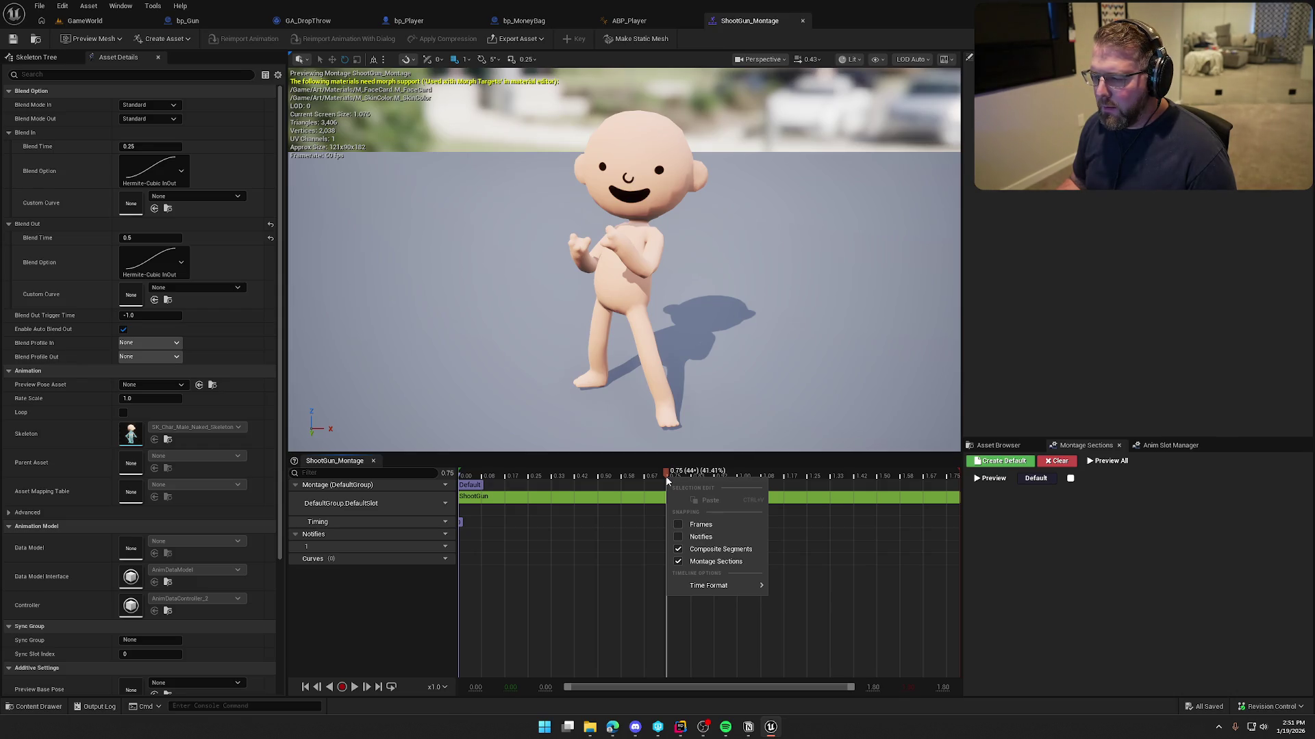
click(529, 632)
- Duplicate the ShootGun animation in the Content Drawer and name the copy ShootGun_Shorter
key(ctrl+space)
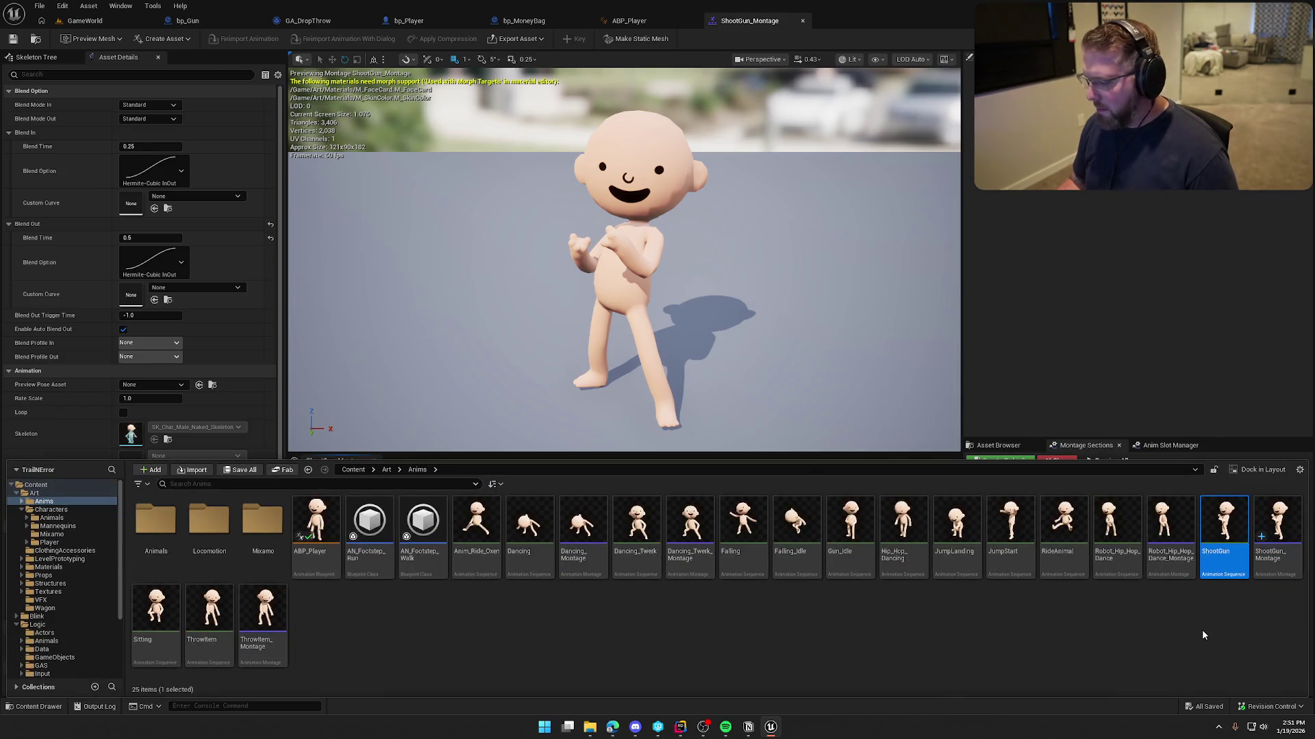
key(ctrl+d)
key(End)
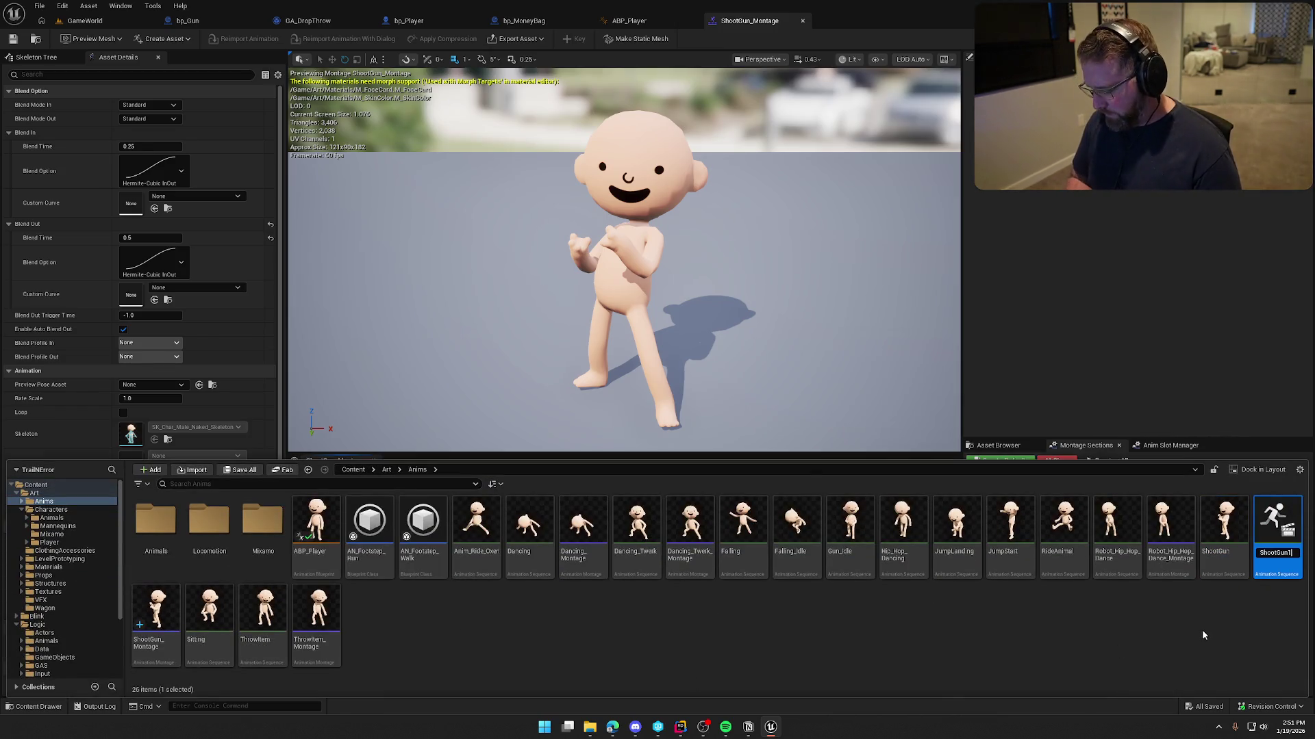
key(BackSpace)
text(_Shorter)
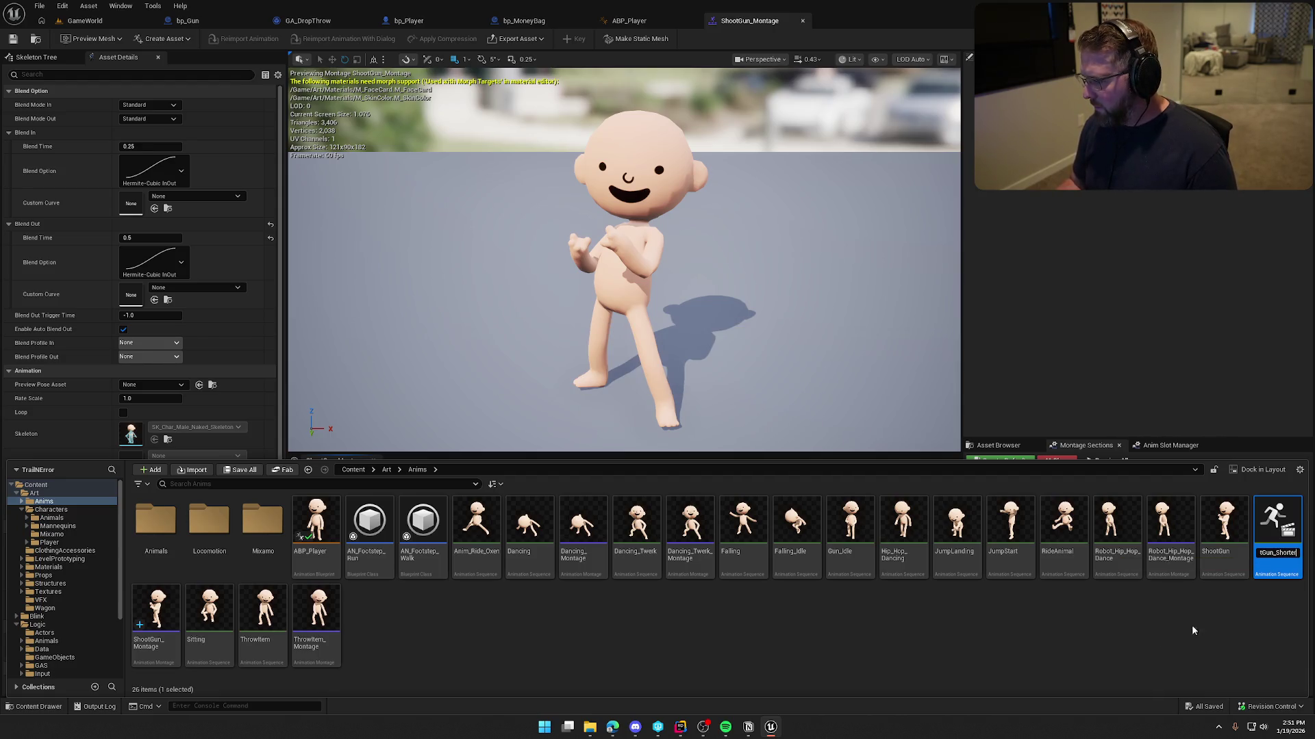
key(Return)
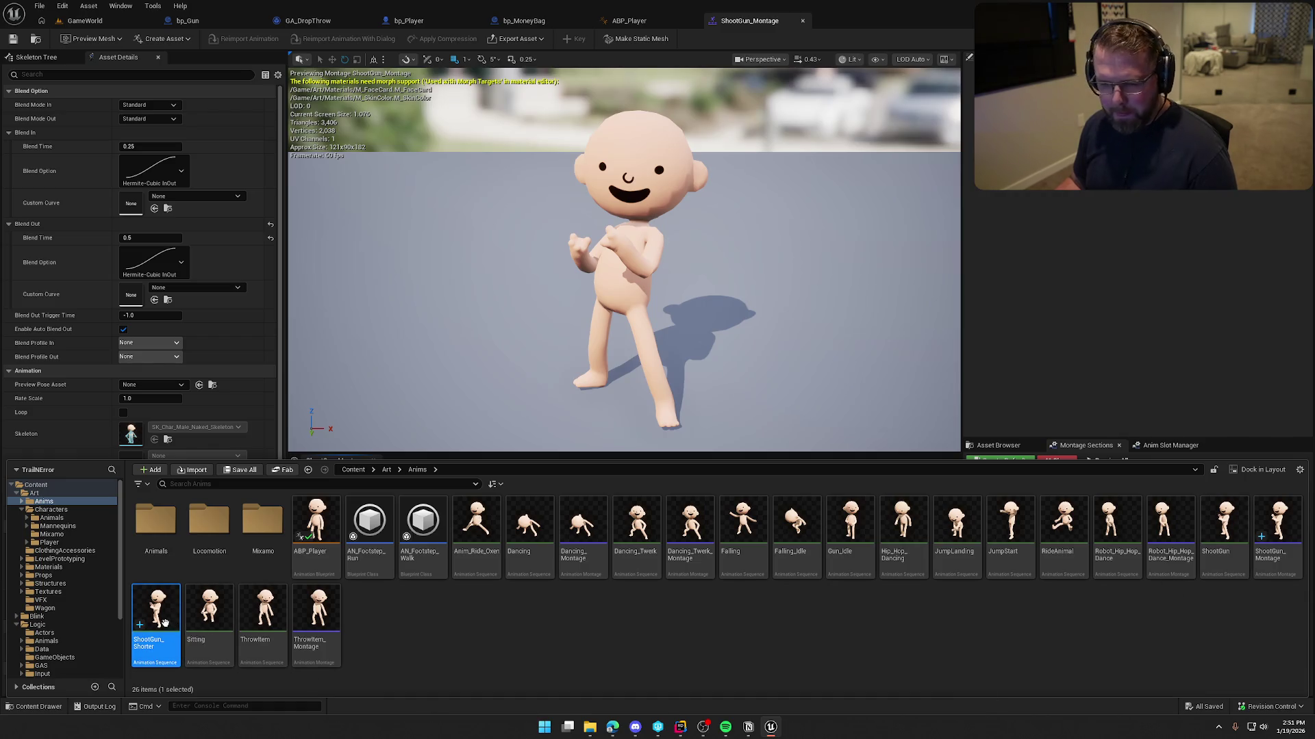
- Open ShootGun_Shorter and scrub to the shot at 0.79
double_click(156, 613)
mouse_move(469, 480)
mouse_down()
mouse_move(701, 478)
mouse_move(678, 477)
mouse_up()
right_click(678, 479)
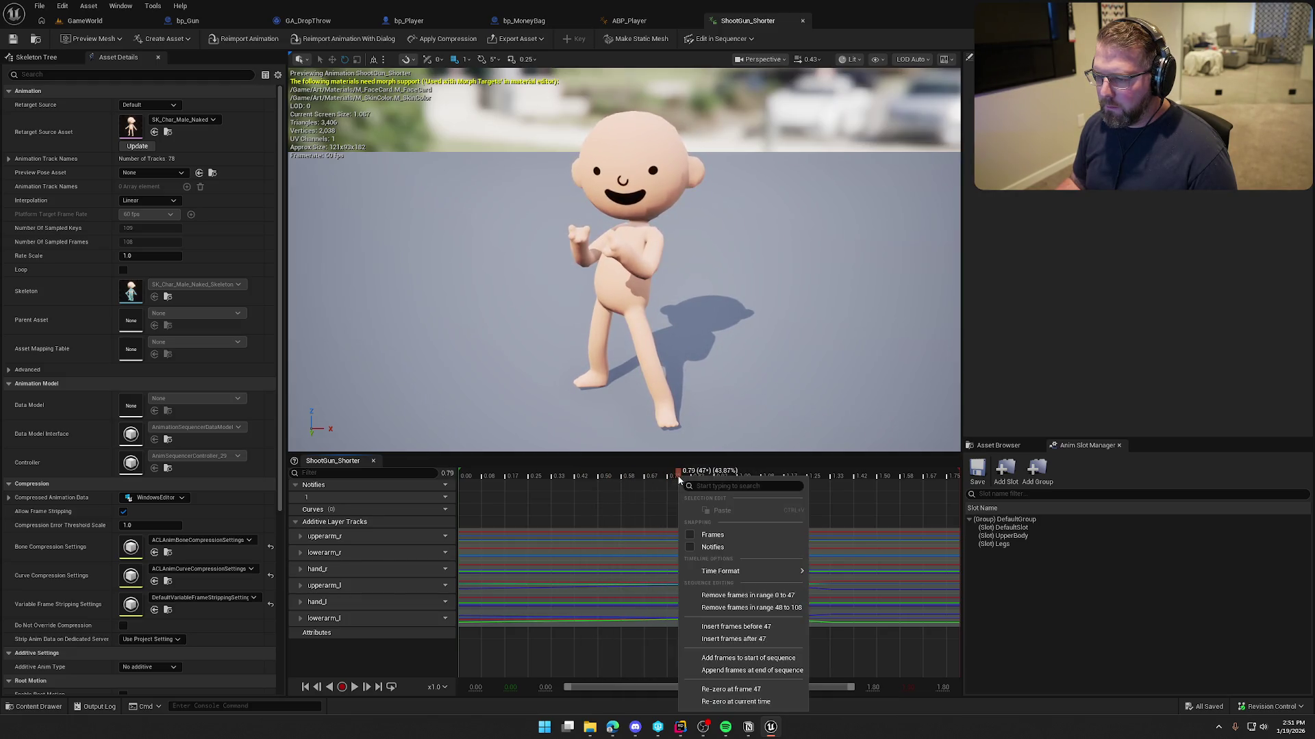
- Remove frames 0 to 47 from ShootGun_Shorter and preview the trimmed animation
click(768, 595)
click(351, 685)
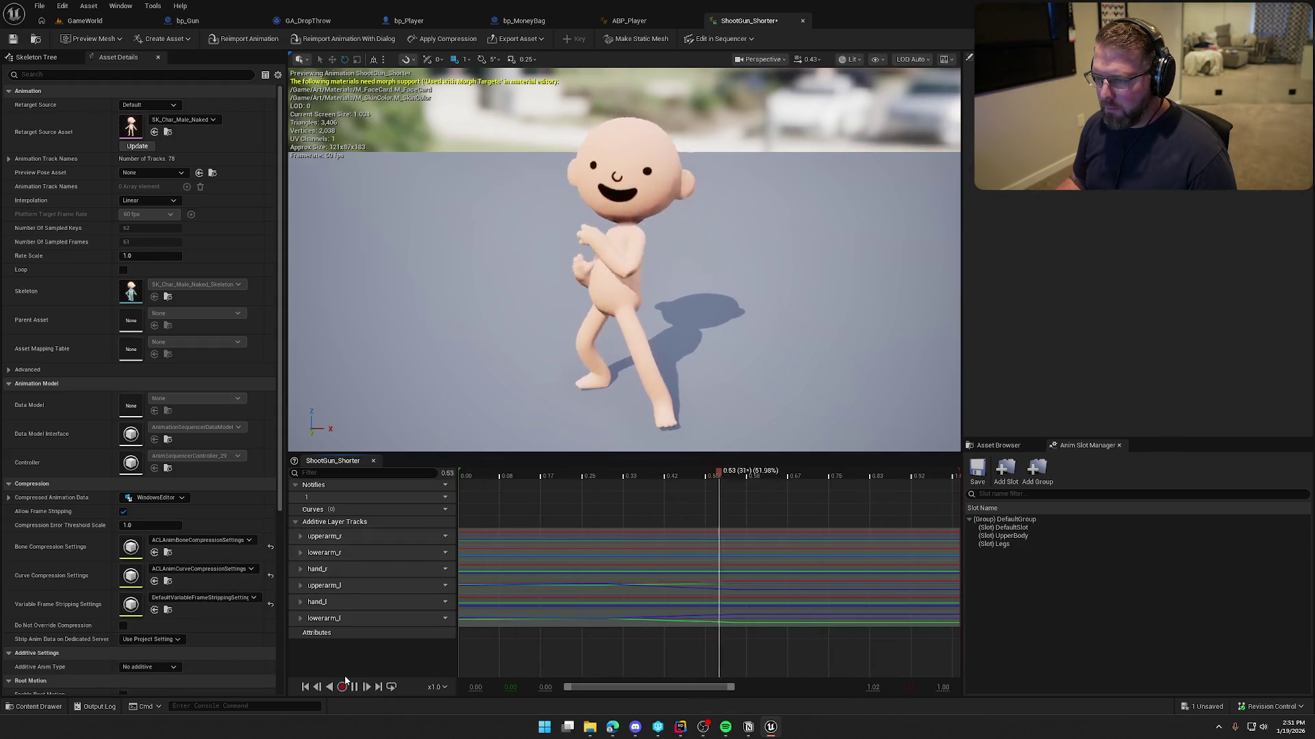
click(353, 688)
- Create an AnimMontage named ShootGun_Shorter_Montage from the ShootGun_Shorter asset
key(ctrl+b)
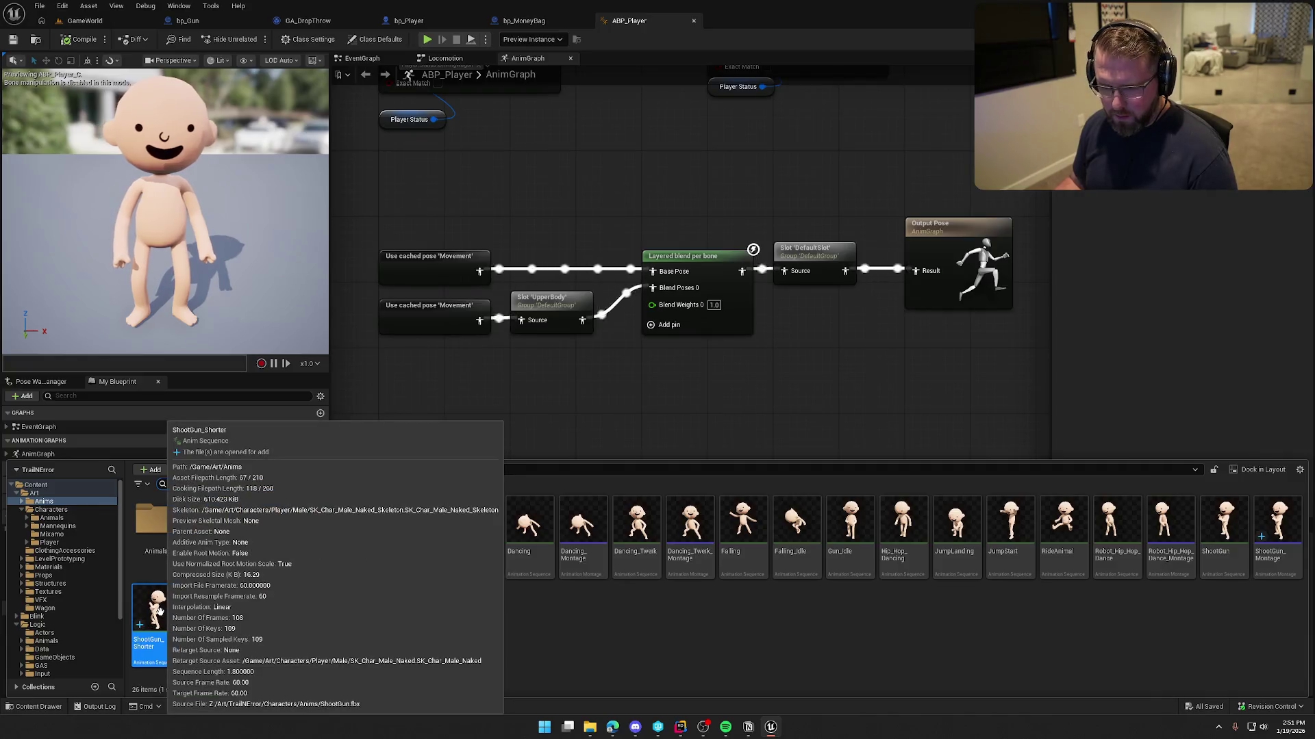
right_click(160, 620)
mouse_move(259, 266)
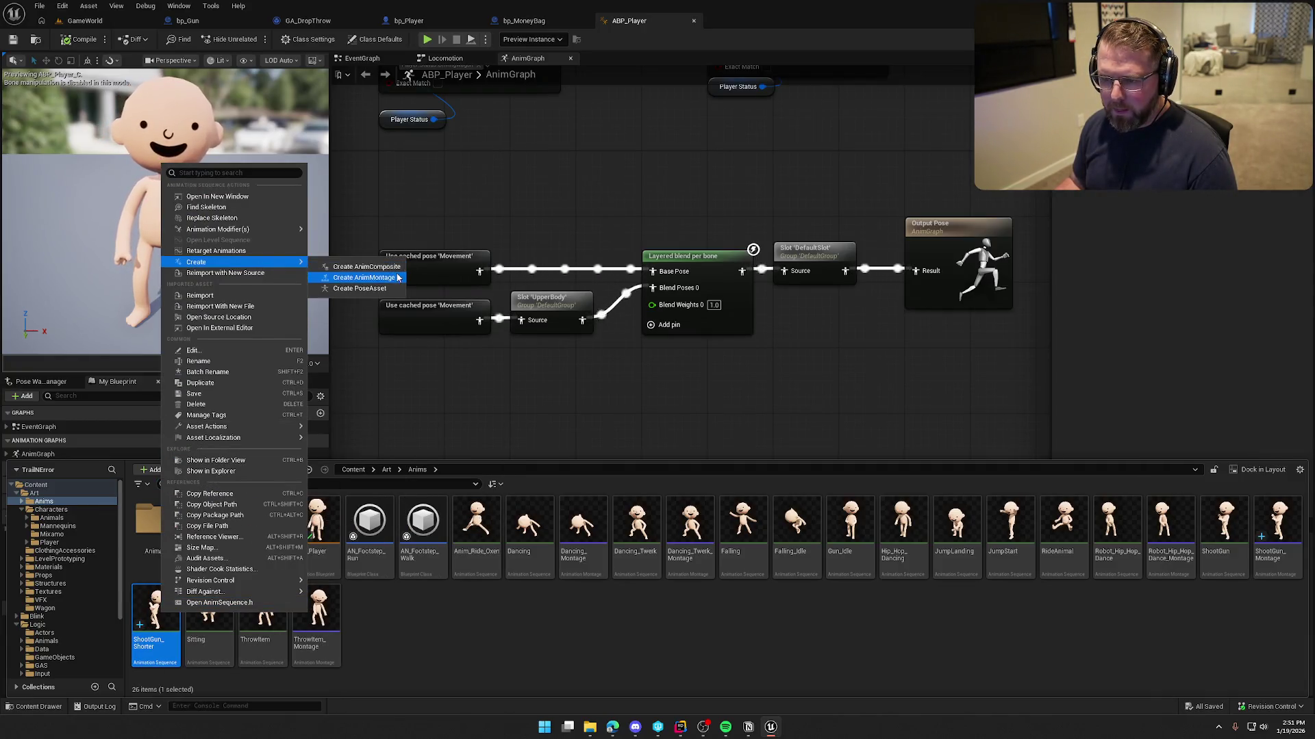
click(363, 277)
key(Return)
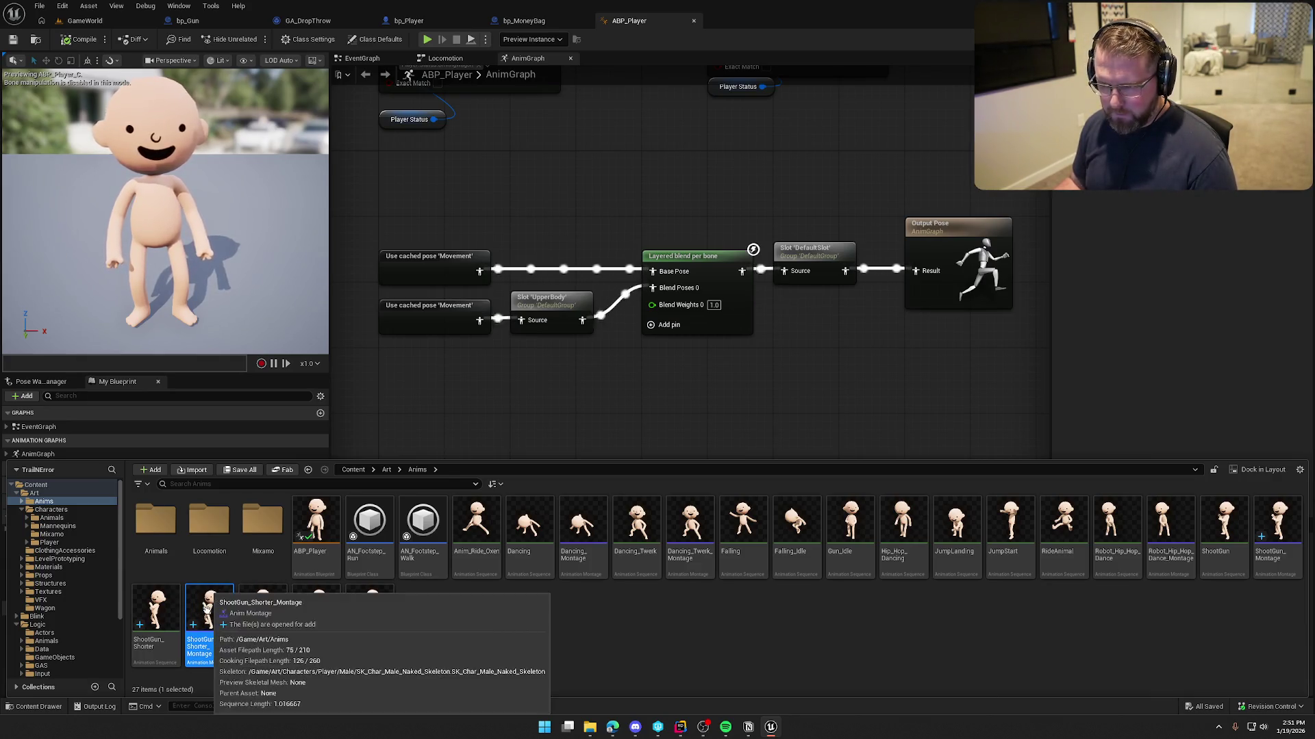
- Set bp_Gun's Play Montage node to play ShootGun_Shorter_Montage
click(218, 23)
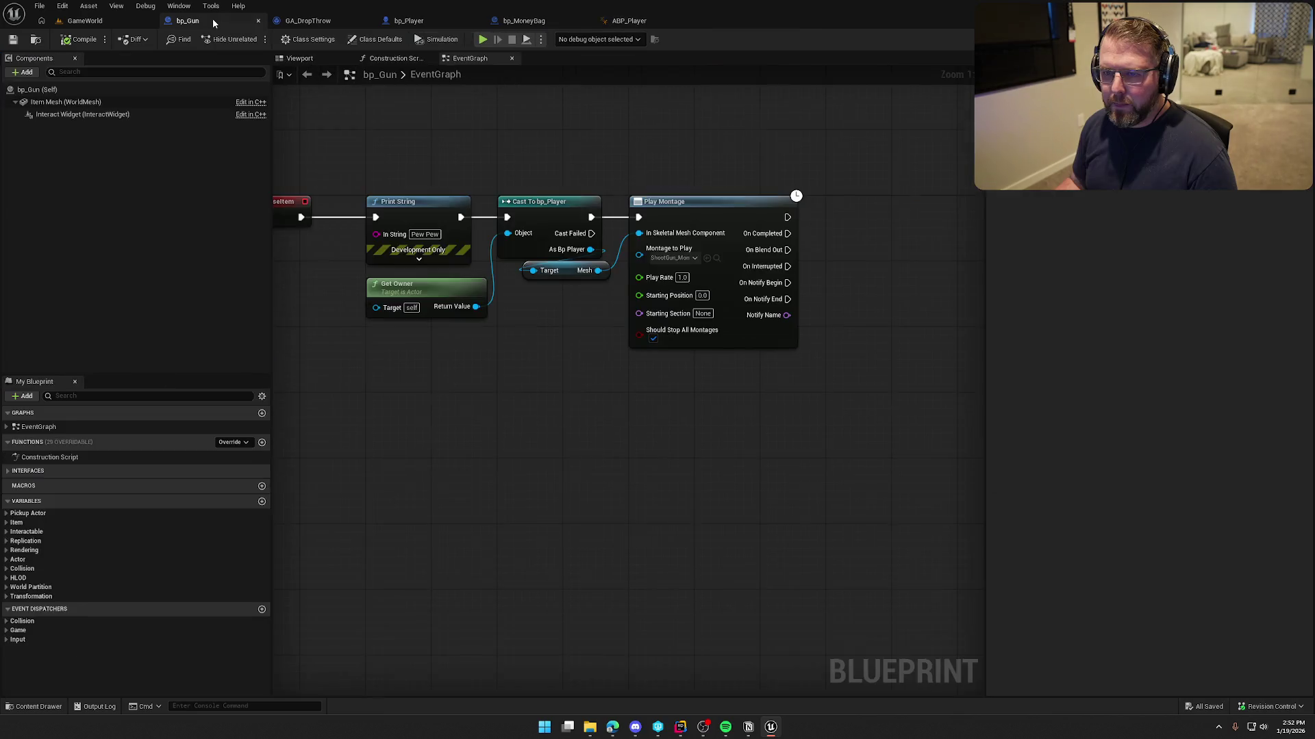
click(682, 259)
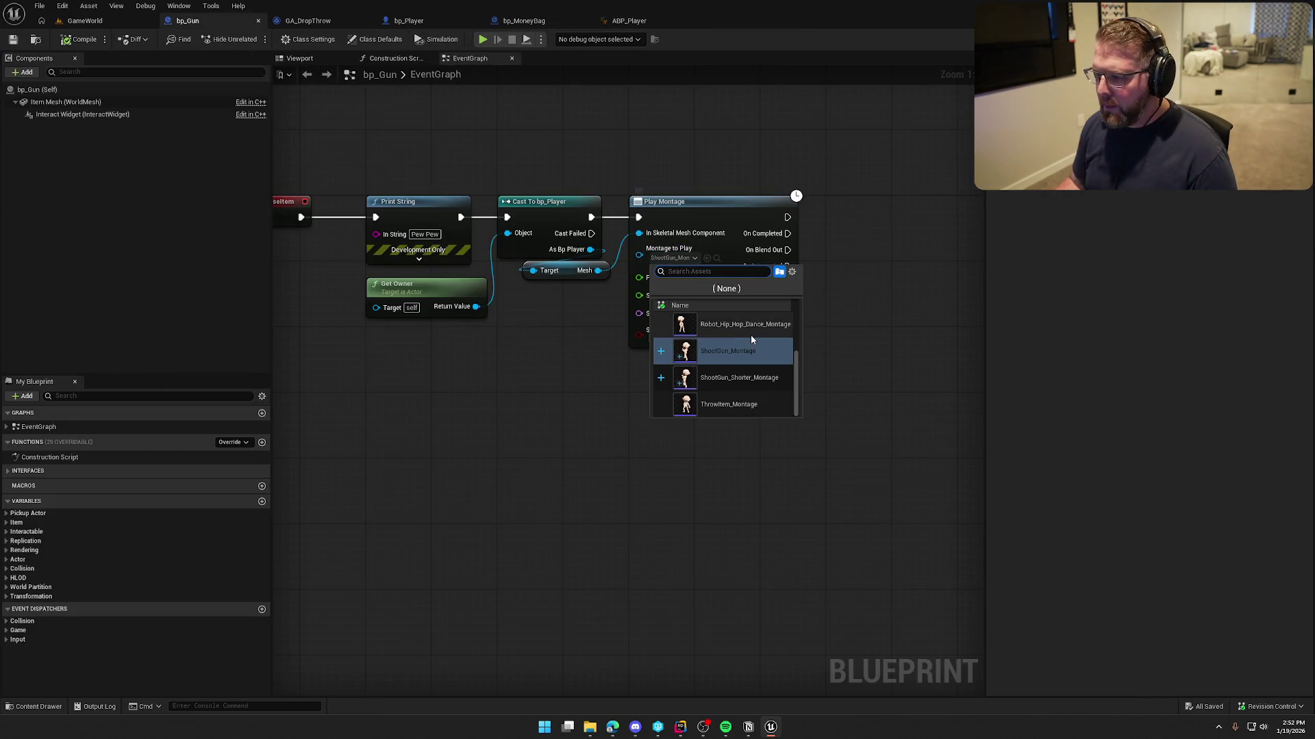
click(753, 380)
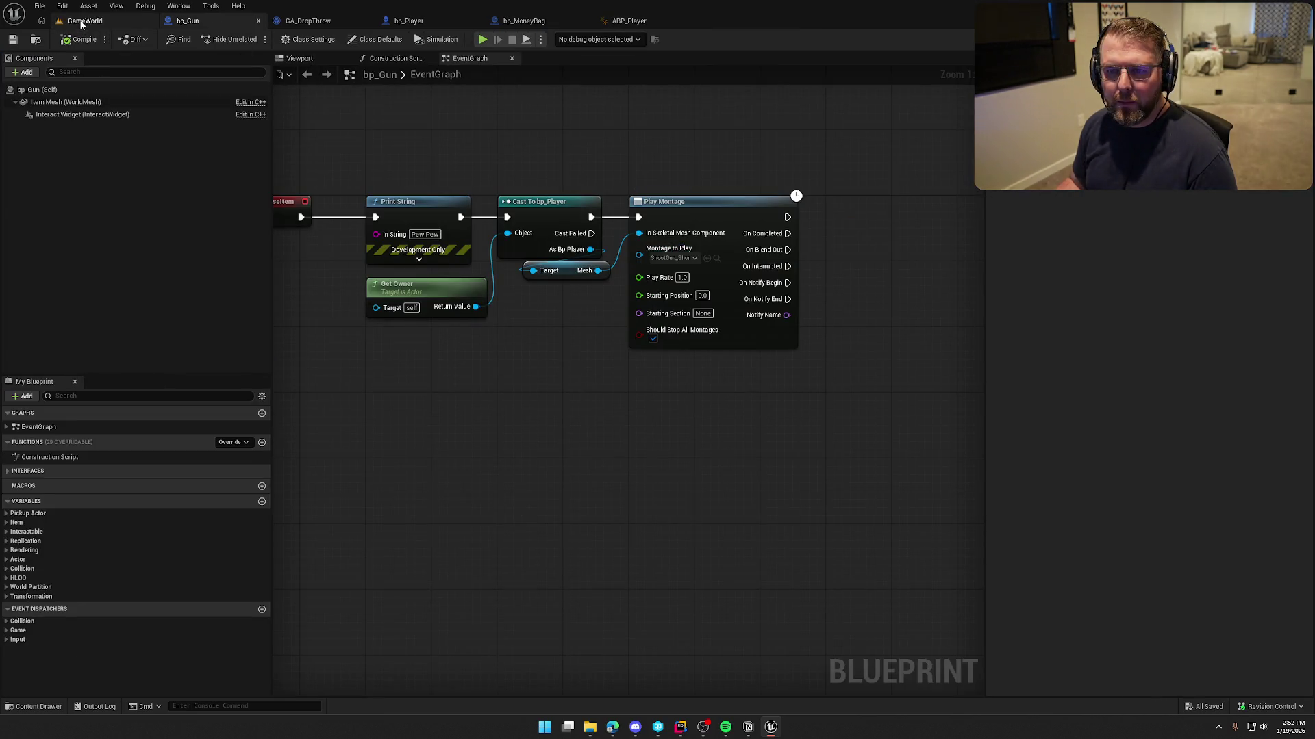
- Start a play session in the GameWorld level and move the character toward the lake
click(81, 22)
key(alt+p)
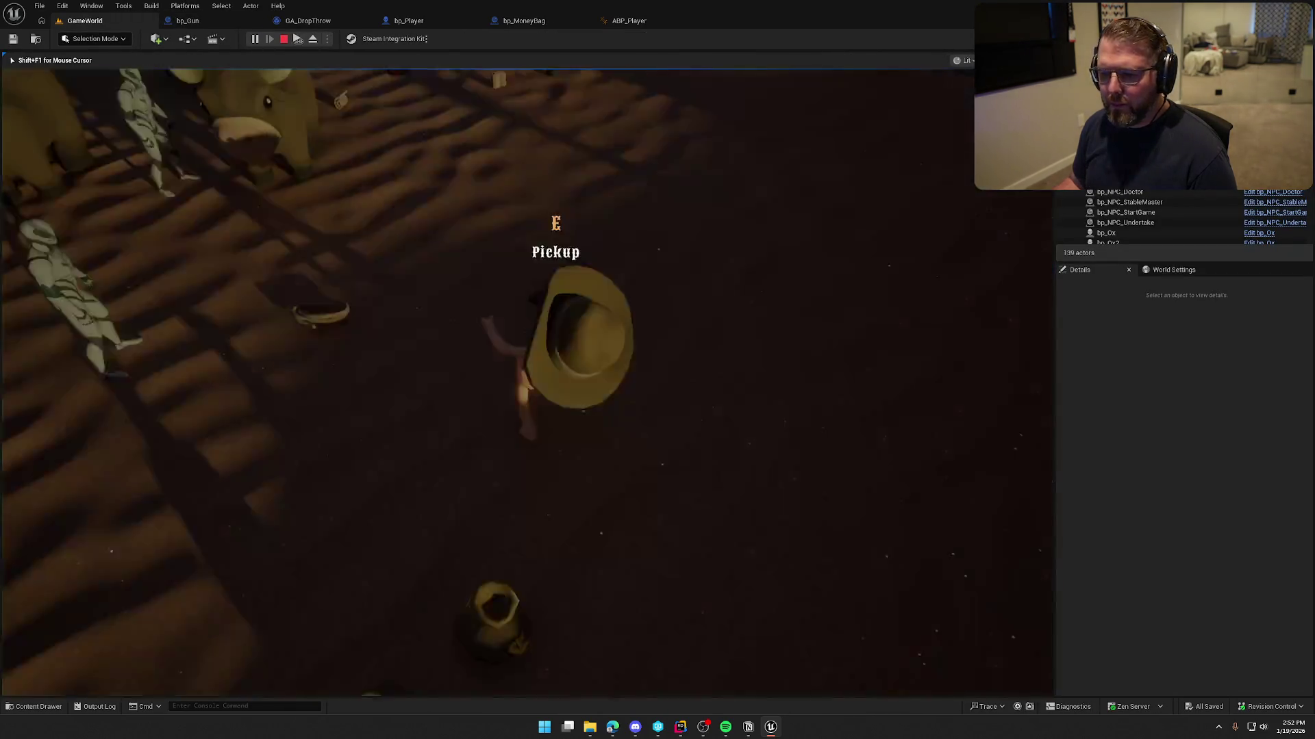
key(w)
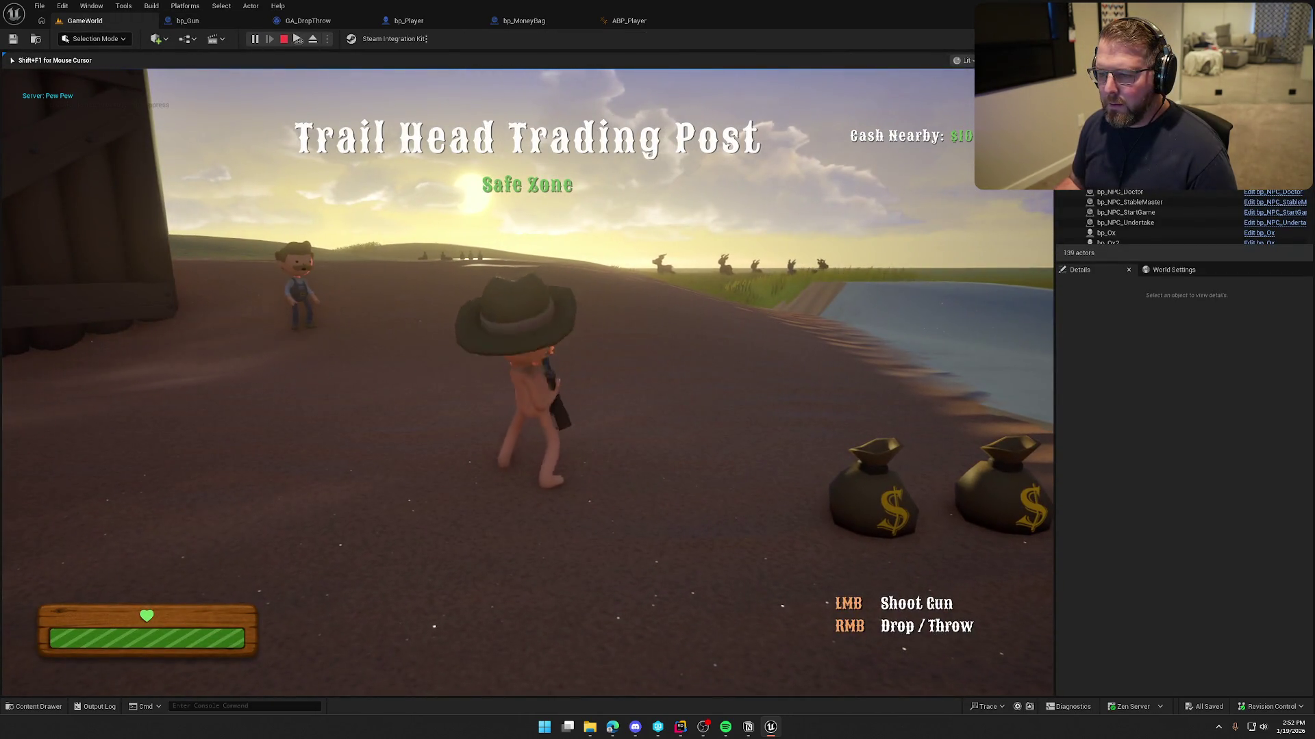
key(s)
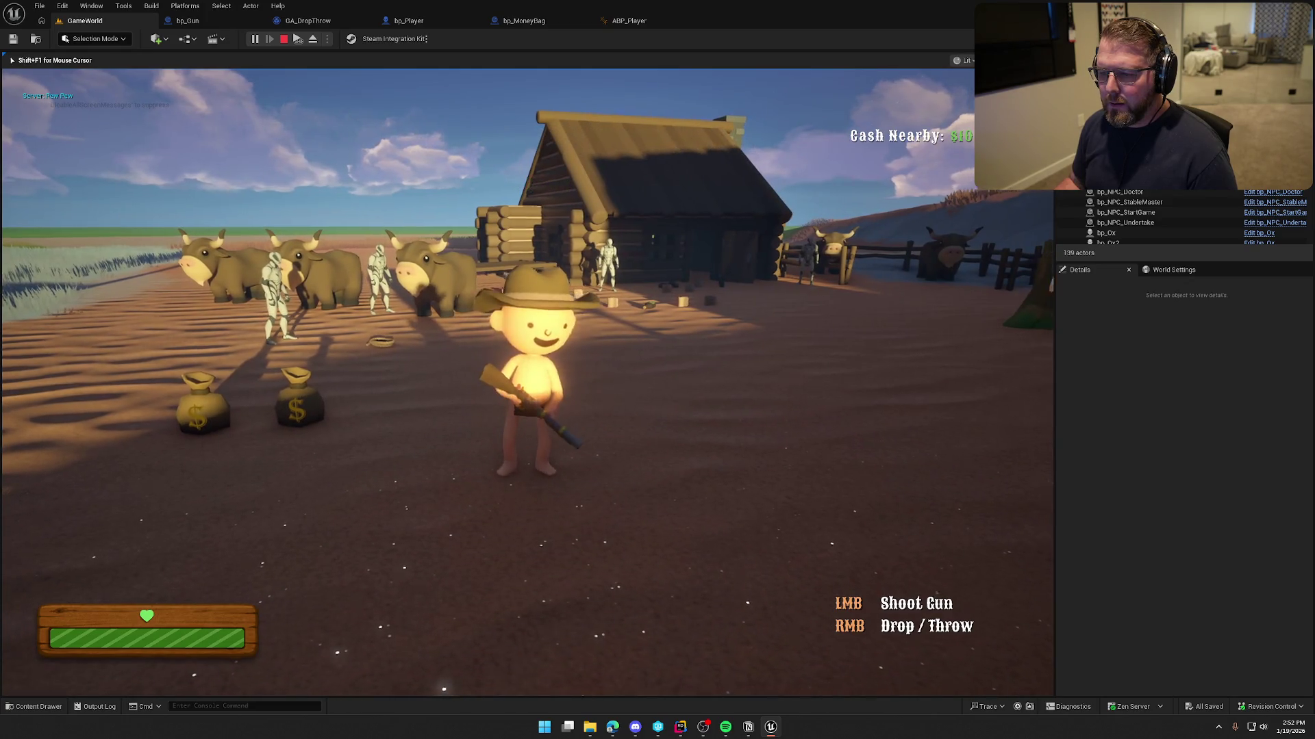
key(w)
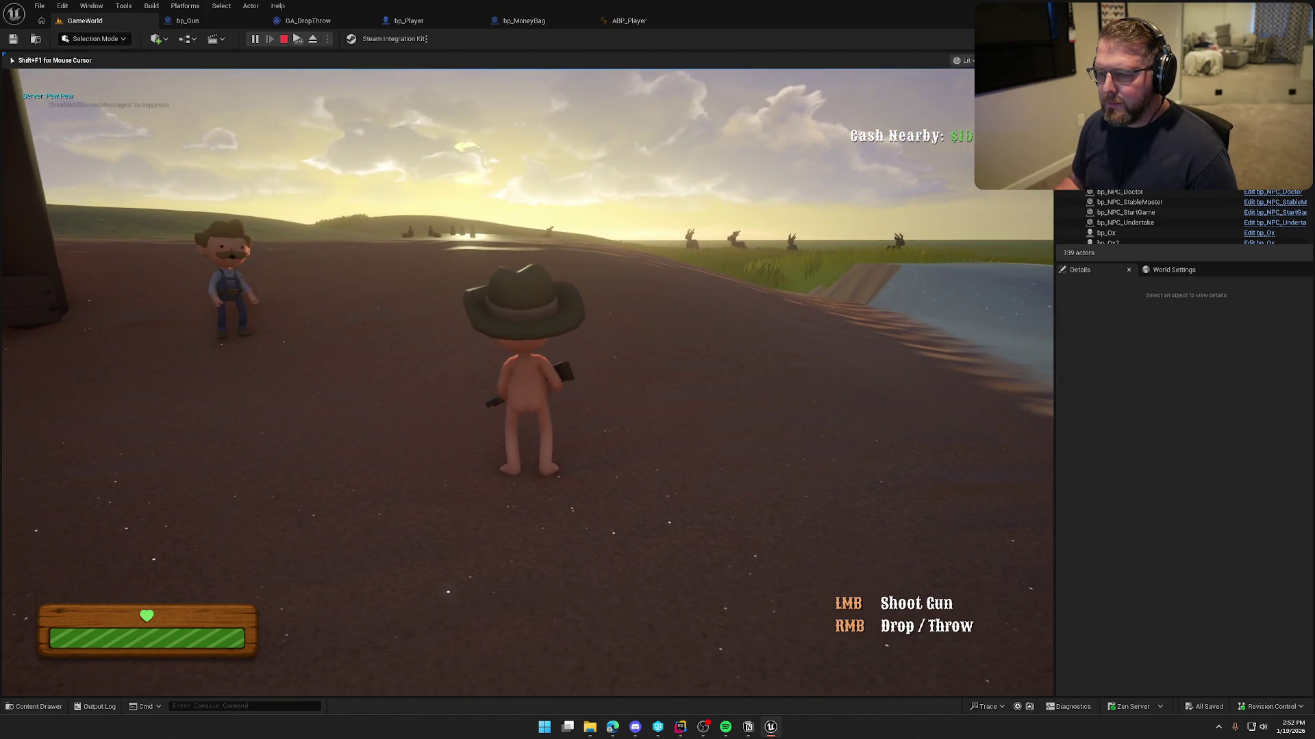
key(shift)
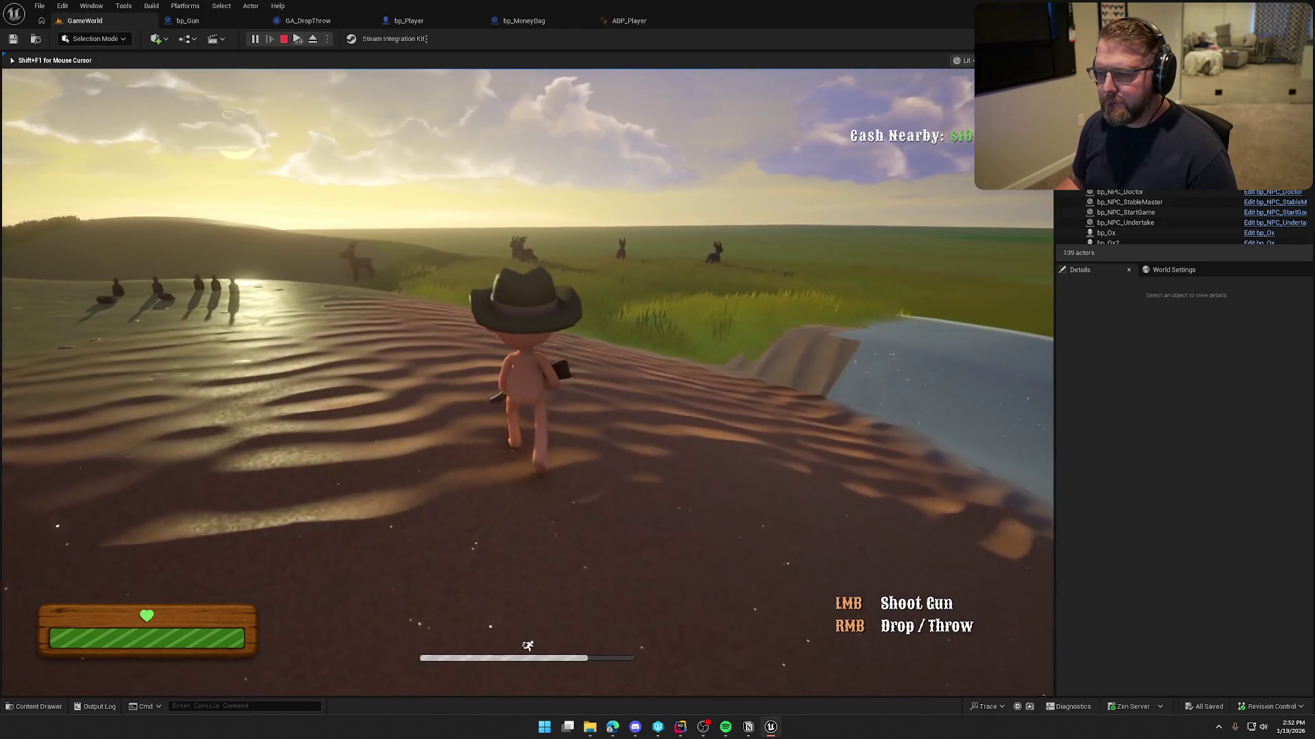
- Fire the gun several times while walking and sprinting, then stop the session
click(528, 382)
key(w)
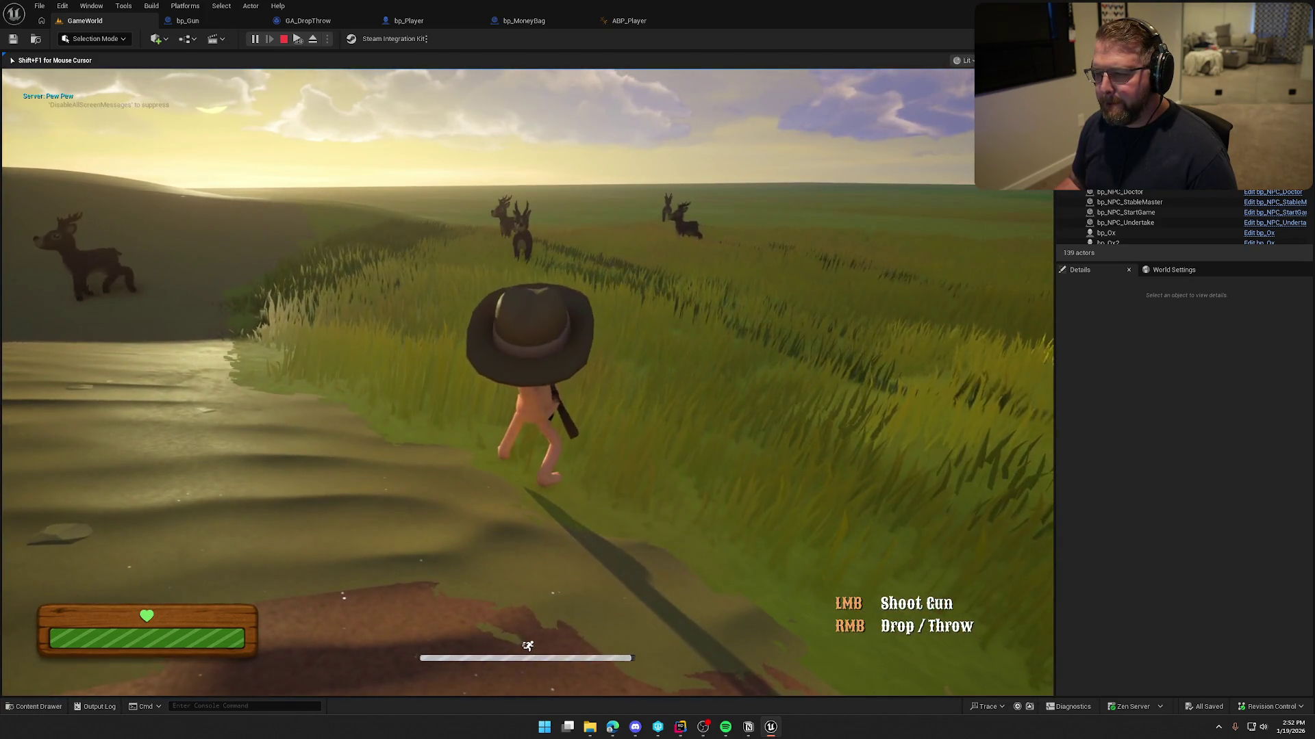
click(527, 382)
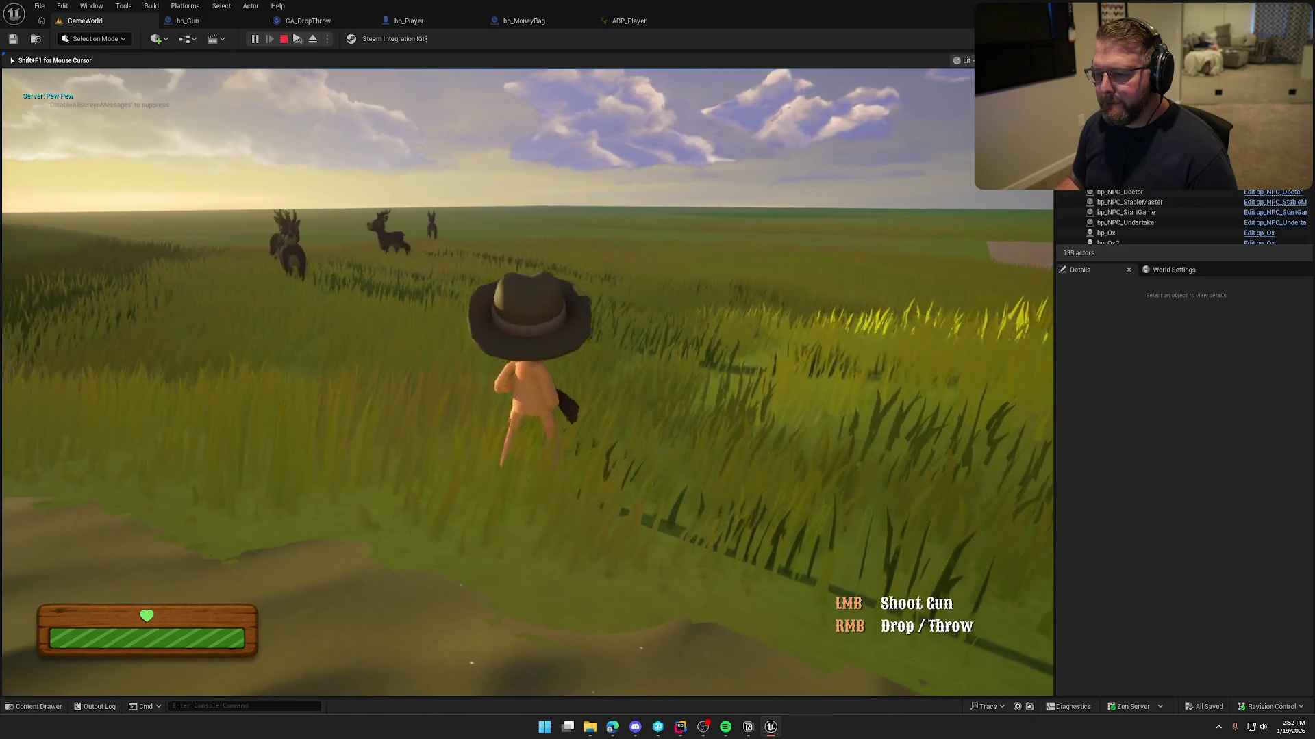
click(527, 382)
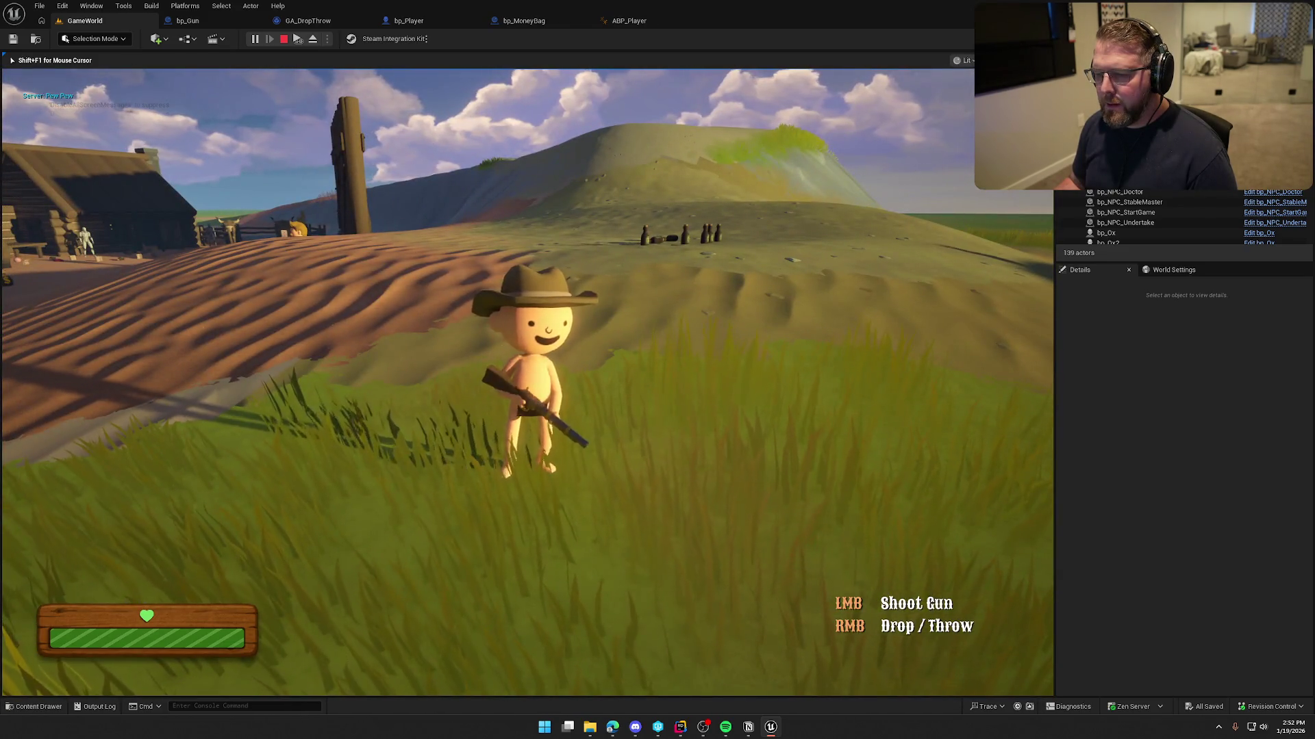
click(527, 382)
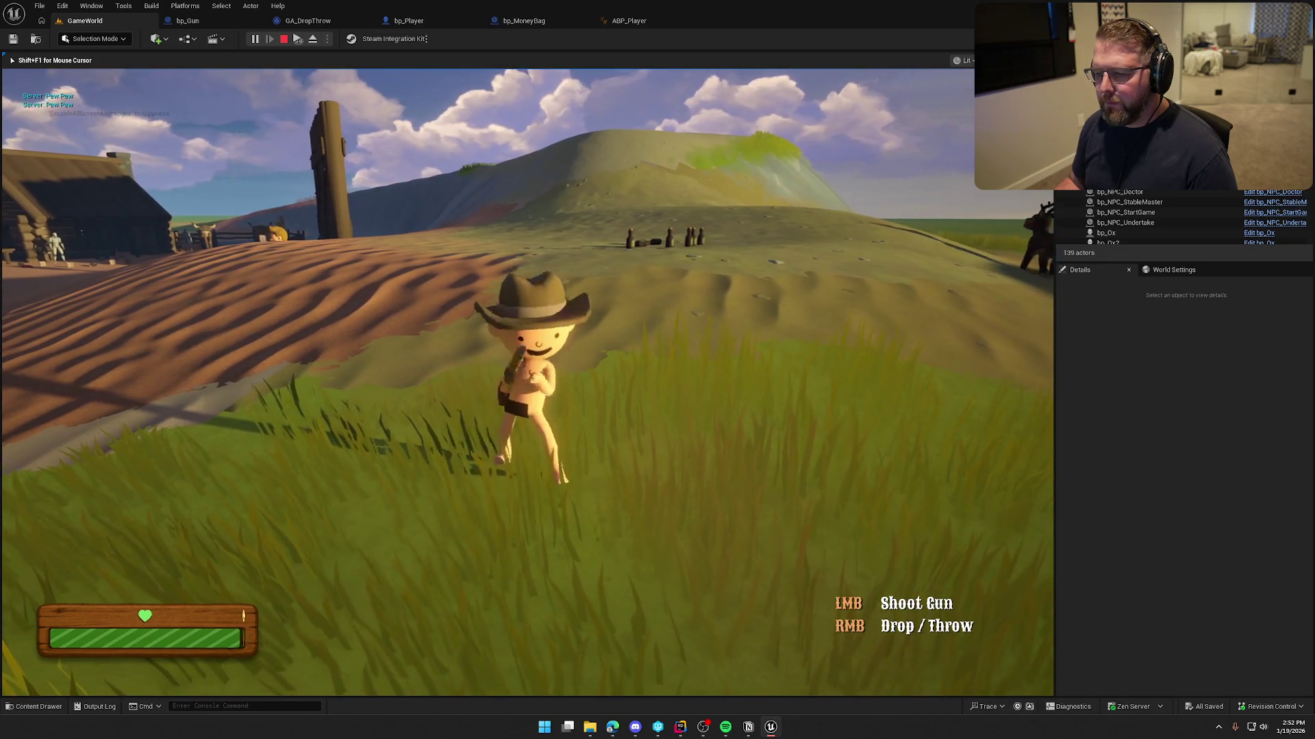
key(shift+w)
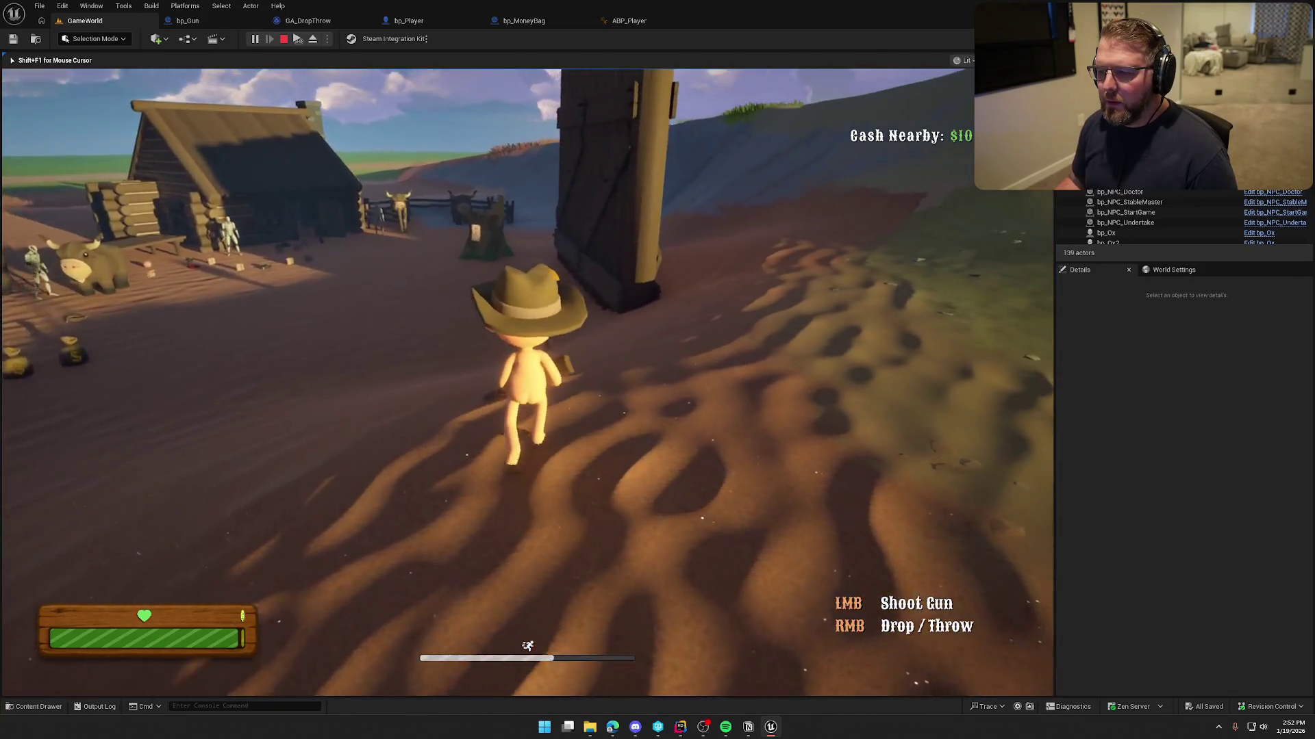
click(527, 382)
key(w)
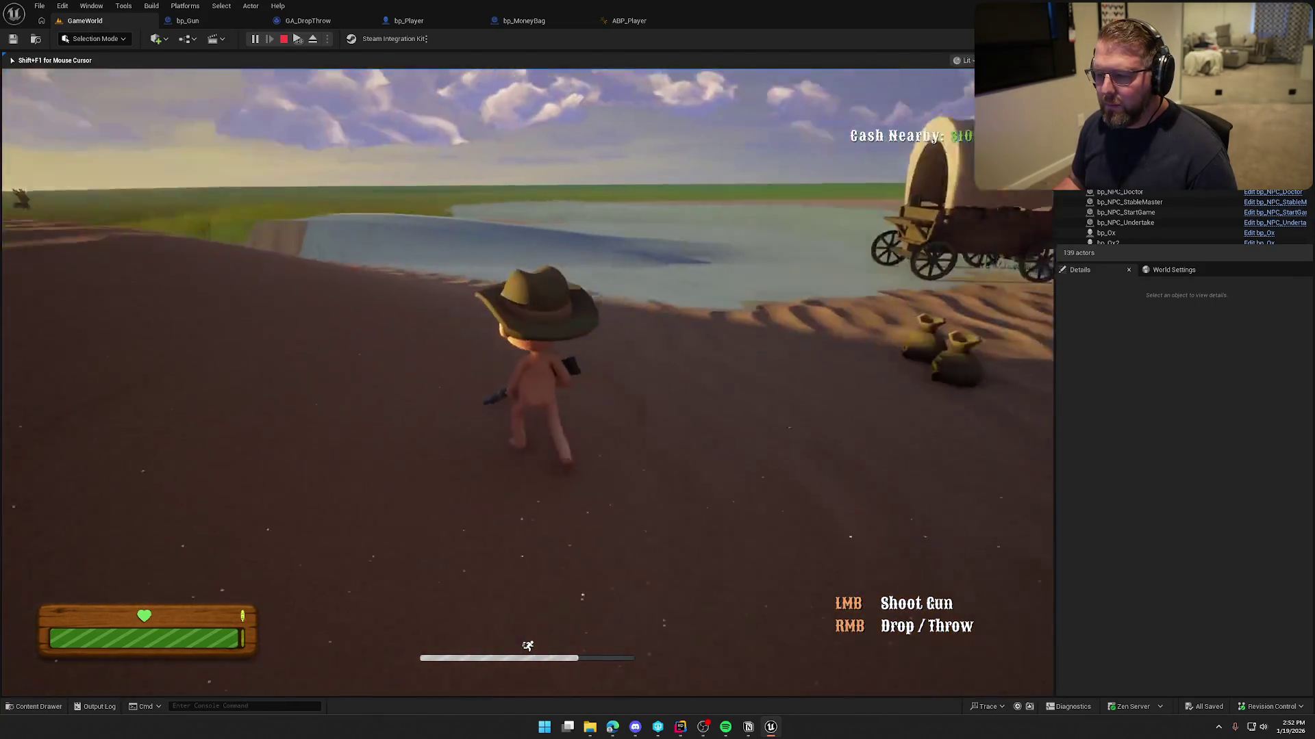
click(528, 382)
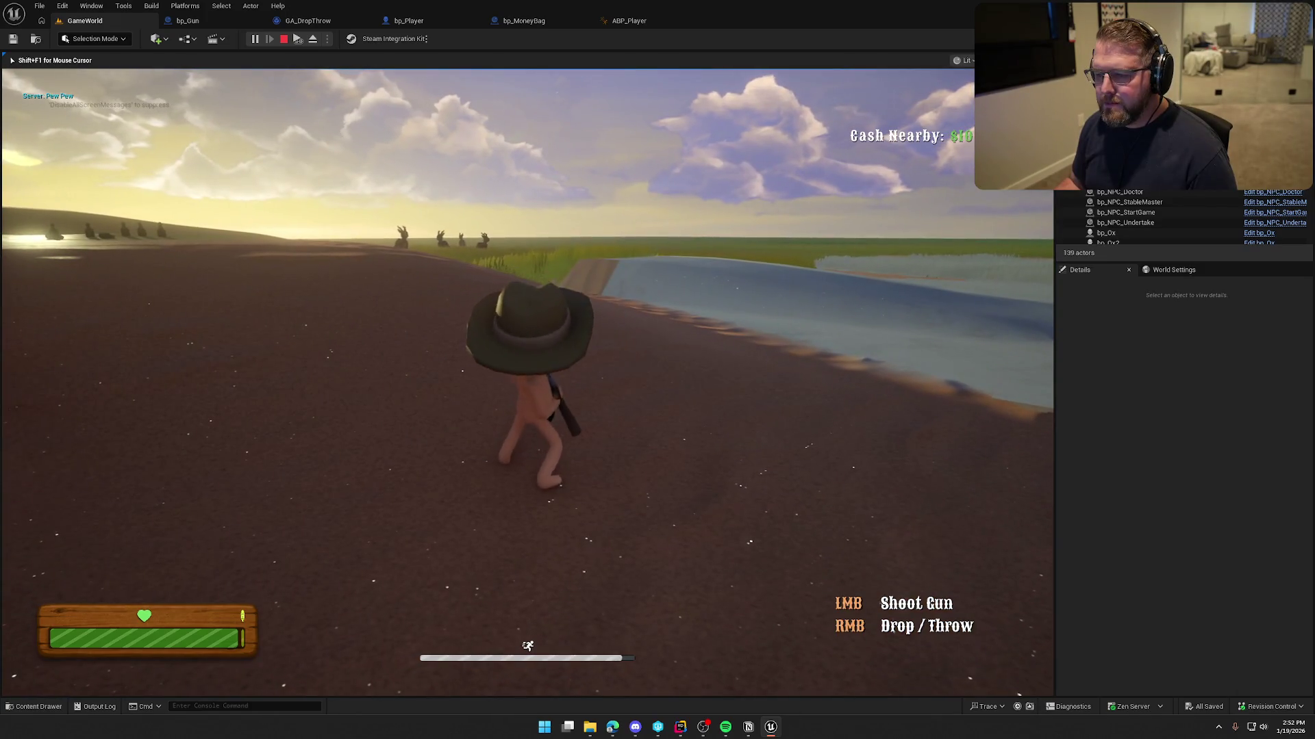
key(Escape)
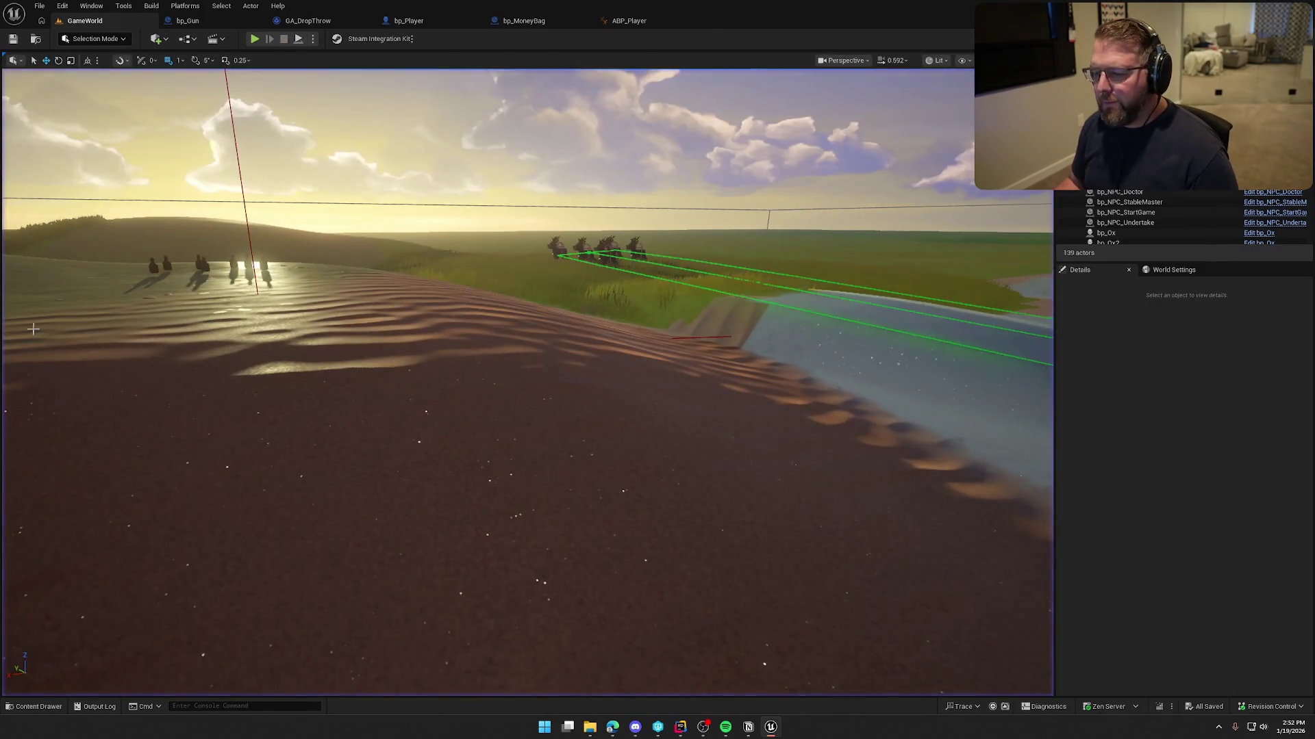
- Force delete ShootGun and ShootGun_Montage from Anims, then select ShootGun_Shorter_Montage
key(ctrl+space)
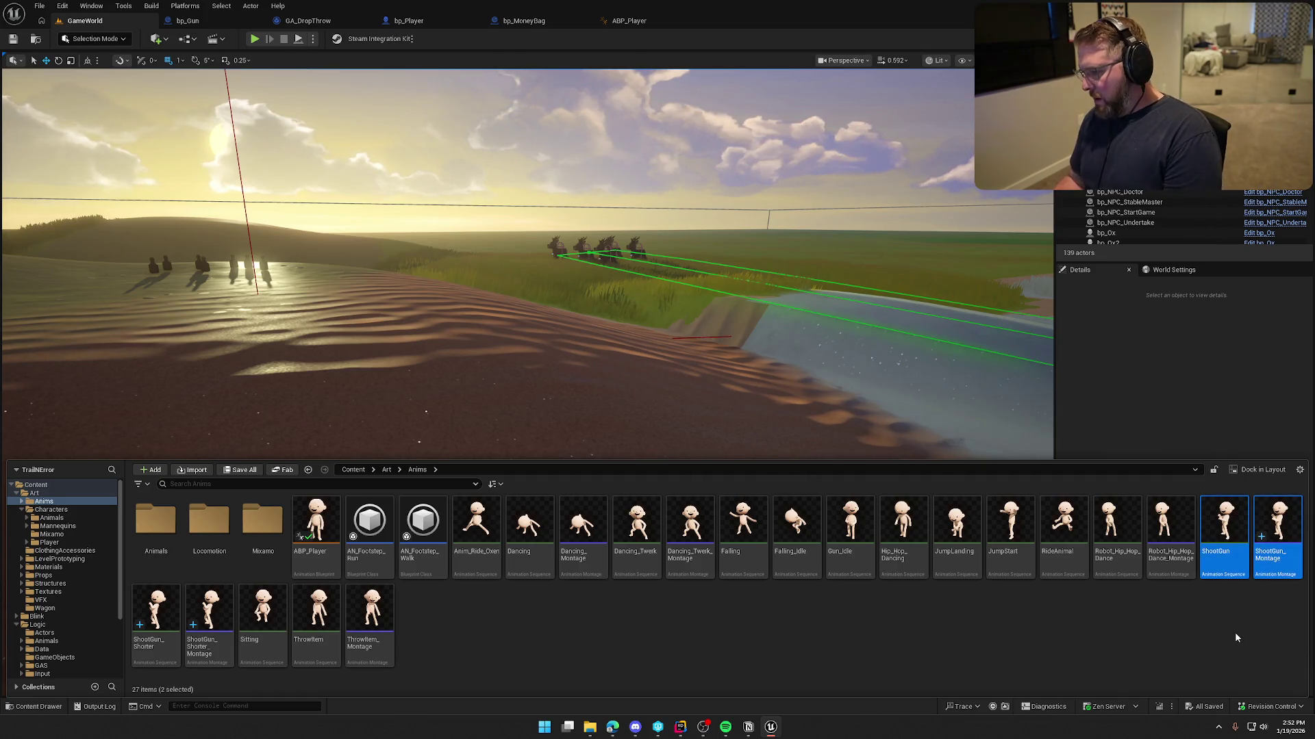
key(Delete)
click(593, 530)
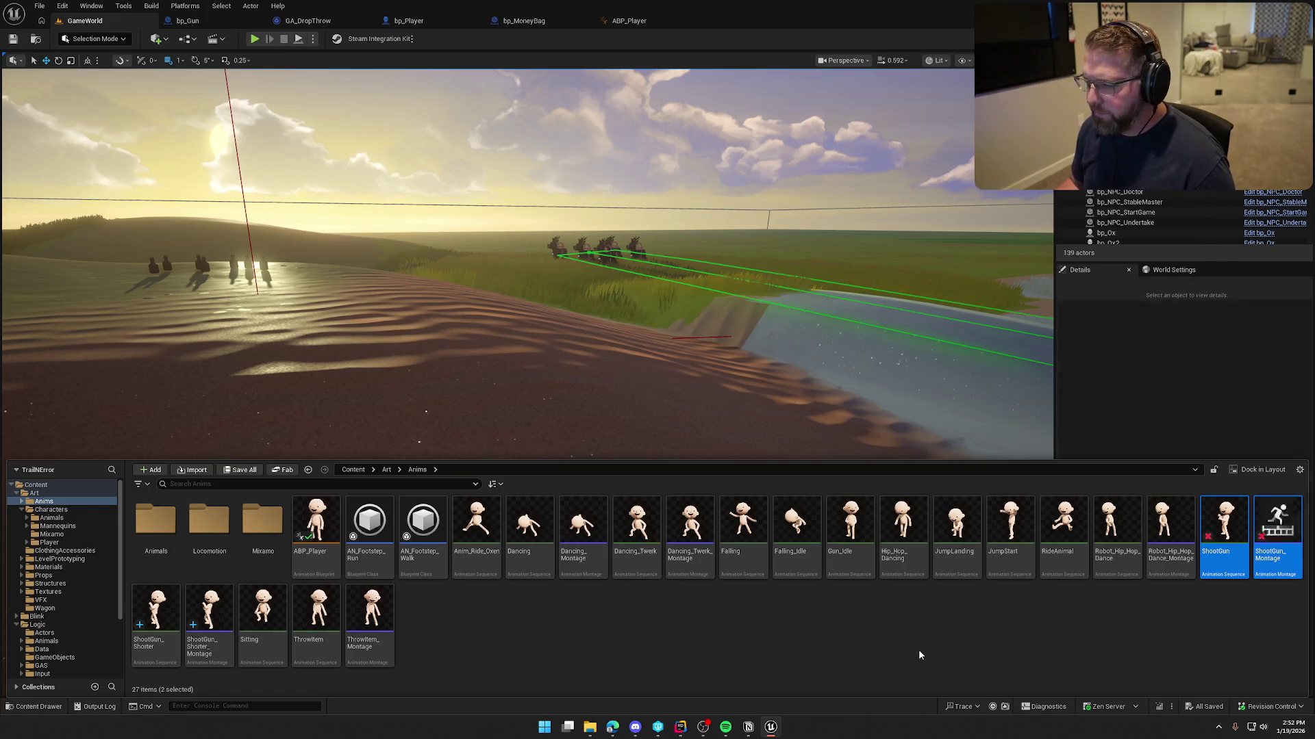
click(448, 133)
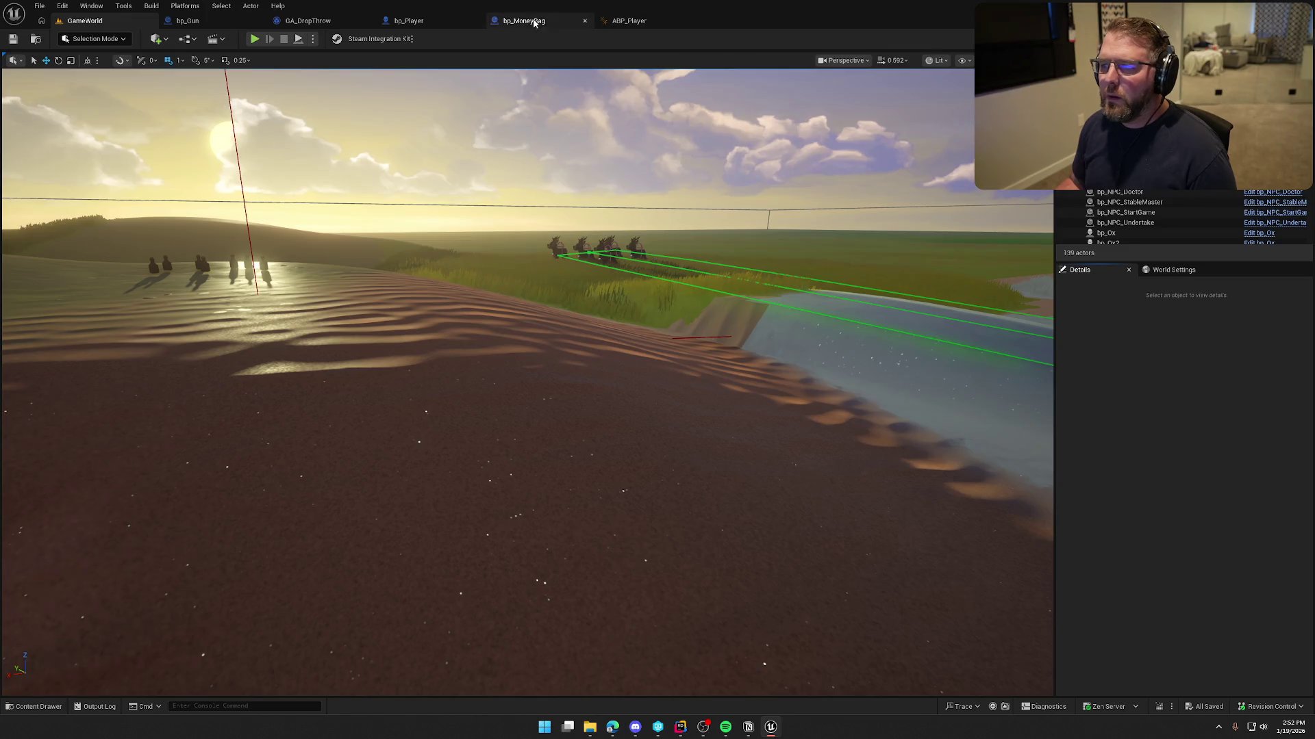
click(34, 707)
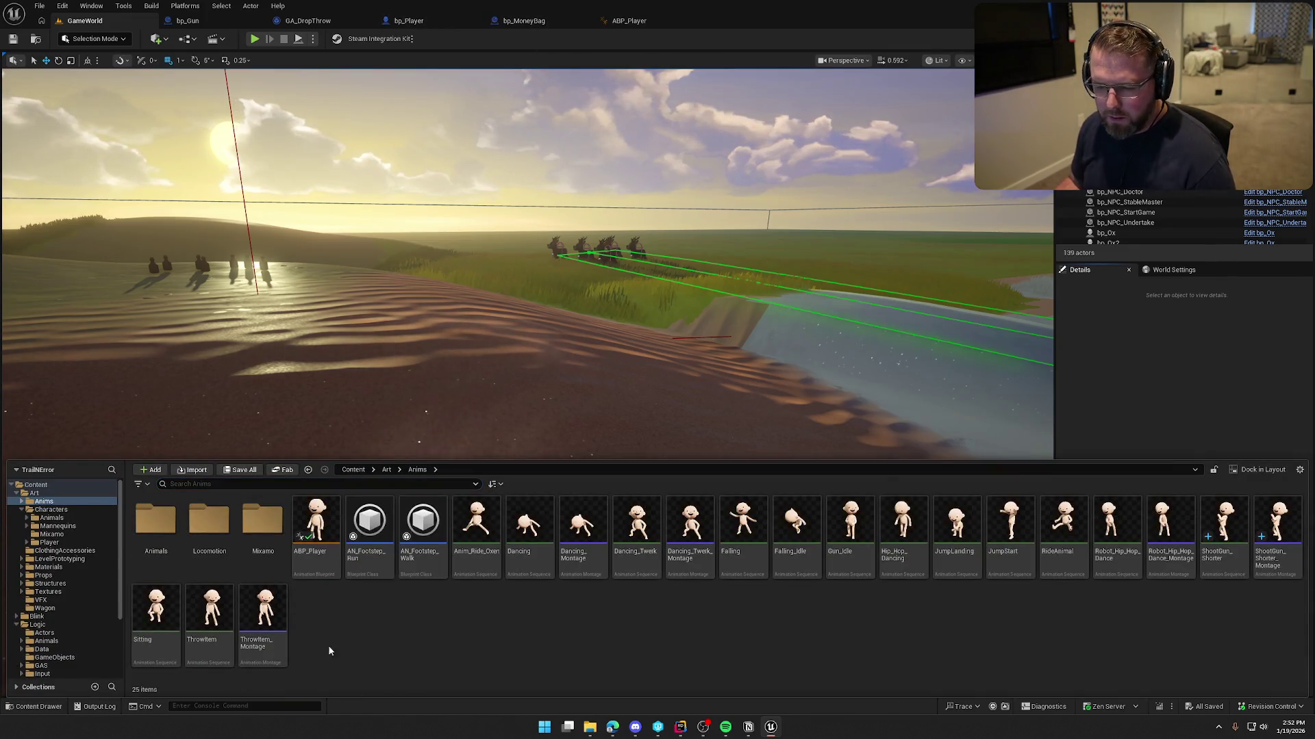
click(1276, 541)
- Open ShootGun_Shorter_Montage in a docked editor and scrub to about 0.31 s
double_click(1276, 540)
mouse_move(267, 112)
mouse_down()
mouse_move(662, 46)
mouse_move(685, 22)
mouse_up()
mouse_move(650, 476)
mouse_down()
mouse_move(522, 476)
mouse_move(664, 462)
mouse_move(613, 454)
mouse_up()
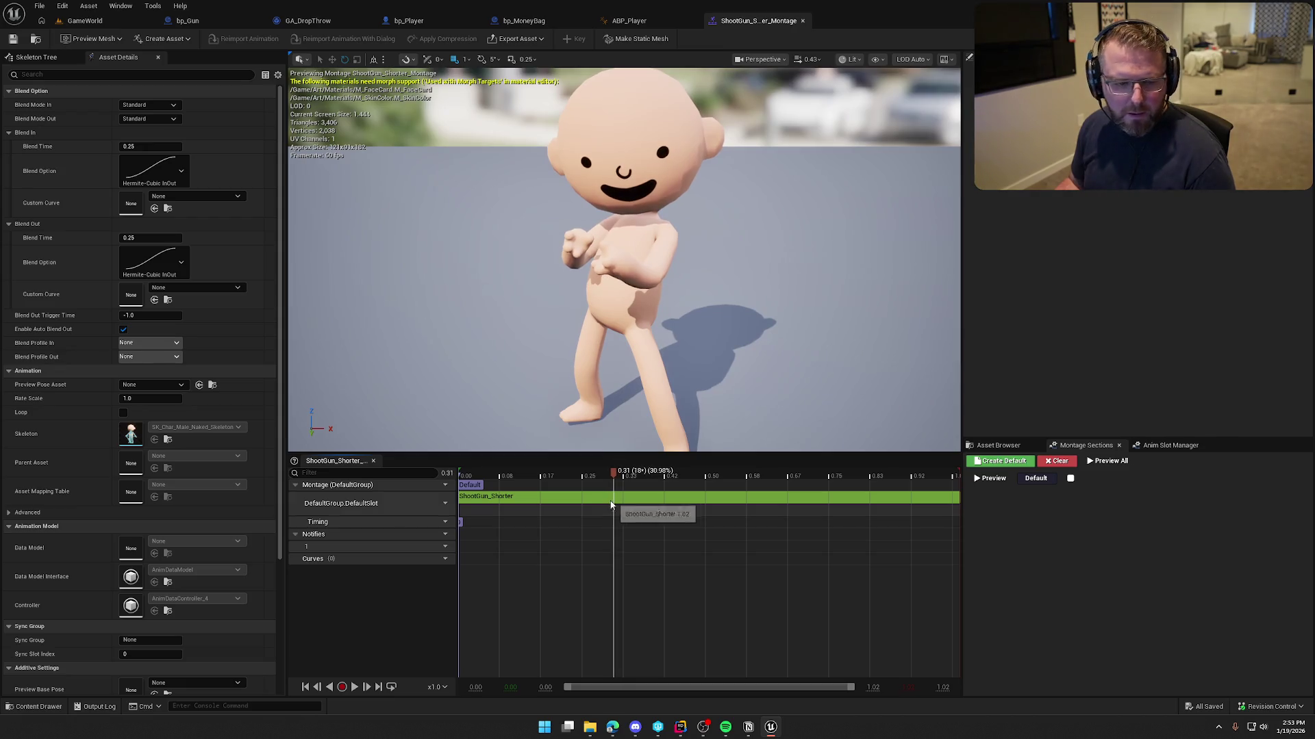
- Add and then remove an extra notify track, leaving the single Notifies track
click(446, 536)
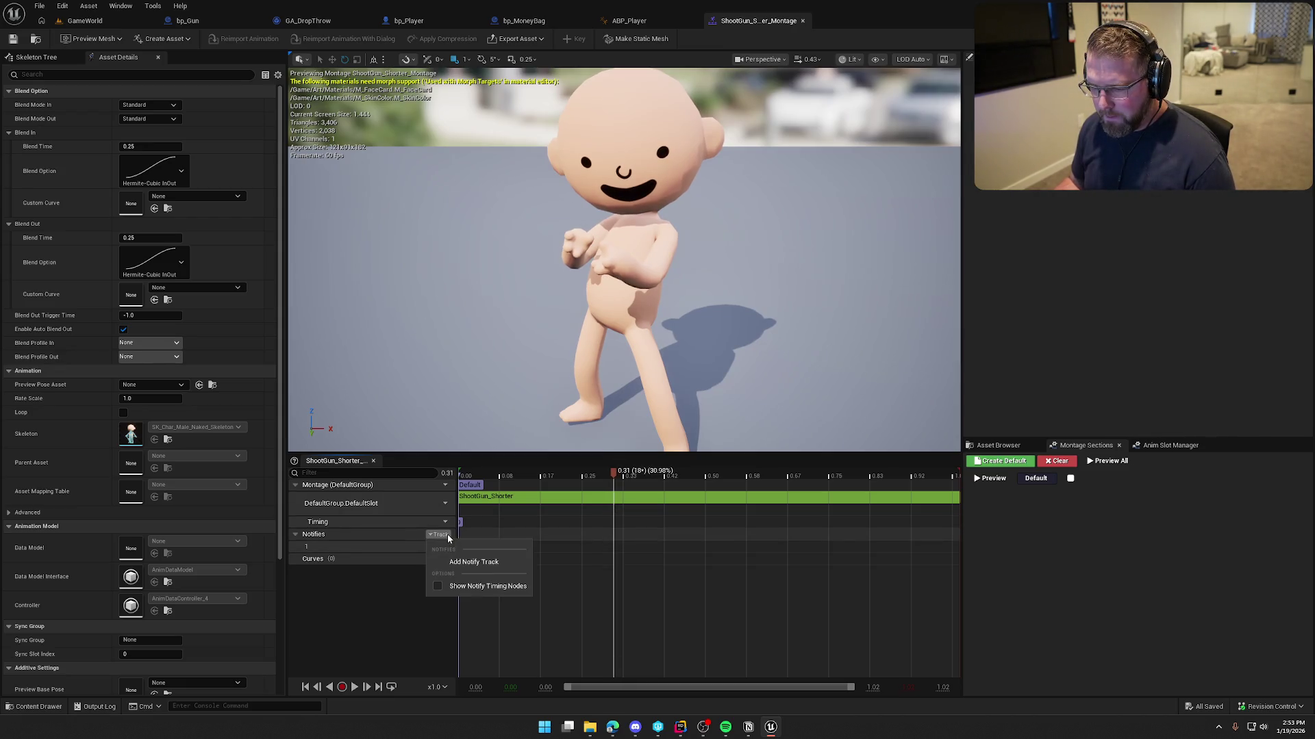
click(473, 562)
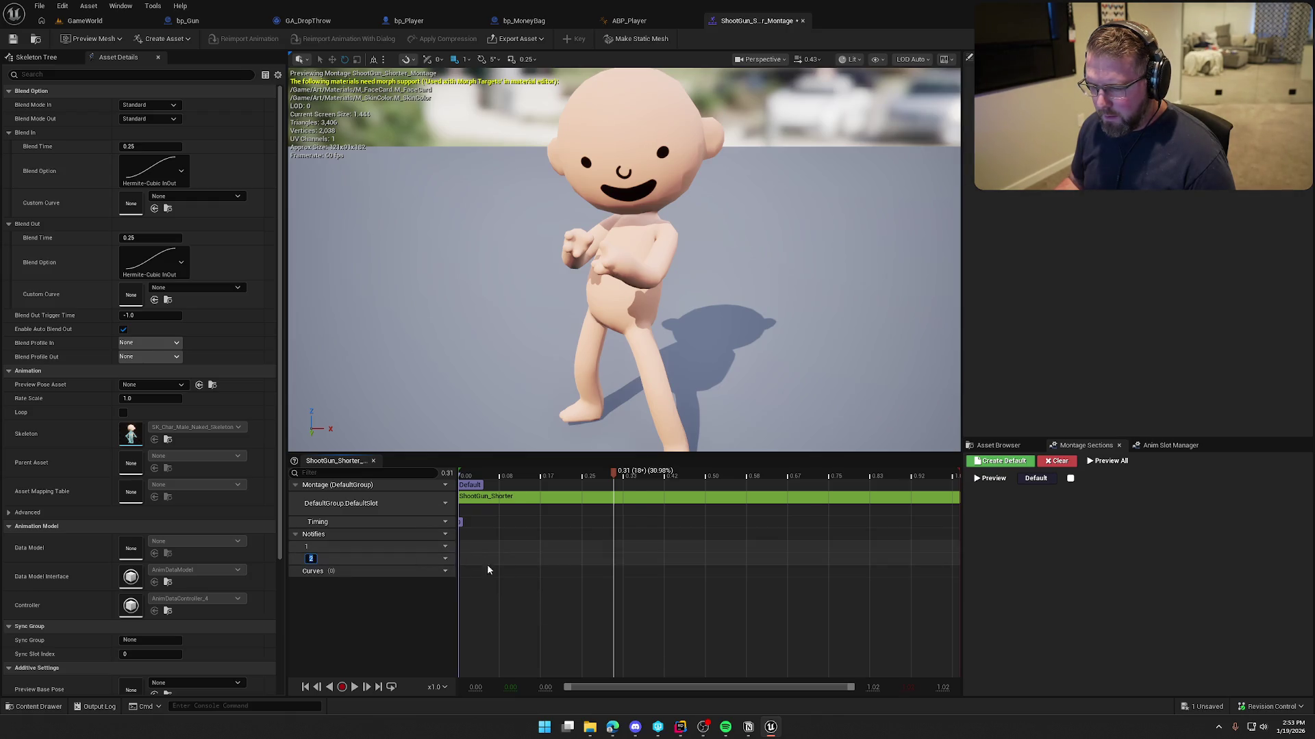
click(470, 596)
click(438, 546)
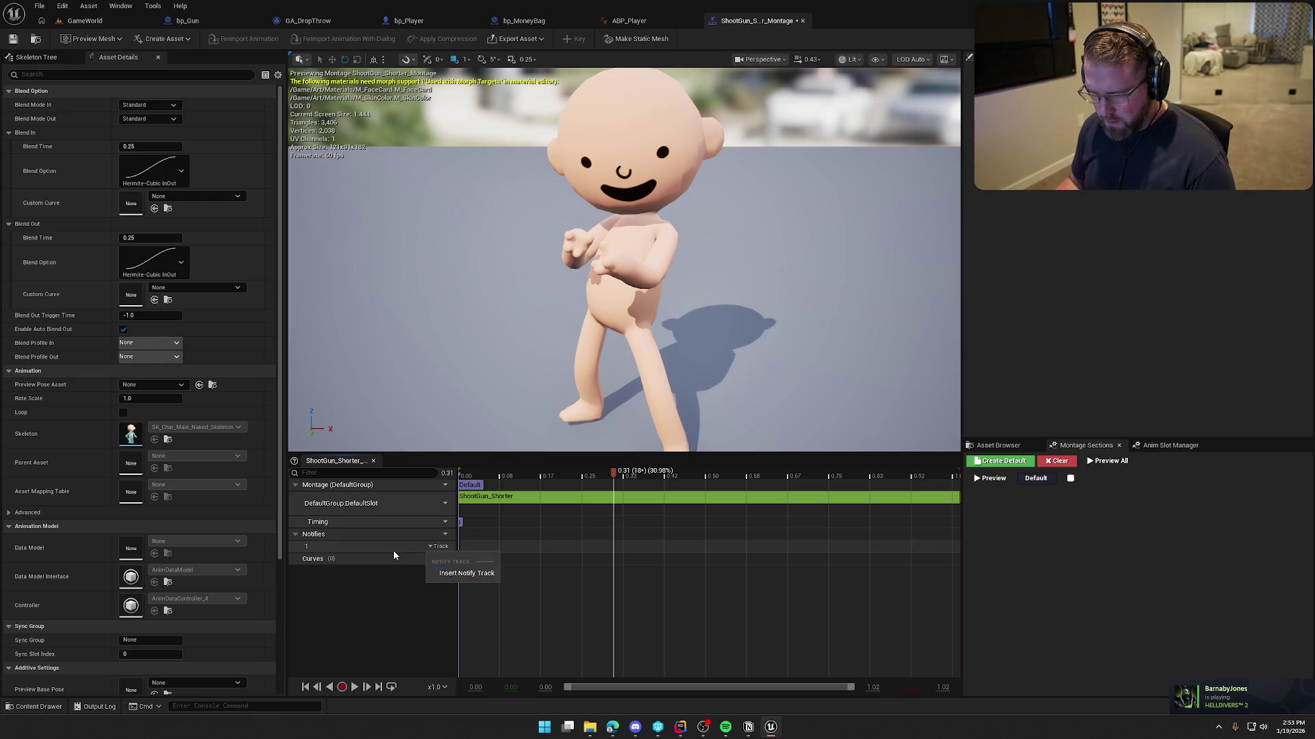
right_click(614, 542)
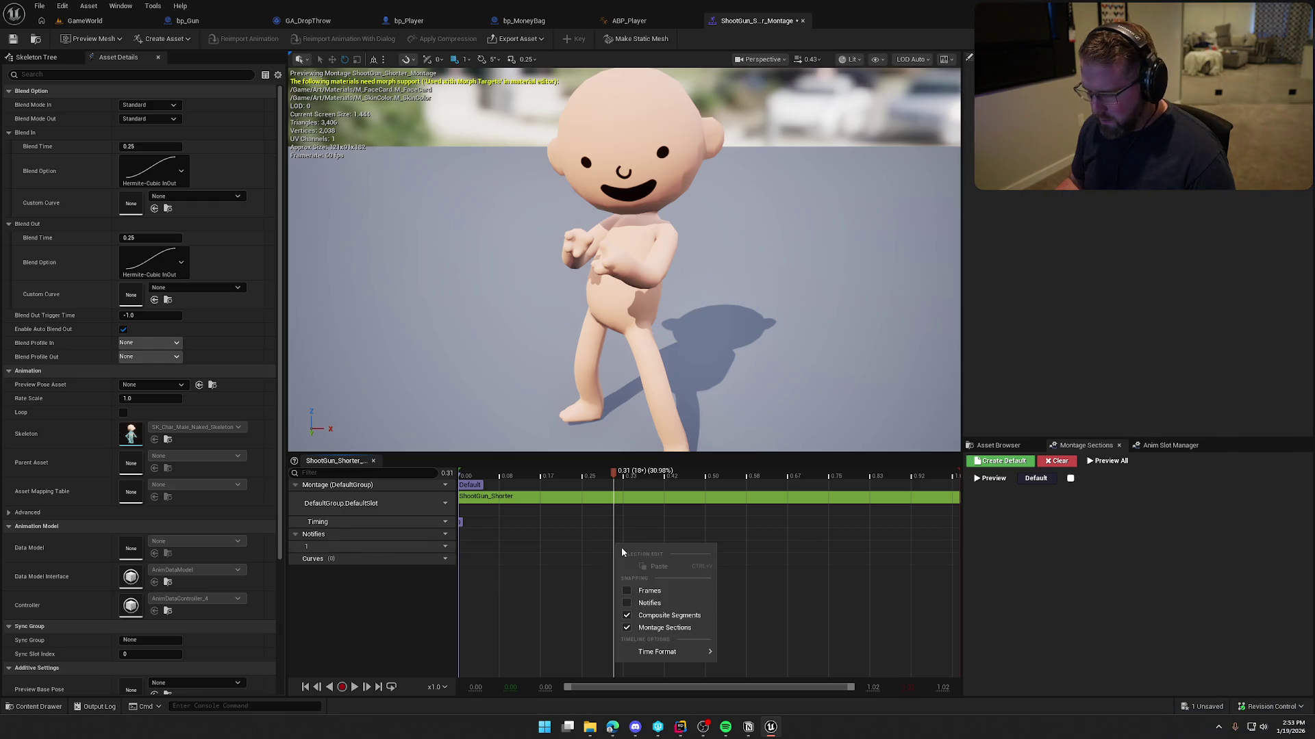
right_click(604, 543)
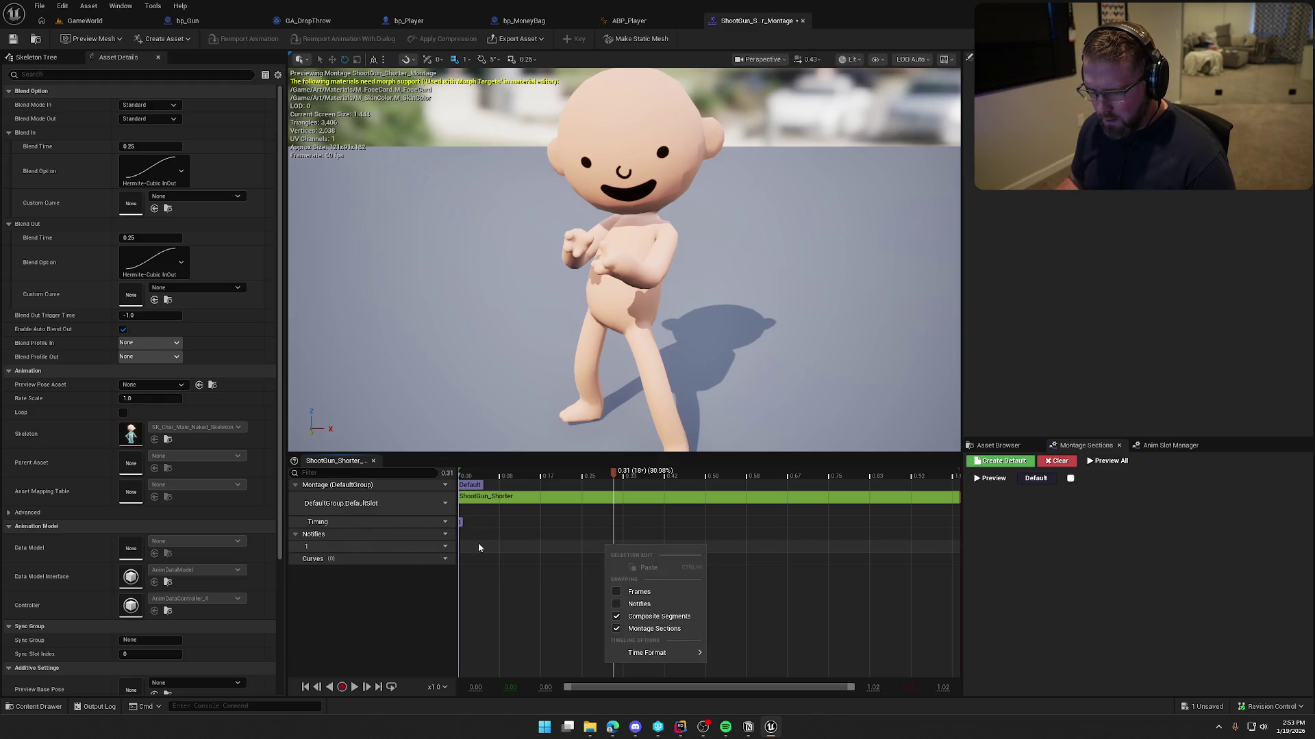
click(343, 547)
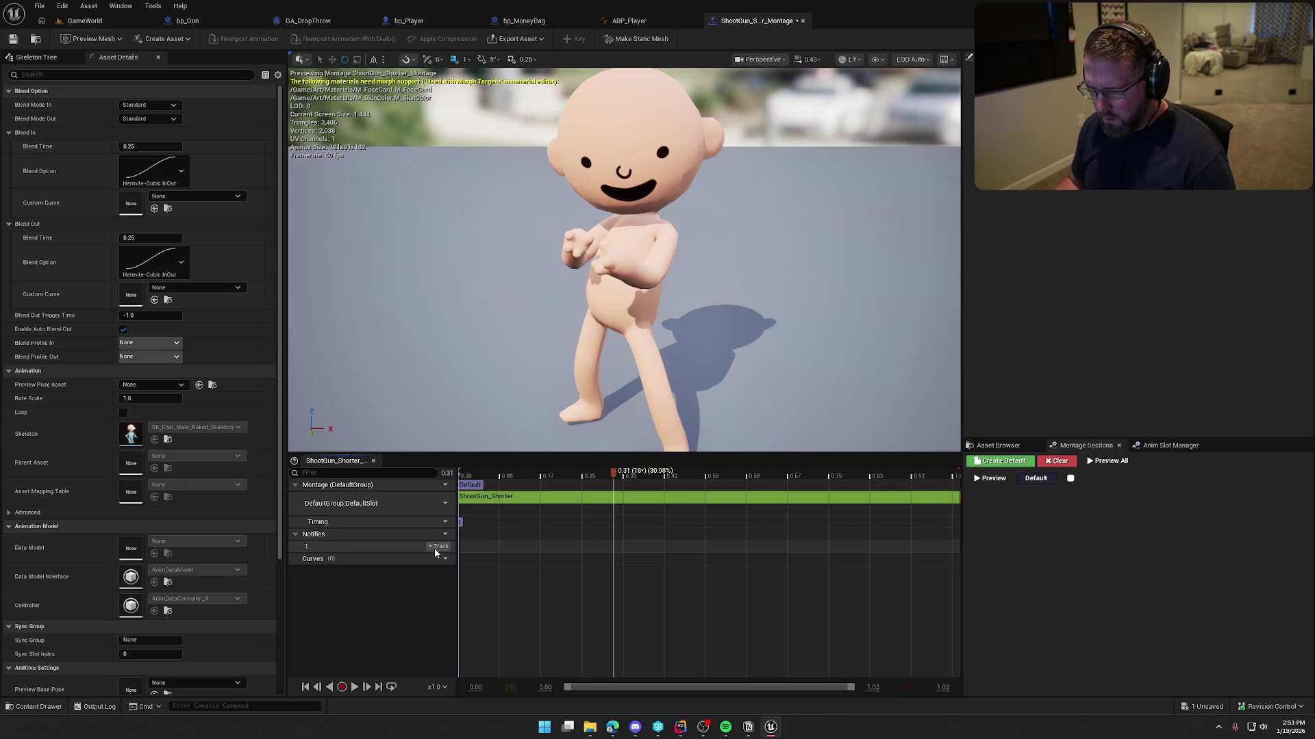
- Add a Montage Notify at the playhead on the Notifies track and name it Shoot
right_click(619, 546)
mouse_move(670, 571)
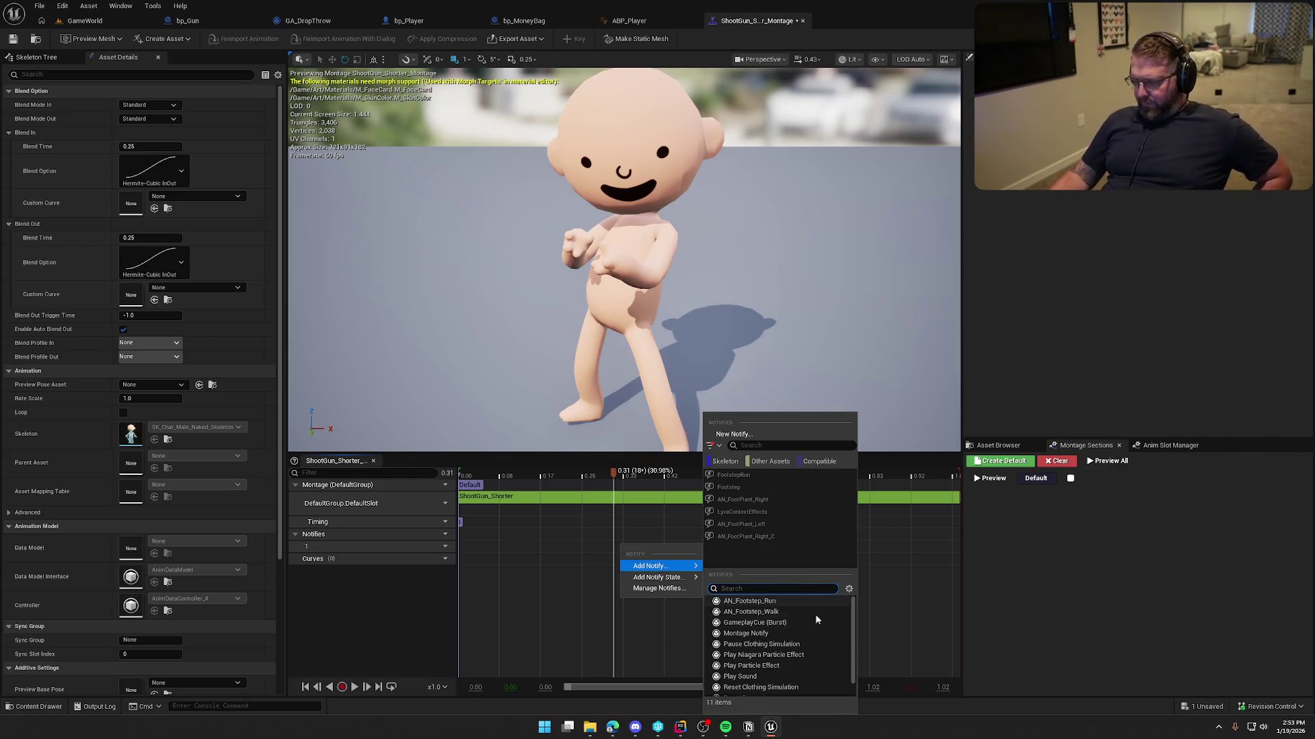
scroll(818, 609, down, 1)
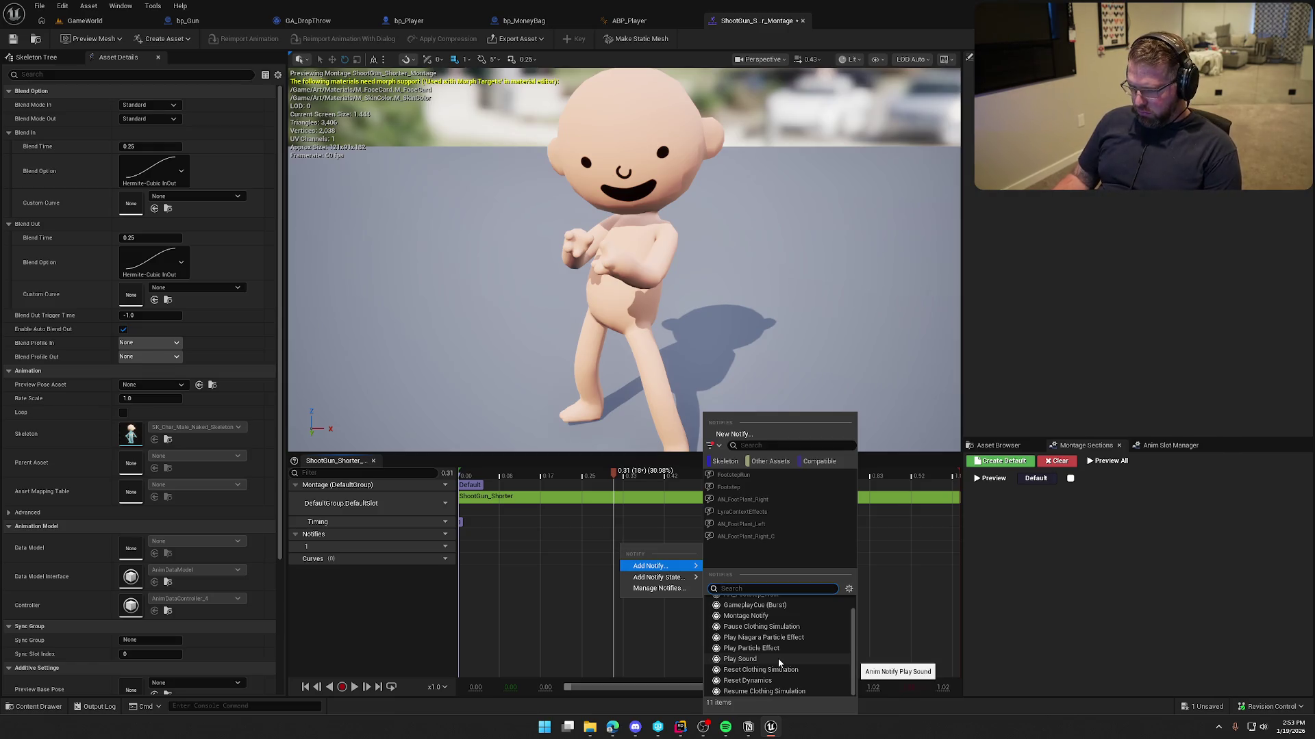
click(763, 618)
click(635, 548)
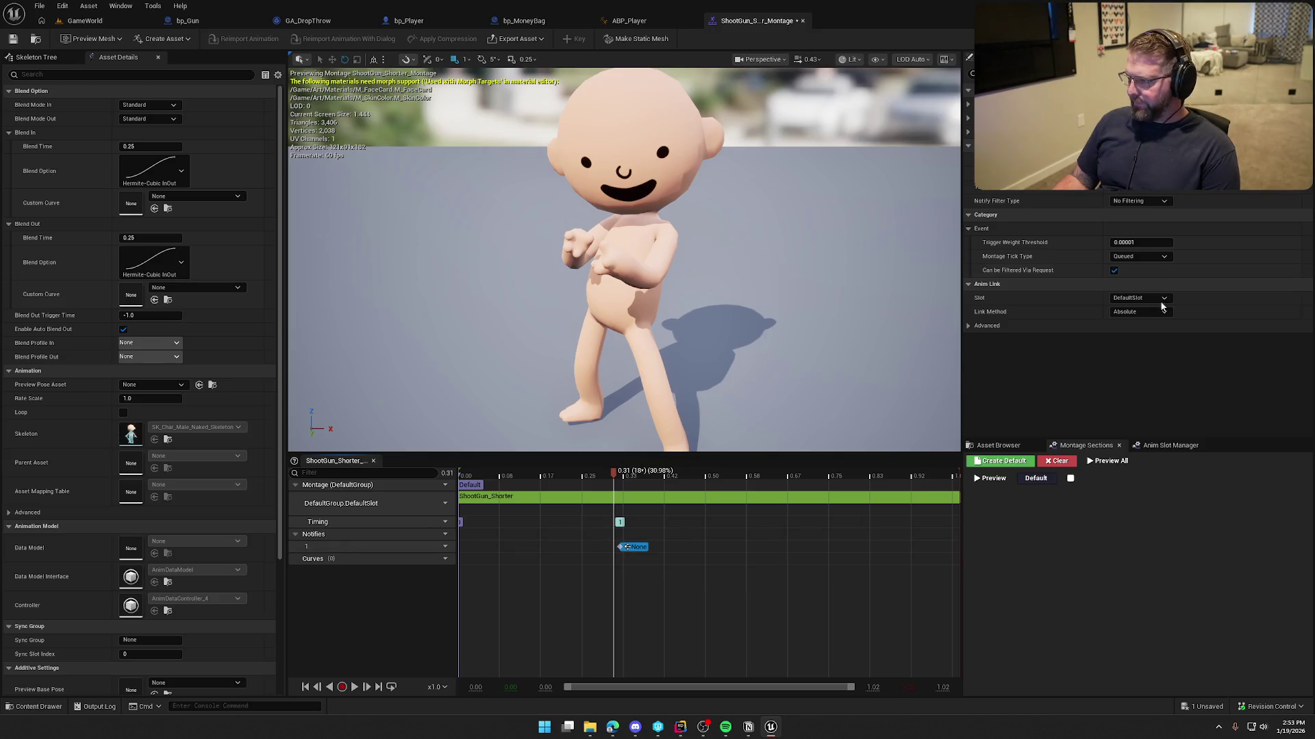
scroll(1165, 258, up, 1)
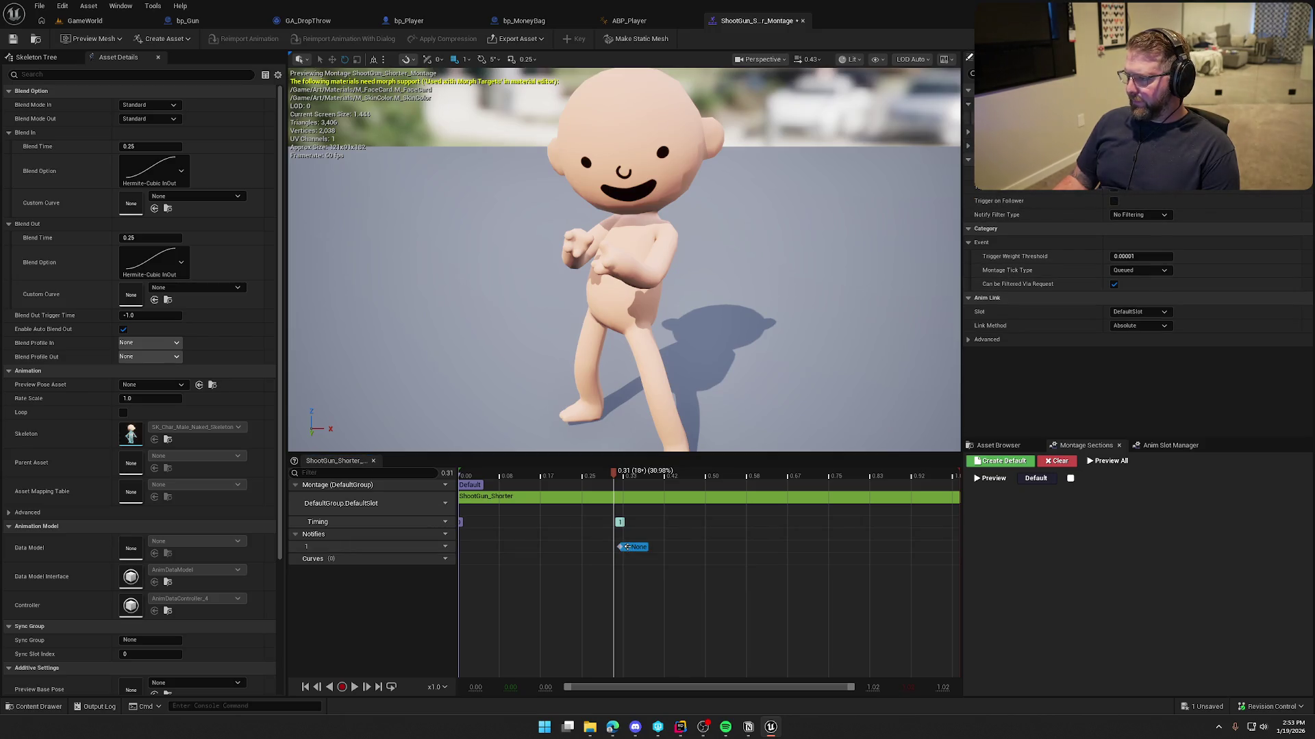
text(Shoot)
key(Return)
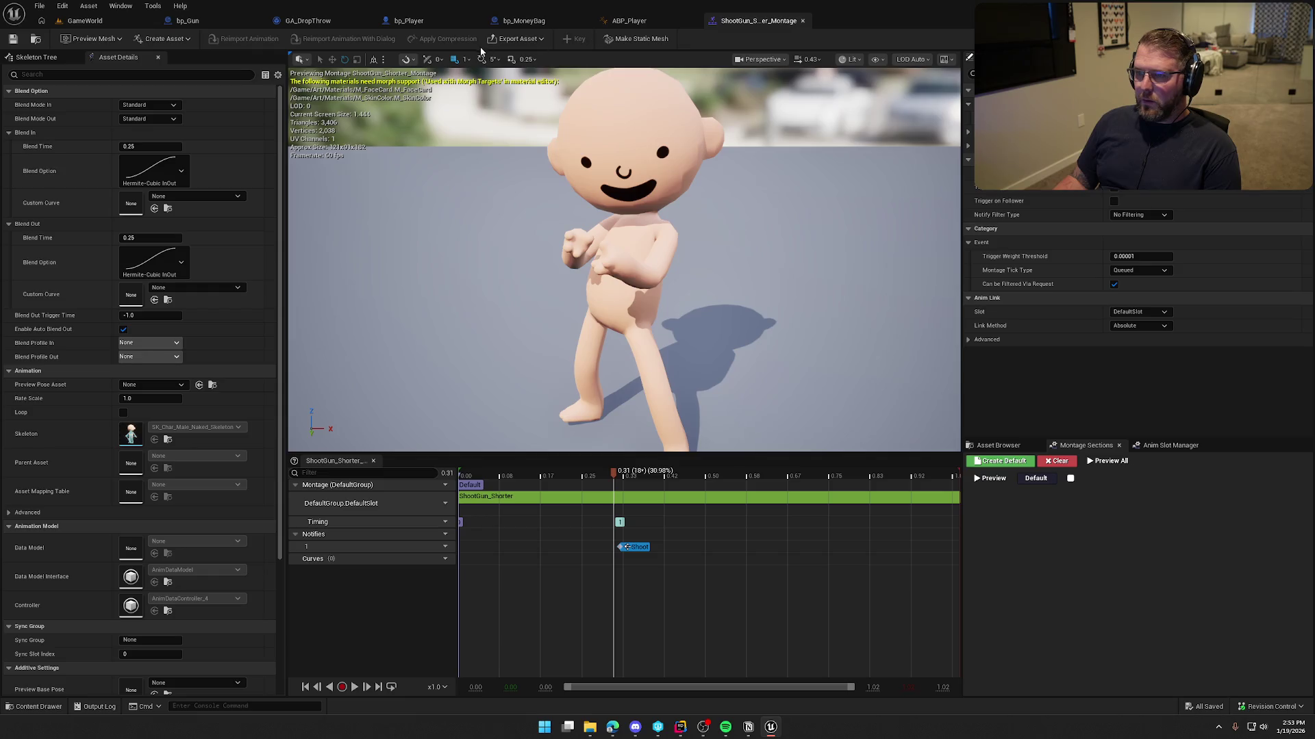
click(211, 19)
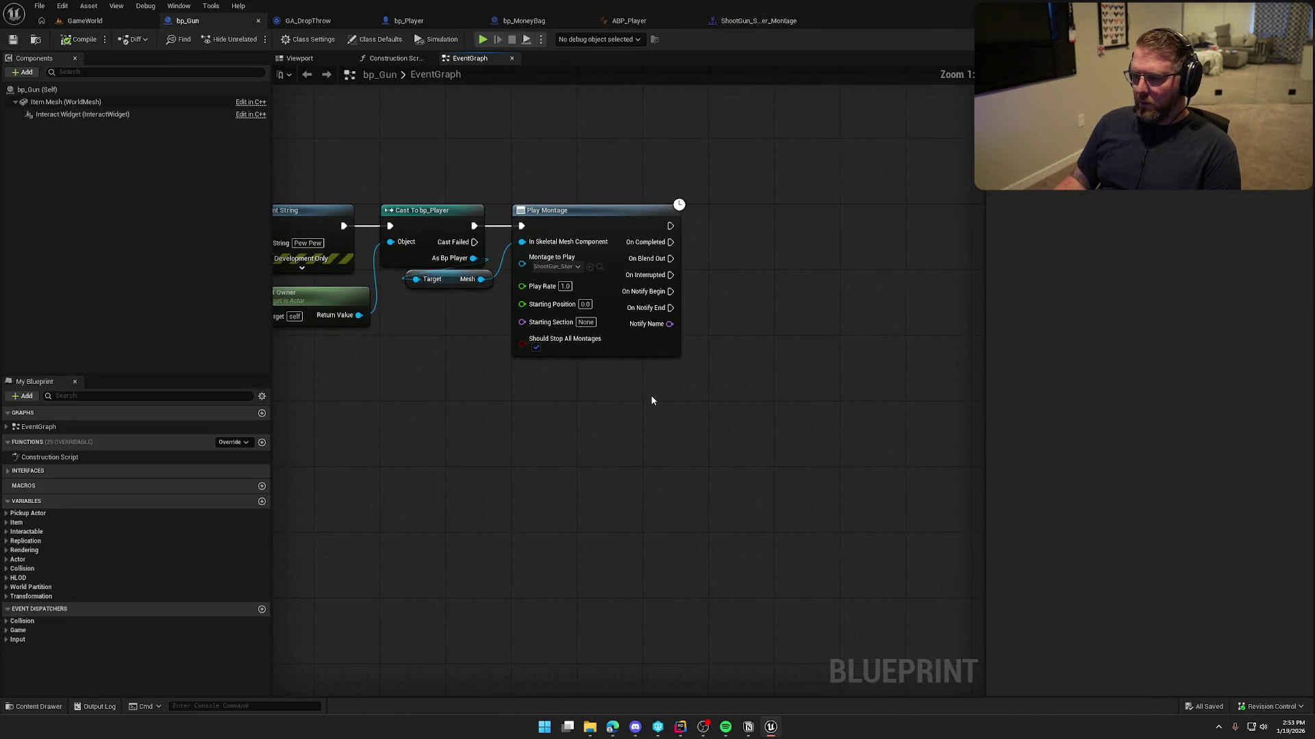
- Connect a Print String printing 'Shoot' to Play Montage's On Notify Begin
drag(671, 291, 812, 278)
text(print string)
key(Return)
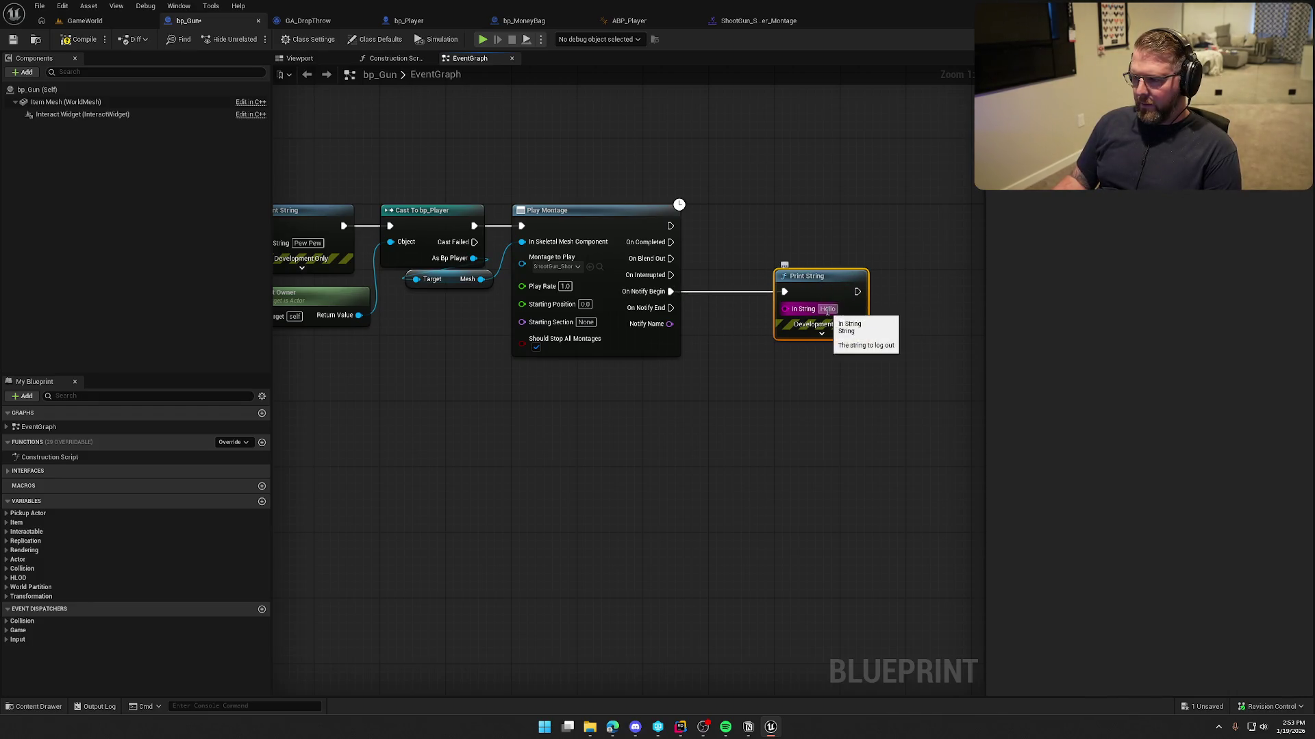
text(Shoot)
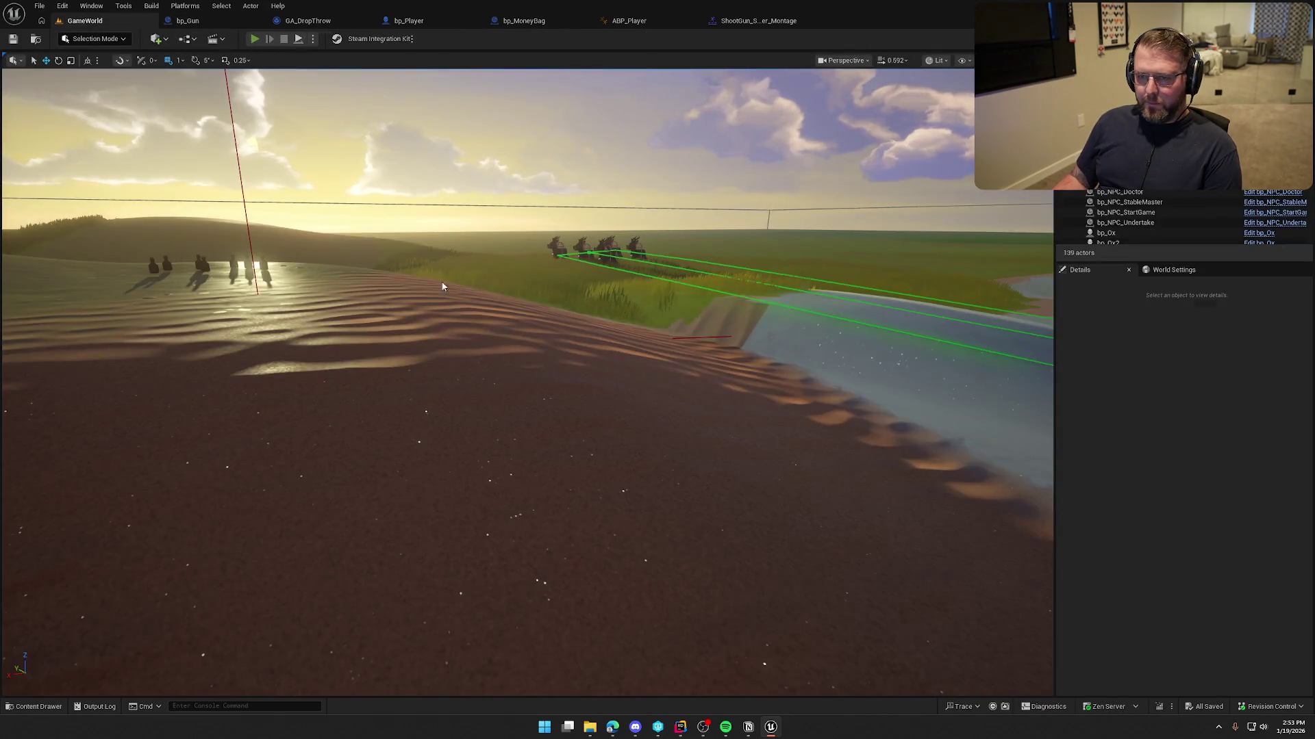
- Play-test the game briefly, then return to bp_Gun's event graph
key(alt+p)
key(w)
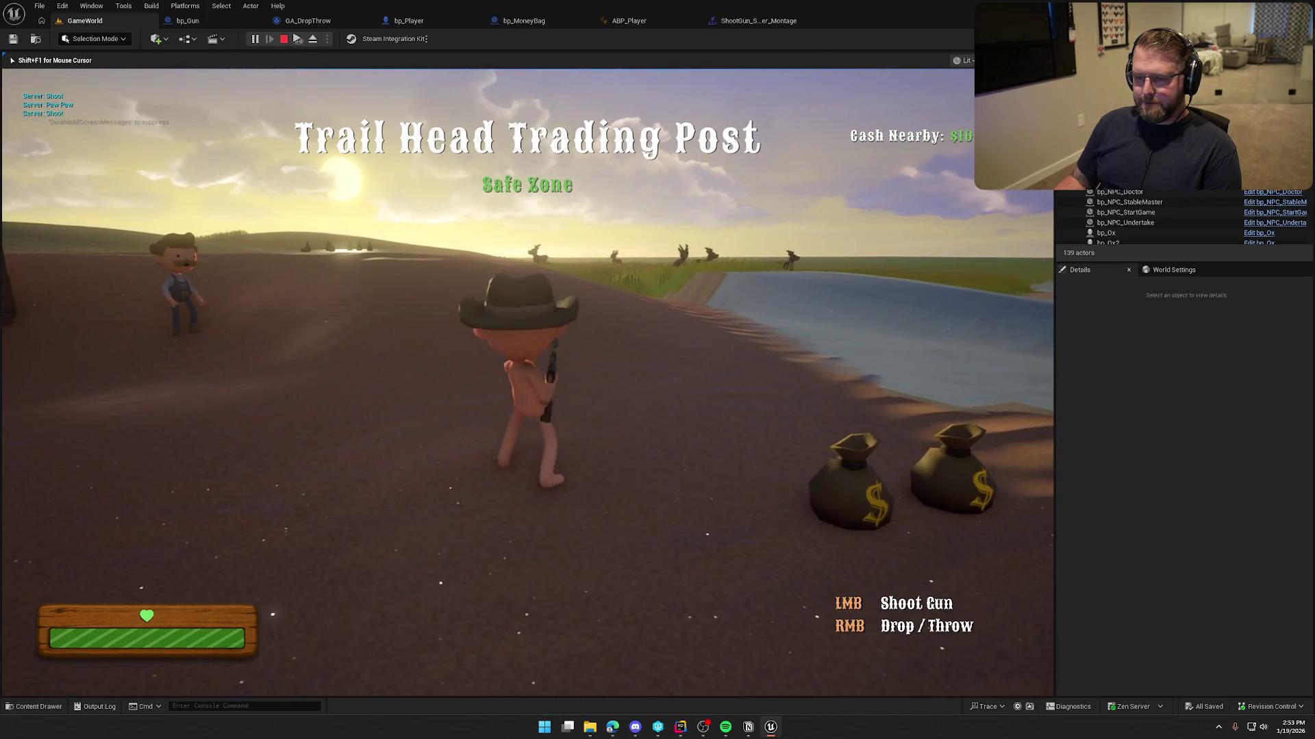
key(Escape)
click(187, 20)
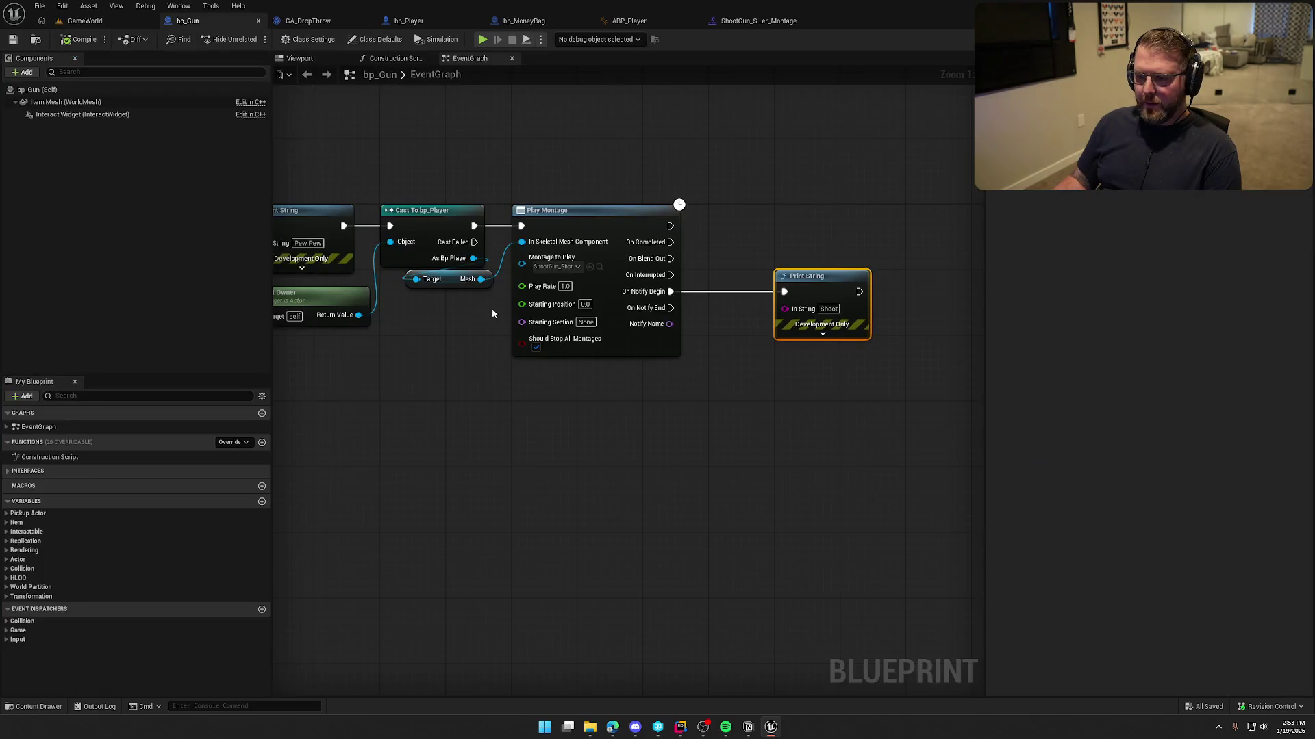
- Delete the old Pew Pew Print String and shift the remaining gun nodes left
click(471, 250)
key(Delete)
drag(475, 223, 864, 423)
drag(587, 254, 454, 255)
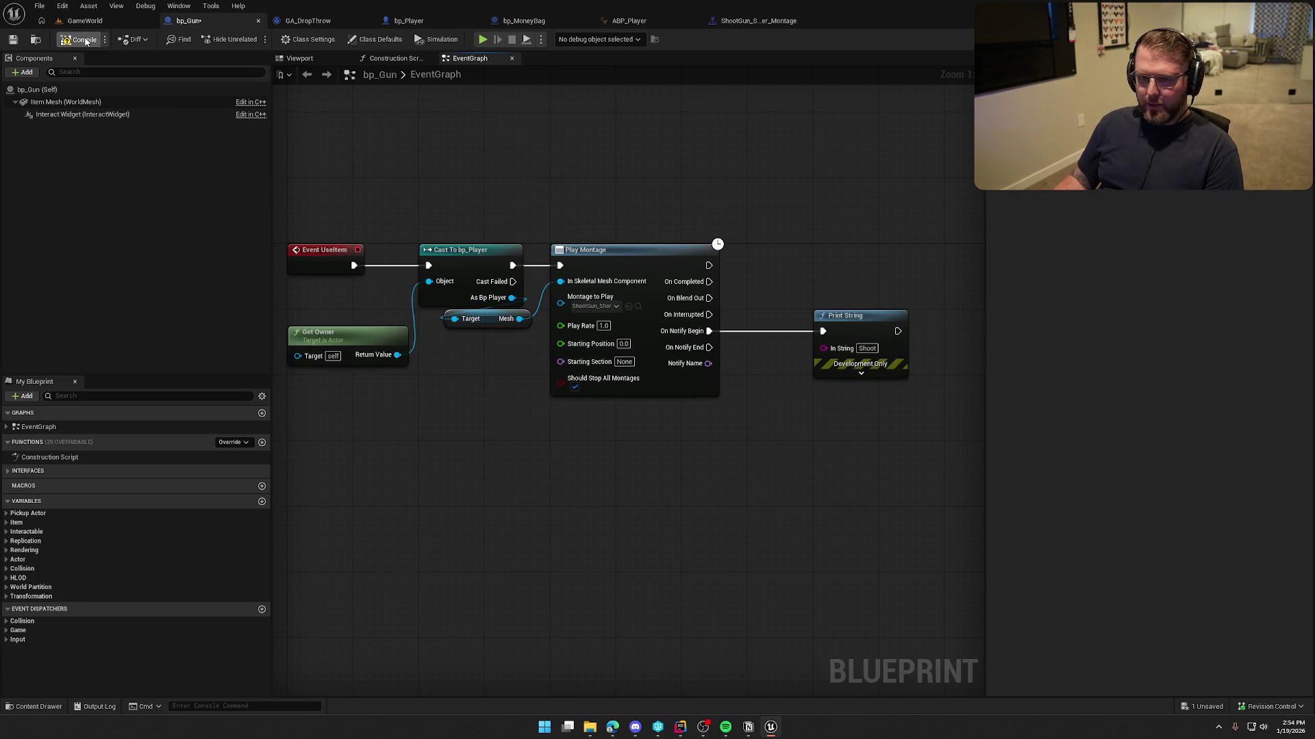
click(72, 22)
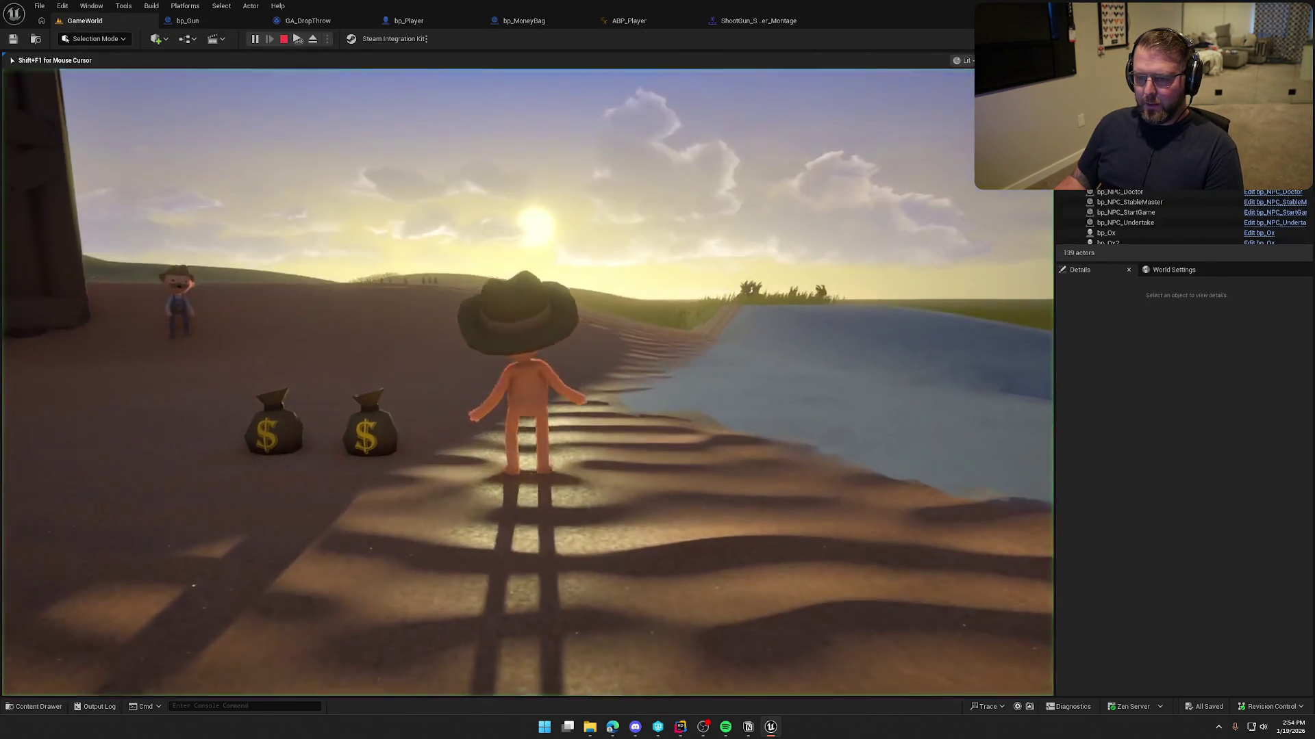
- Pick up the gun, fire it to see 'Shoot' printed, then end the session
key(w)
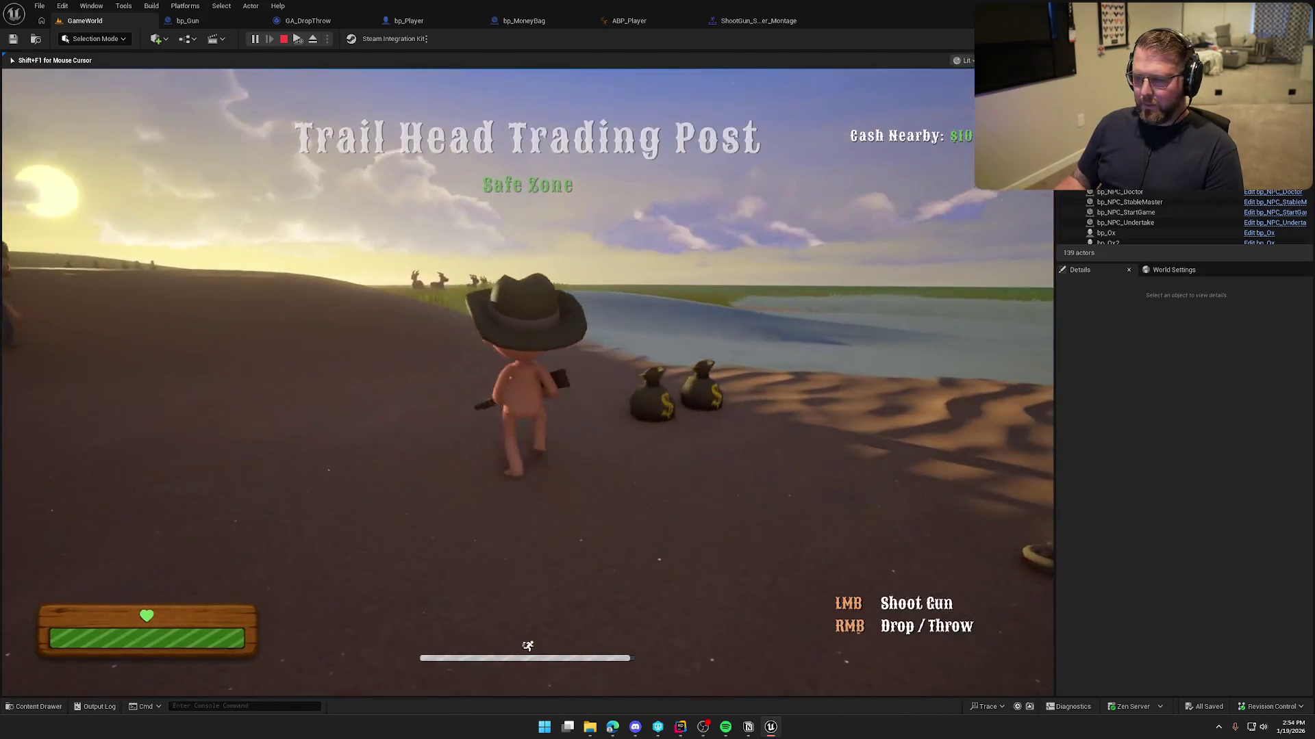
click(527, 382)
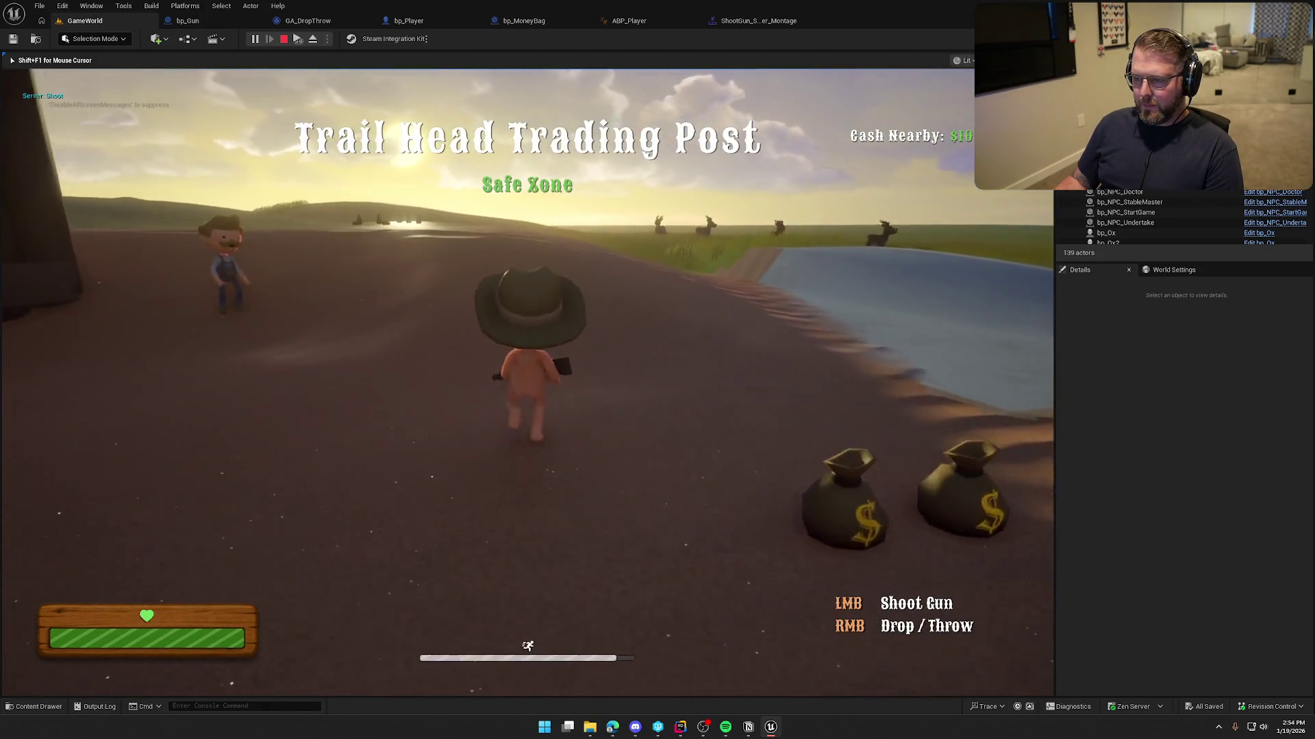
key(w)
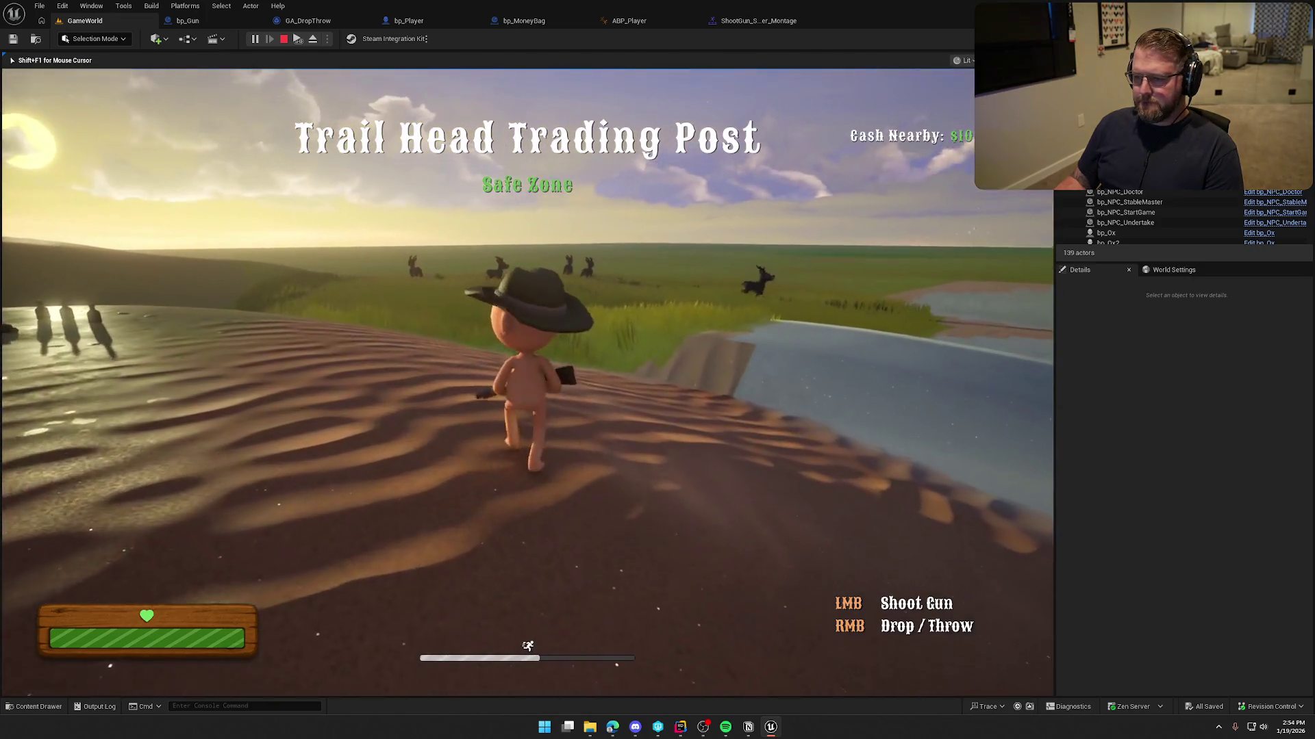
key(shift+F1)
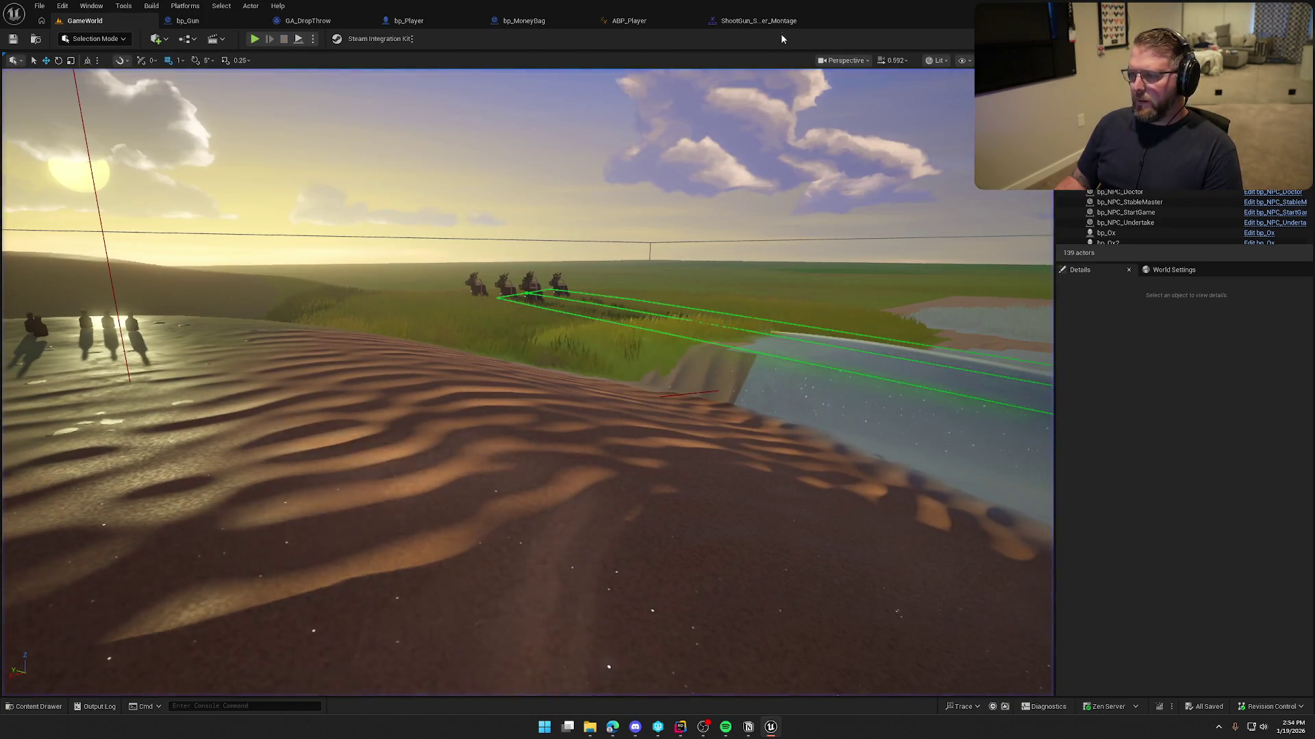
- Close the ShootGun_Shorter_Montage, ABP_Player, bp_MoneyBag, bp_Player and GA_DropThrow tabs
click(781, 22)
middle_click(780, 22)
middle_click(608, 27)
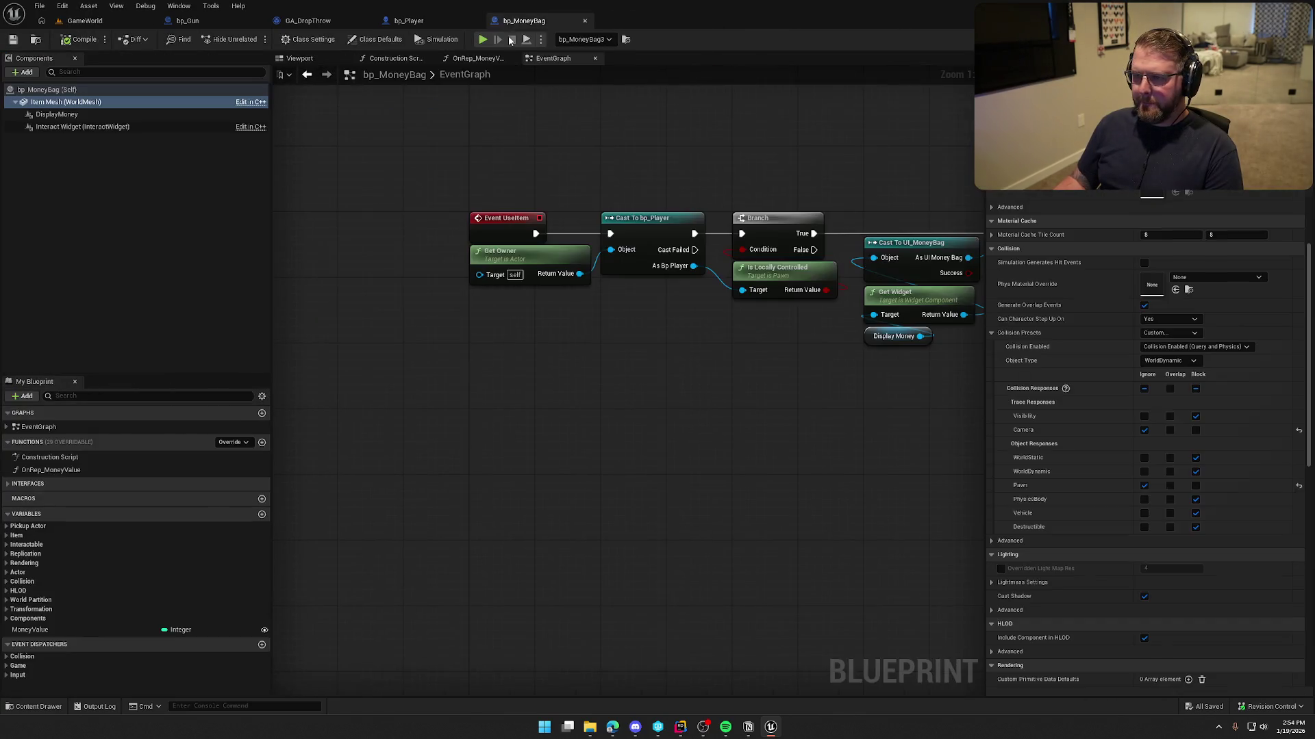
middle_click(477, 26)
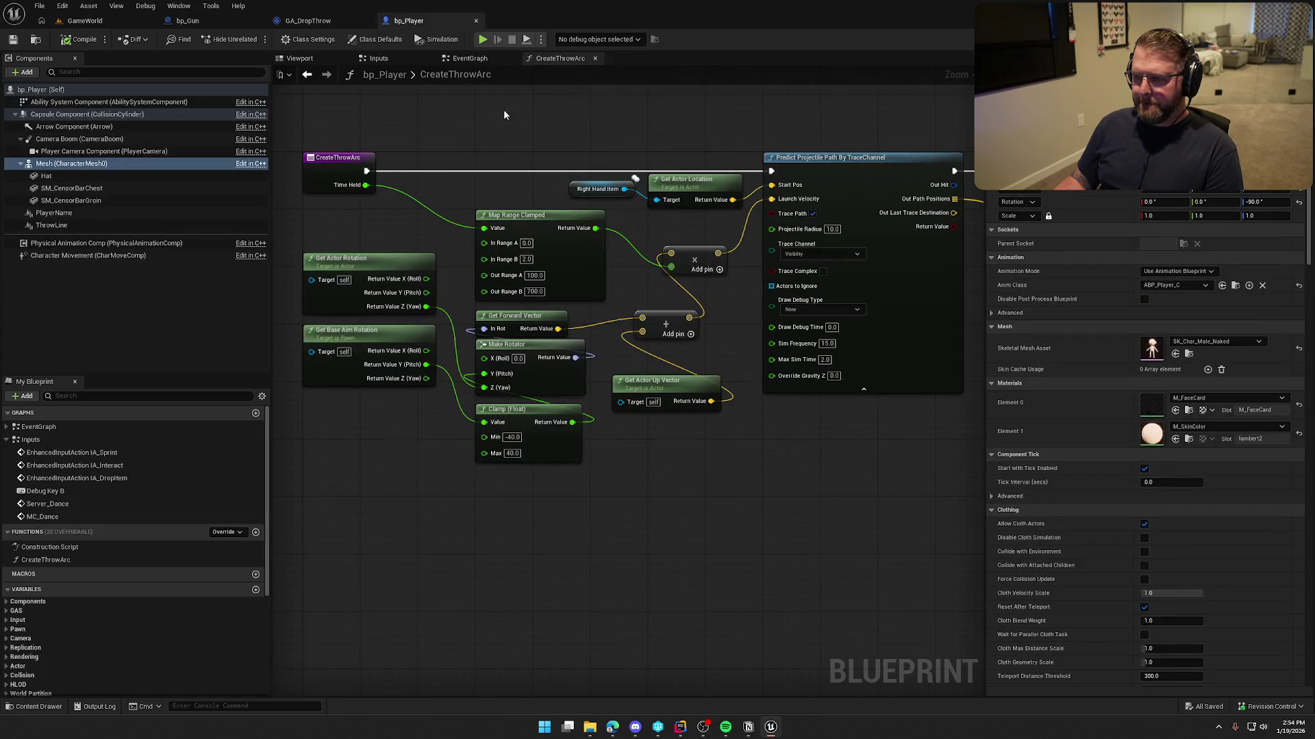
middle_click(417, 25)
middle_click(293, 25)
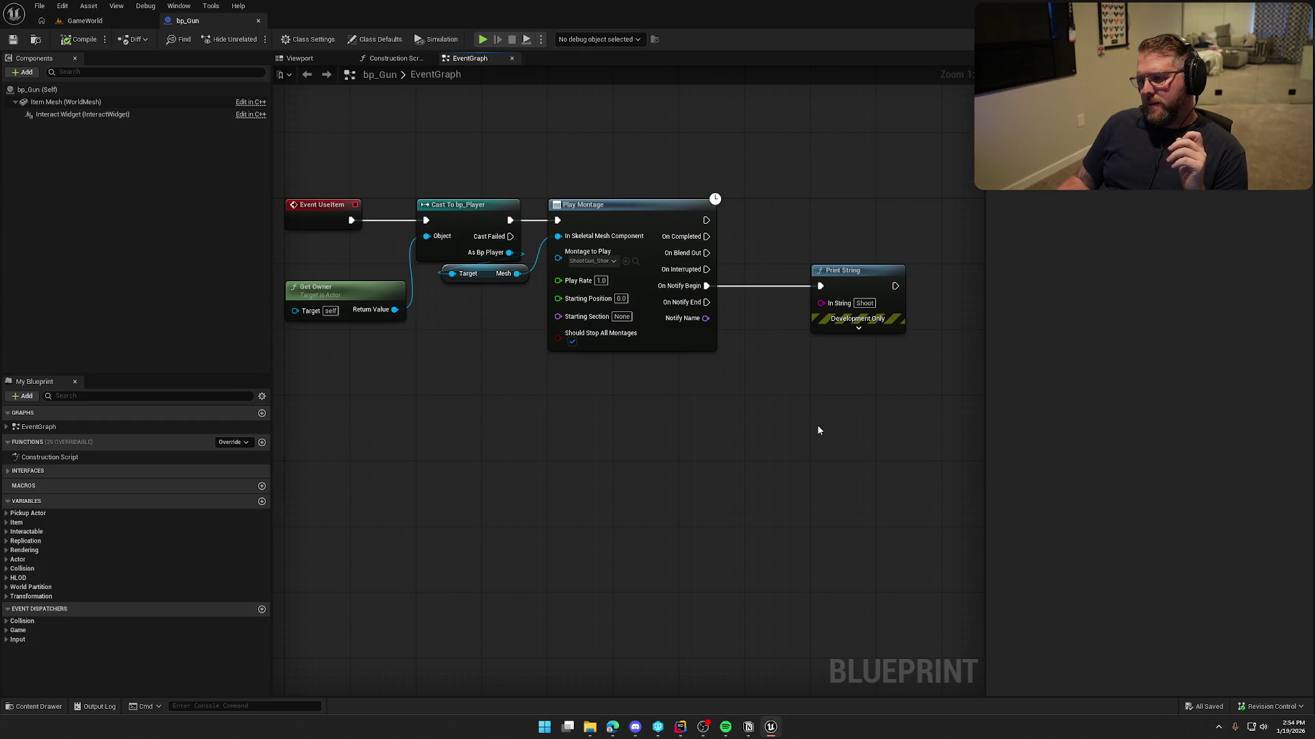
drag(817, 430, 708, 416)
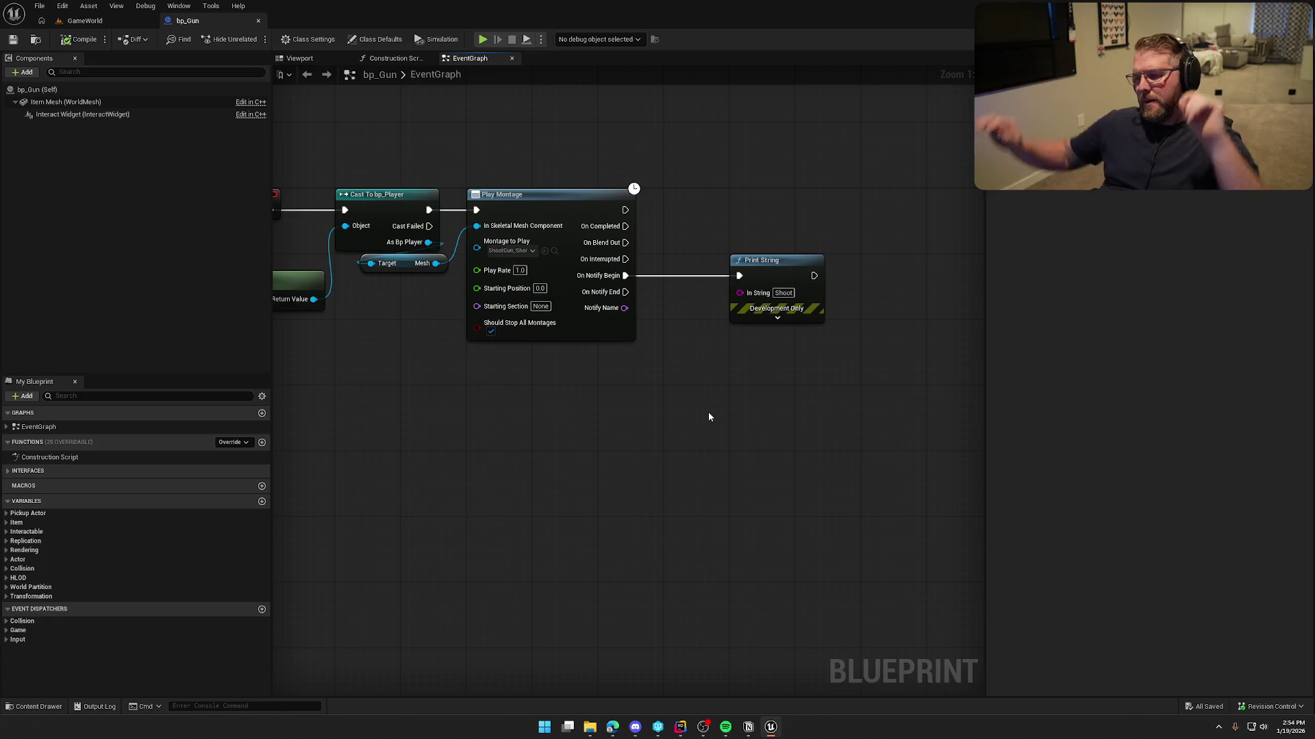
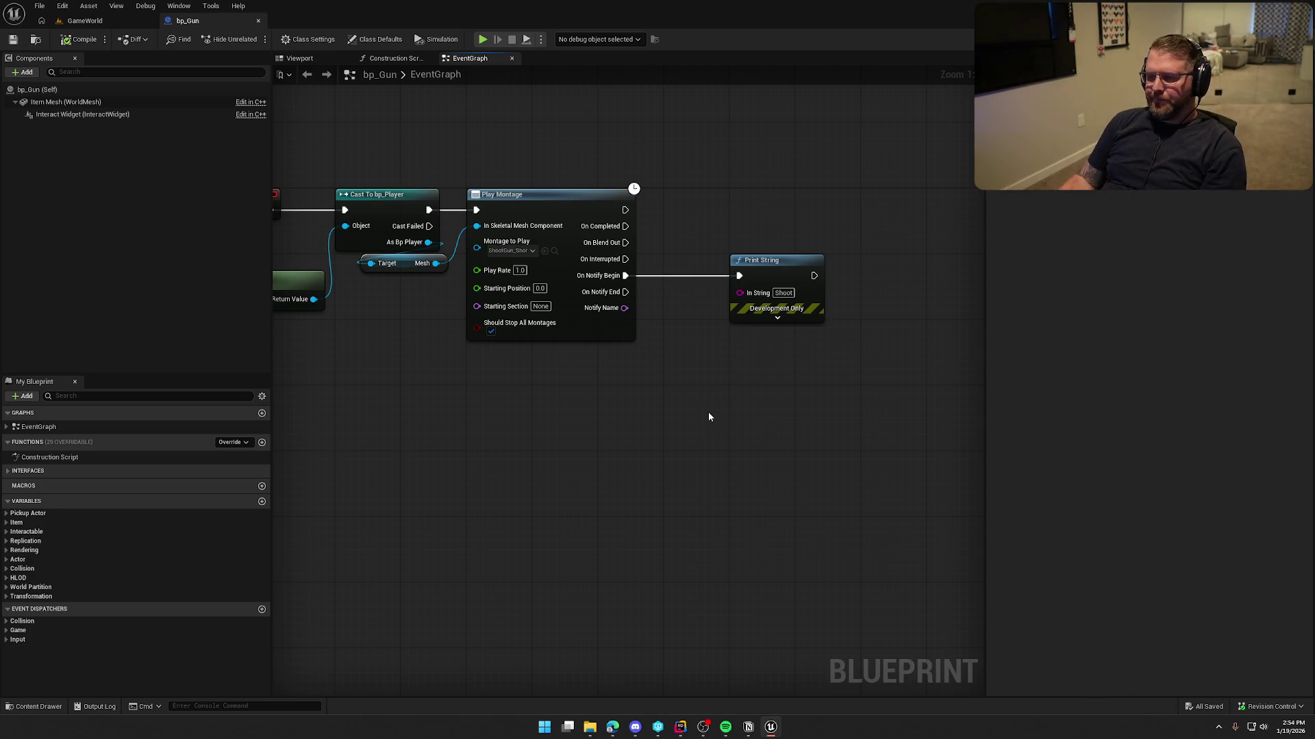
- Add an Arrow component to bp_Gun's mesh and name it ShootPoint
click(320, 61)
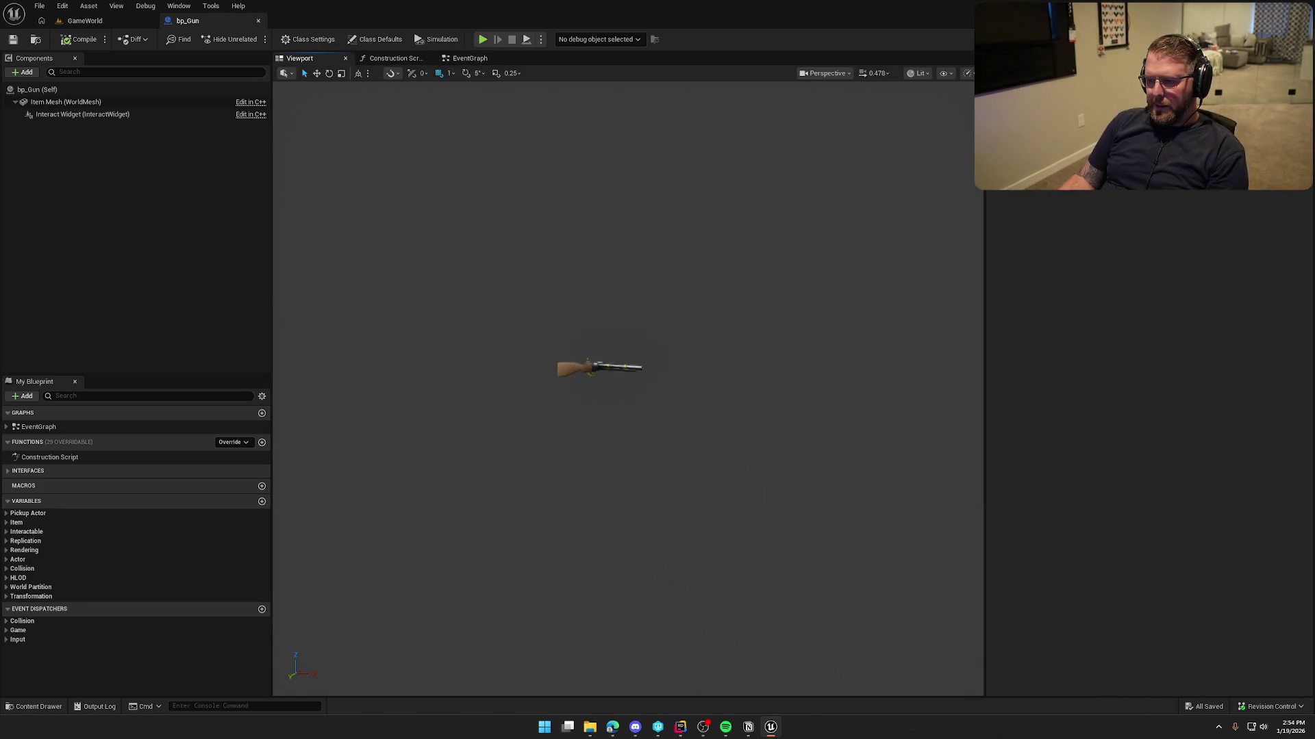
mouse_move(683, 374)
mouse_down()
mouse_move(657, 375)
mouse_move(684, 375)
mouse_up()
scroll(683, 375, down, 5)
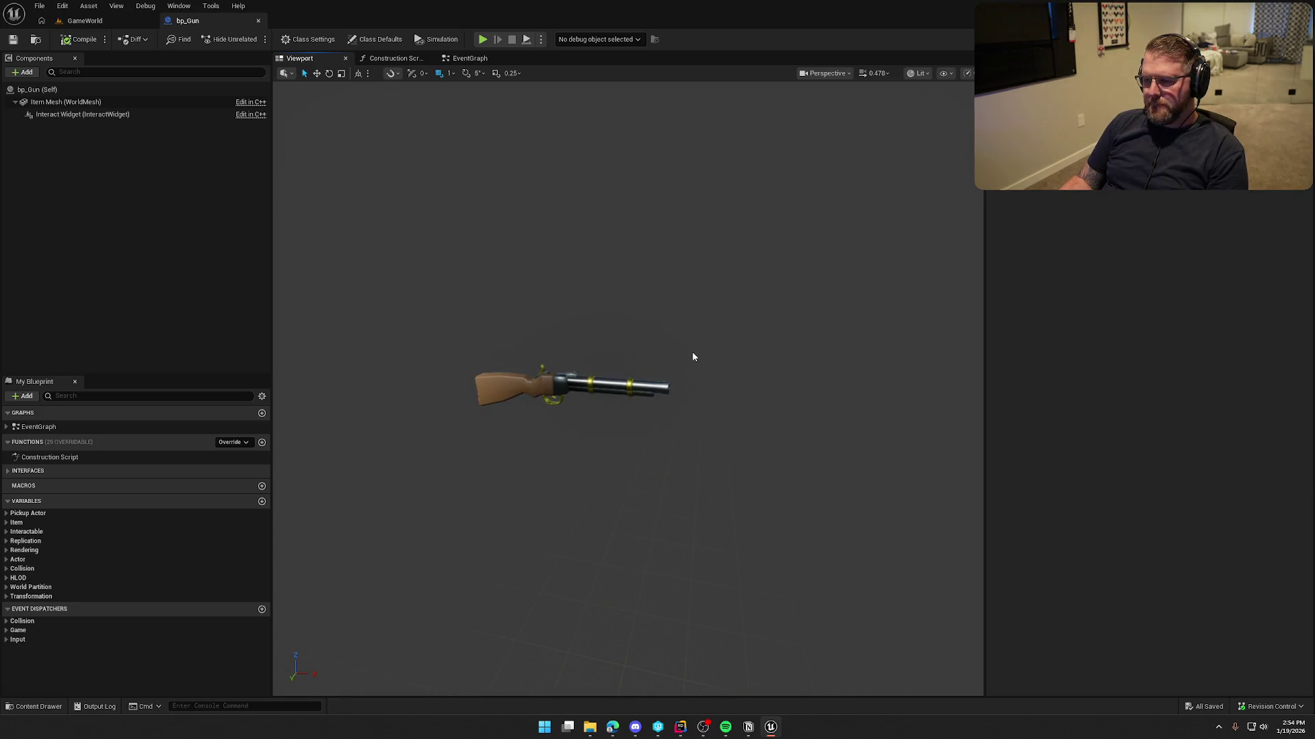
click(45, 102)
click(23, 72)
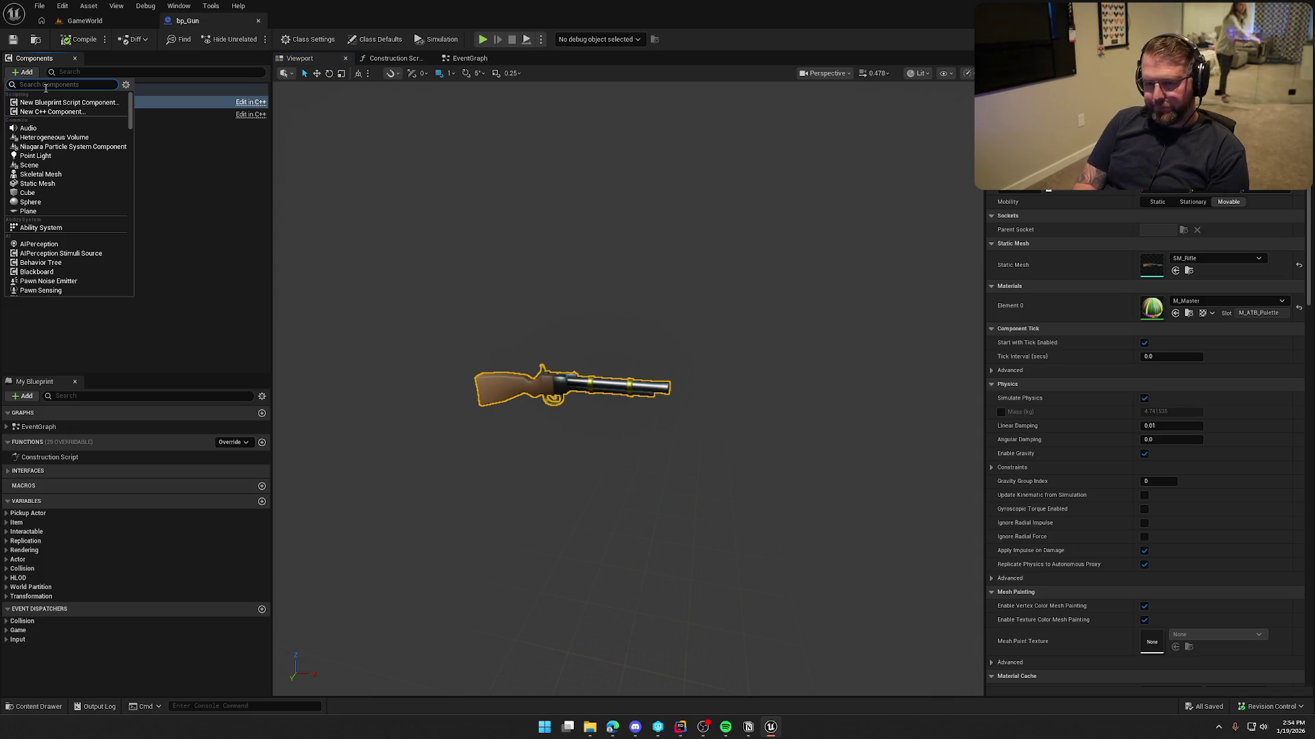
text(sce)
key(BackSpace)
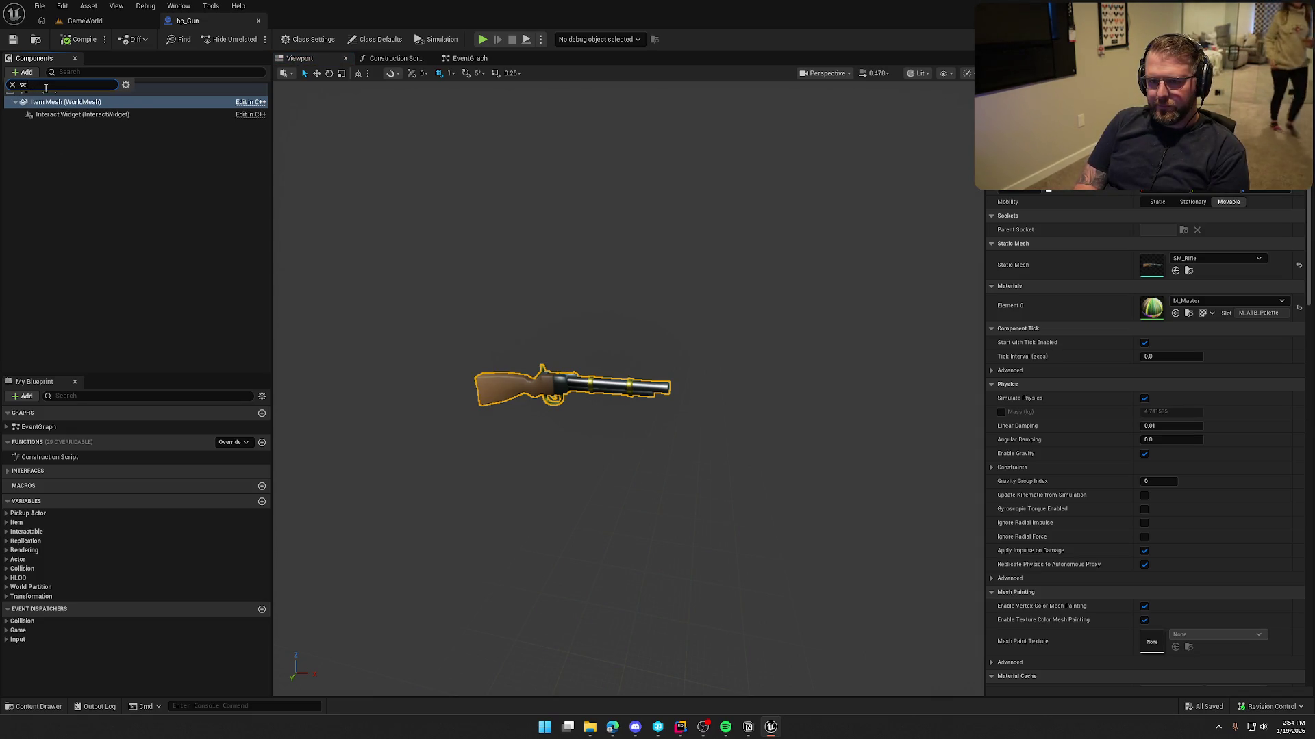
key(BackSpace)
key(BackSpace)
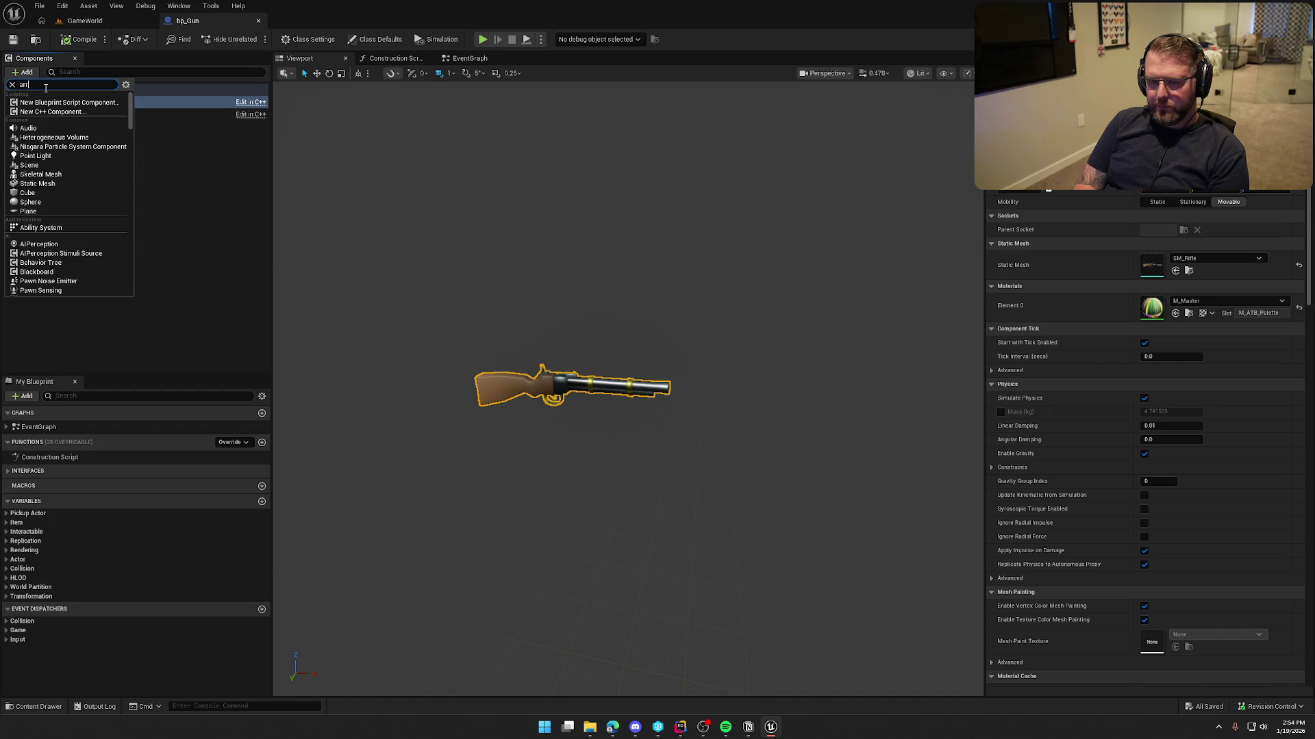
text(ow)
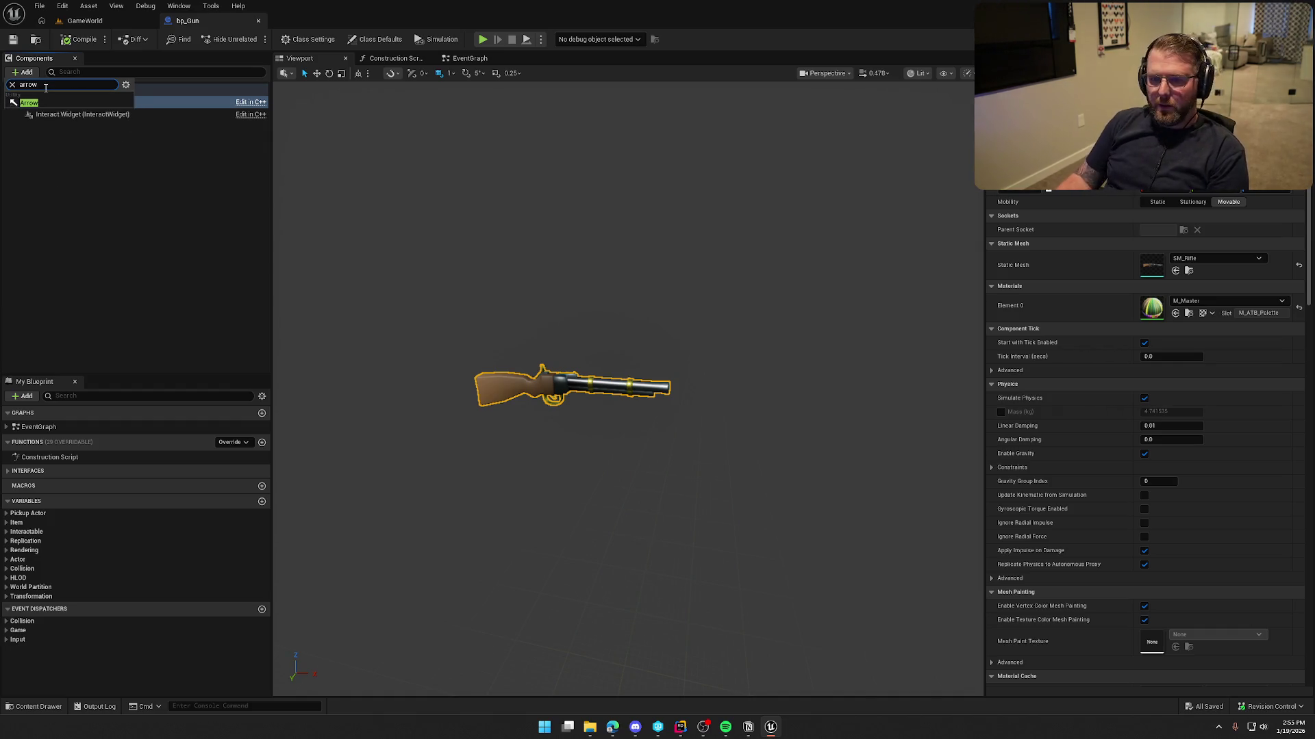
click(30, 103)
text(ShootPoint)
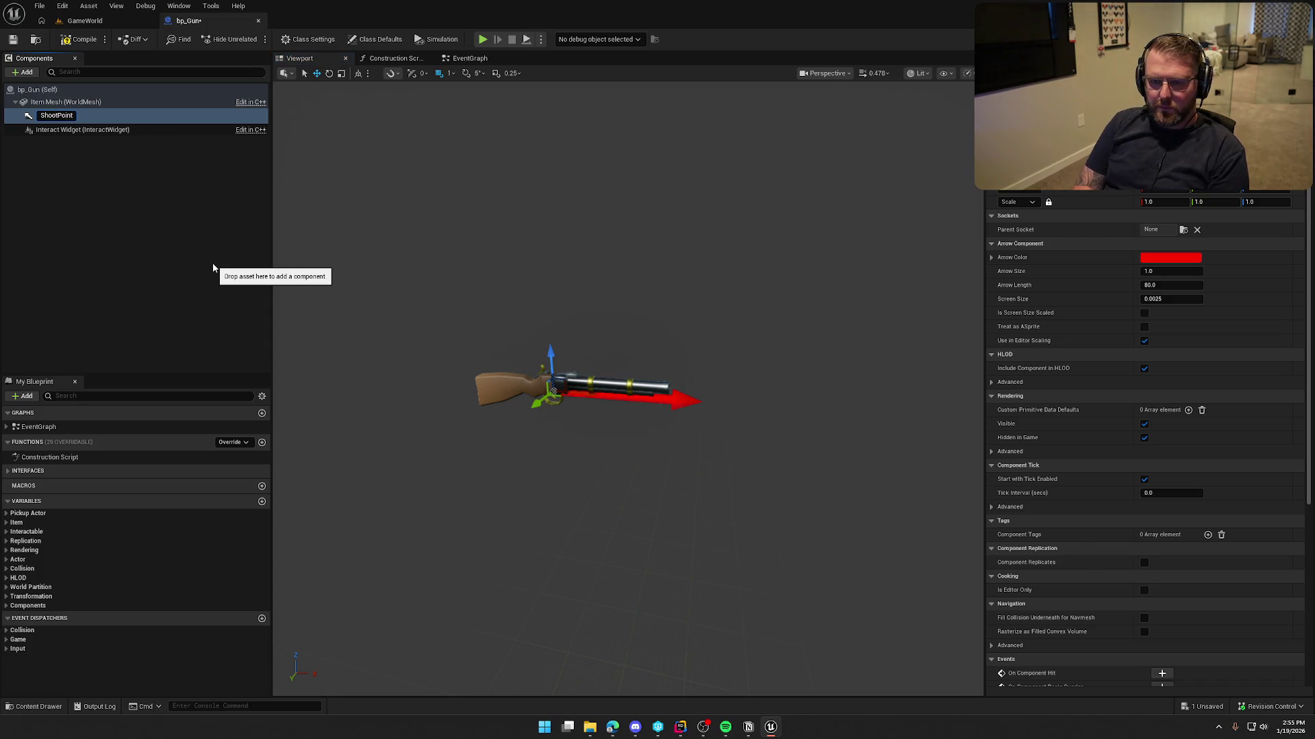
key(Return)
- Move ShootPoint to the barrel tip, compile and save, and return to the EventGraph
drag(583, 395, 705, 395)
key(f)
drag(625, 358, 652, 316)
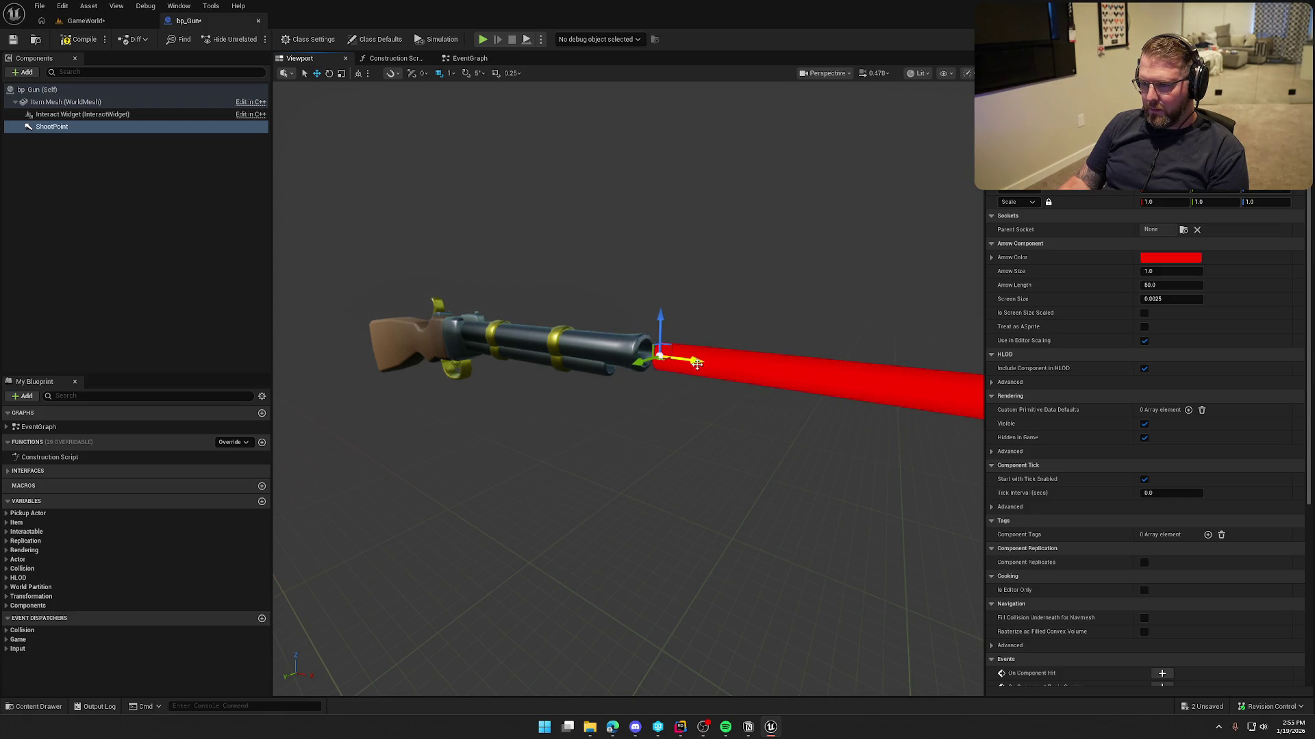
key(ctrl+s)
click(147, 230)
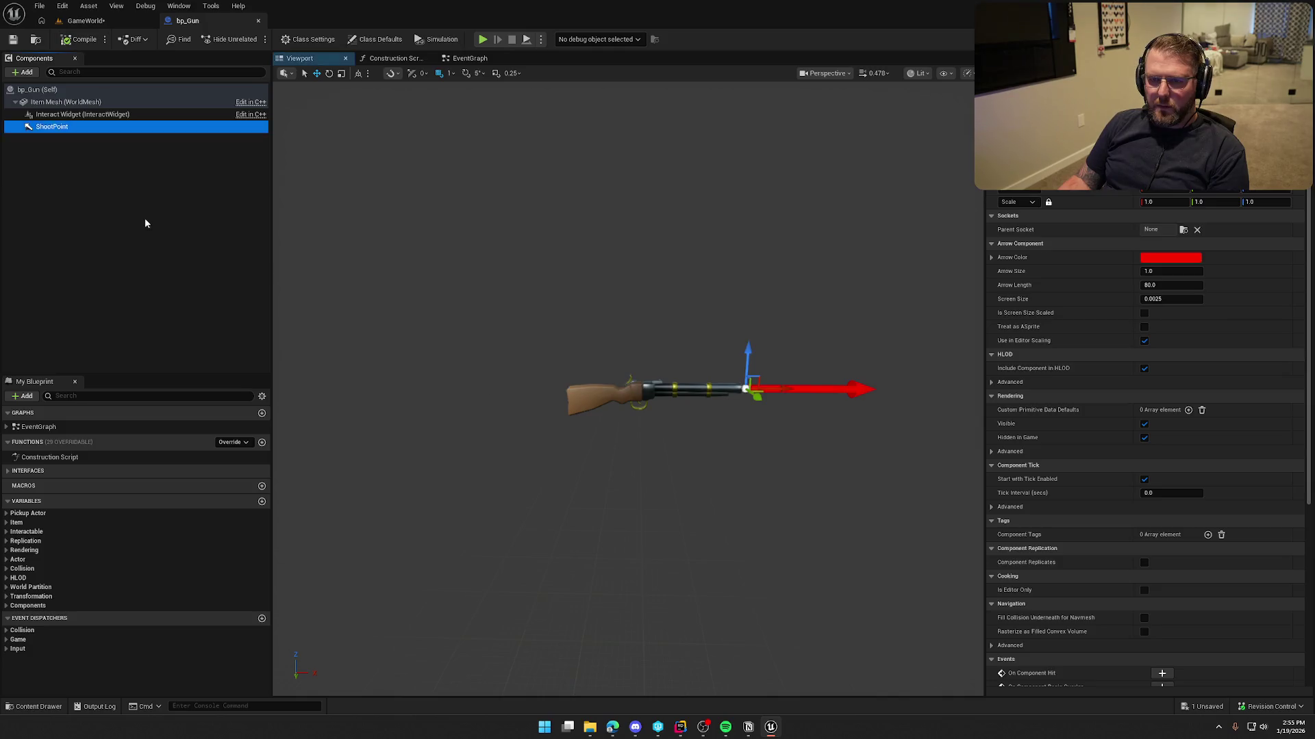
click(470, 59)
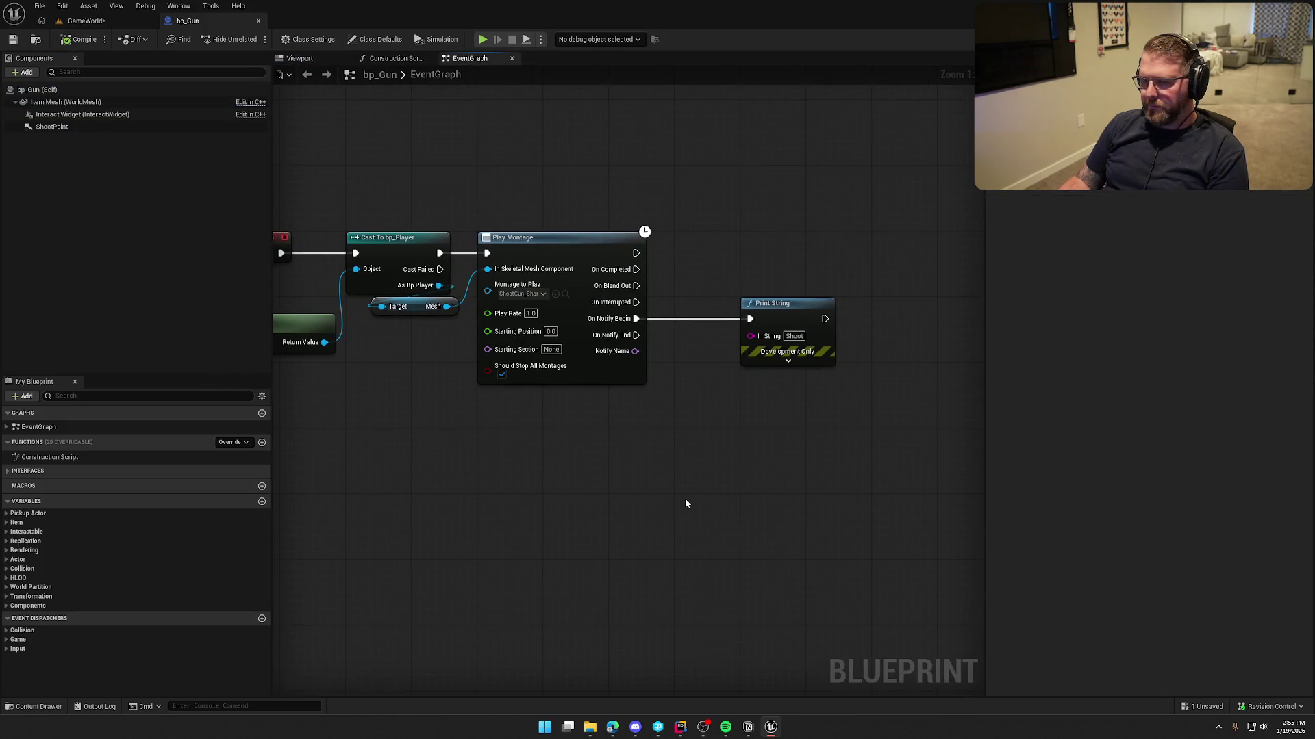
- Place a Shoot Point getter and add a Sphere Trace By Profile node
drag(52, 127, 646, 207)
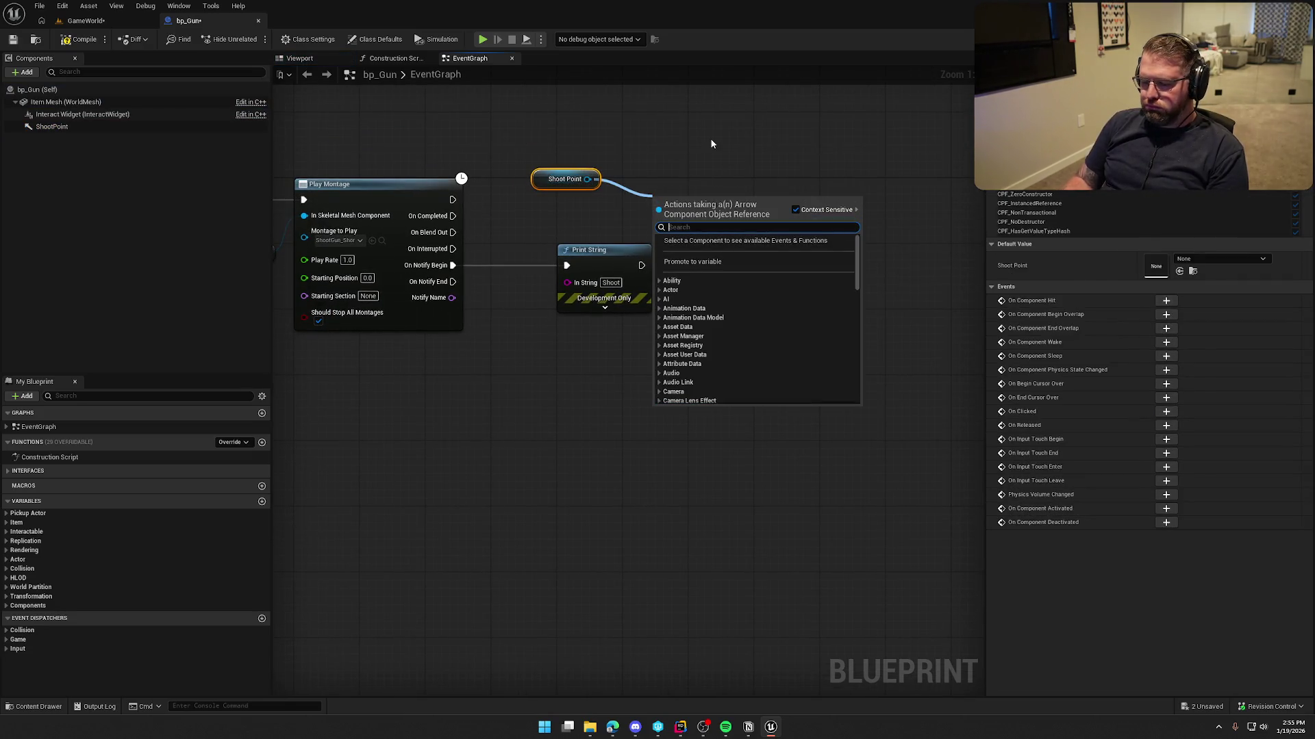
click(757, 235)
right_click(758, 236)
text(sph)
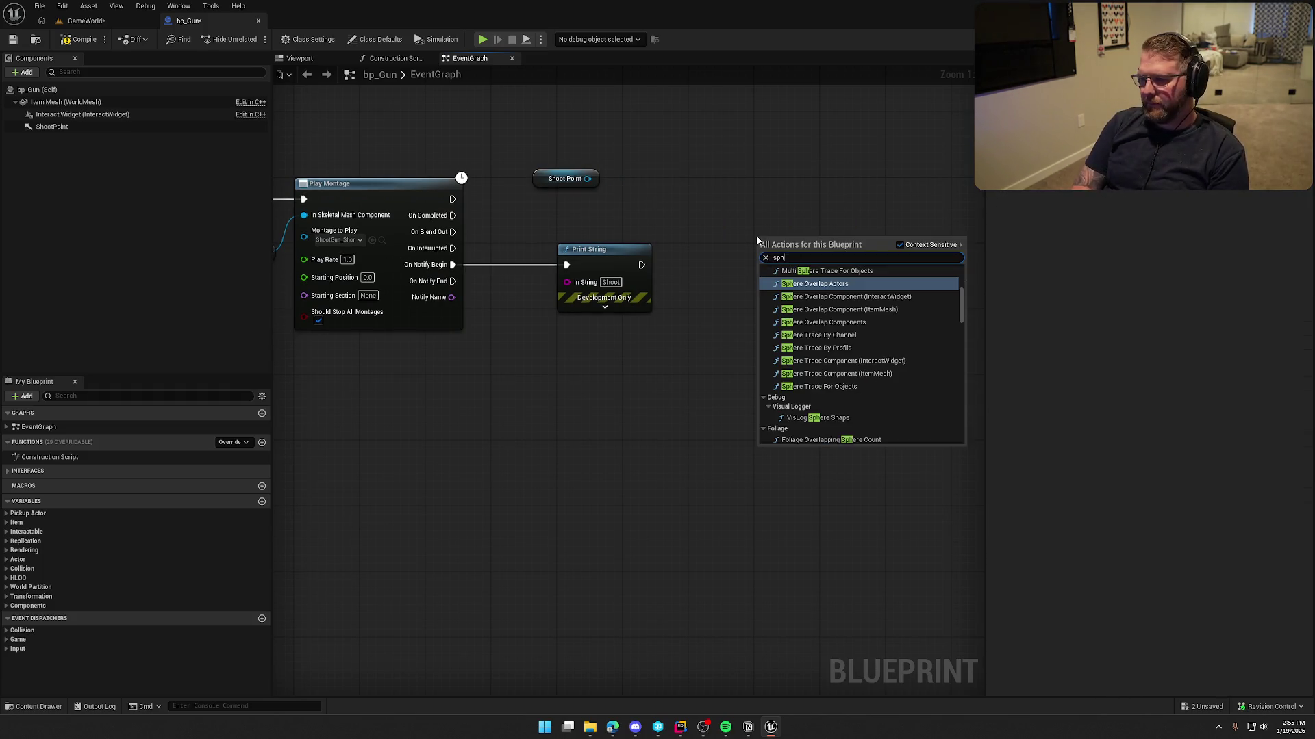
text(ere trace)
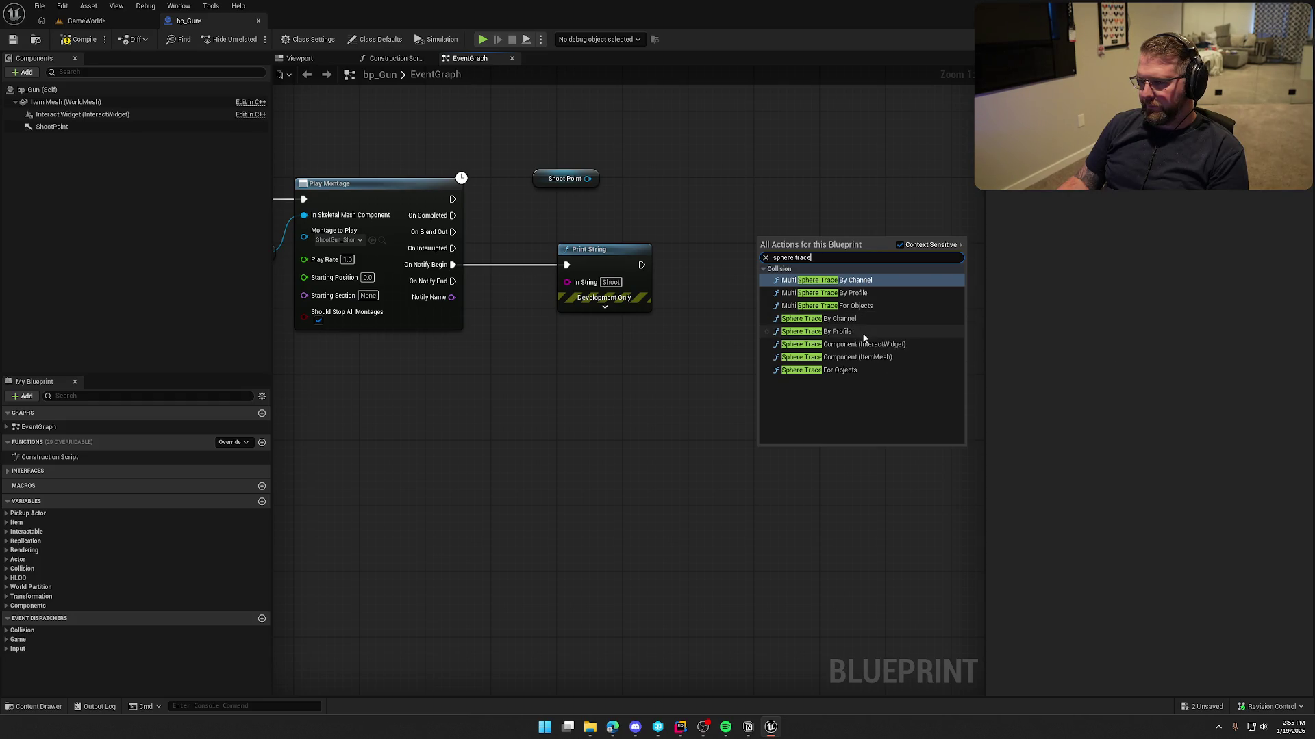
click(860, 332)
- Set the sphere trace's Profile Name to Pawn, then show the GameWorld level
click(832, 349)
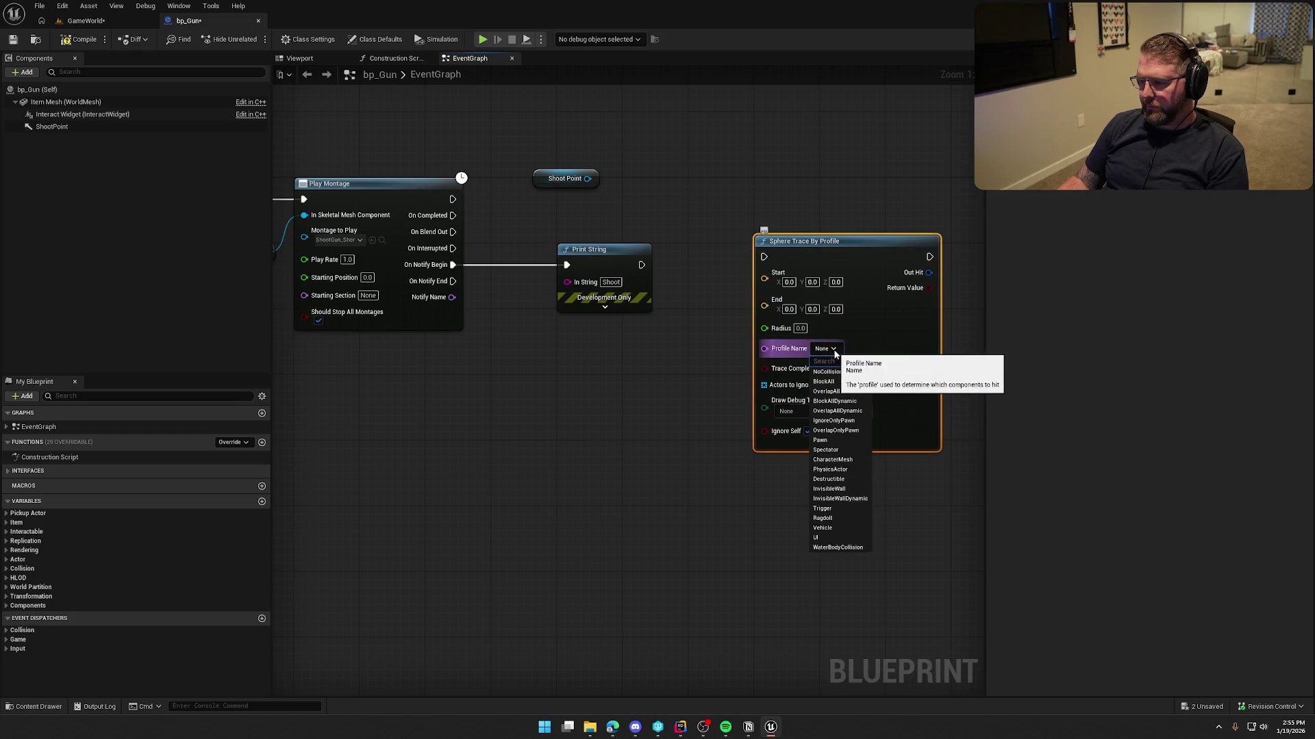
click(615, 433)
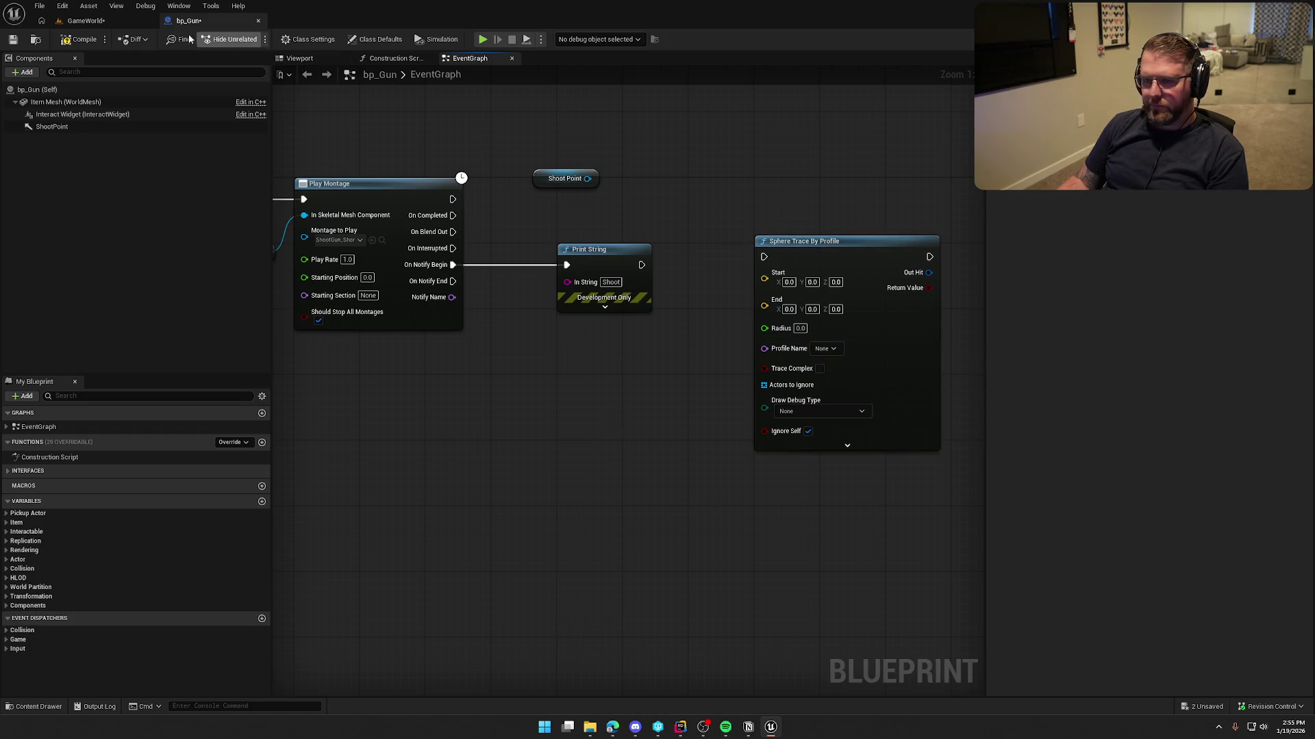
click(86, 21)
click(188, 21)
click(825, 348)
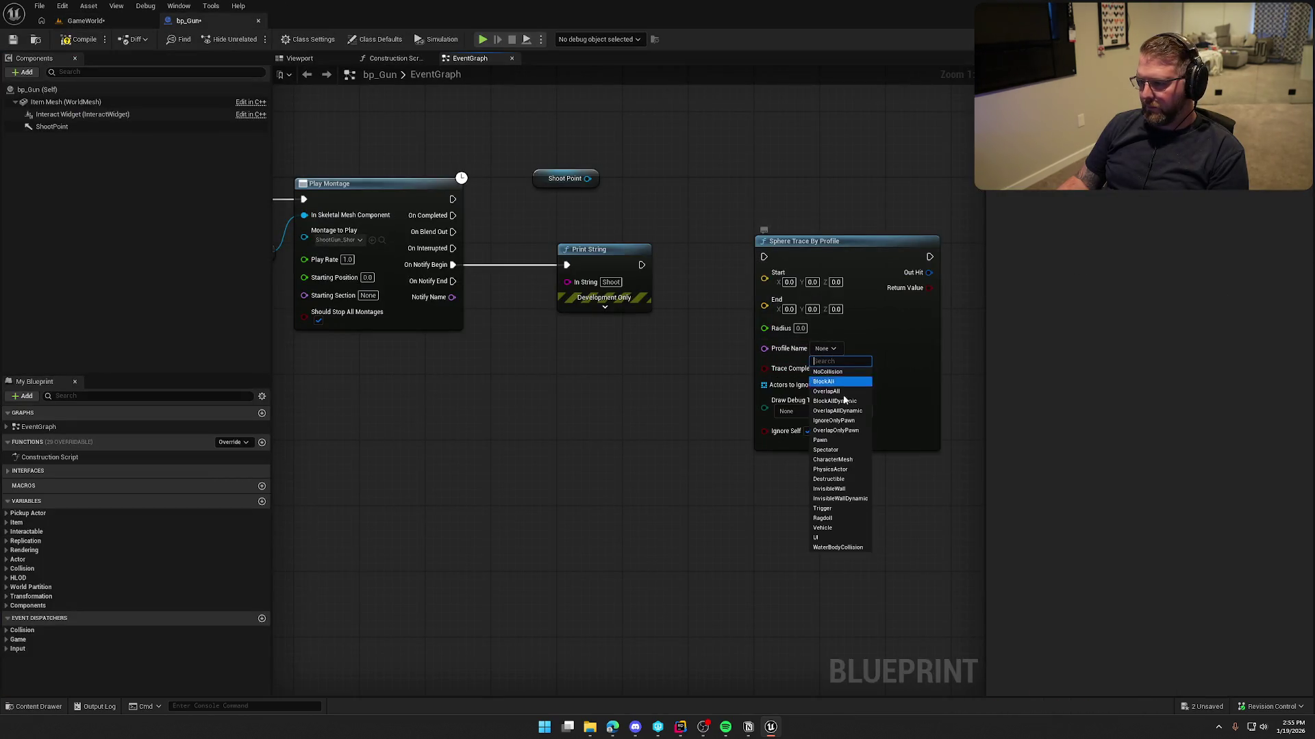
click(841, 441)
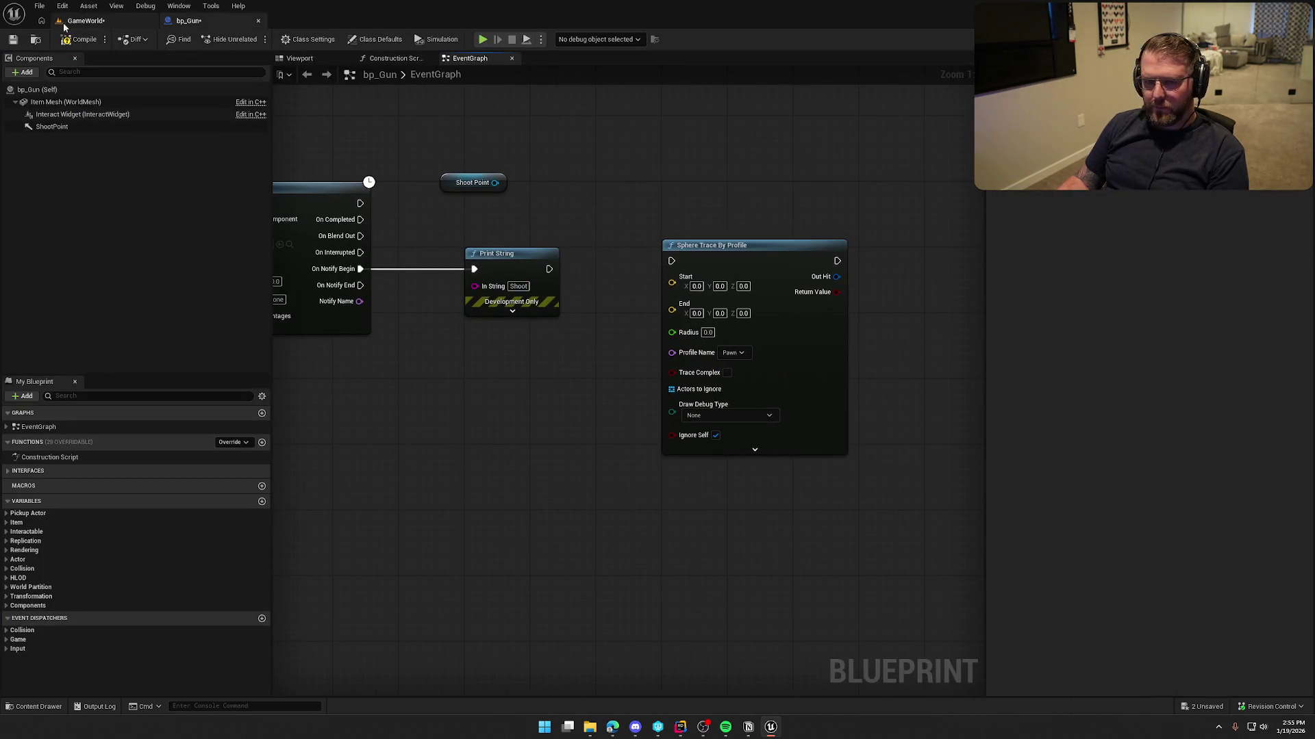
click(96, 23)
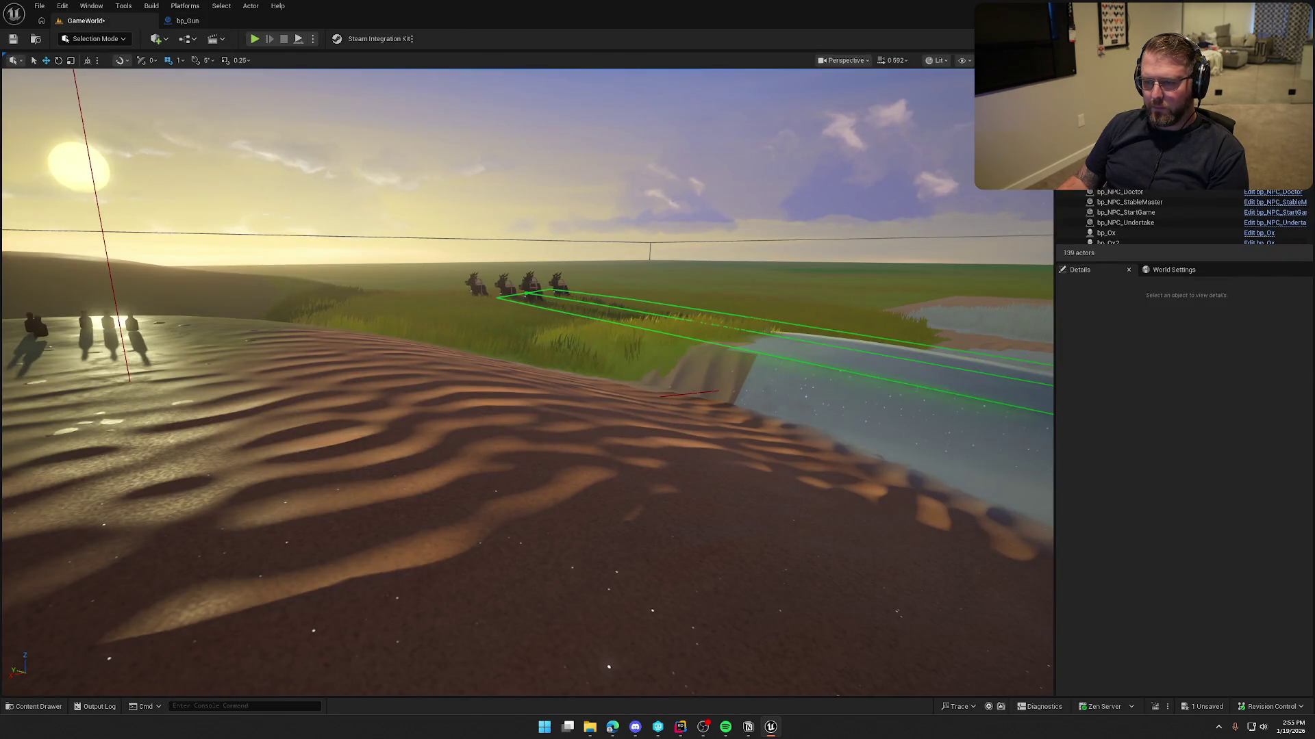
- Open bp_AI_Deer from a level deer, inspect its Mesh settings, close it, and reposition the Sphere Trace node
click(477, 286)
key(ctrl+e)
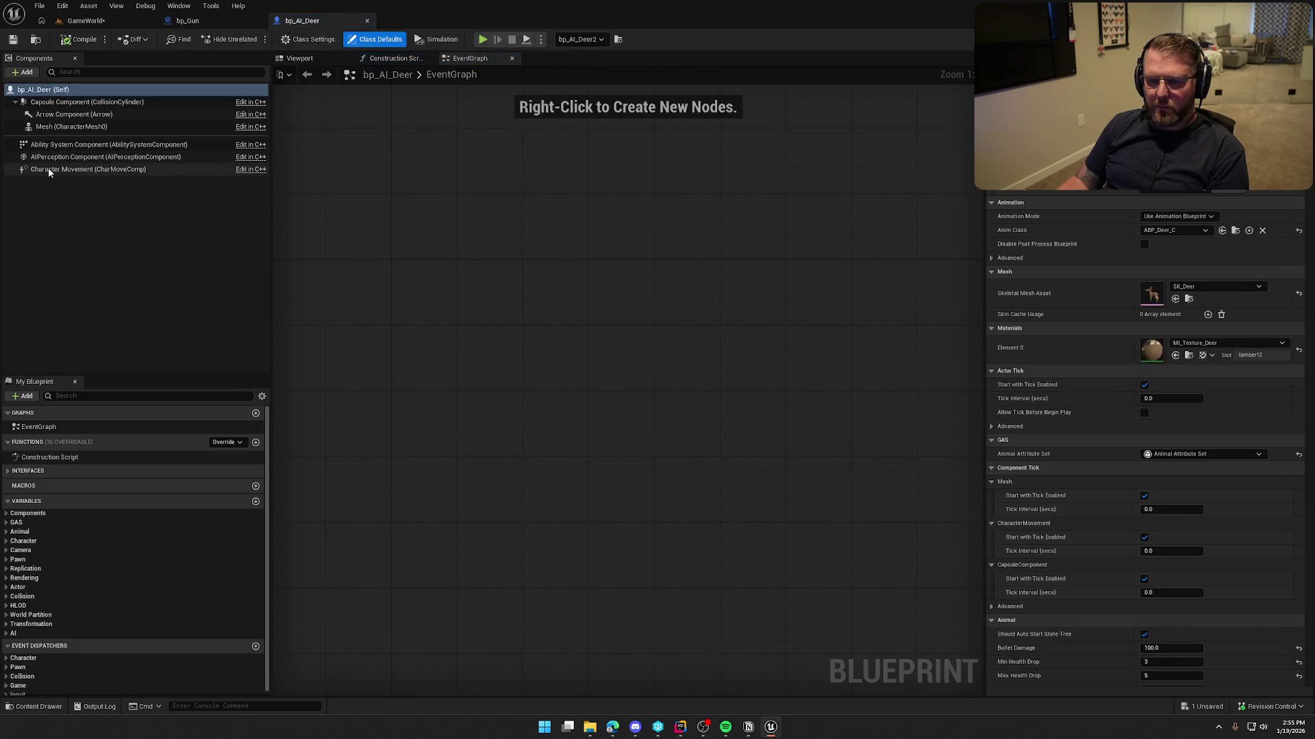
click(55, 127)
scroll(1106, 440, down, 10)
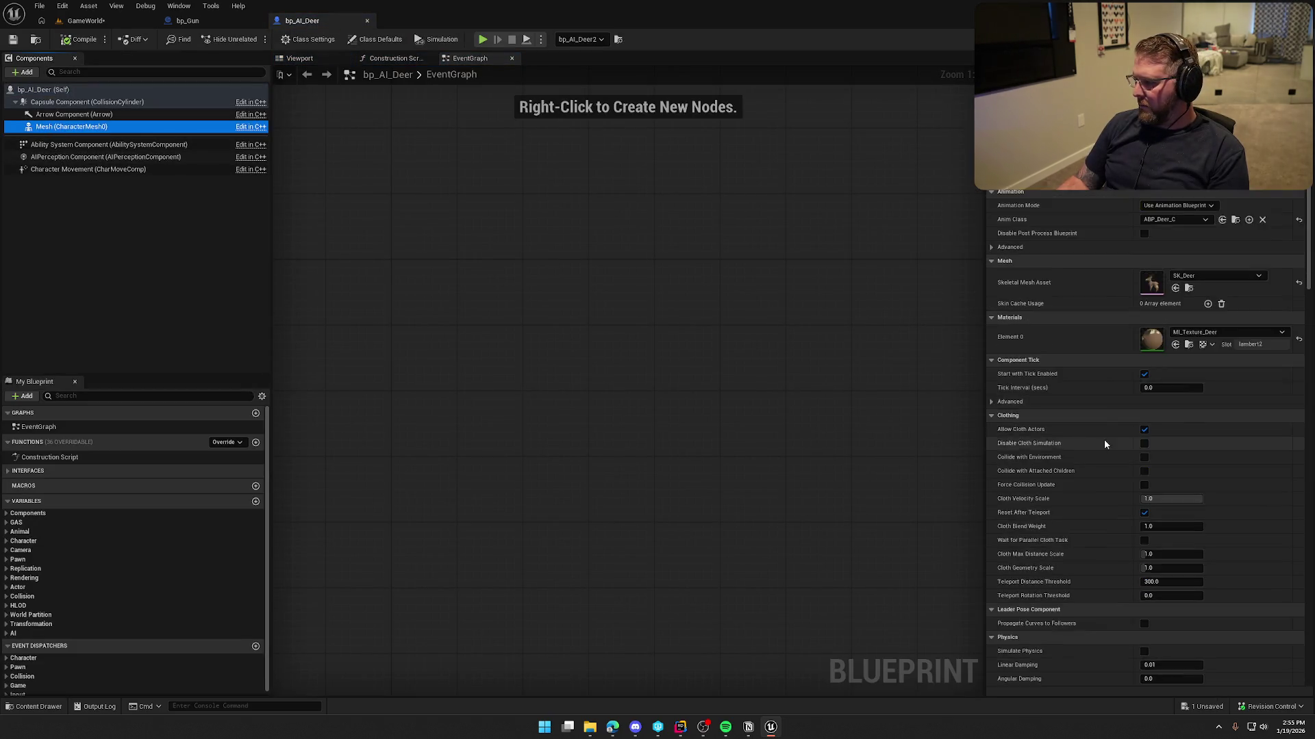
click(374, 108)
middle_click(277, 25)
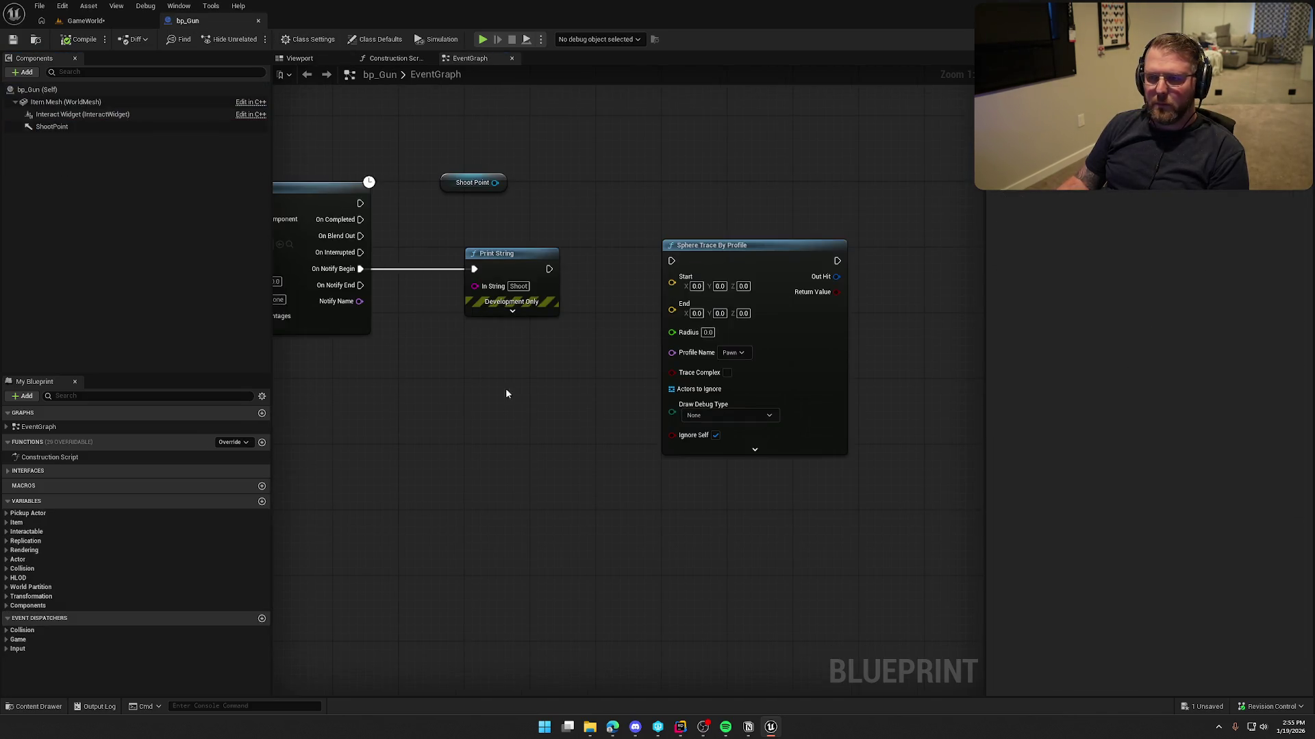
drag(678, 263, 710, 269)
- Move Shoot Point below Print String and shift the montage's Shoot notify earlier to about 0.14 s
mouse_move(461, 188)
mouse_down()
mouse_move(481, 329)
mouse_move(515, 368)
mouse_up()
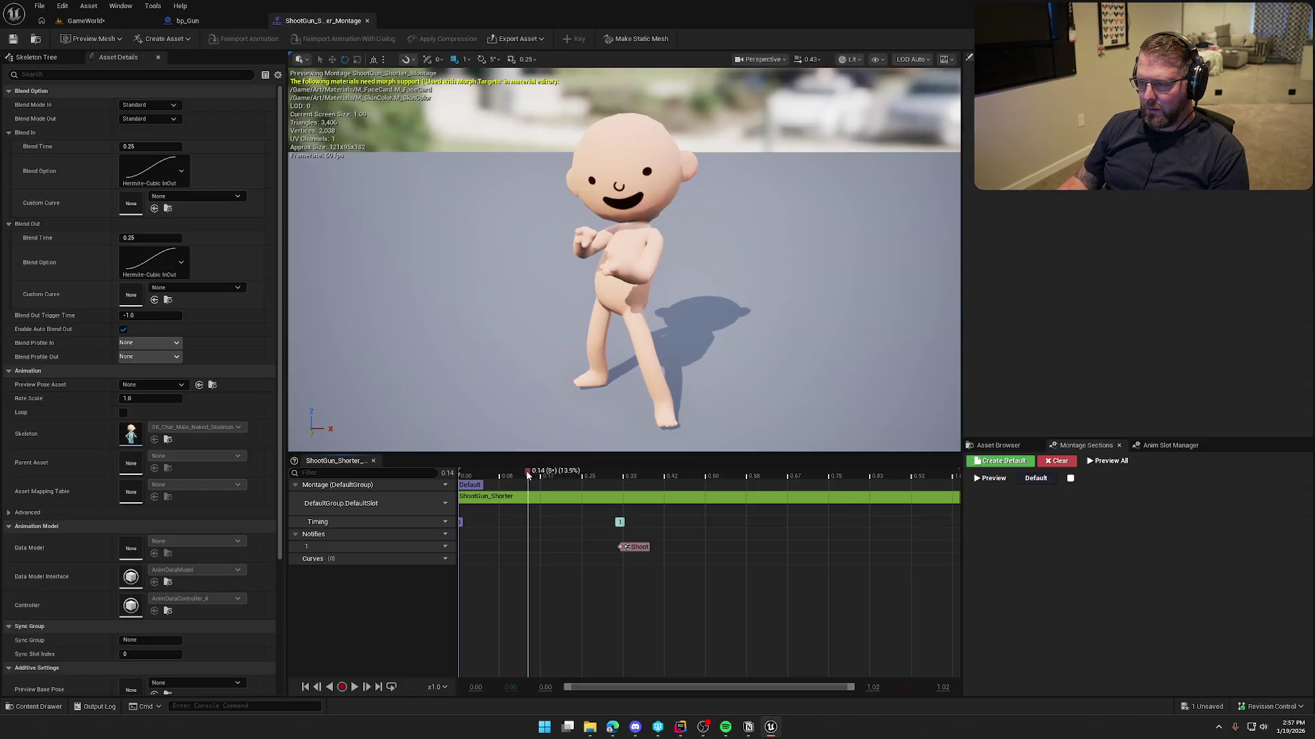
drag(632, 551, 550, 546)
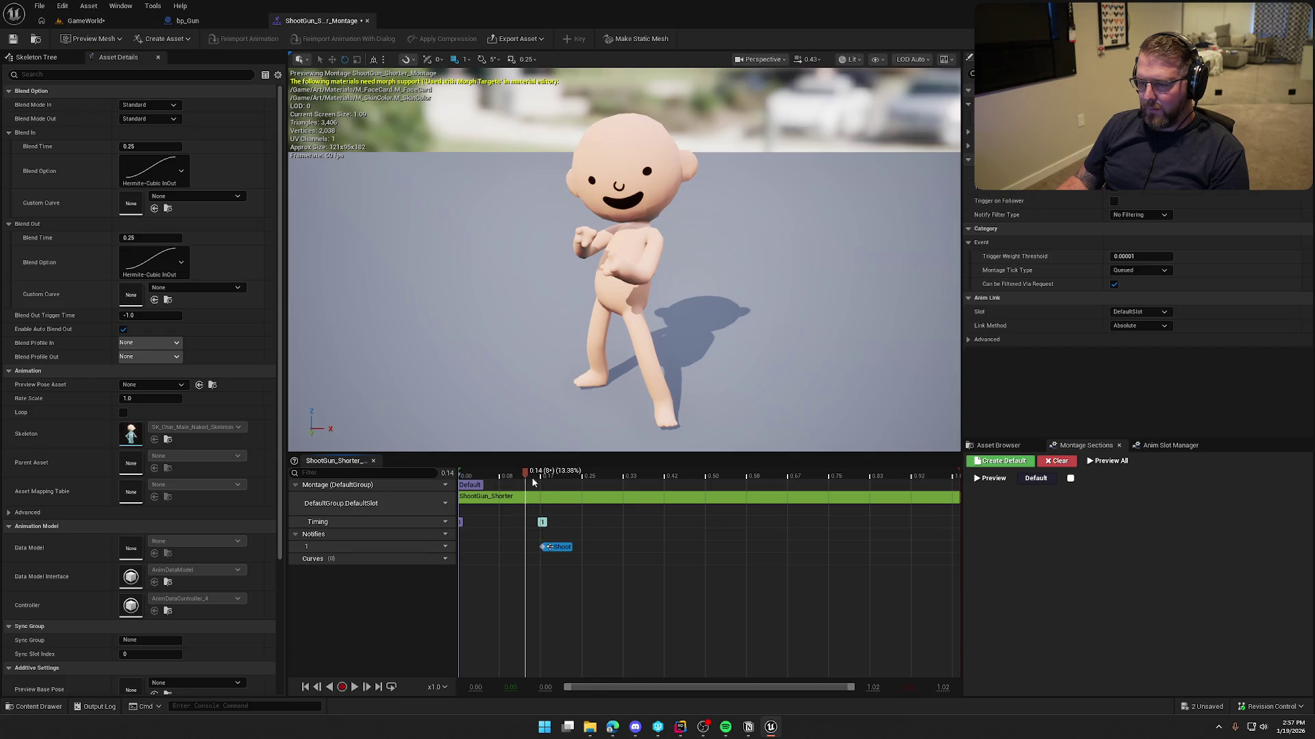
mouse_move(529, 478)
mouse_down()
mouse_move(636, 479)
mouse_move(539, 479)
mouse_up()
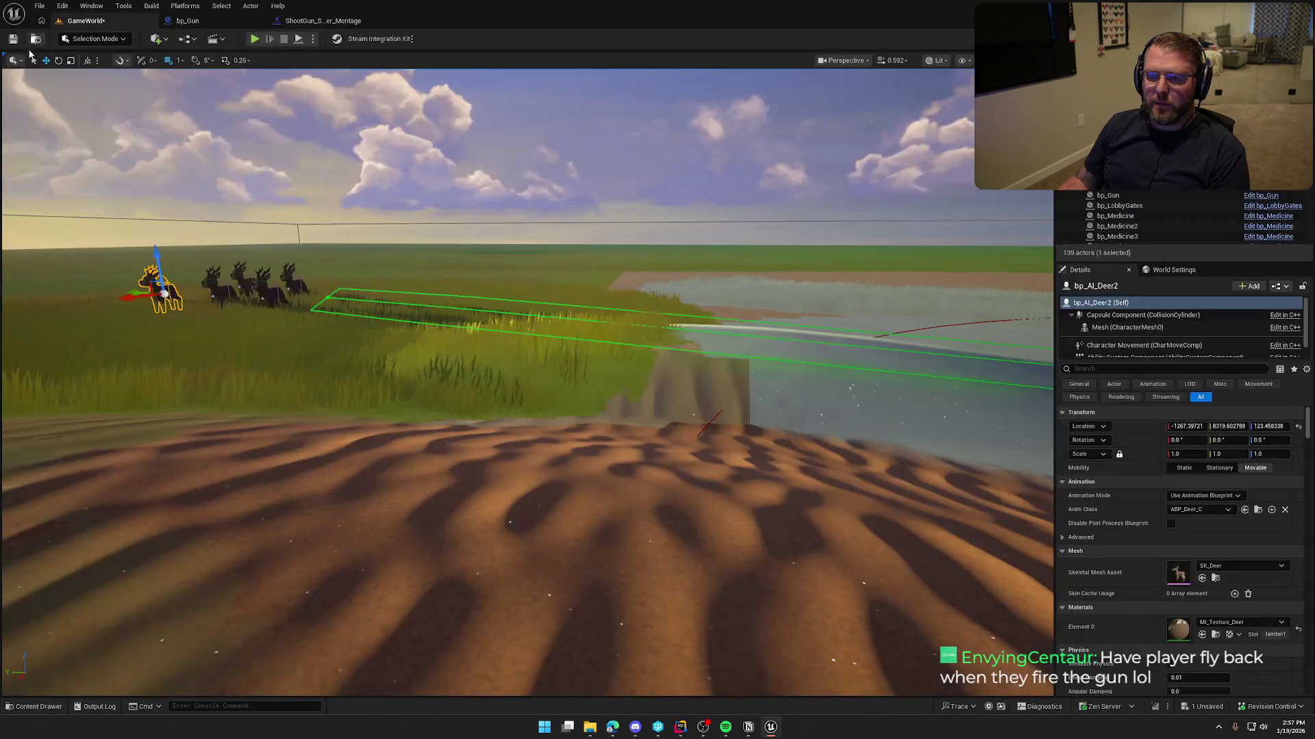
click(86, 21)
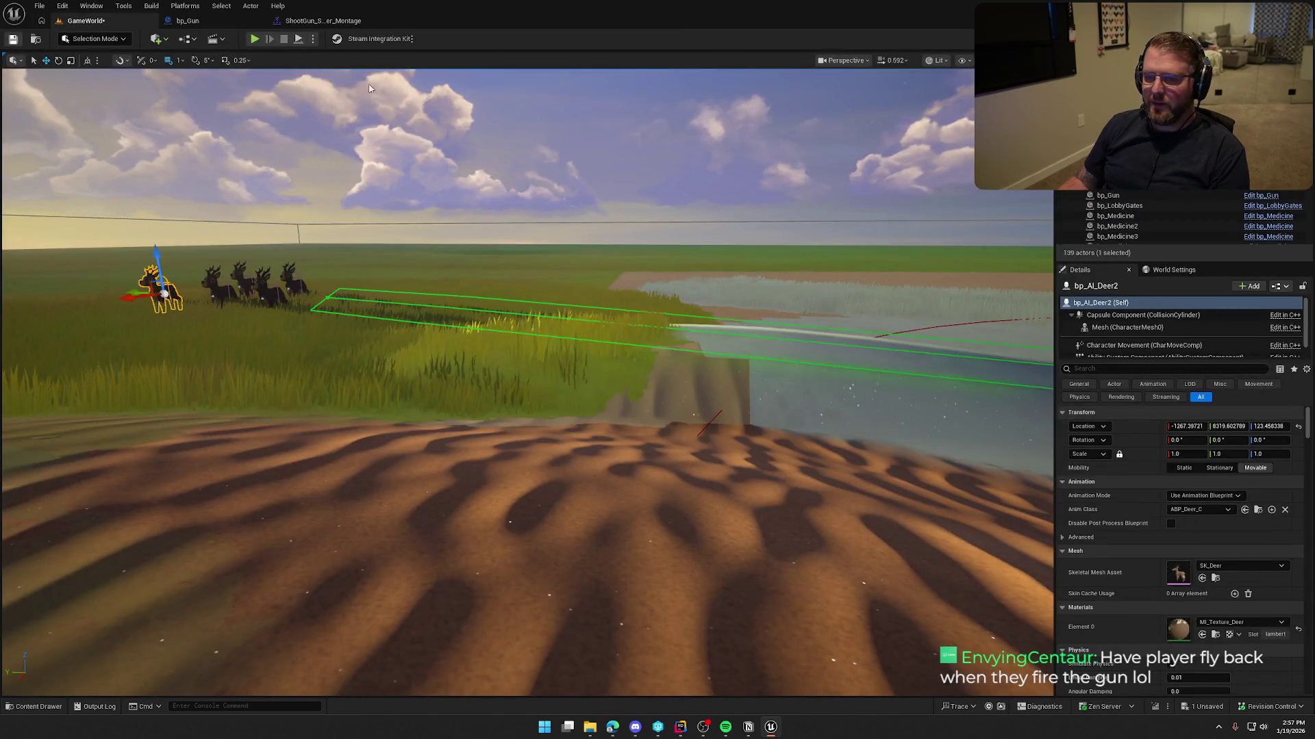
- Play-test the level, running forward and firing the gun at the deer, then stop the session
click(254, 39)
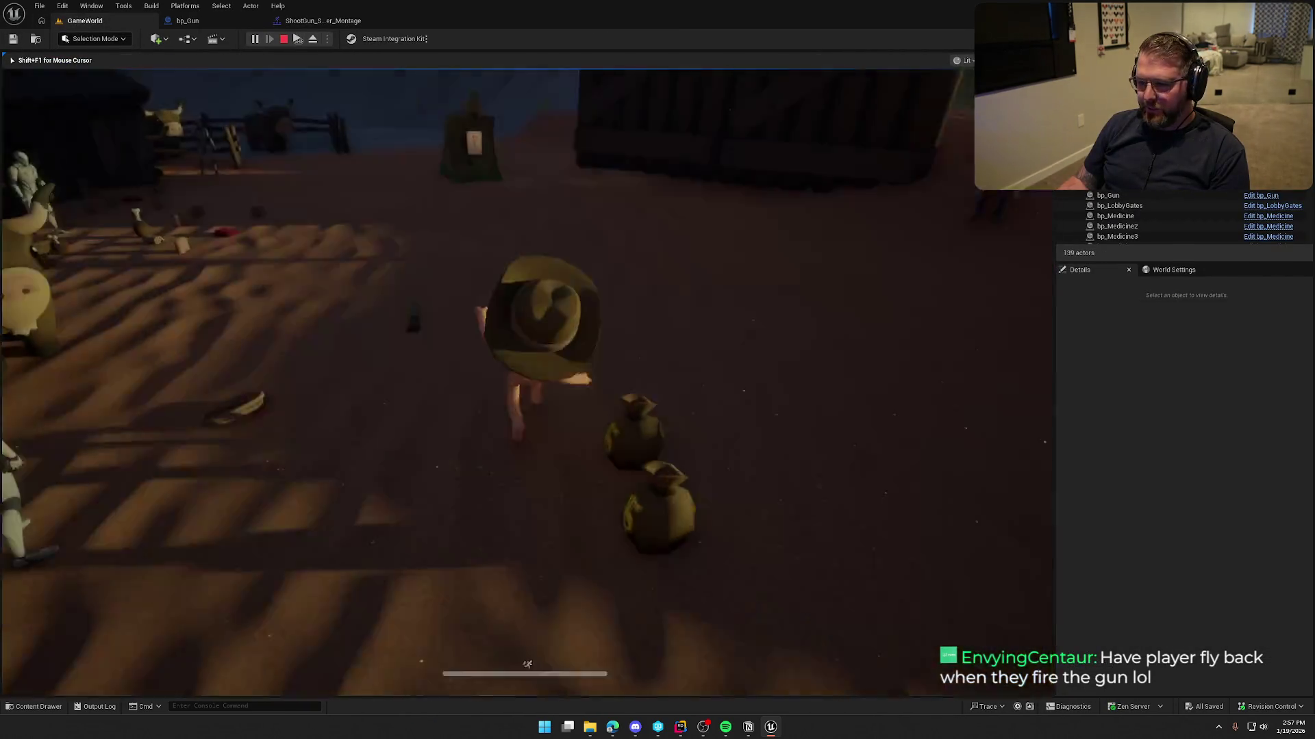
key(shift+w)
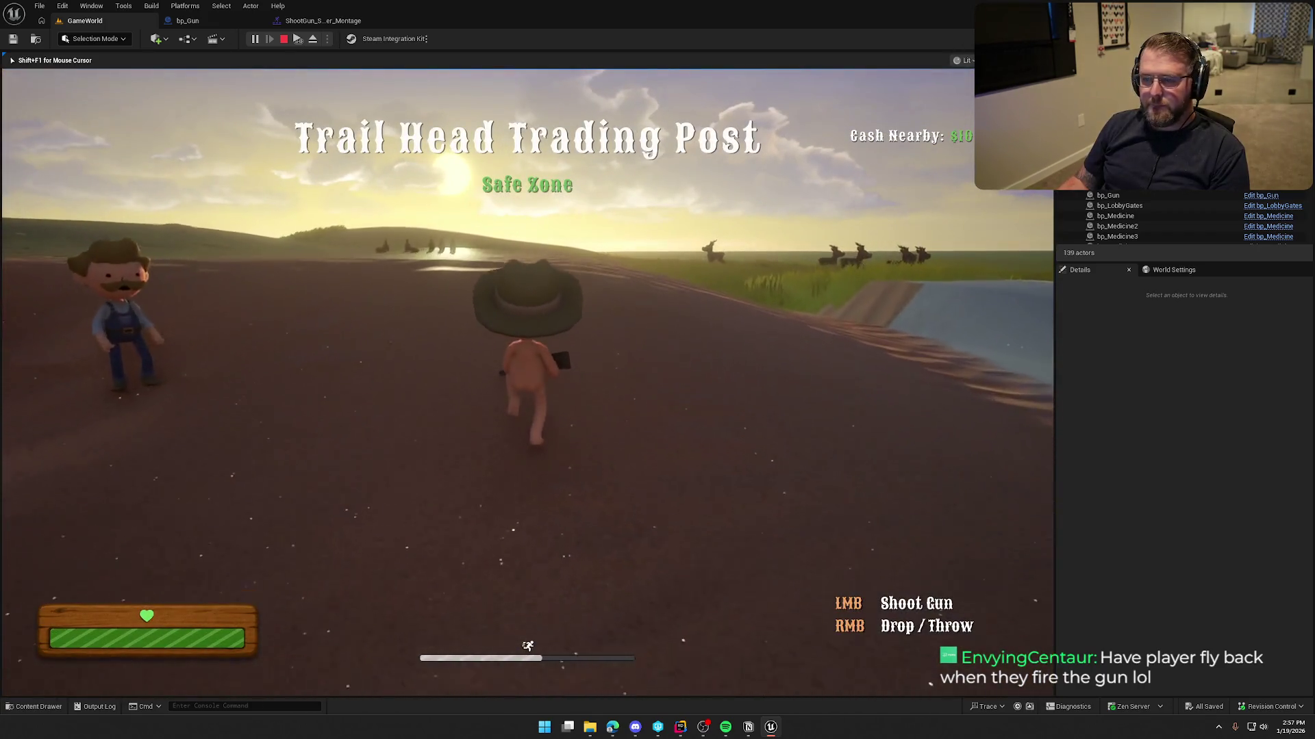
click(527, 382)
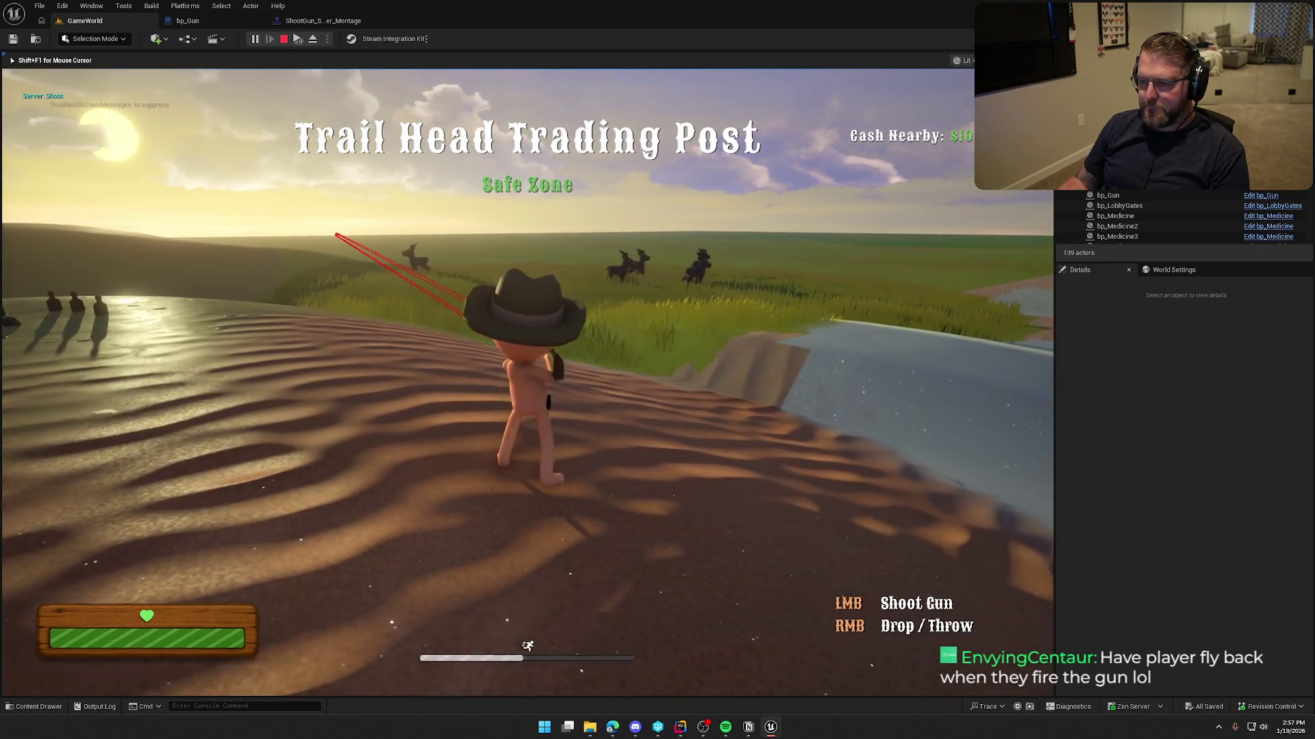
key(w)
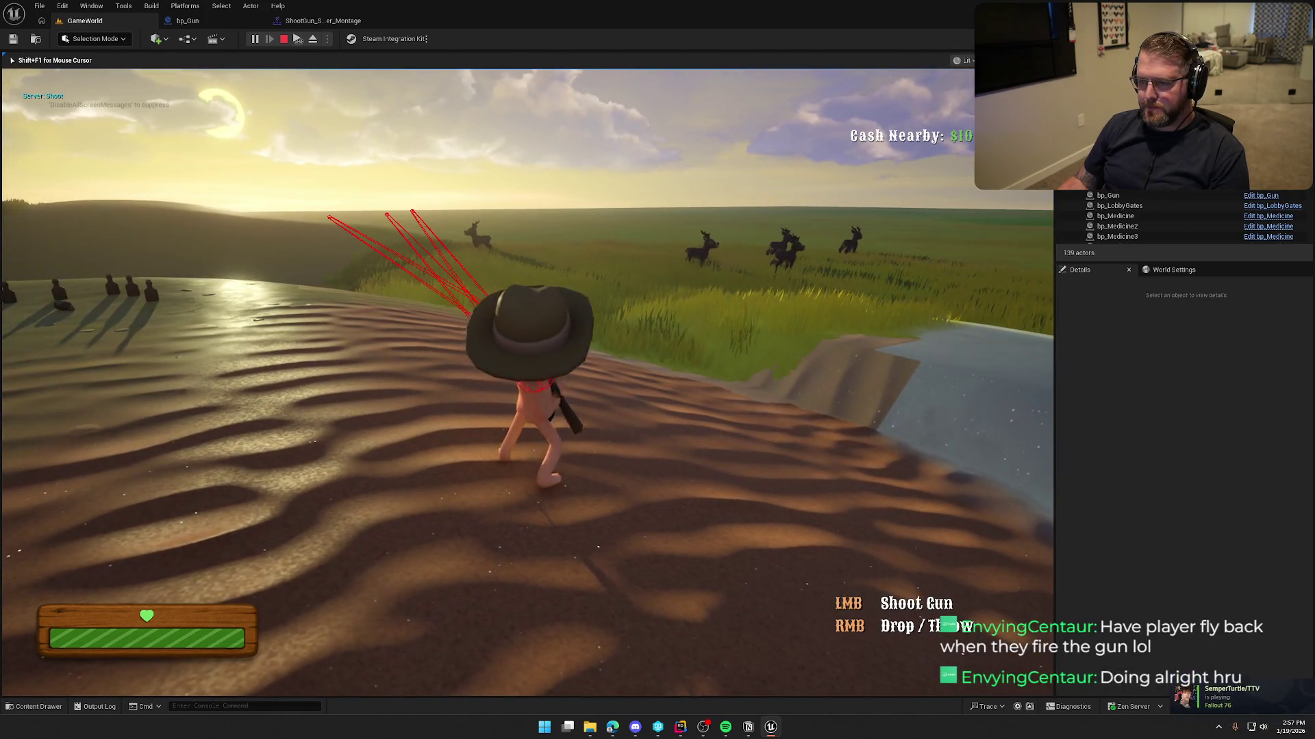
key(Escape)
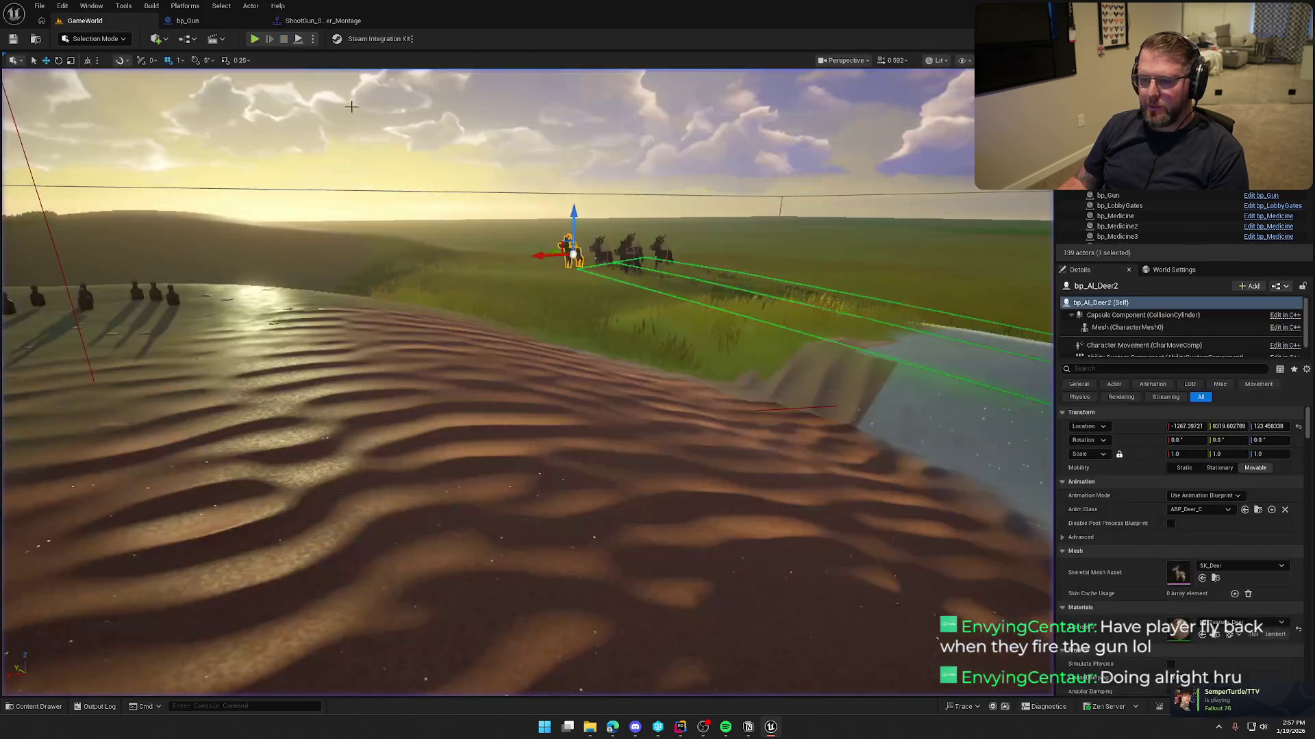
click(209, 24)
- Move ShootGun_Shorter's Shoot notify later to about 0.25 s and start a new play test
click(321, 21)
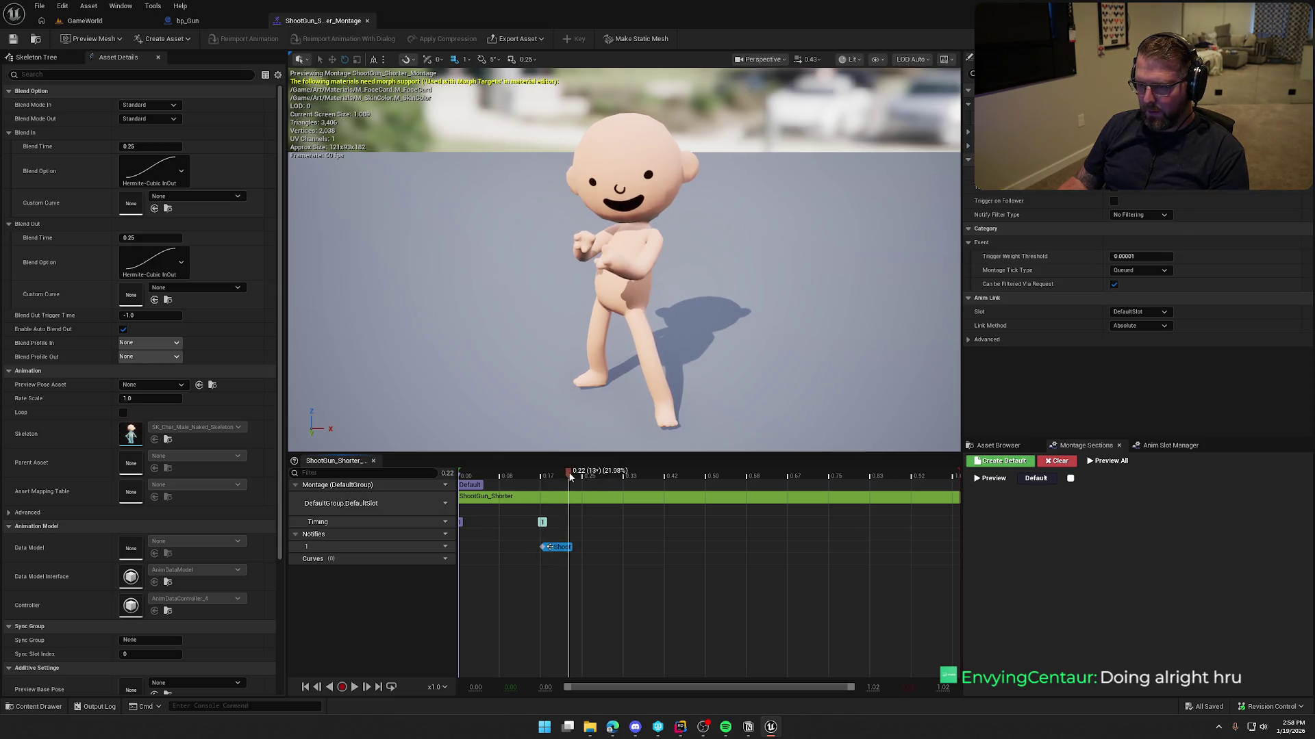
mouse_move(591, 477)
mouse_down()
mouse_move(615, 476)
mouse_move(577, 484)
mouse_up()
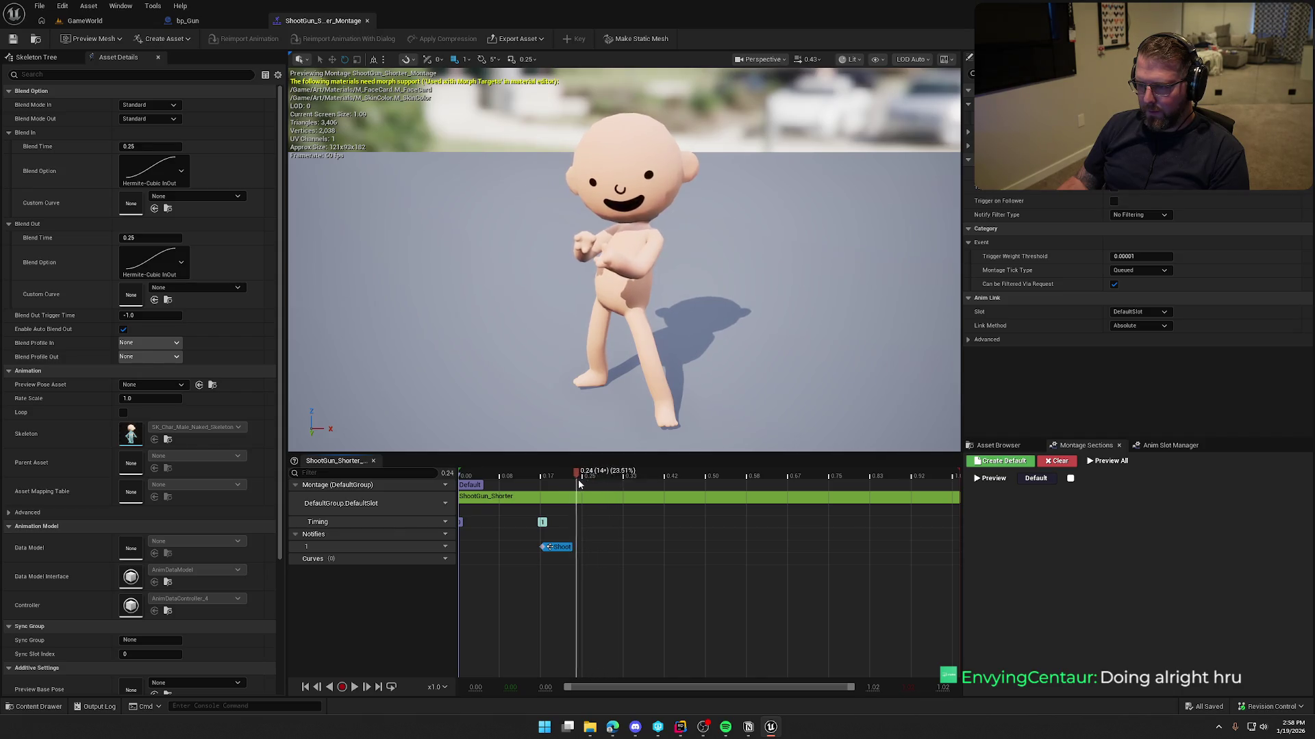
drag(556, 547, 594, 548)
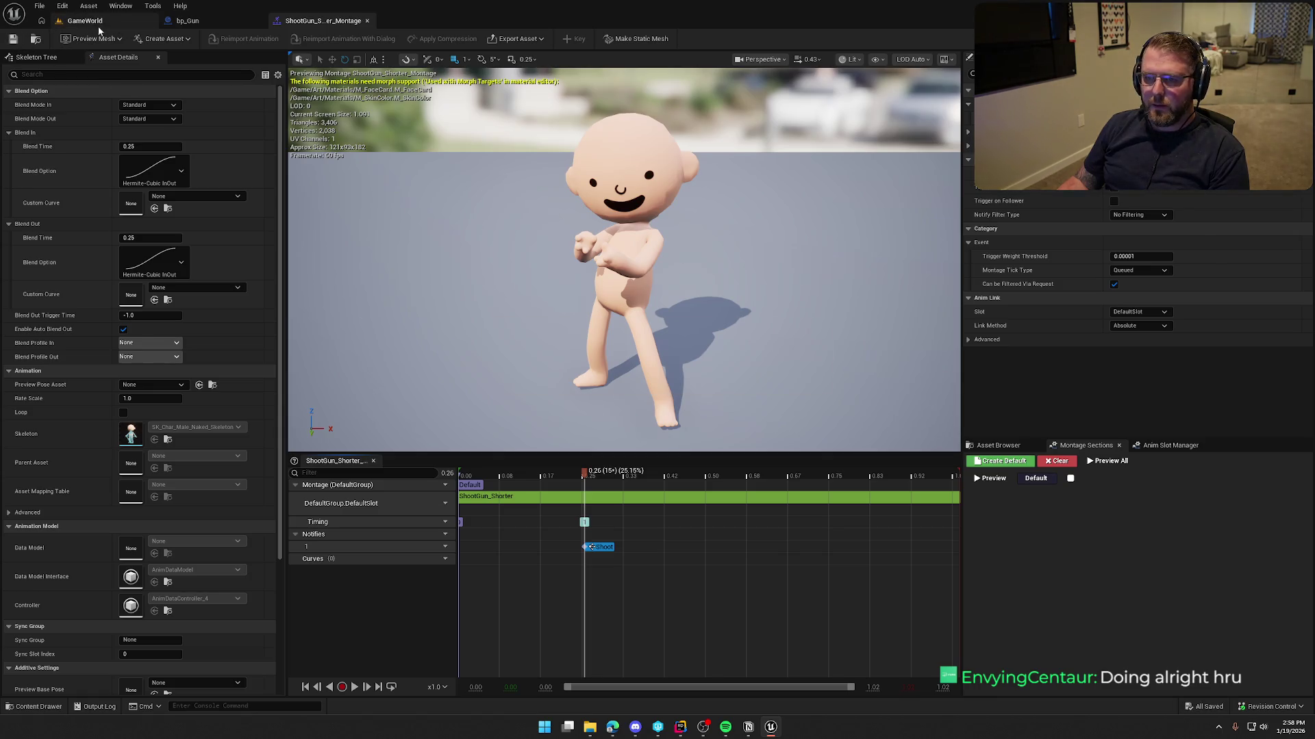
click(101, 24)
click(388, 223)
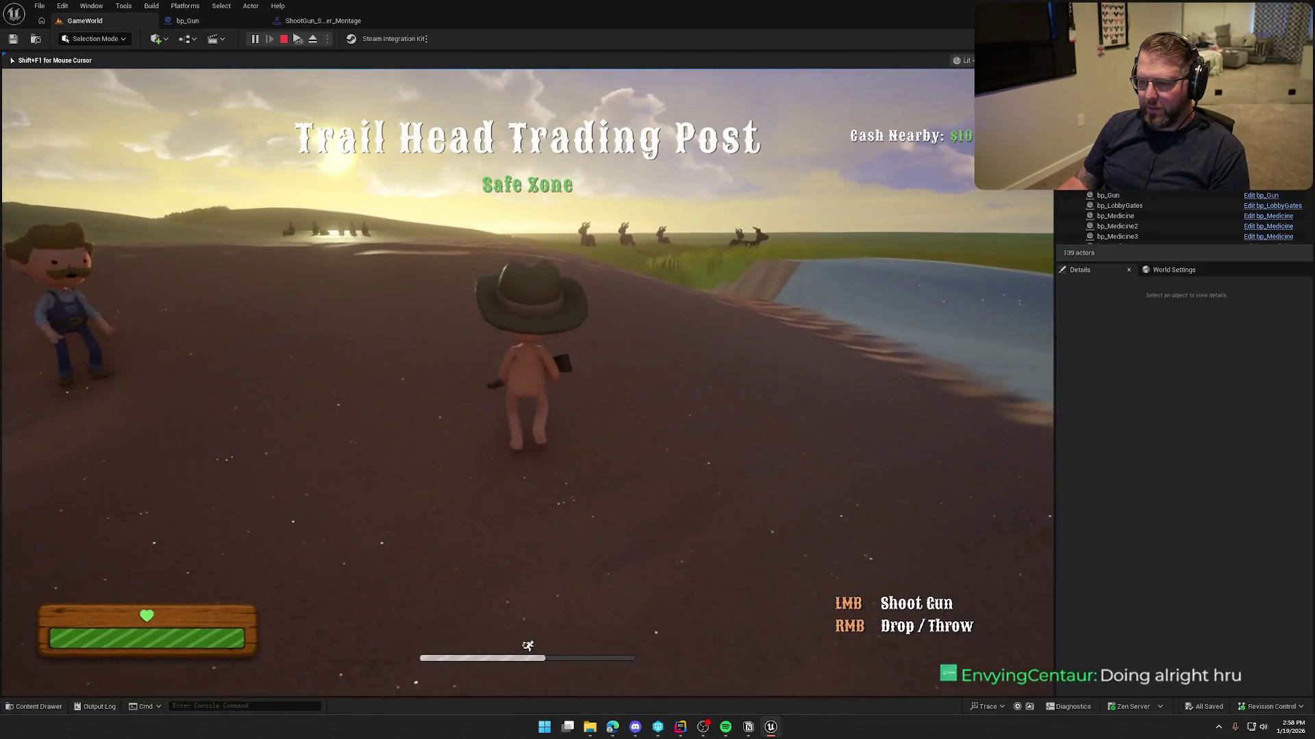
- Walk toward the deer, fire the gun twice, and stop the play session
key(w)
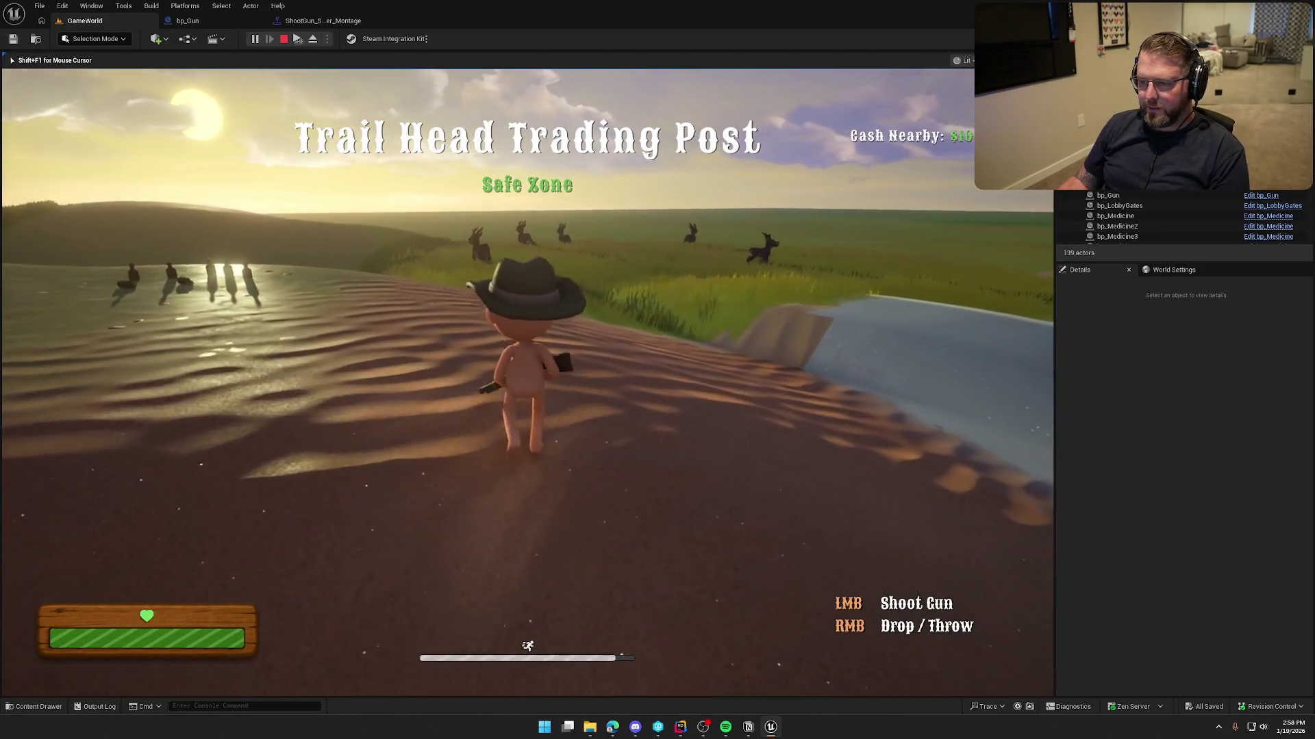
click(527, 382)
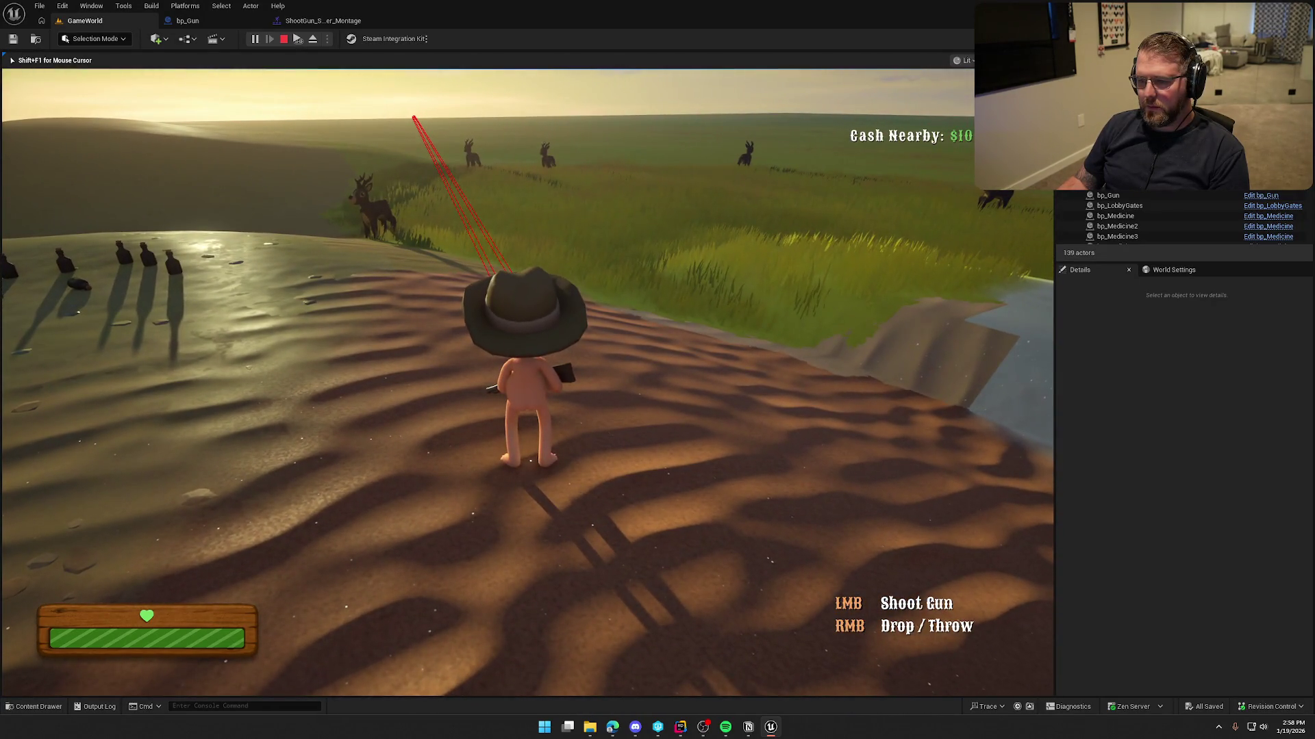
click(526, 382)
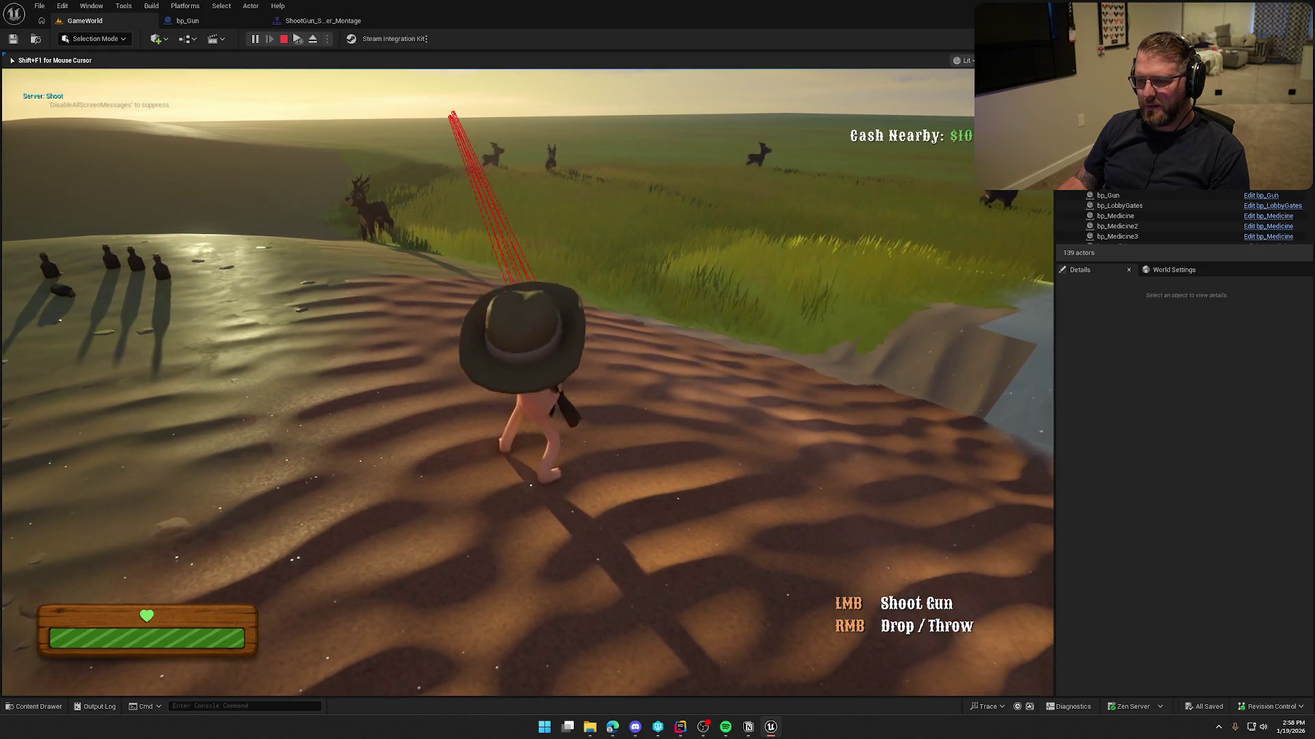
key(Escape)
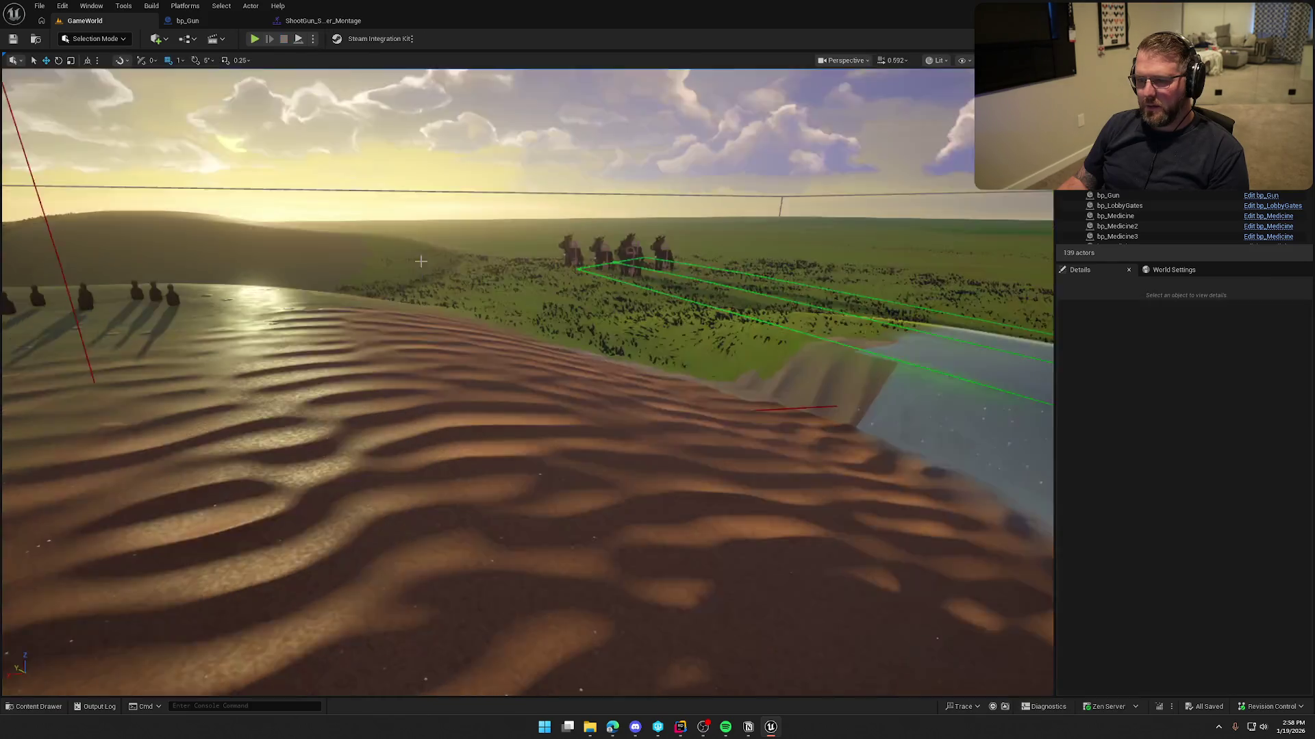
- Rotate bp_Gun's ShootPoint arrow slightly, to about -0.38 pitch
click(216, 21)
click(299, 58)
mouse_move(631, 379)
mouse_down()
mouse_move(678, 381)
mouse_move(561, 363)
mouse_move(588, 404)
mouse_up()
click(561, 362)
key(e)
- Play-test again, sprinting toward the deer, then stop and return to bp_Gun
click(85, 20)
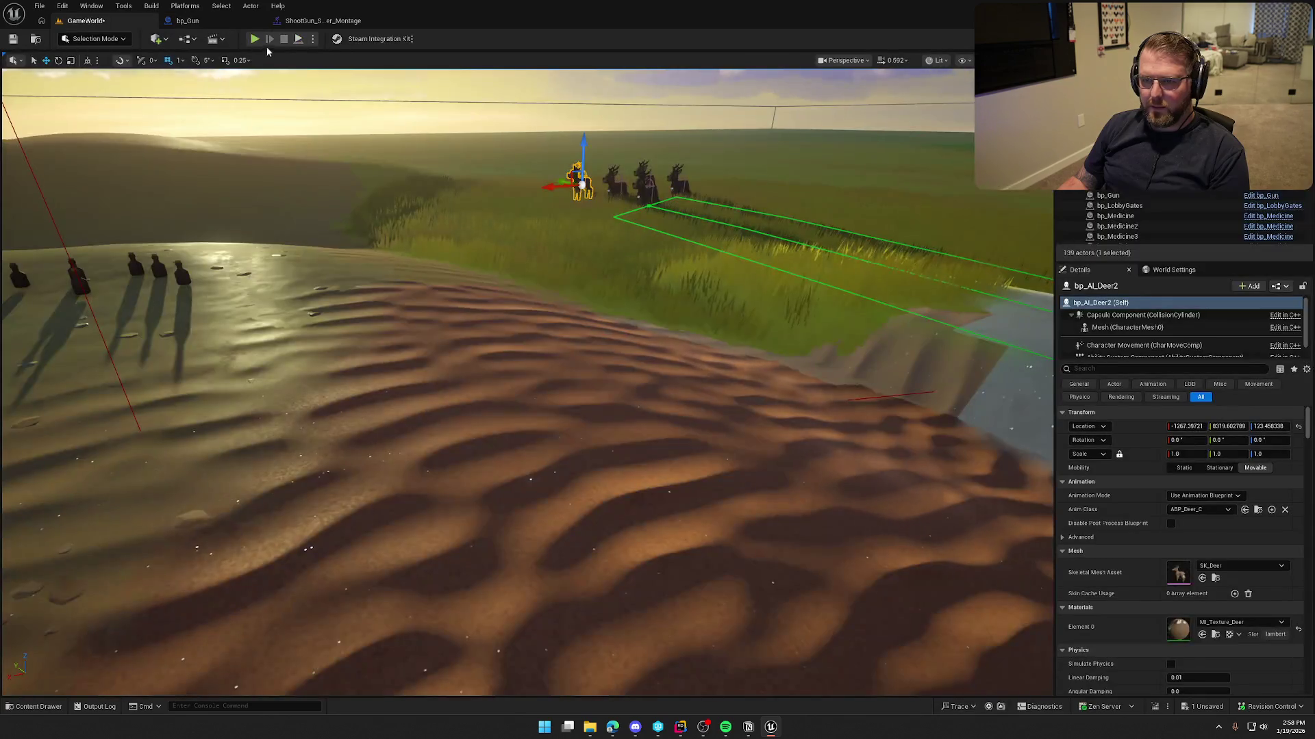
click(255, 39)
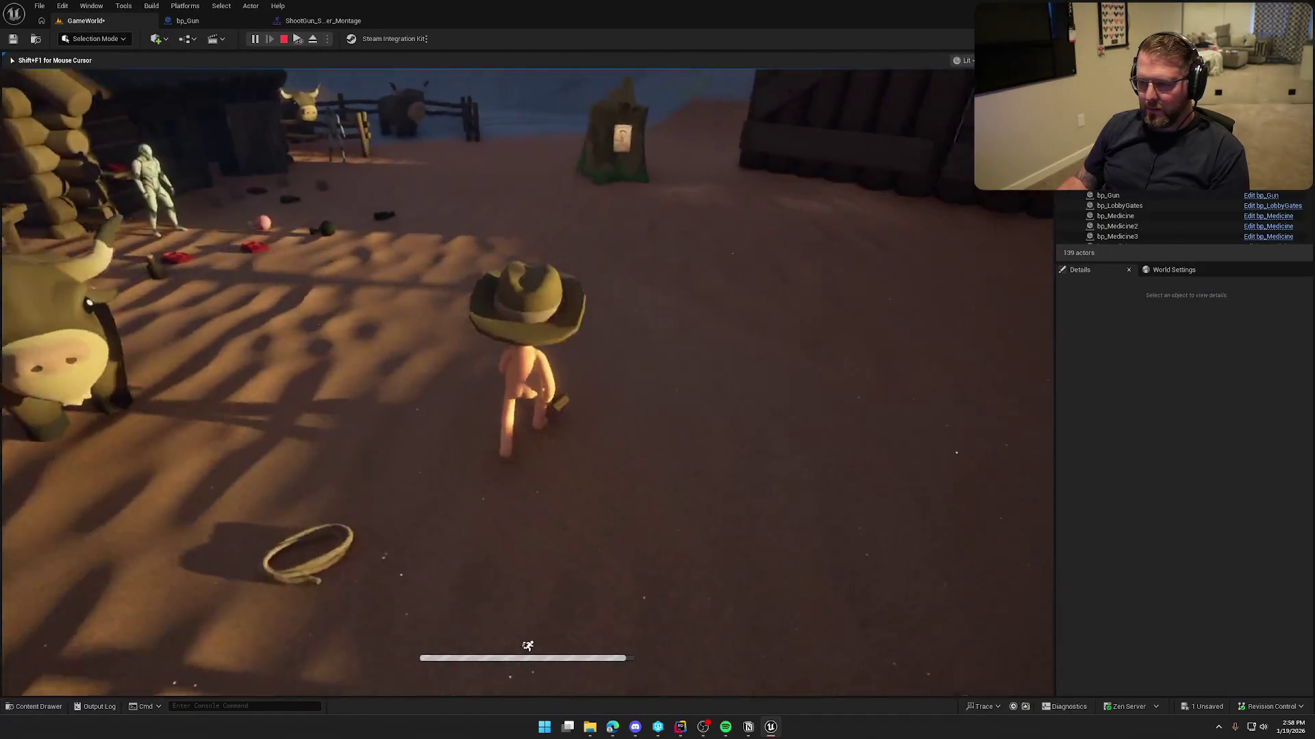
key(w)
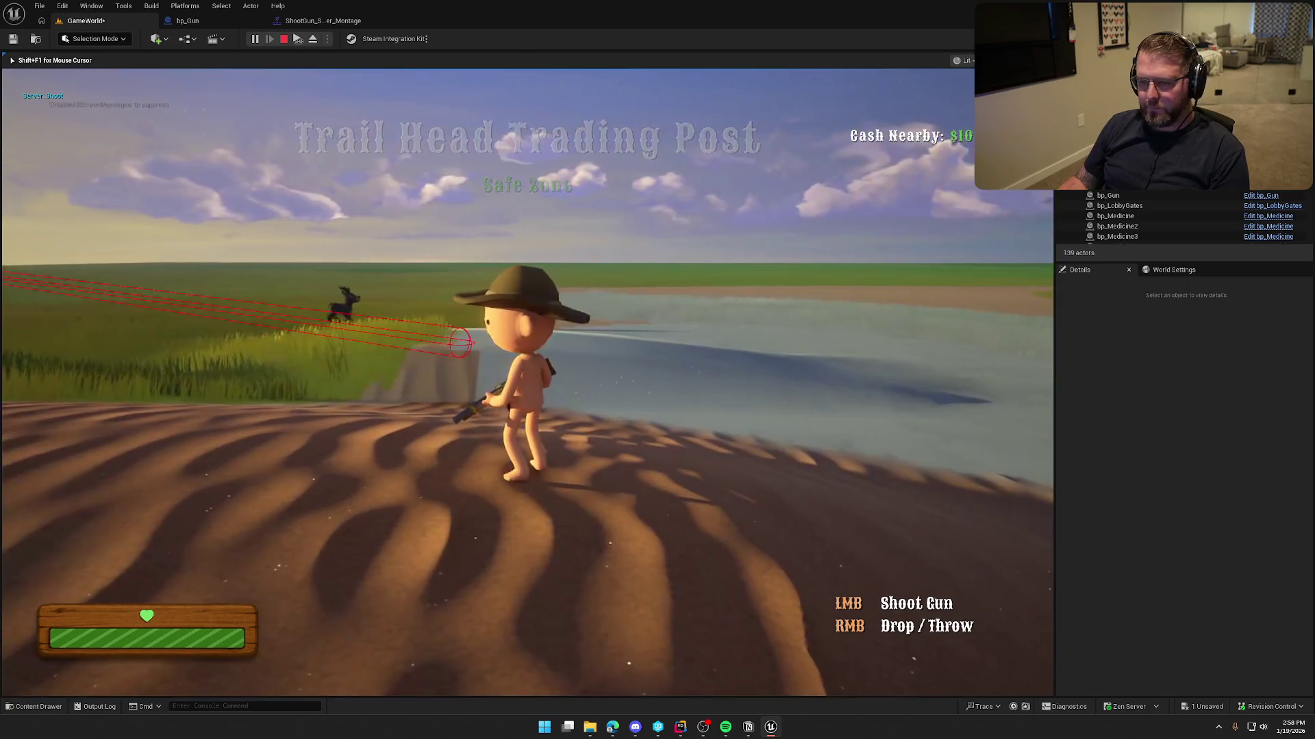
key(shift+w)
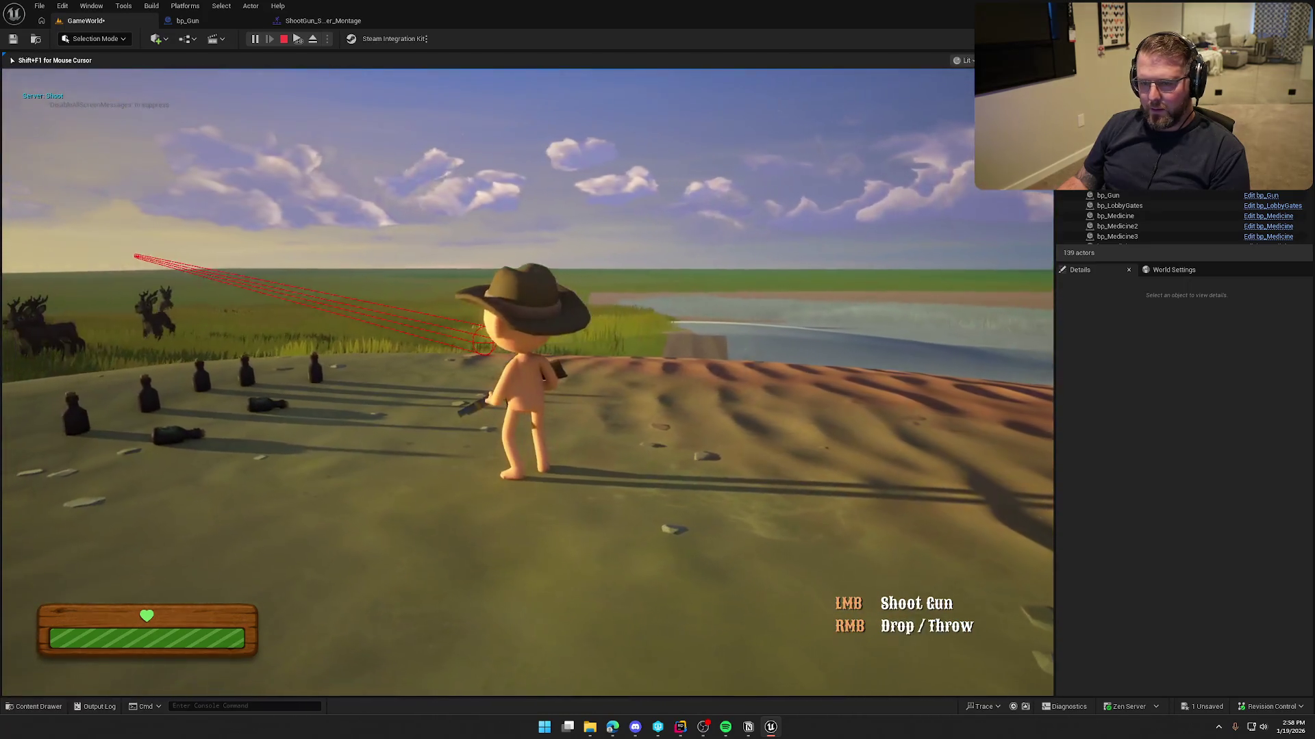
key(Escape)
click(198, 21)
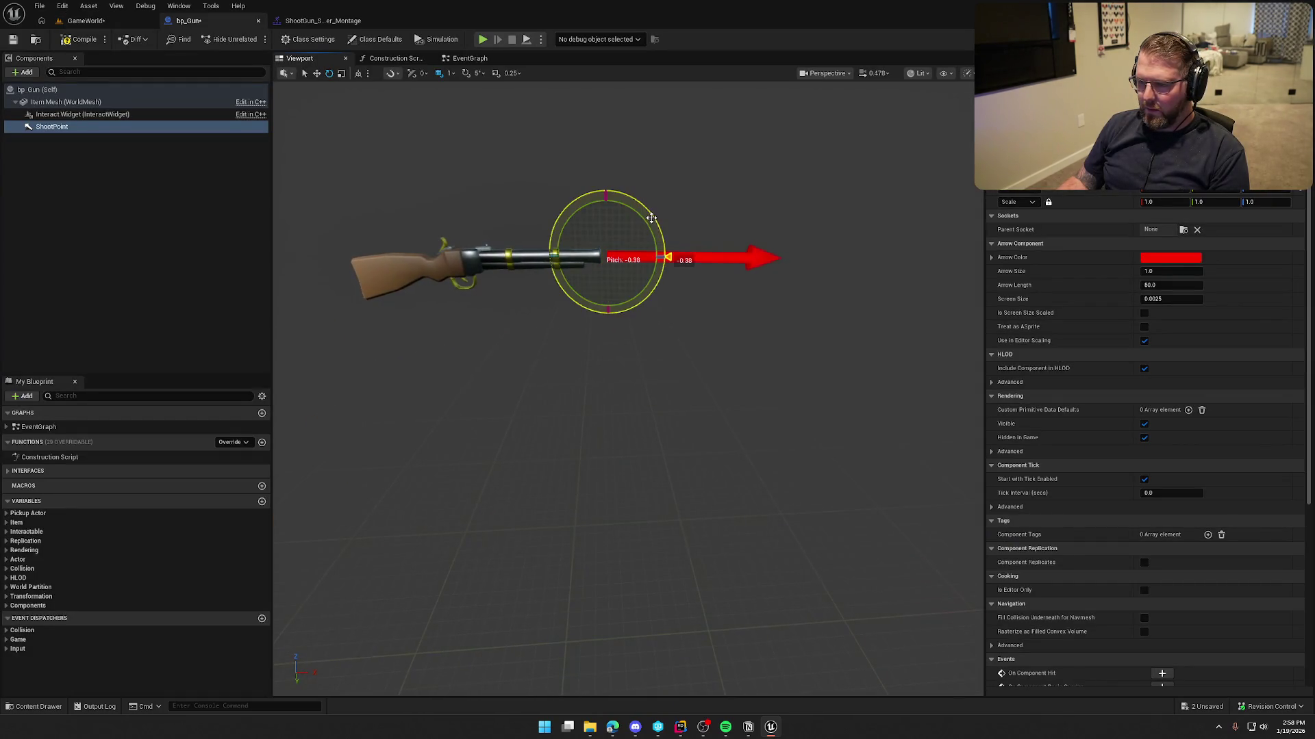
- Play-test the level, firing twice at the deer, then stop the session
click(86, 21)
key(alt+p)
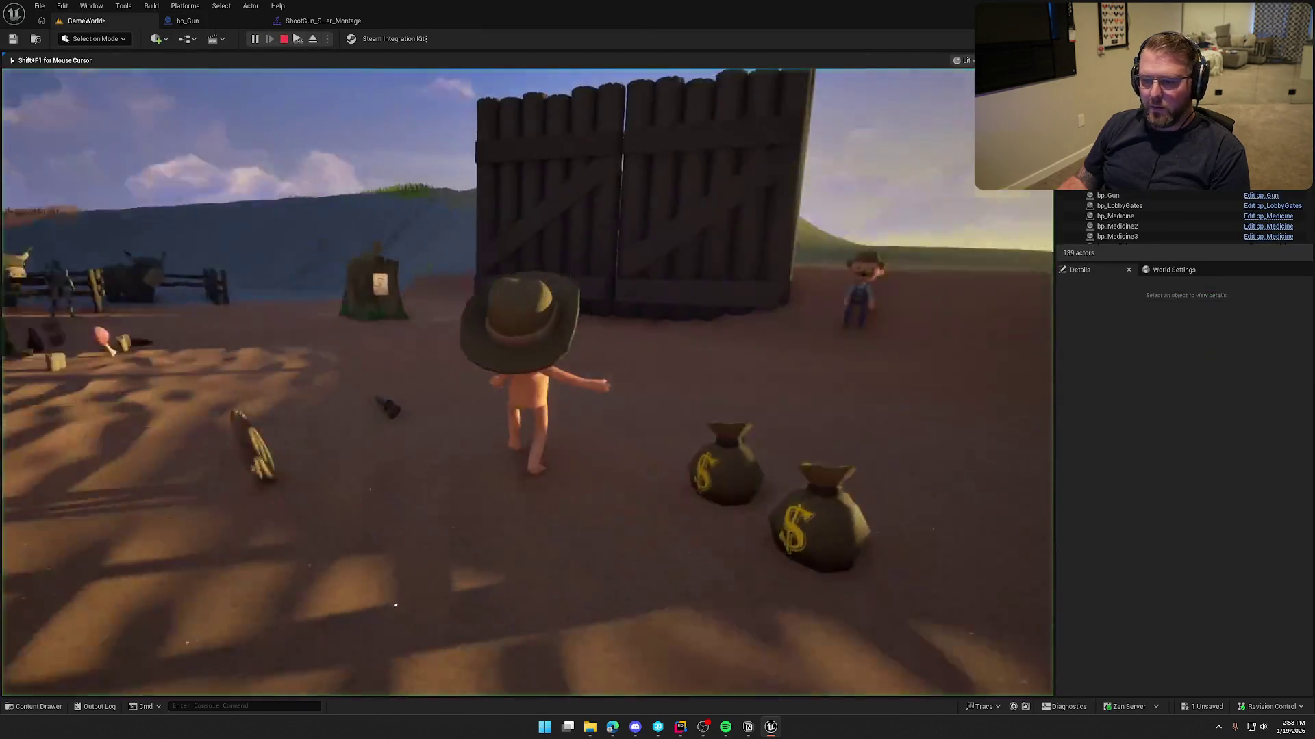
key(shift+w)
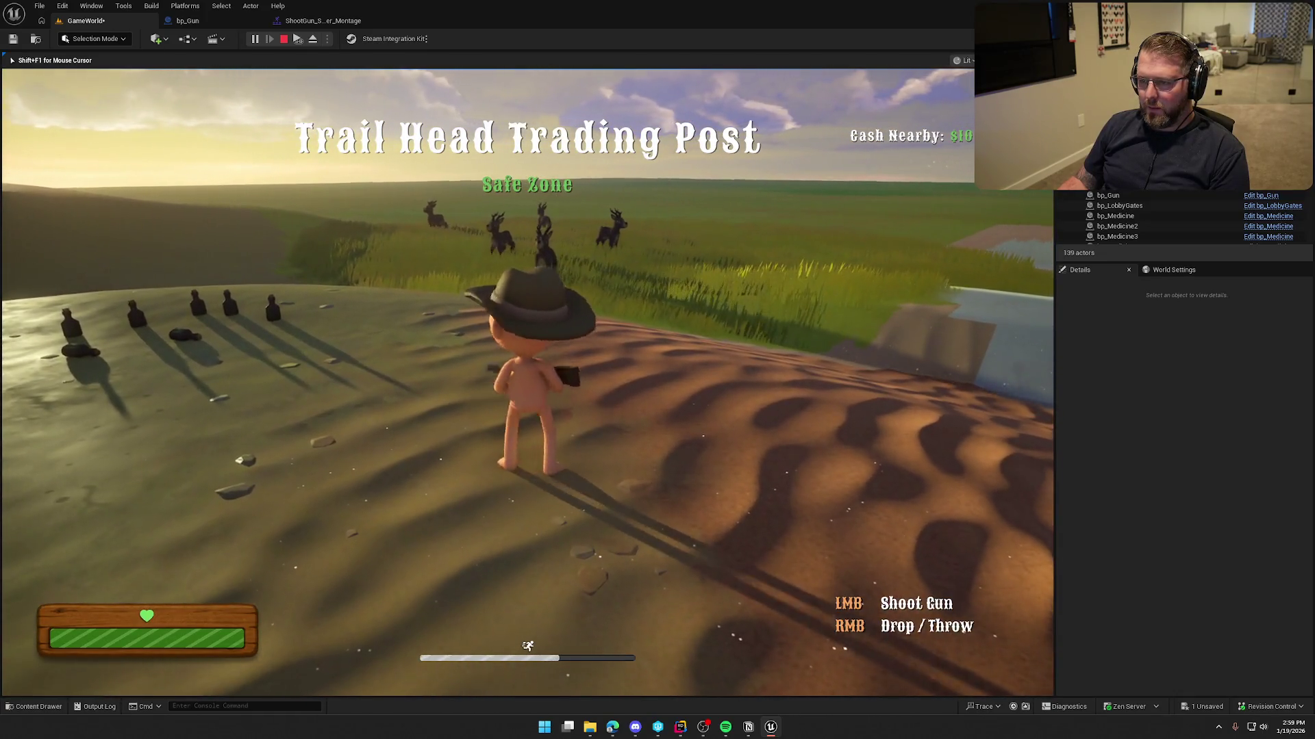
click(527, 382)
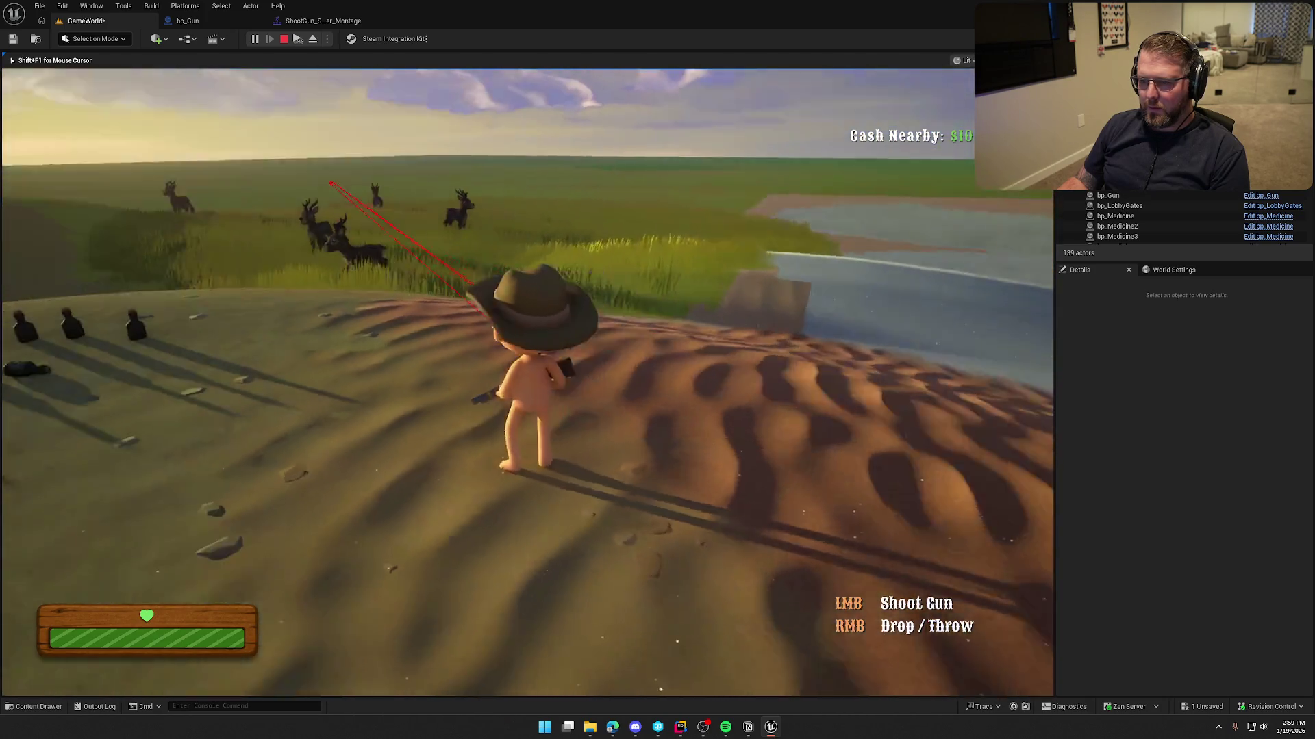
click(527, 382)
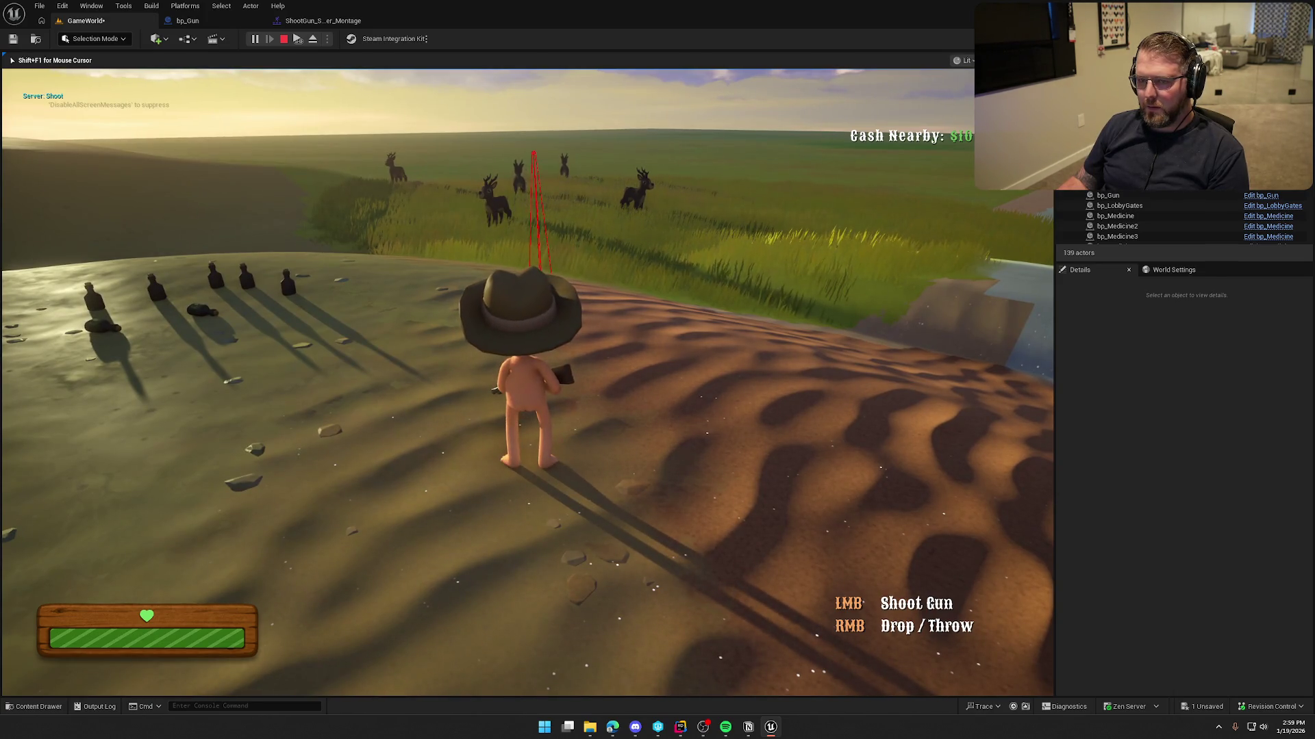
key(Escape)
- Bring bp_Gun's Sphere Trace By Profile nodes into view and compile the blueprint
click(199, 23)
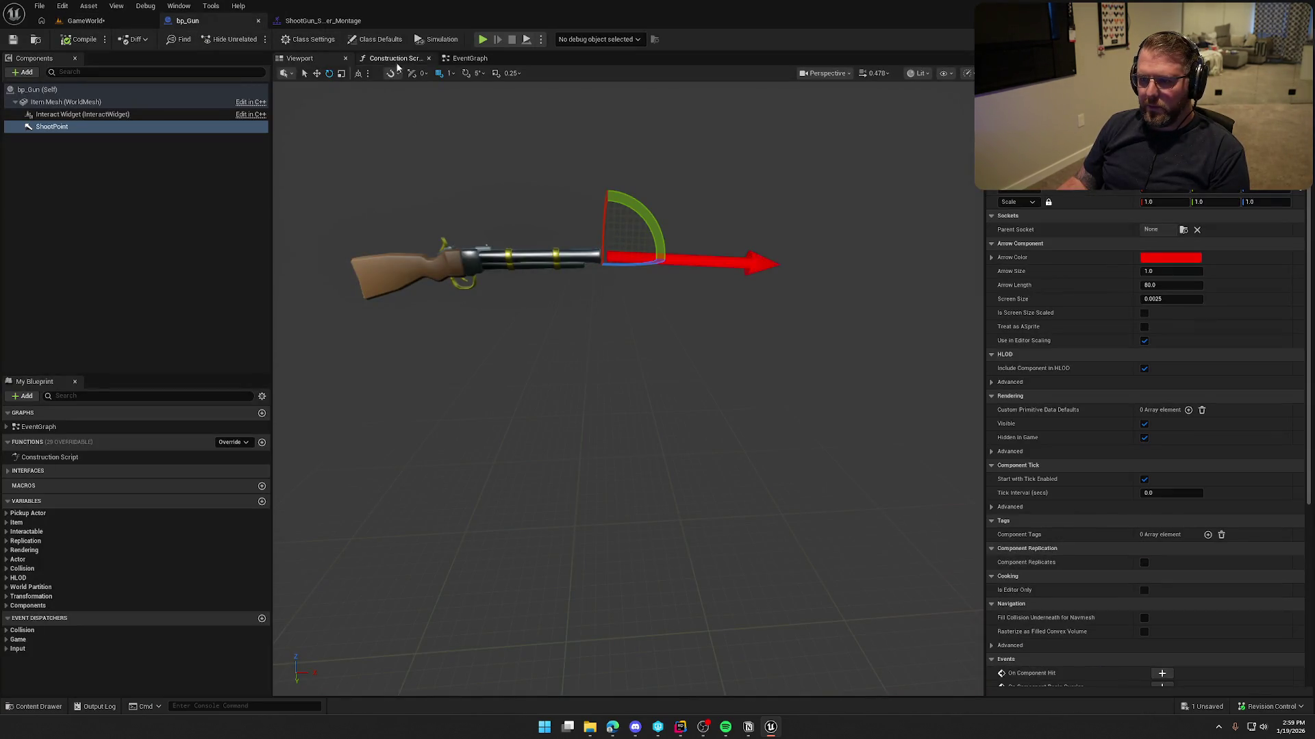
click(470, 58)
drag(832, 318, 487, 305)
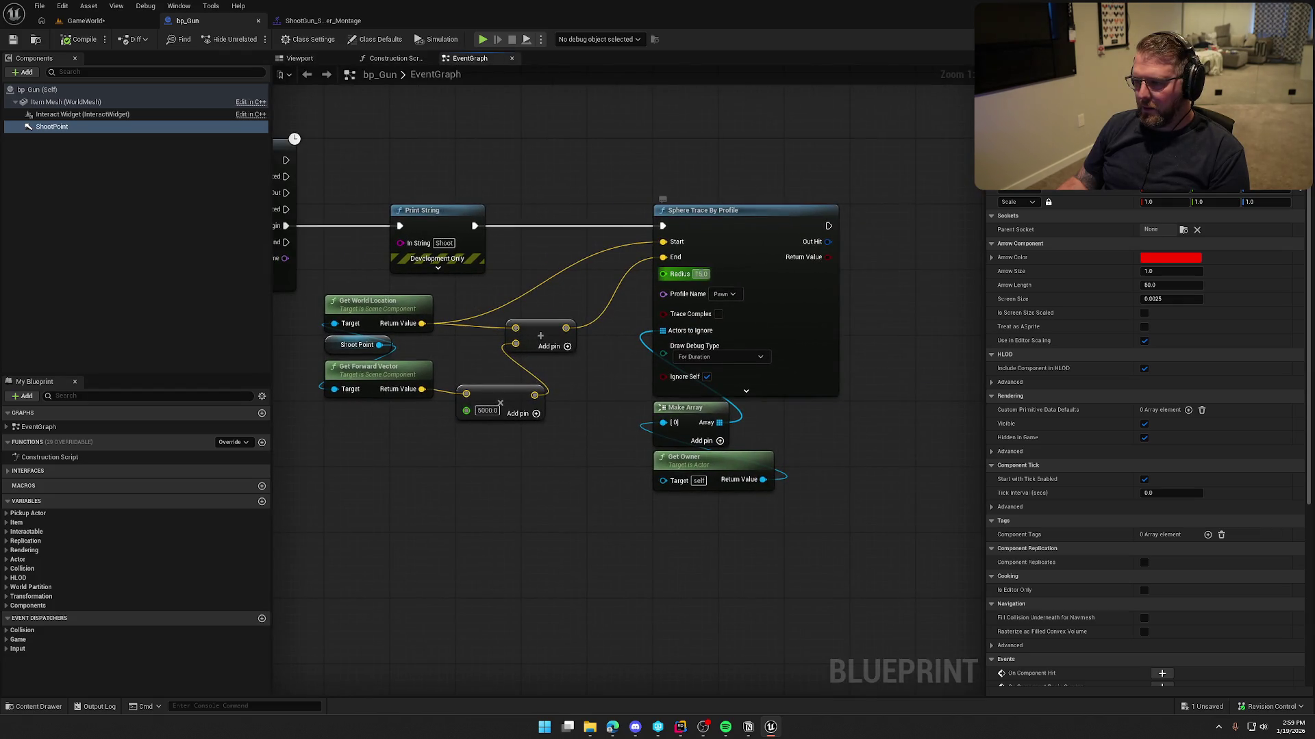
click(82, 40)
click(86, 21)
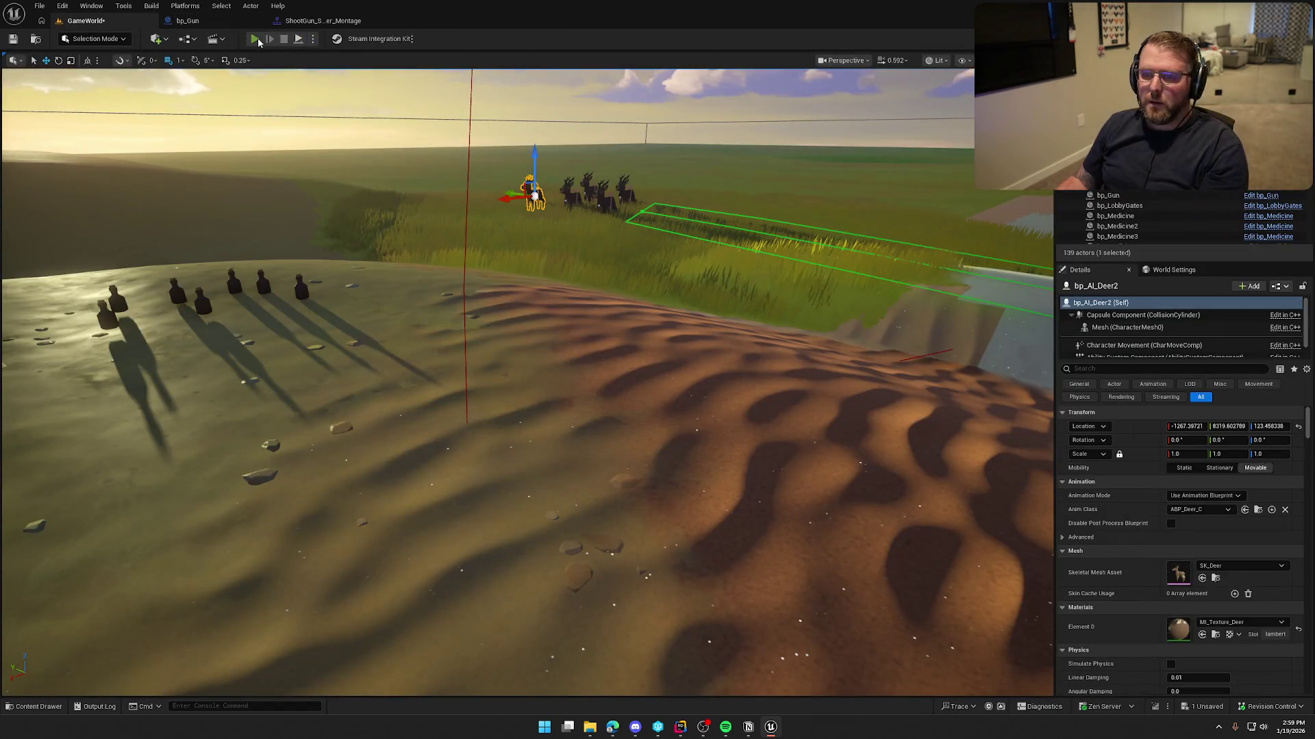
- Start a play test, roam toward the grassland and water, and fire a first shot
click(254, 39)
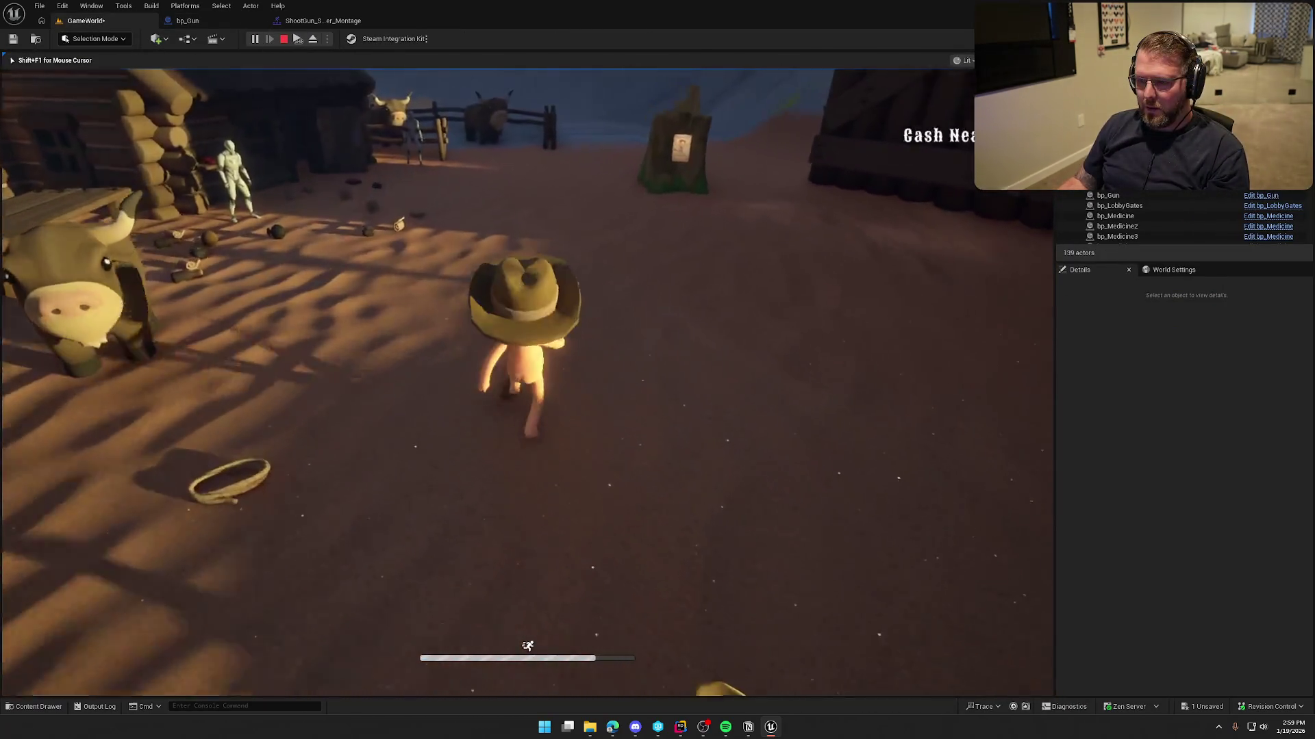
key(shift+w)
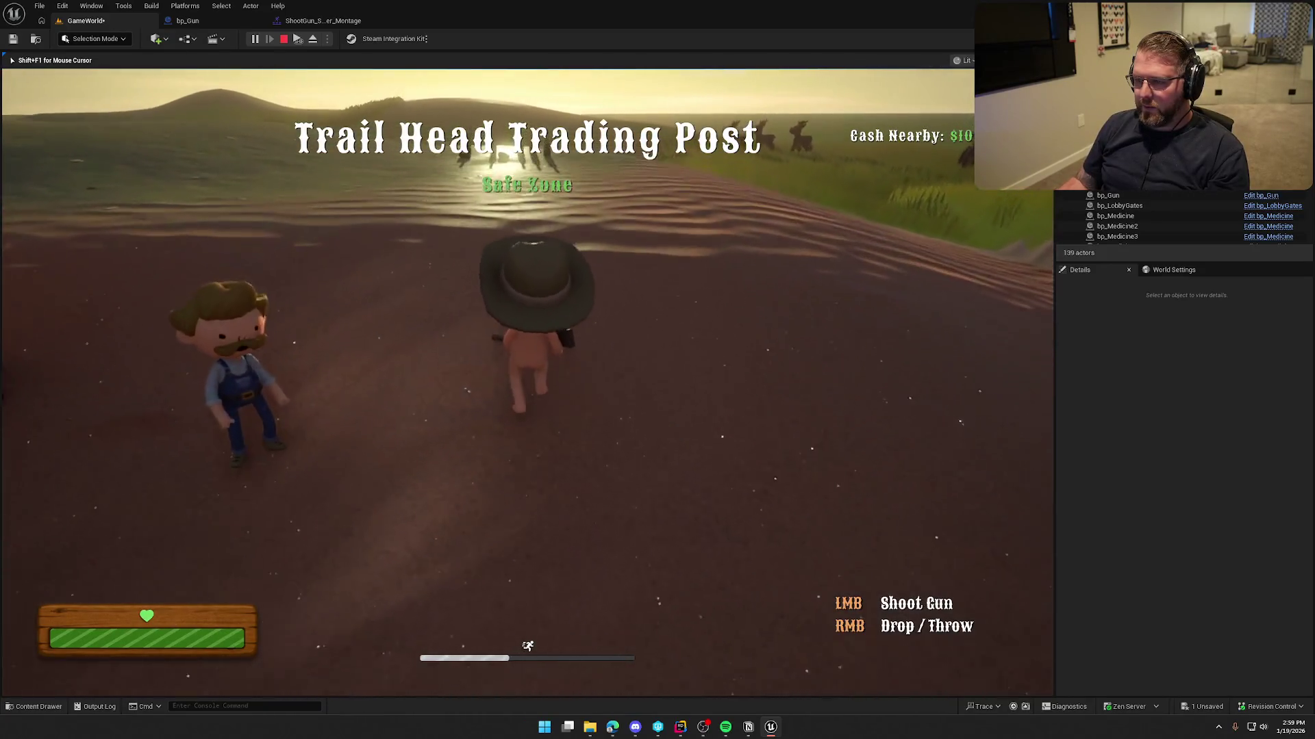
key(shift+w)
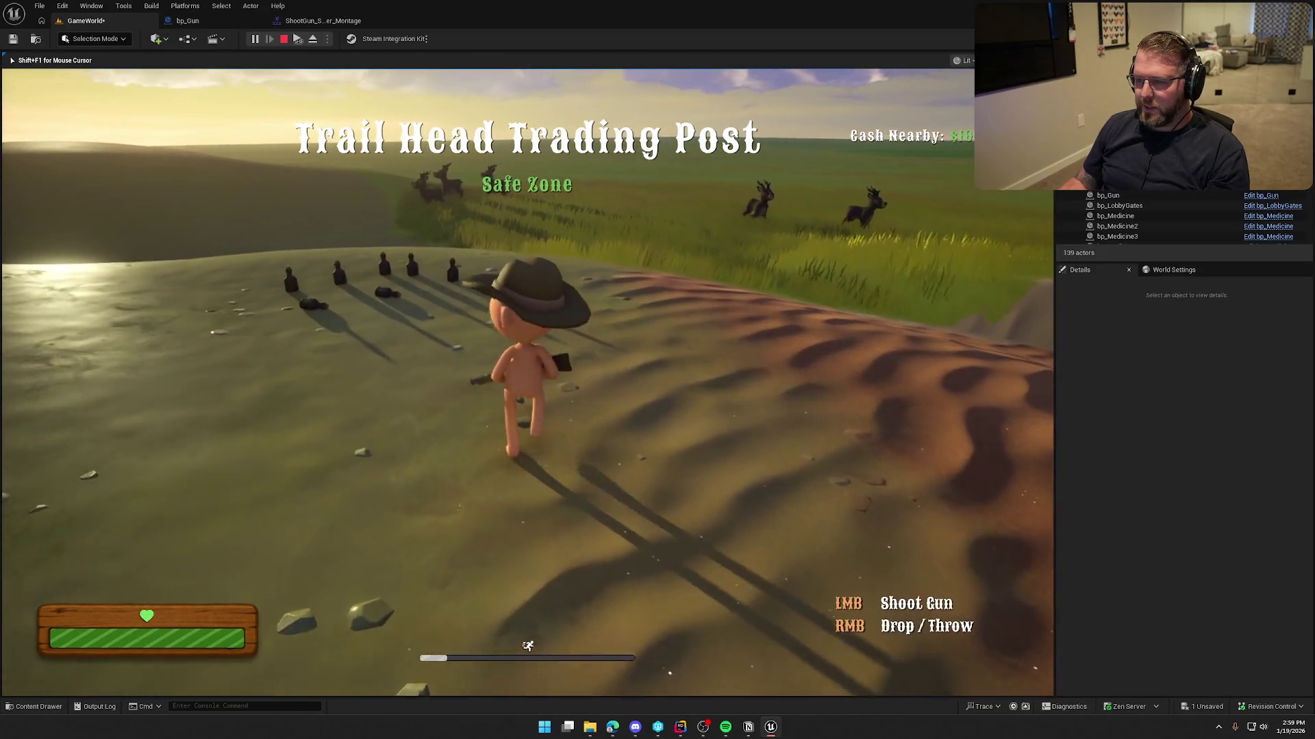
key(w)
key(w)
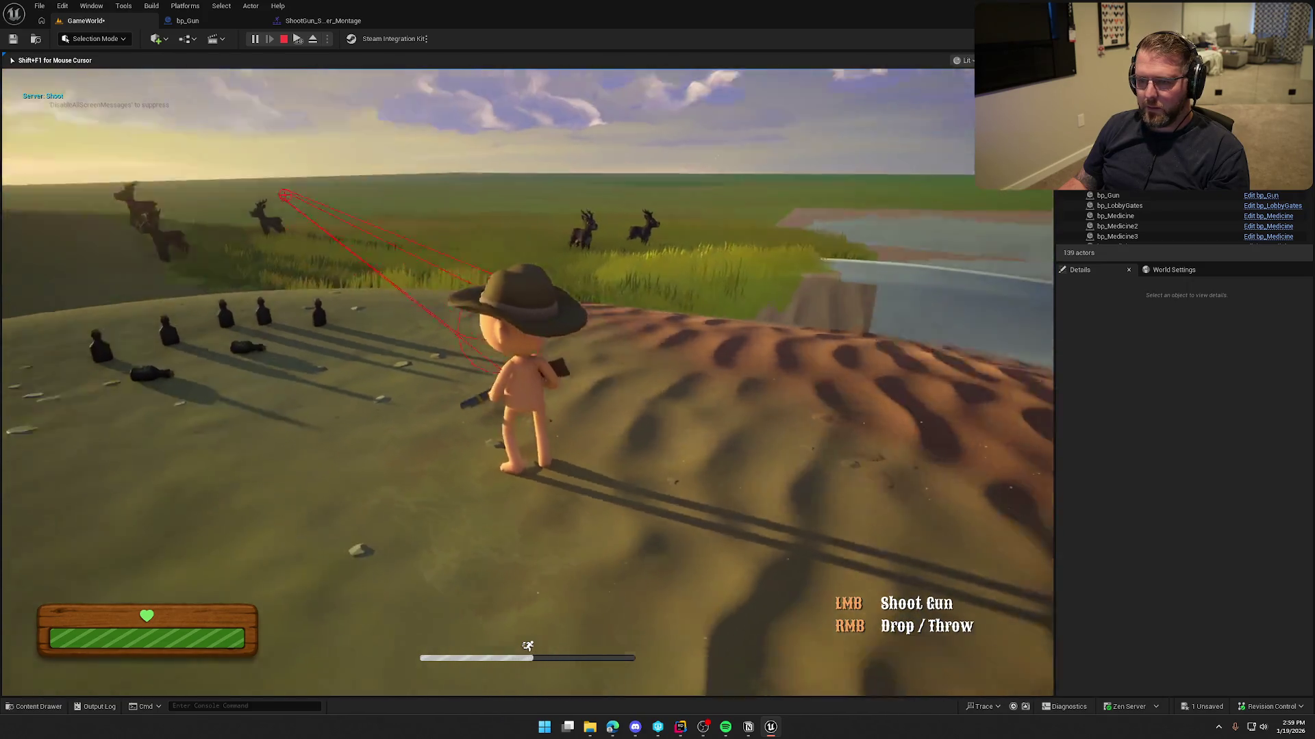
key(w)
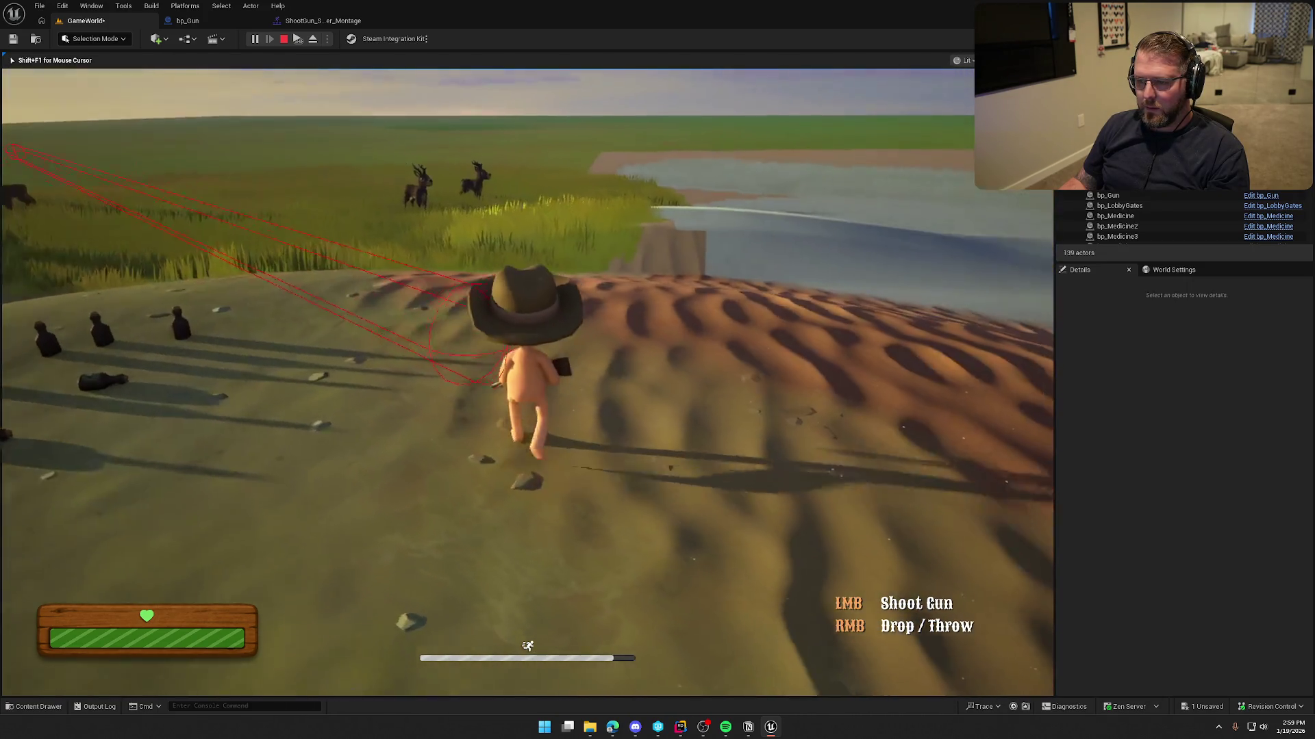
click(527, 384)
key(w)
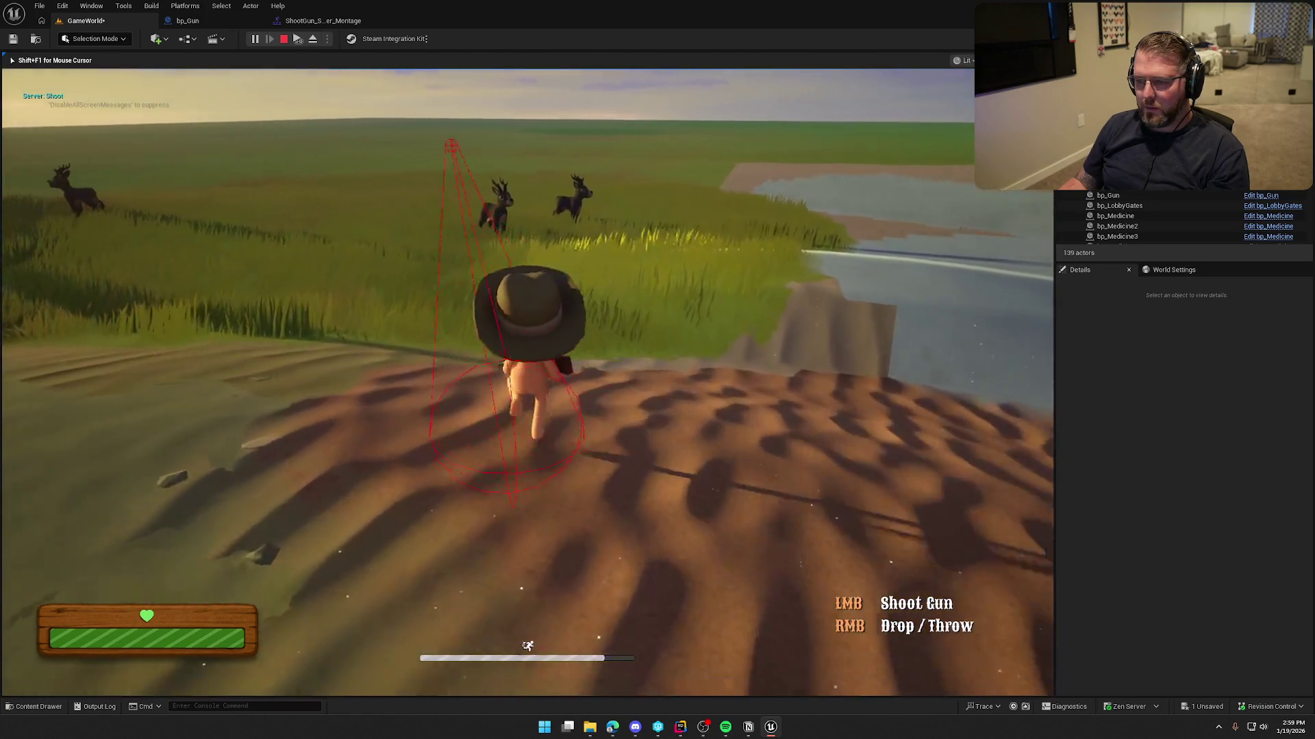
key(w)
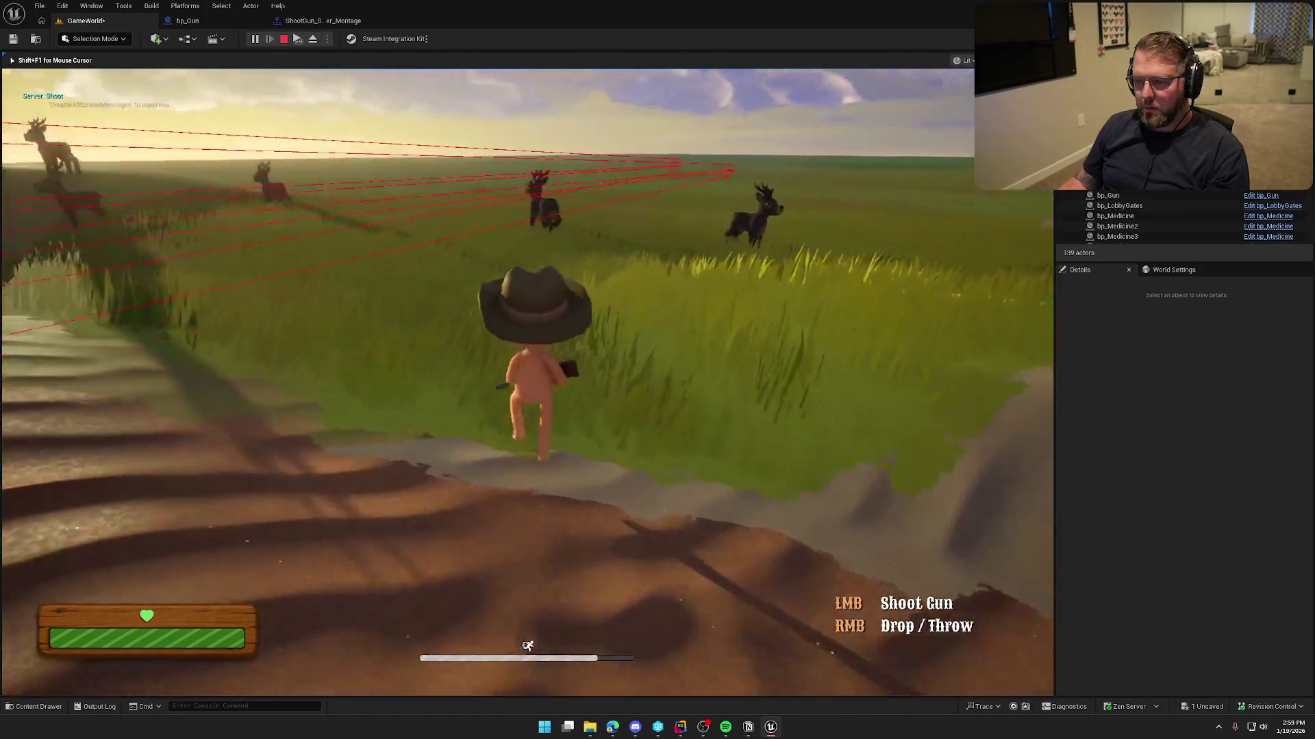
key(w)
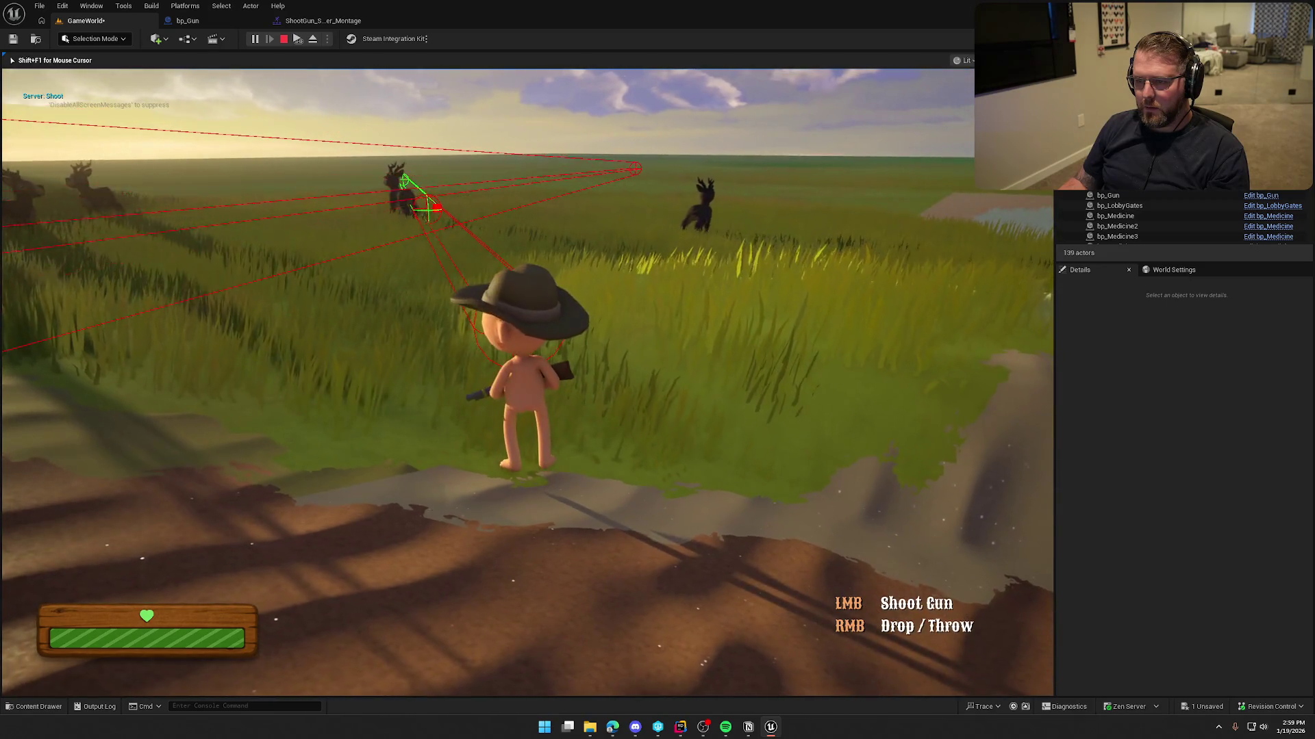
key(w)
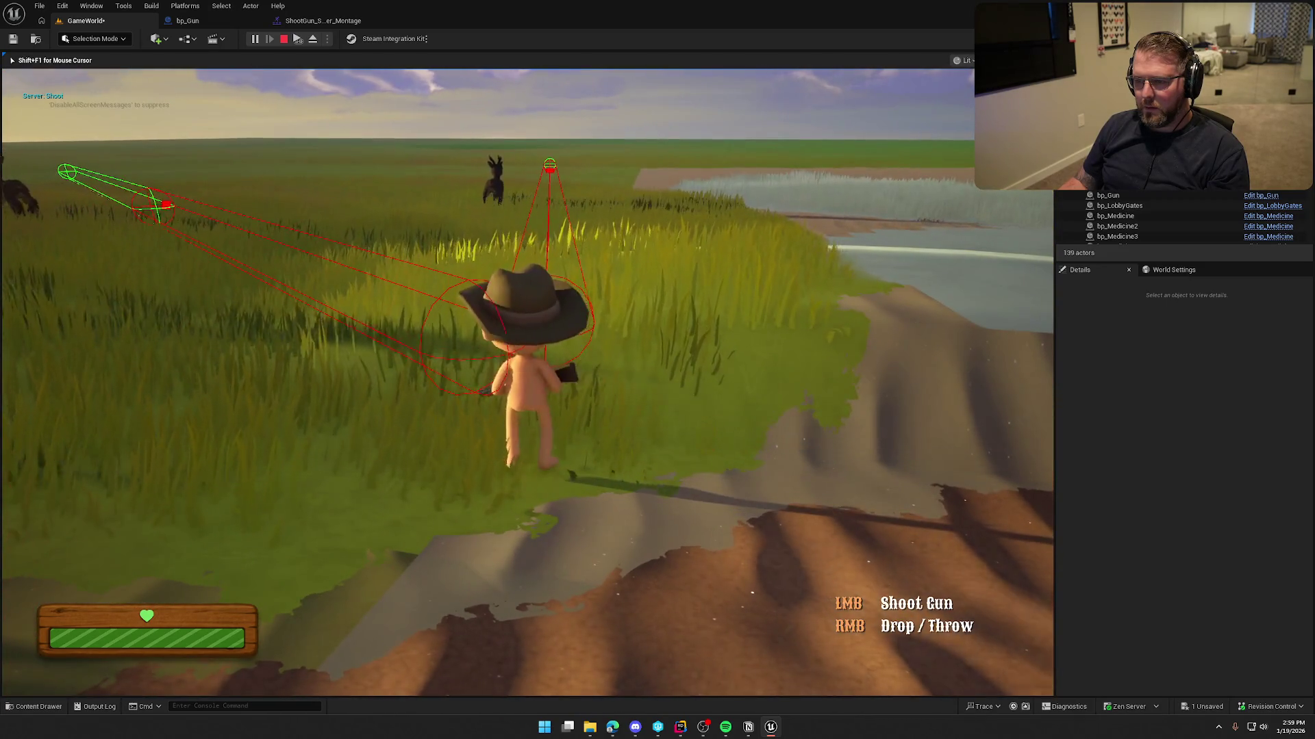
- Sprint through the grass, fire three shots at the deer, and end the session
key(shift+w)
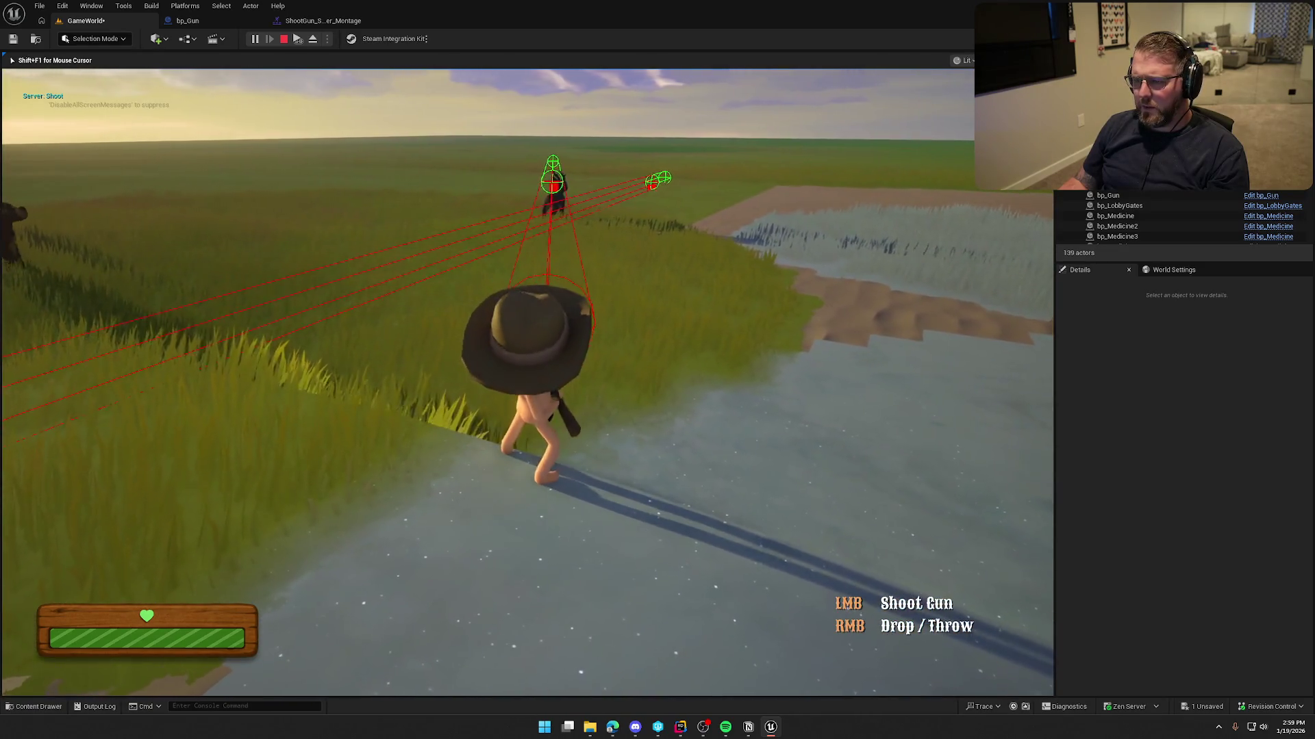
key(w)
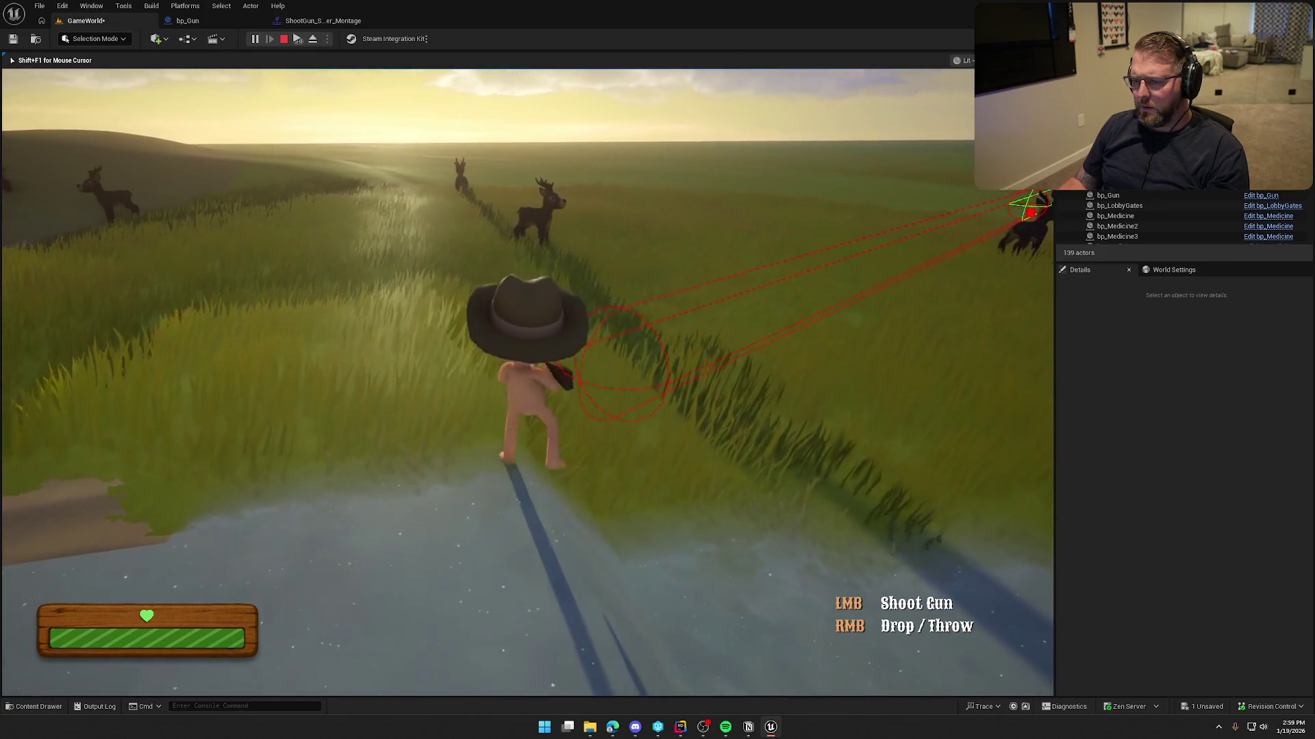
key(shift+w)
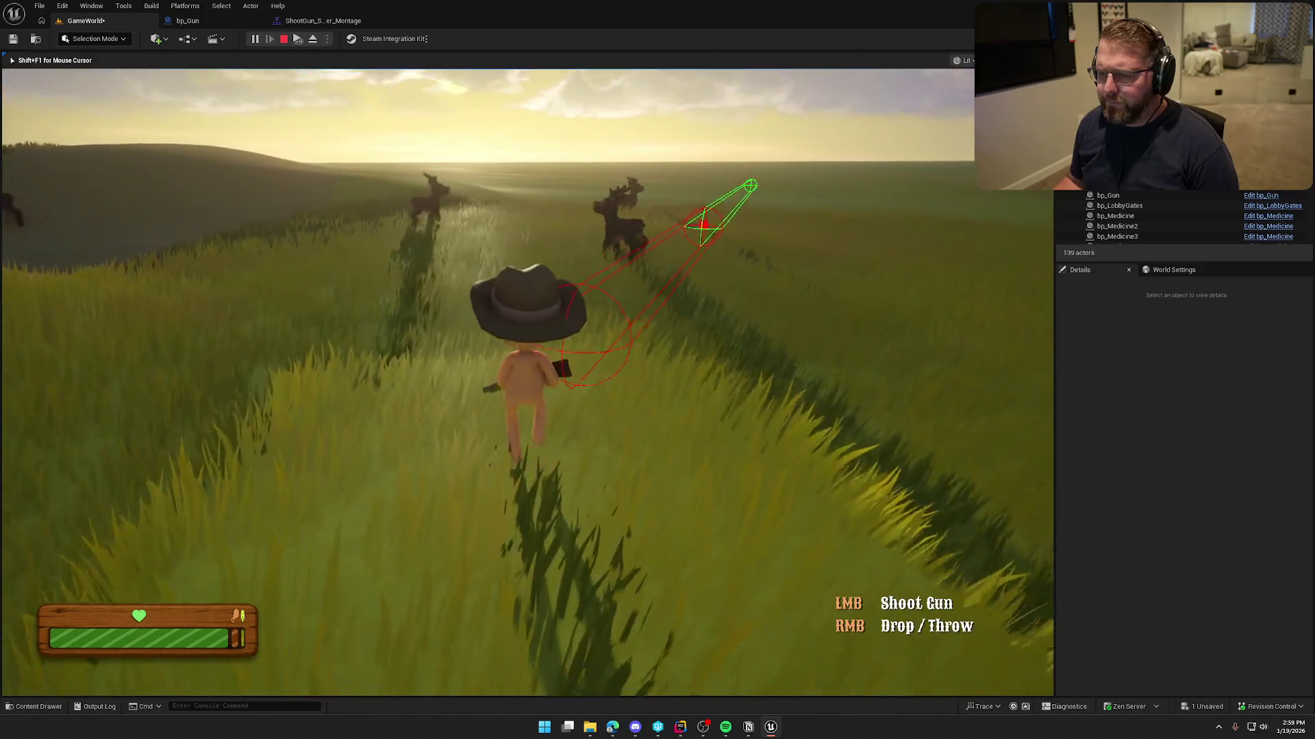
click(527, 382)
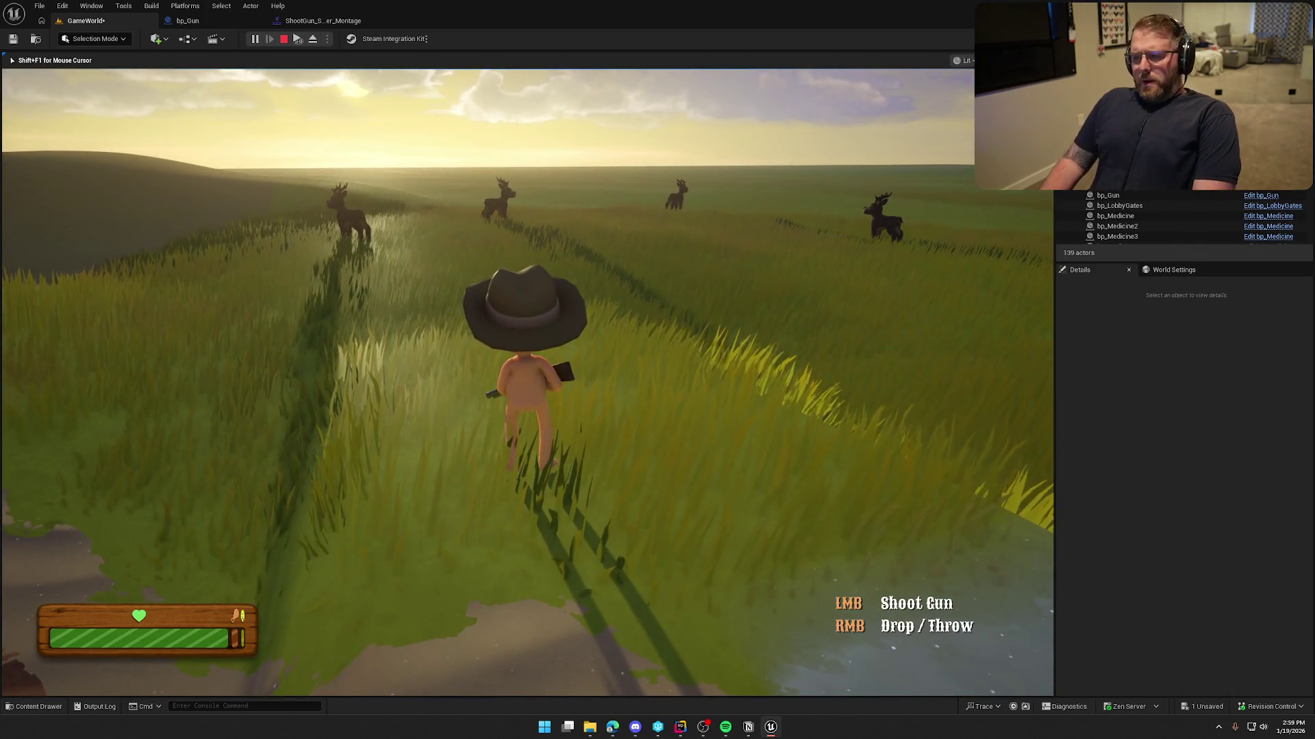
click(527, 382)
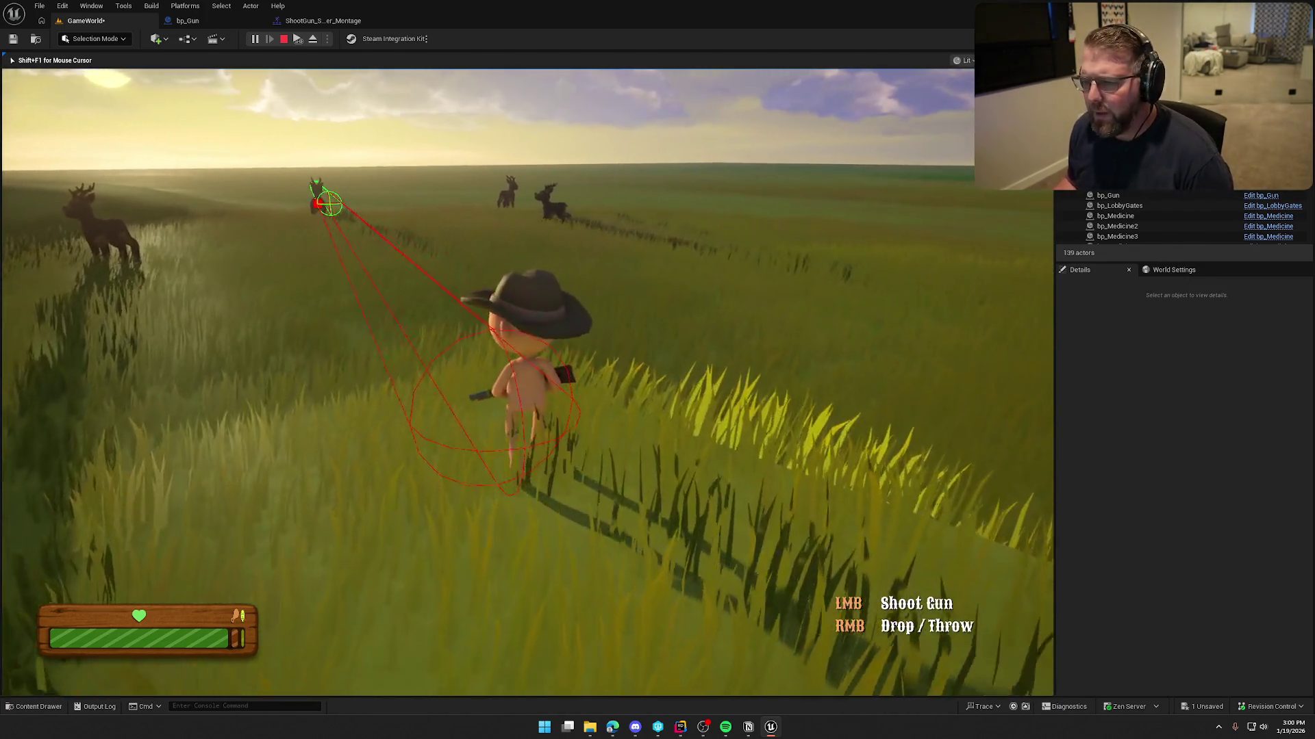
click(368, 243)
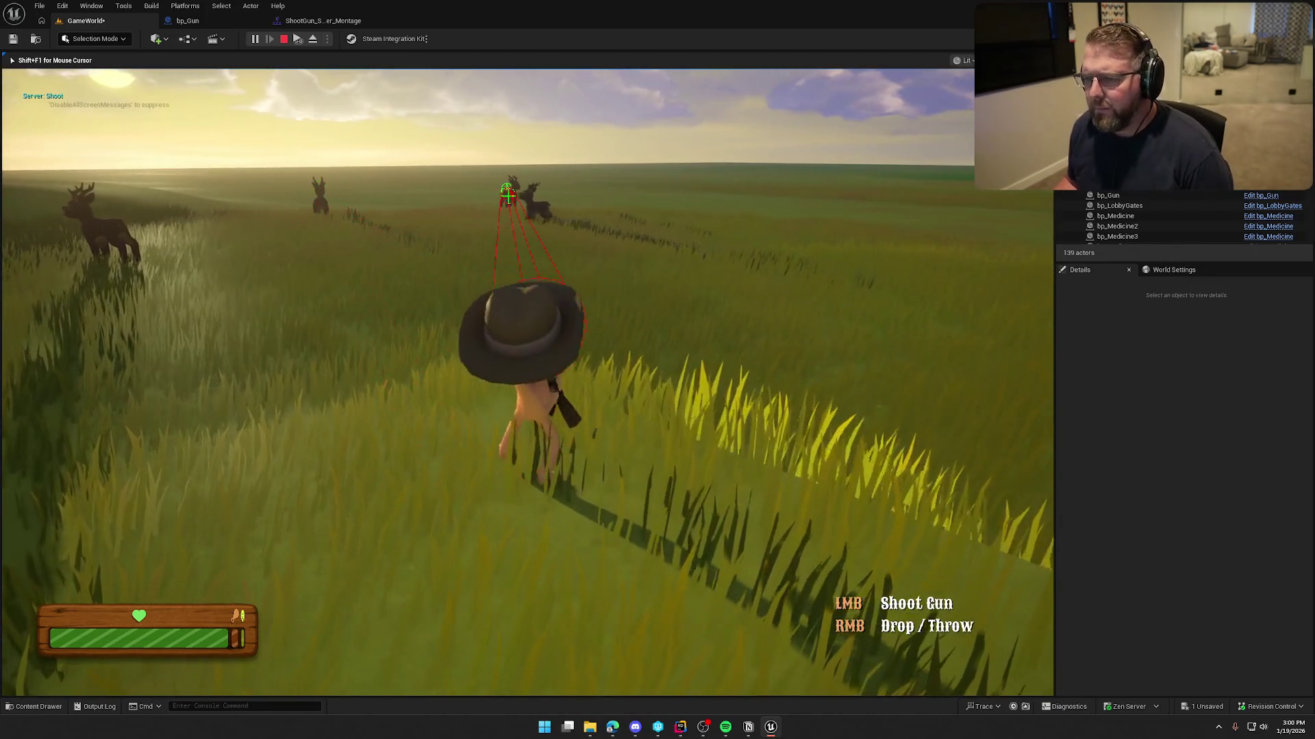
key(Escape)
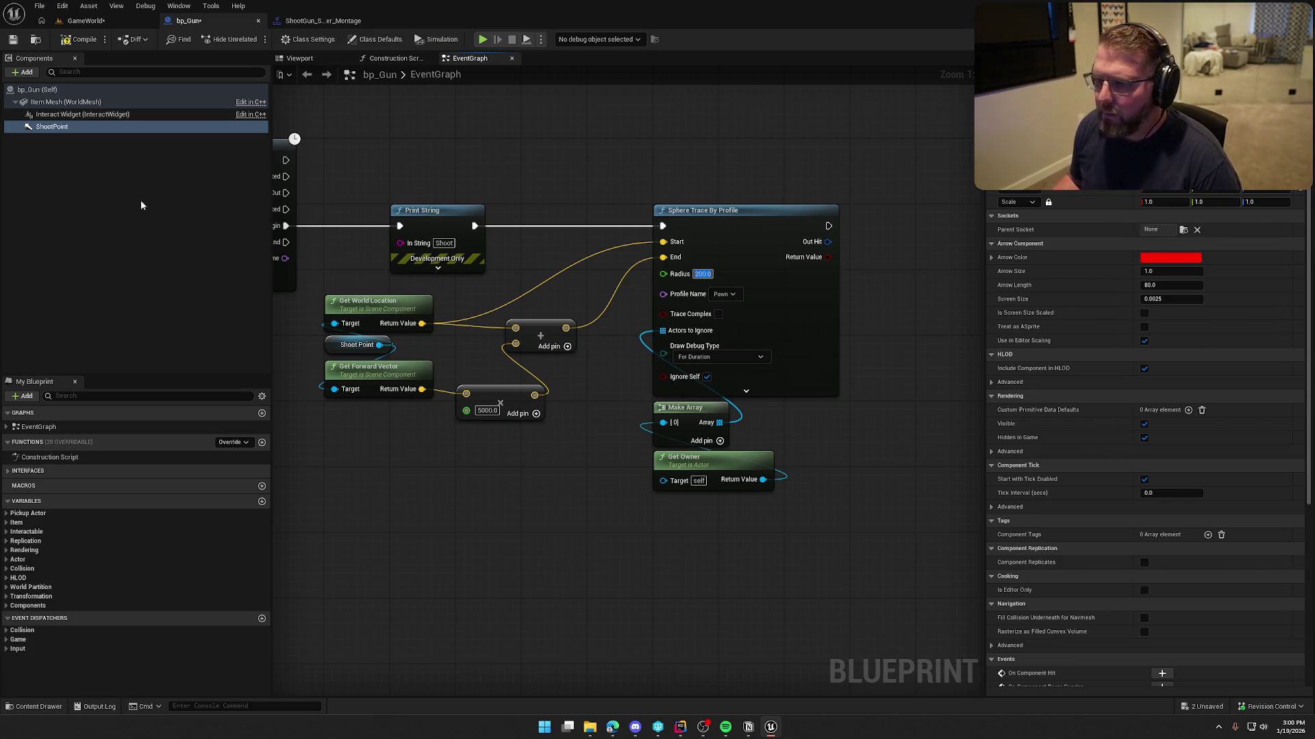
click(79, 25)
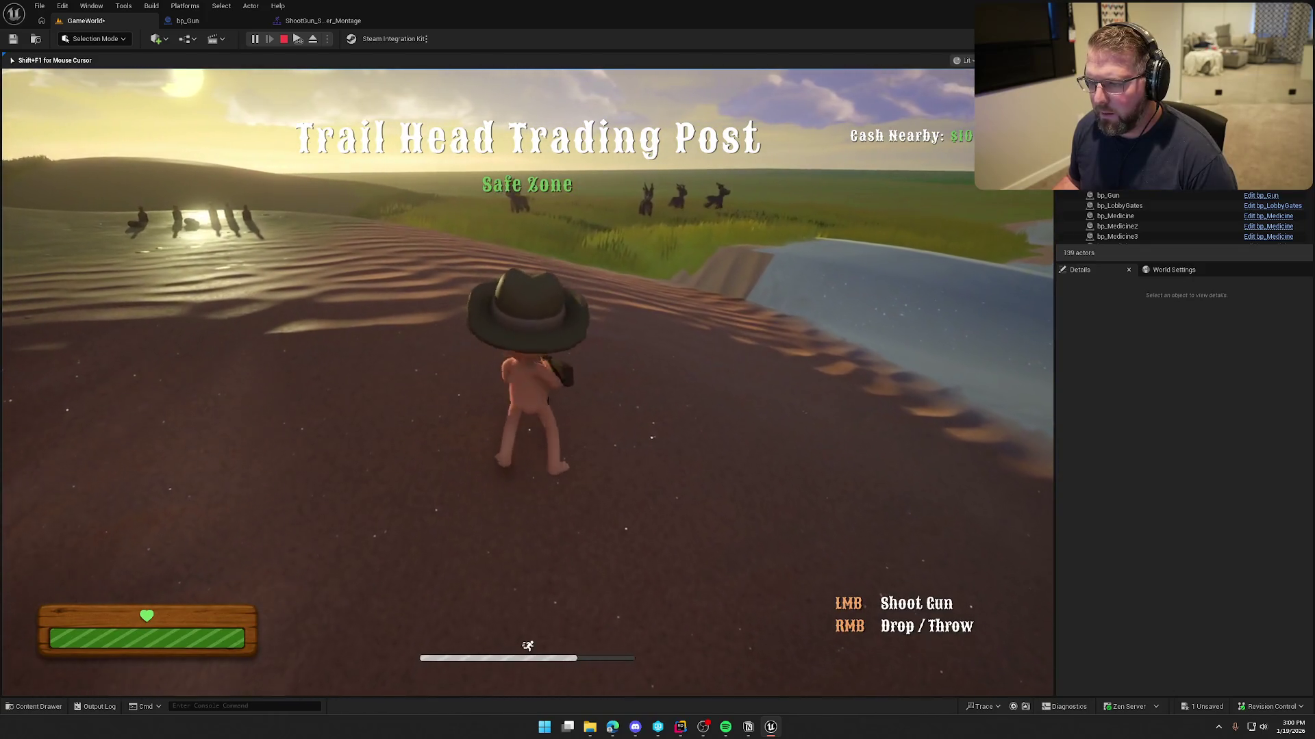
click(528, 382)
key(w)
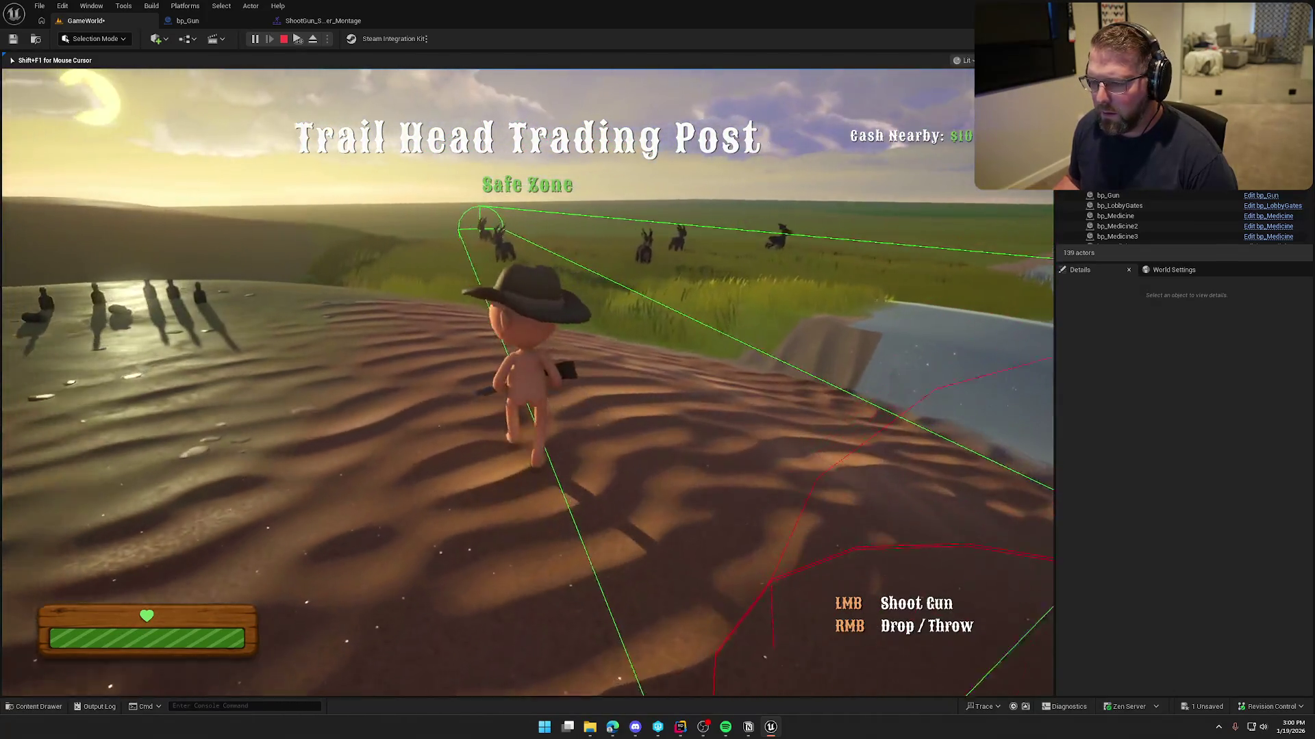
click(527, 382)
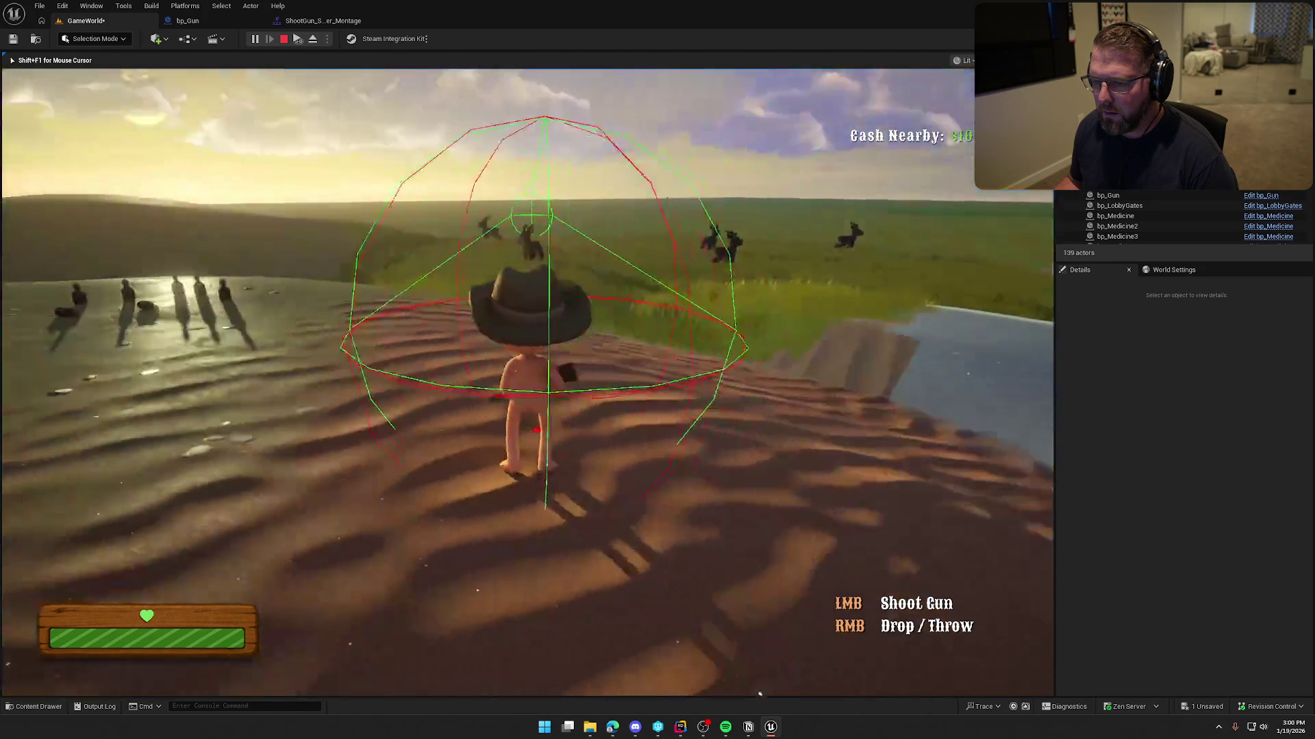
click(527, 383)
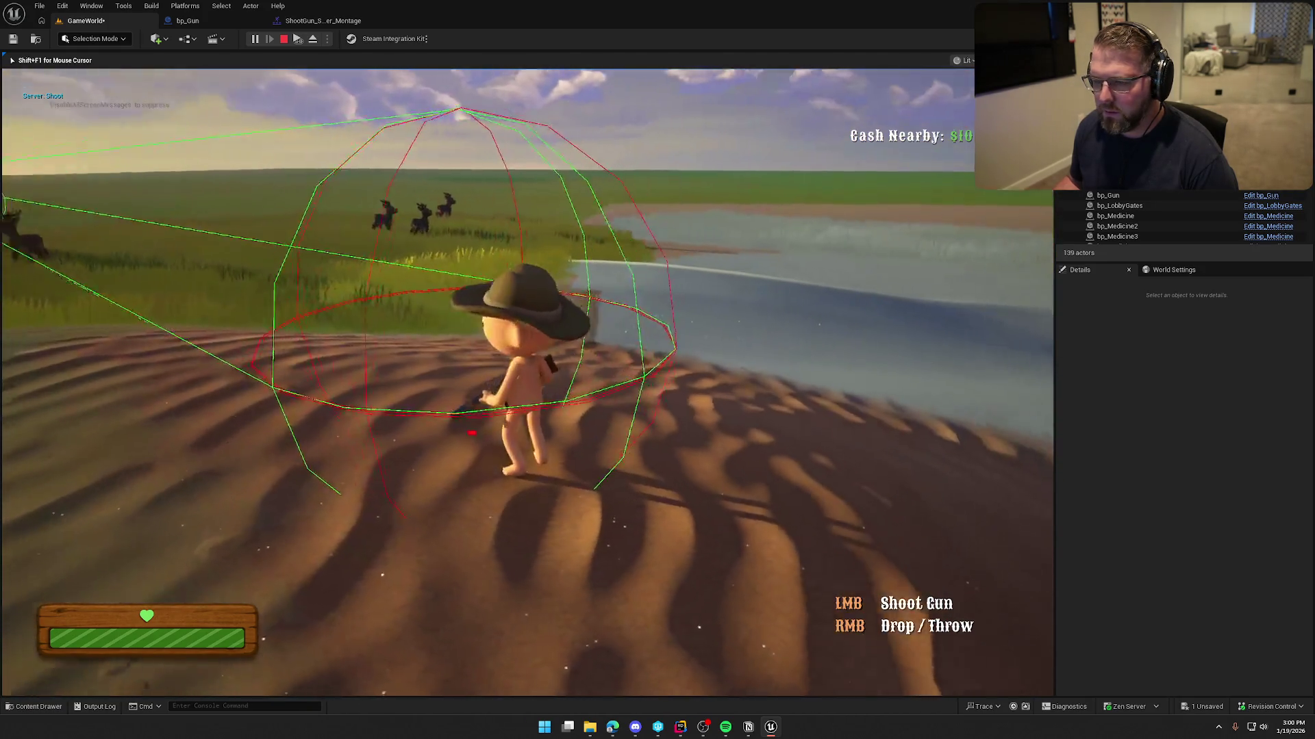
key(Pause)
click(178, 20)
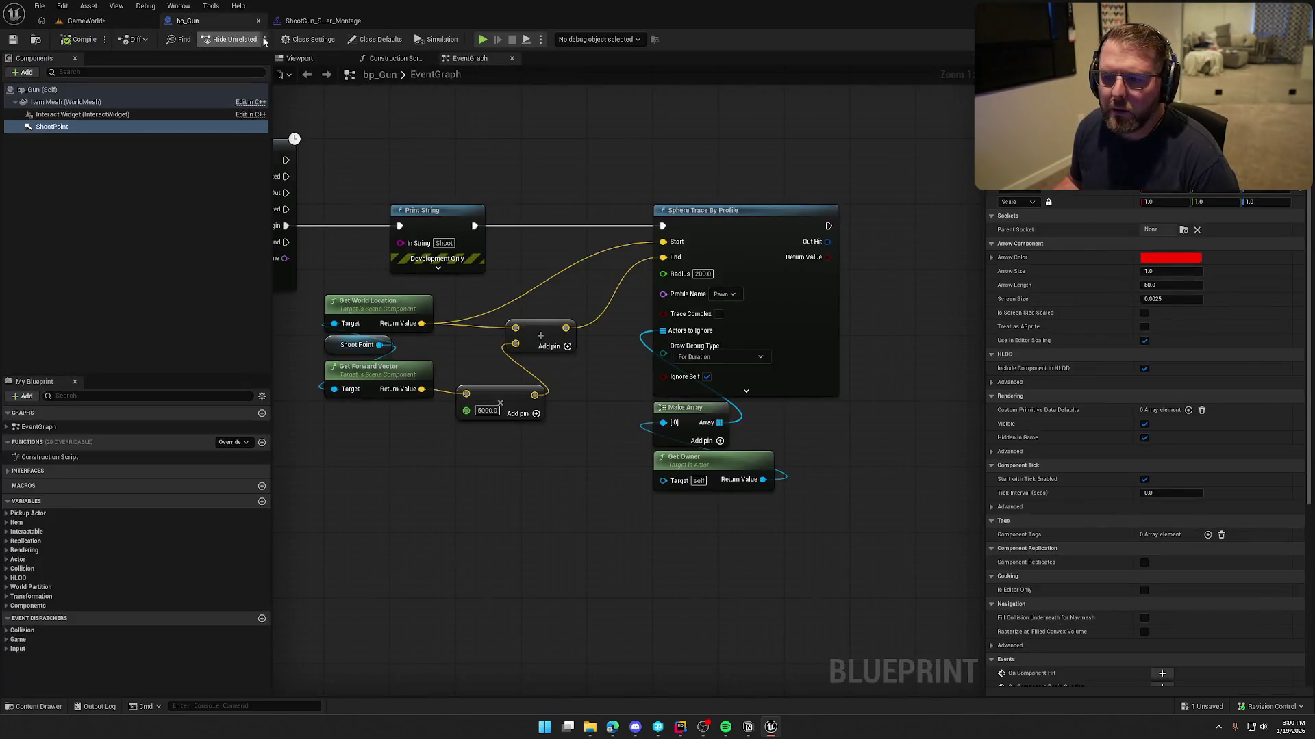
- Move Get Owner and Make Array left beneath the Sphere Trace node, then return to the game
drag(733, 387, 606, 357)
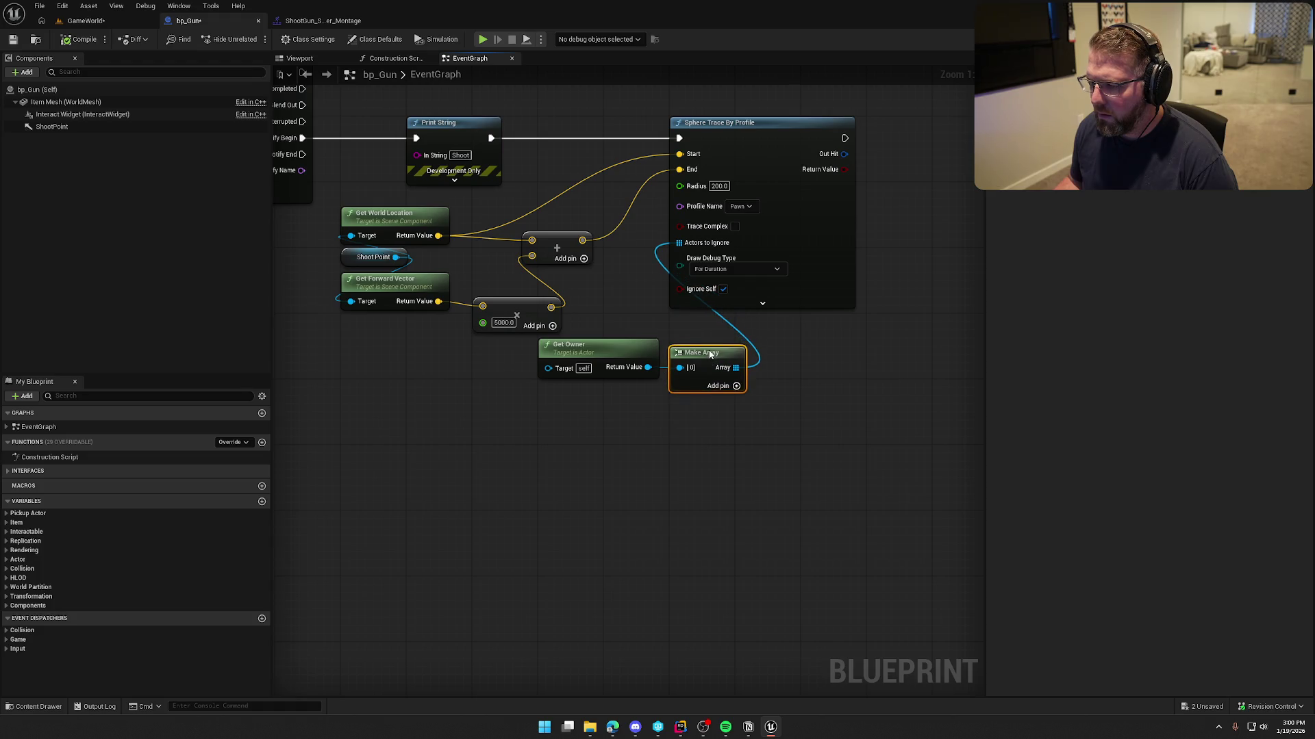
drag(703, 418, 602, 363)
drag(591, 356, 392, 363)
click(583, 426)
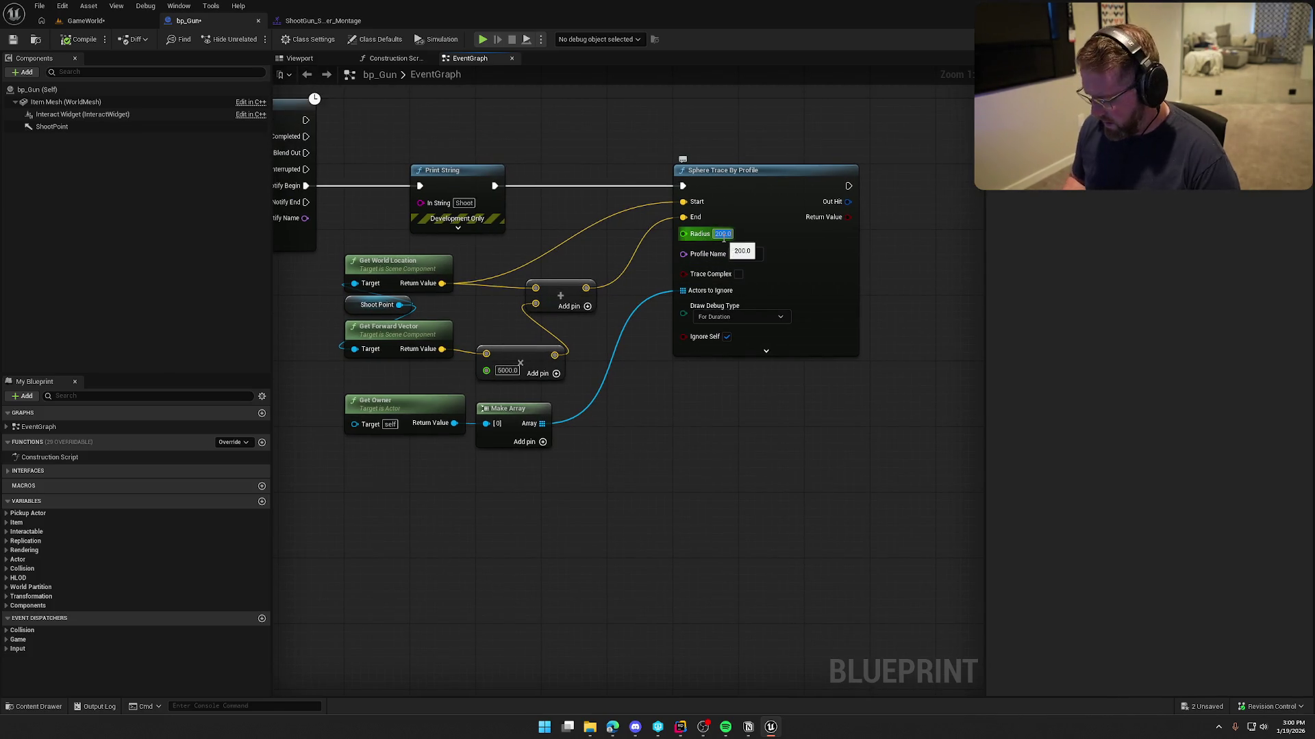
click(81, 20)
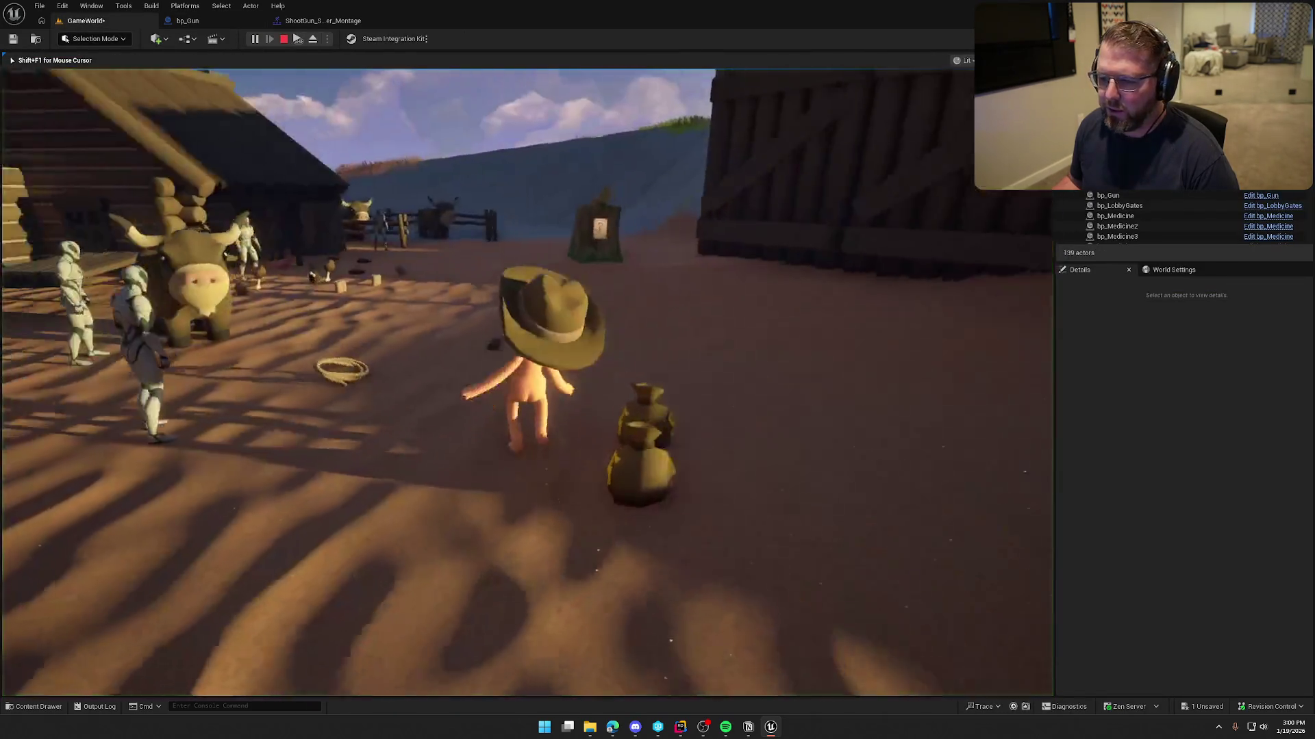
- Run to the Trading Post and fire three shots to watch the 150-radius trace spheres
key(shift+w)
key(shift+w)
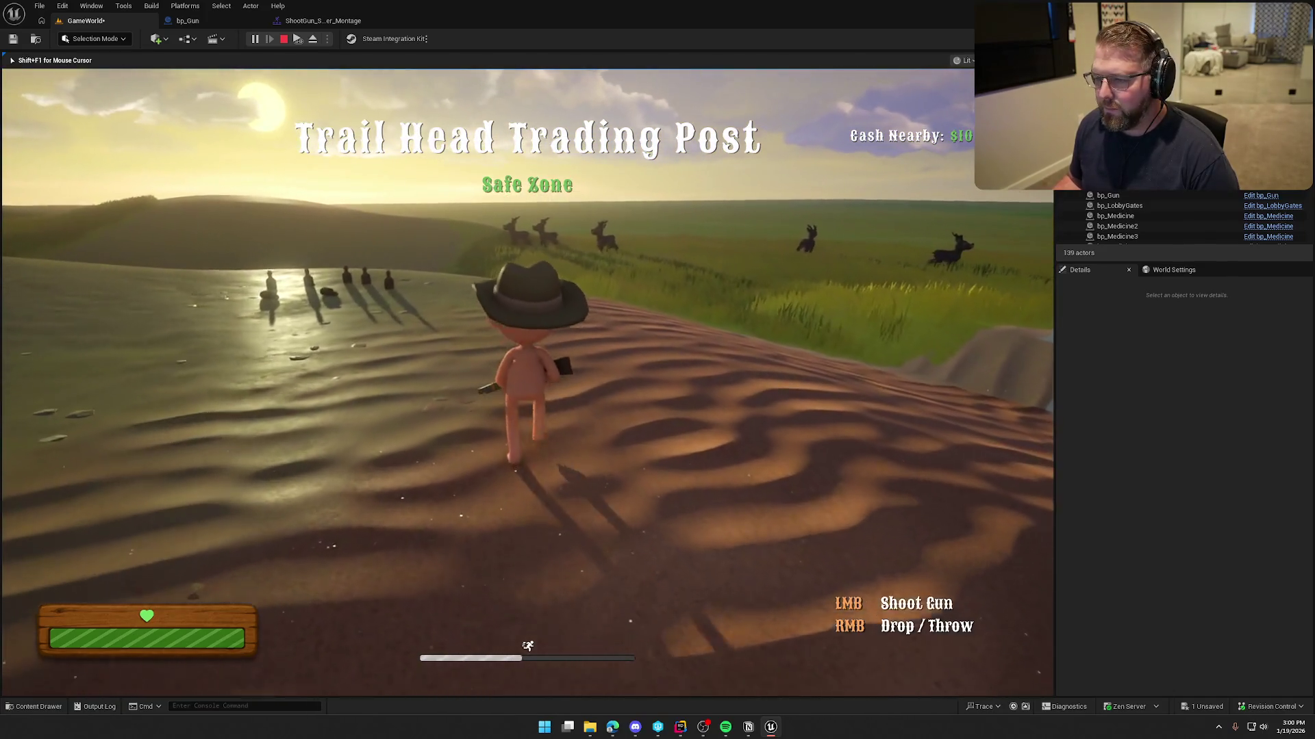
click(527, 382)
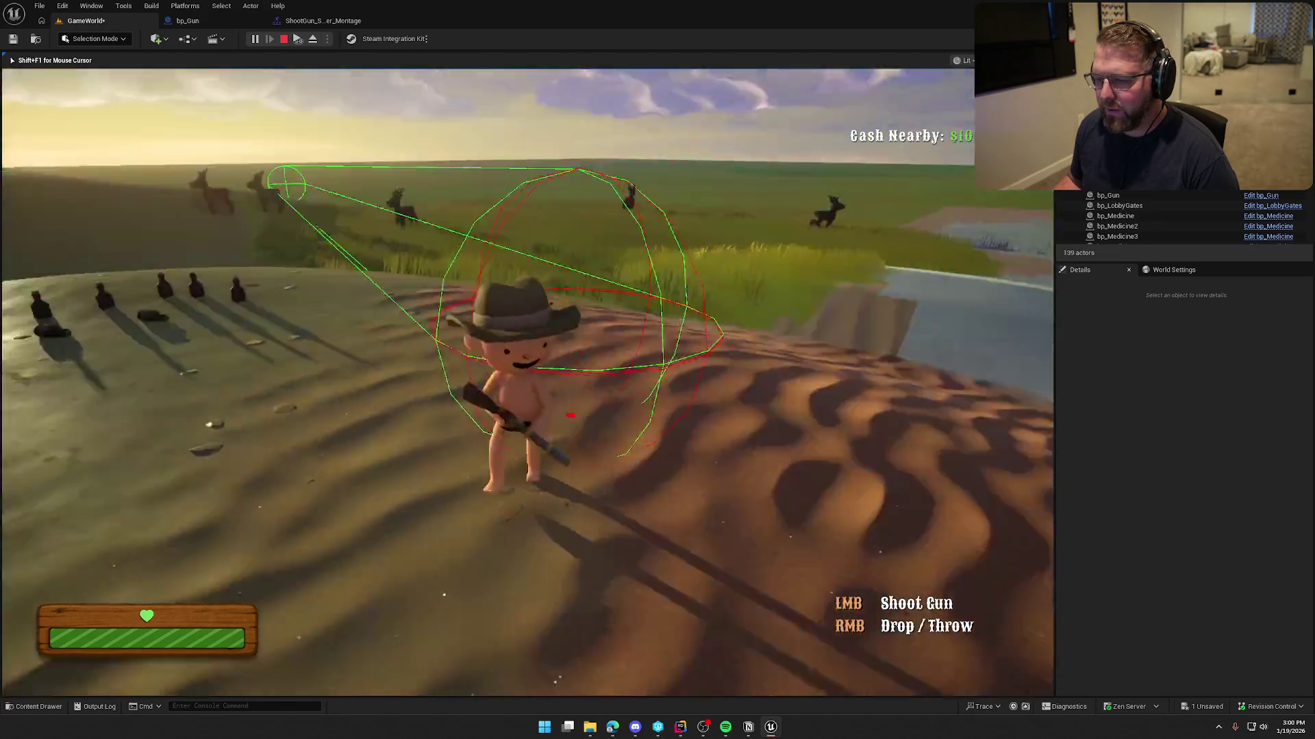
key(a)
click(527, 382)
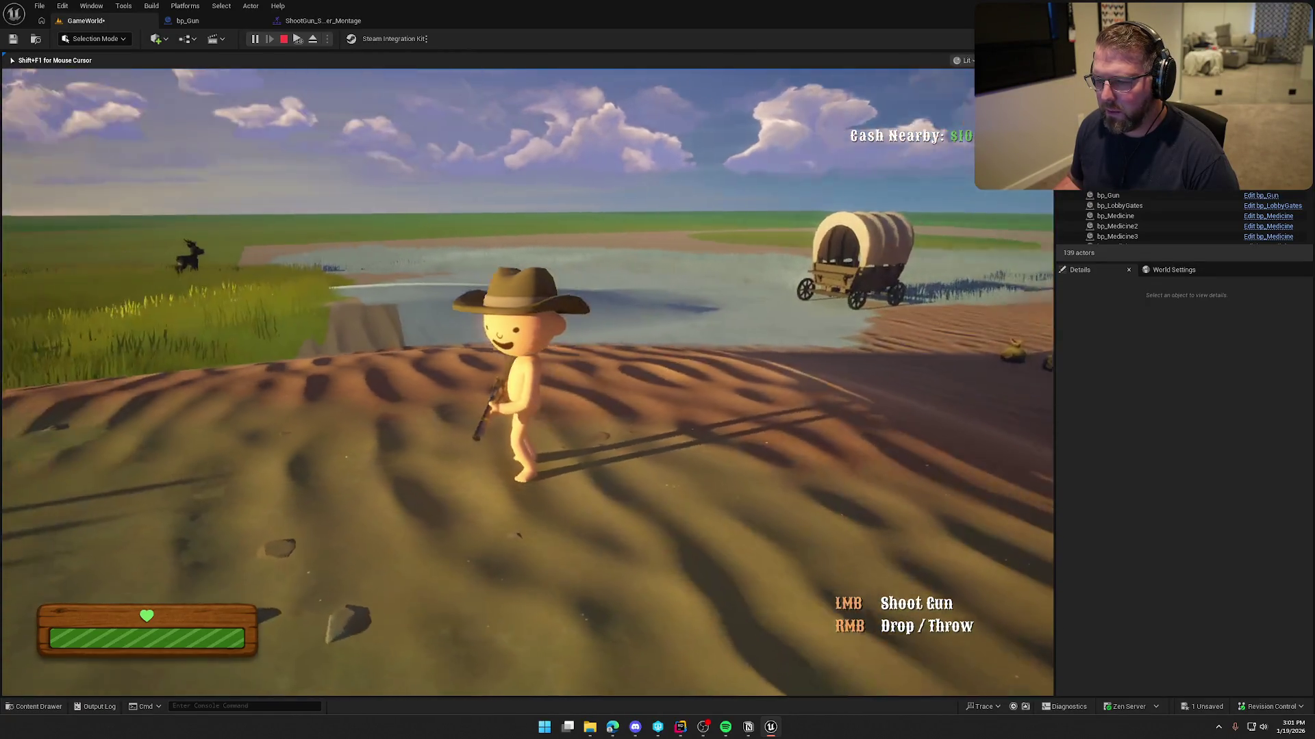
click(527, 382)
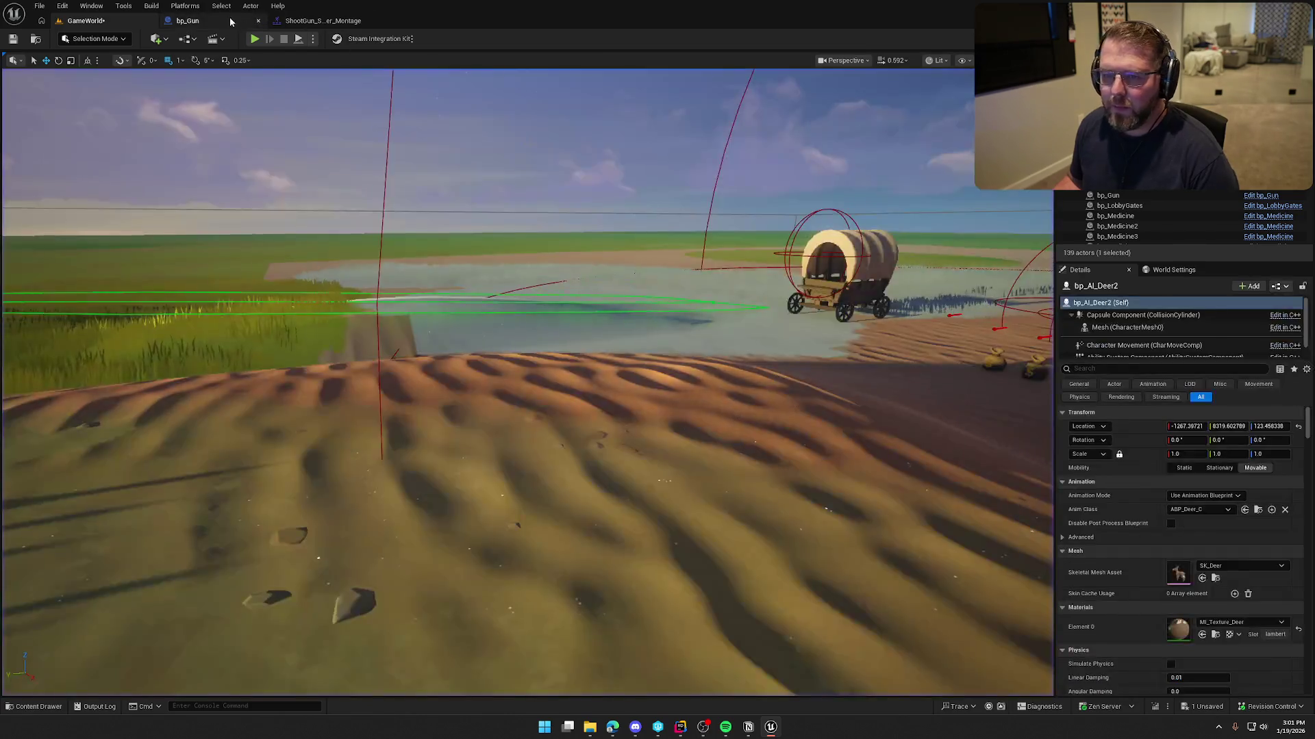
- Position bp_Gun's ShootPoint component just ahead of the barrel in the 3D preview
click(187, 21)
click(299, 58)
click(632, 258)
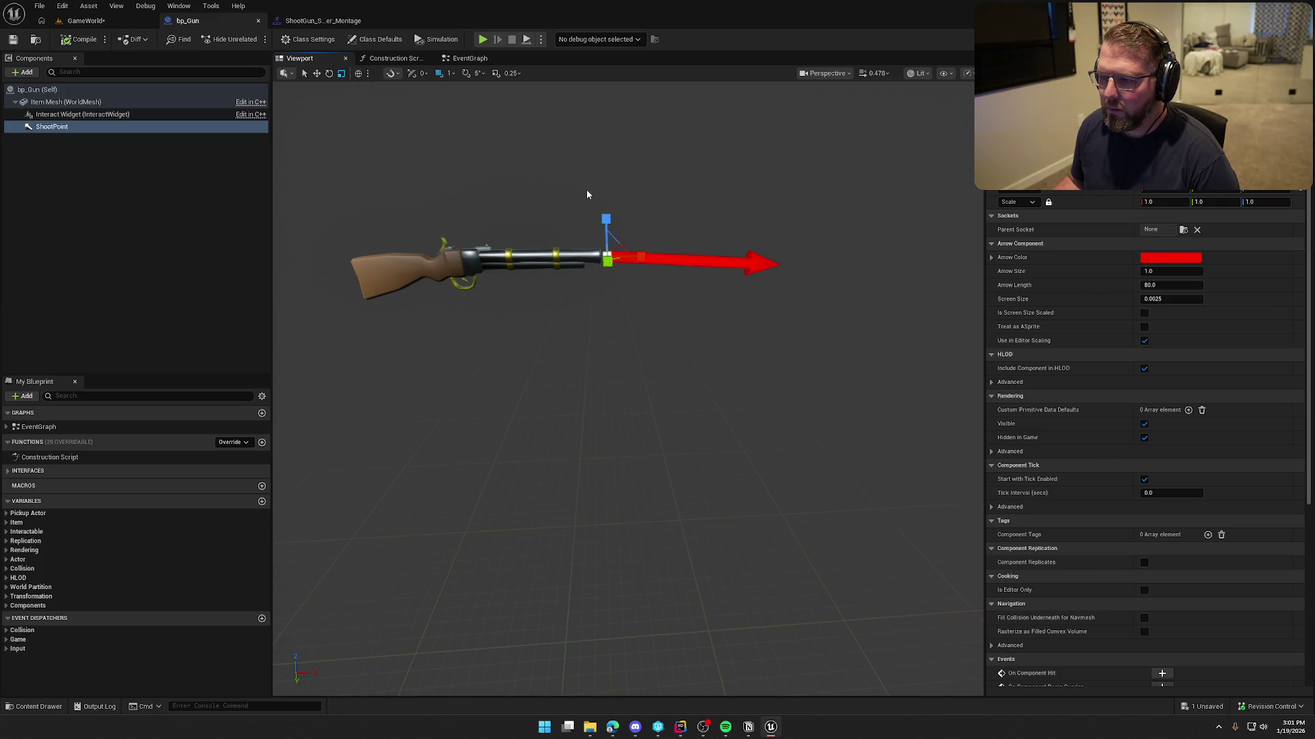
click(647, 253)
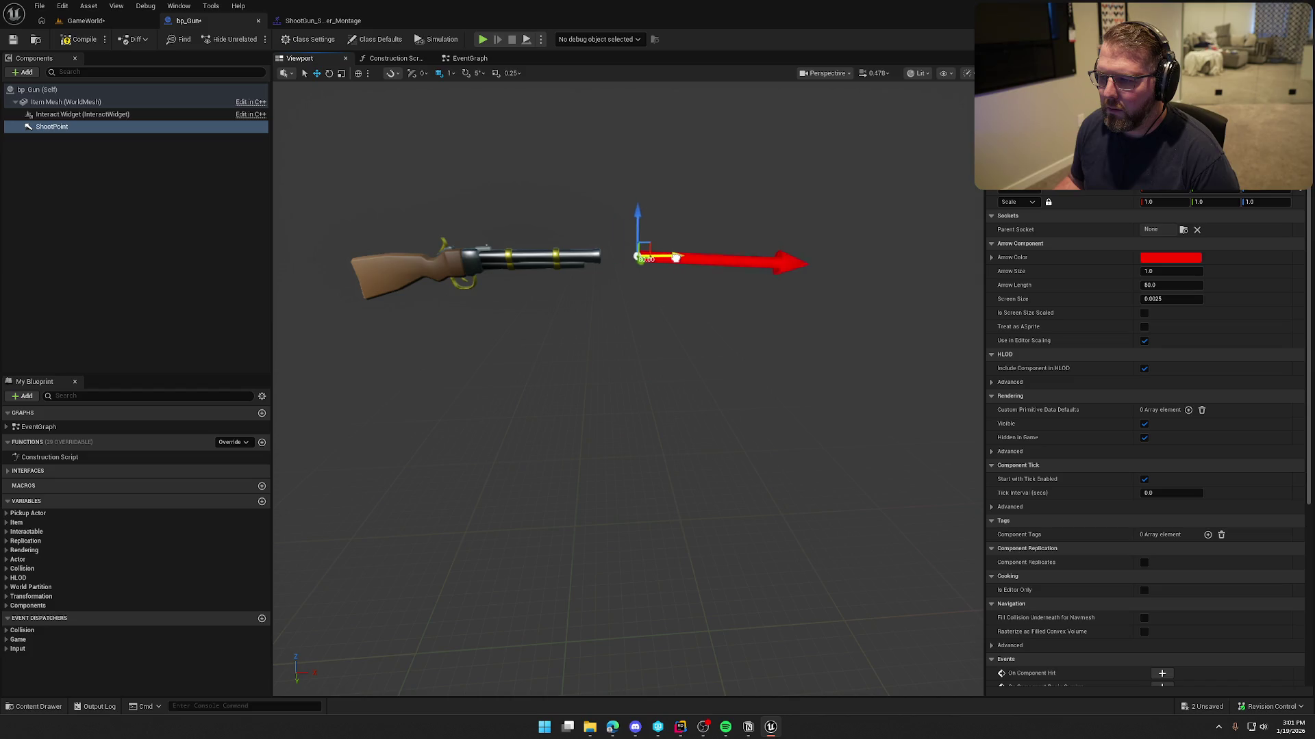
- Play the GameWorld level, sprint forward and fire a shot toward the grassland, then stop
click(86, 22)
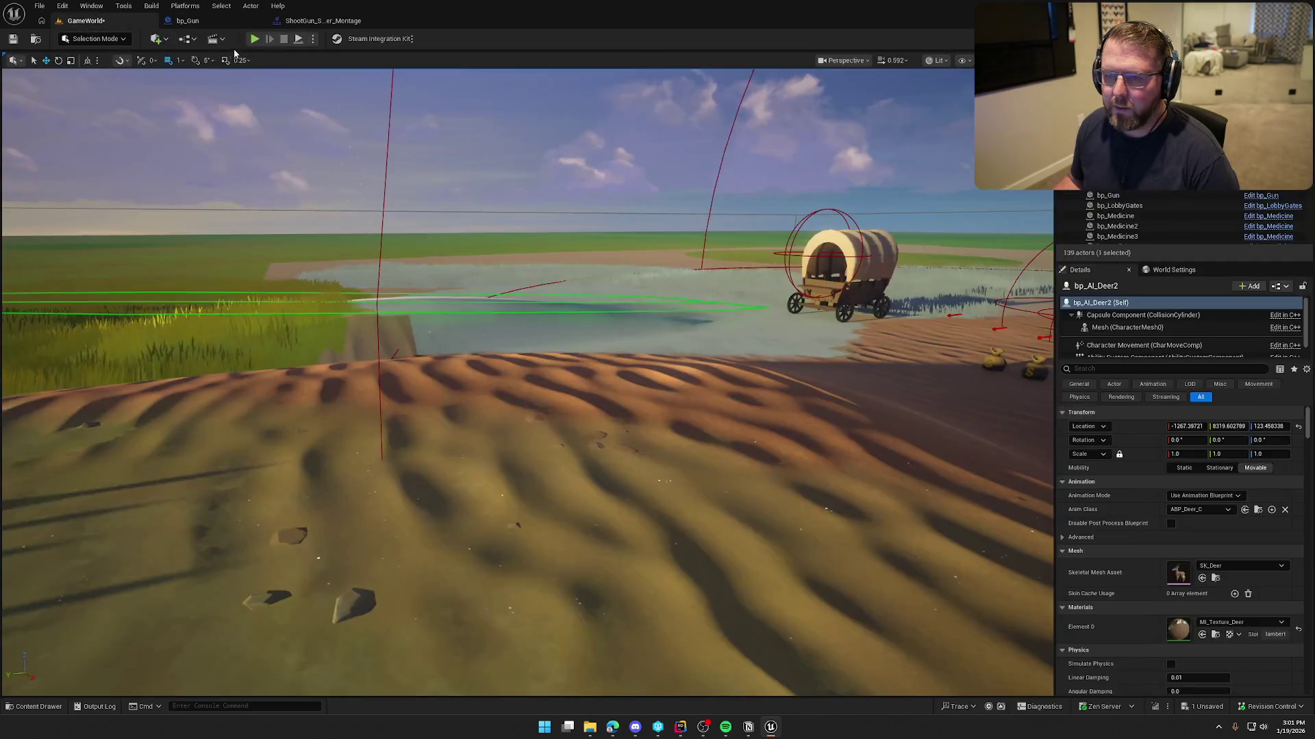
key(alt+p)
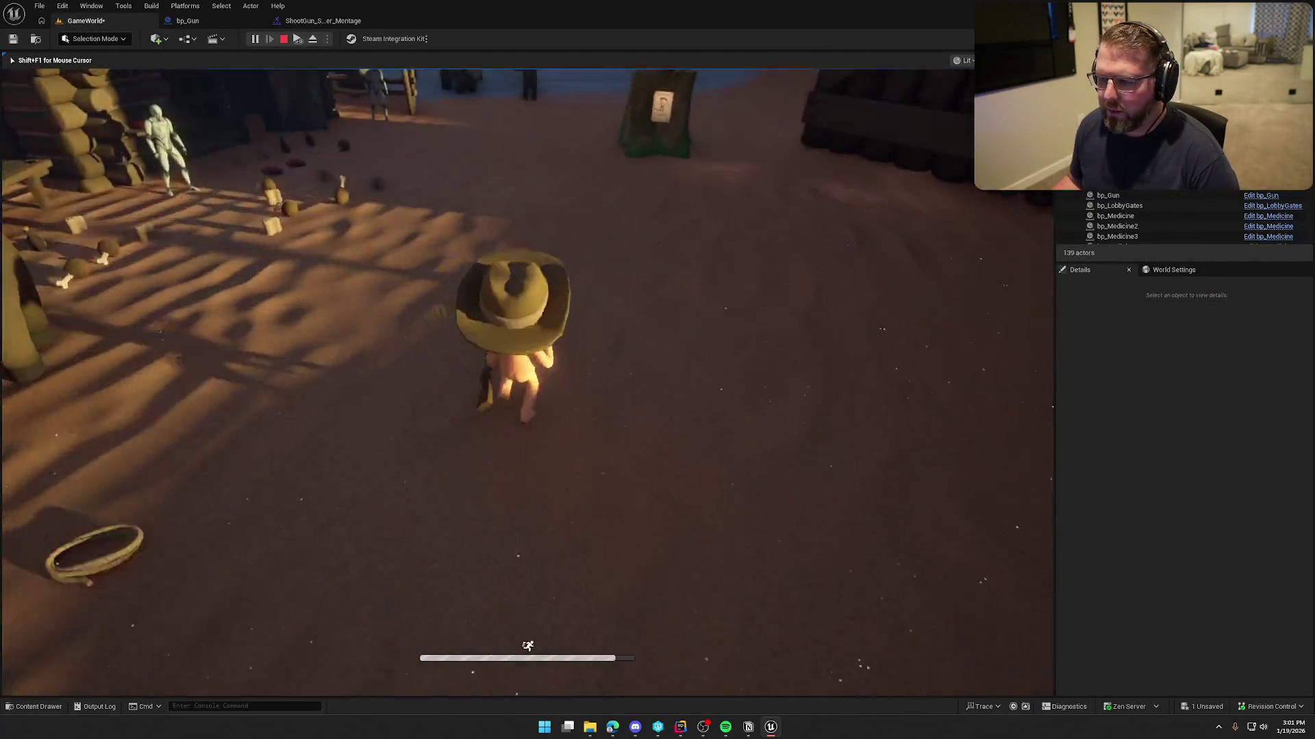
key(shift+w)
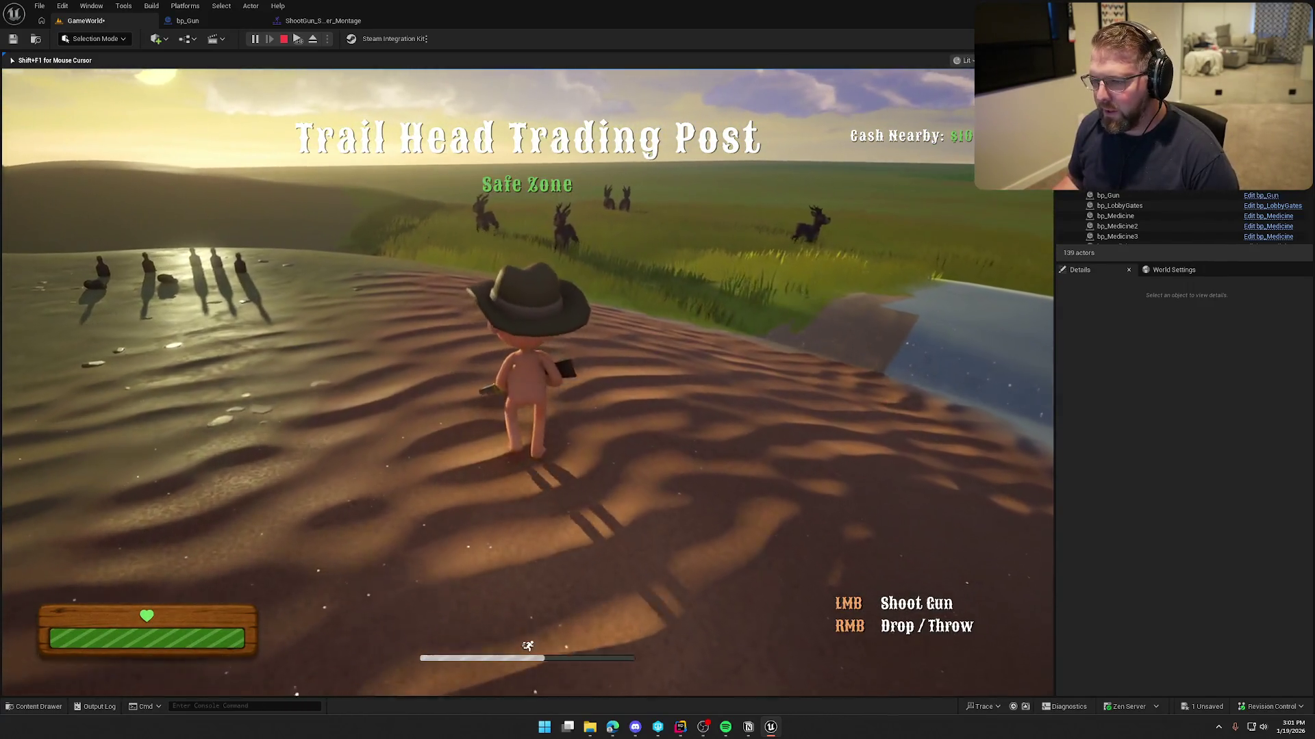
click(527, 384)
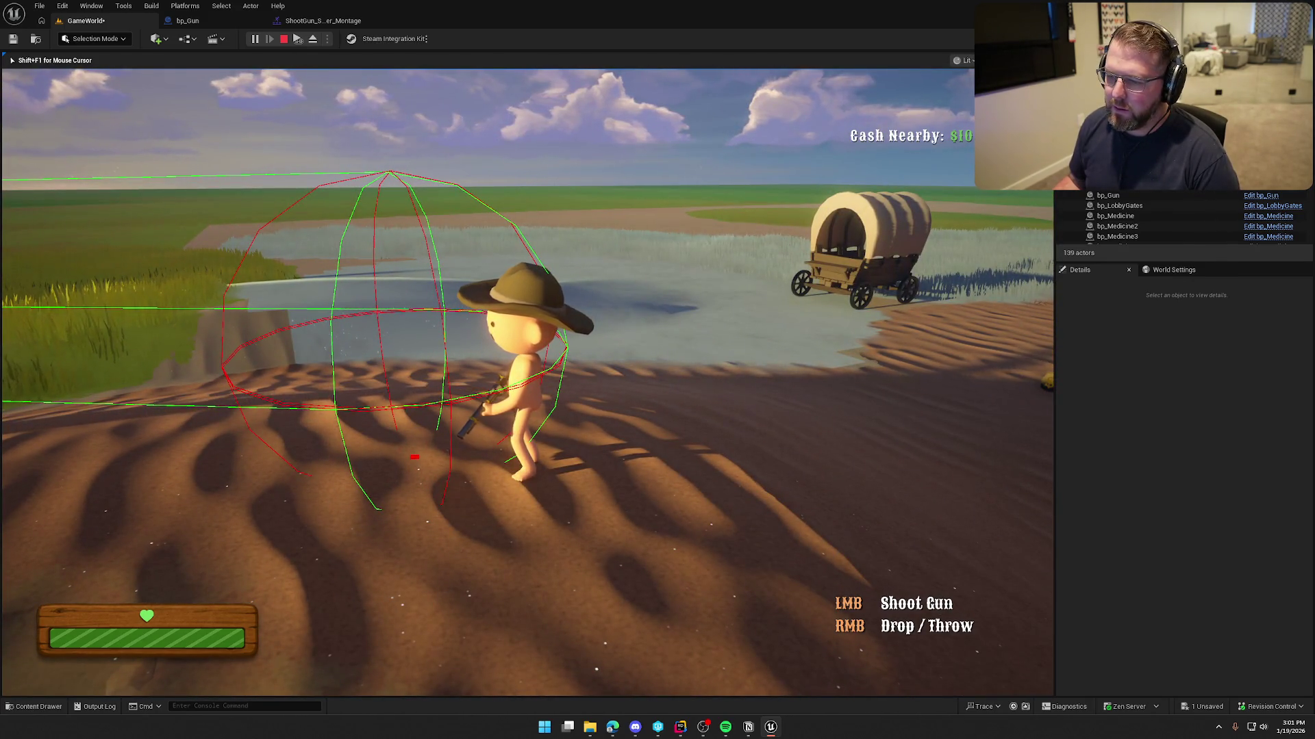
key(Escape)
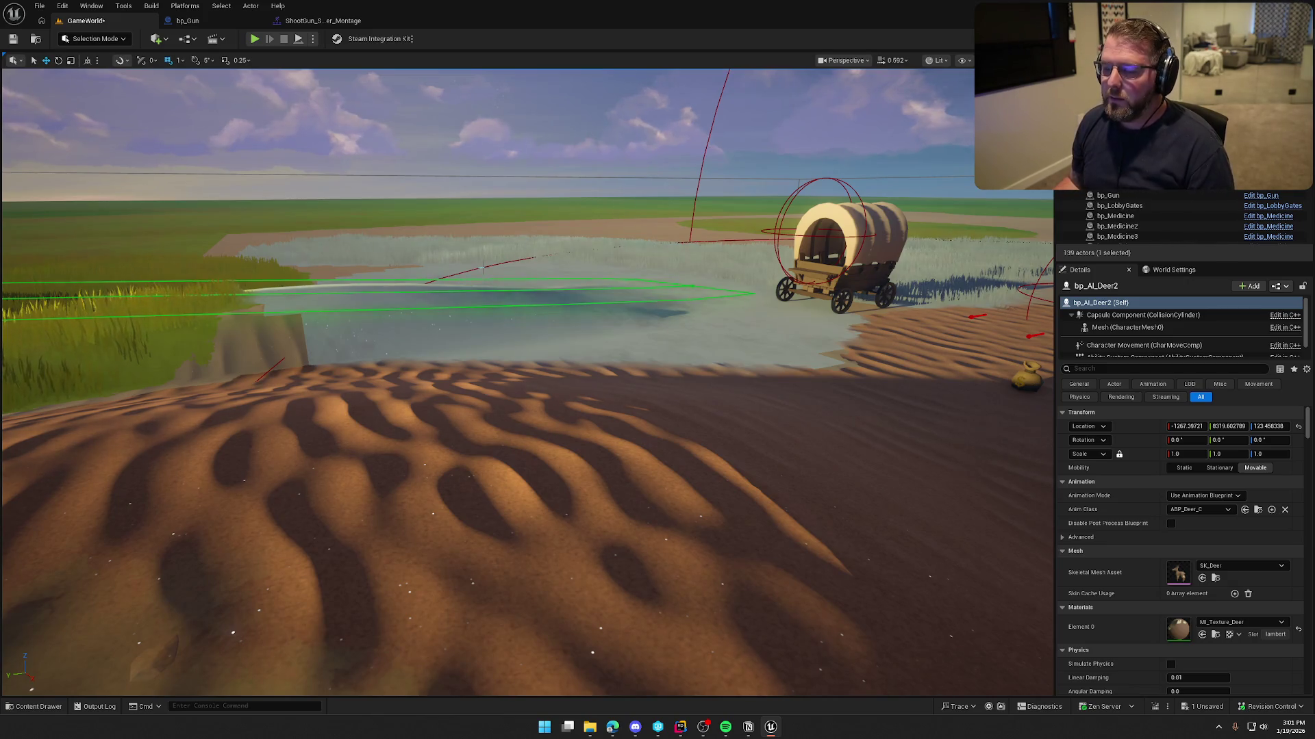
- Tilt the level view over the dunes to the horizon and deer, then show ShootGun_Shorter_Montage
mouse_move(631, 593)
mouse_down()
mouse_move(627, 612)
mouse_move(631, 593)
mouse_up()
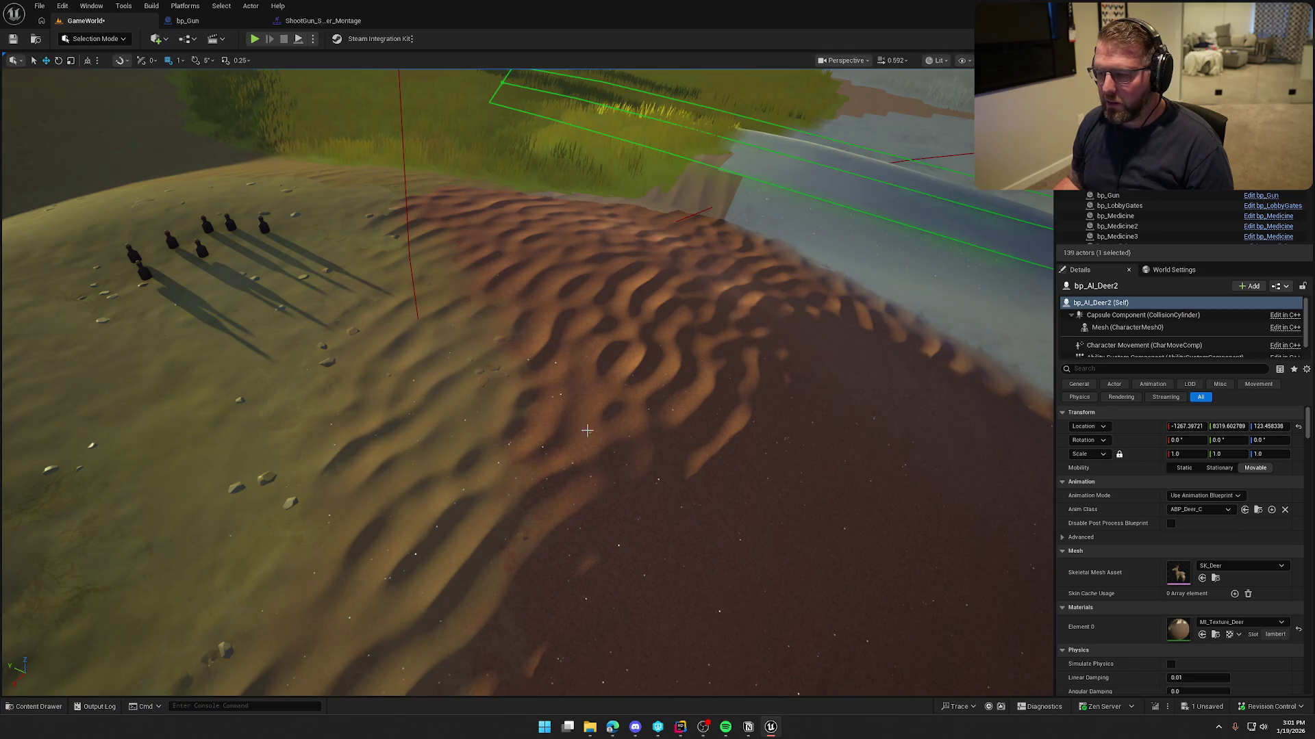
drag(640, 366, 642, 358)
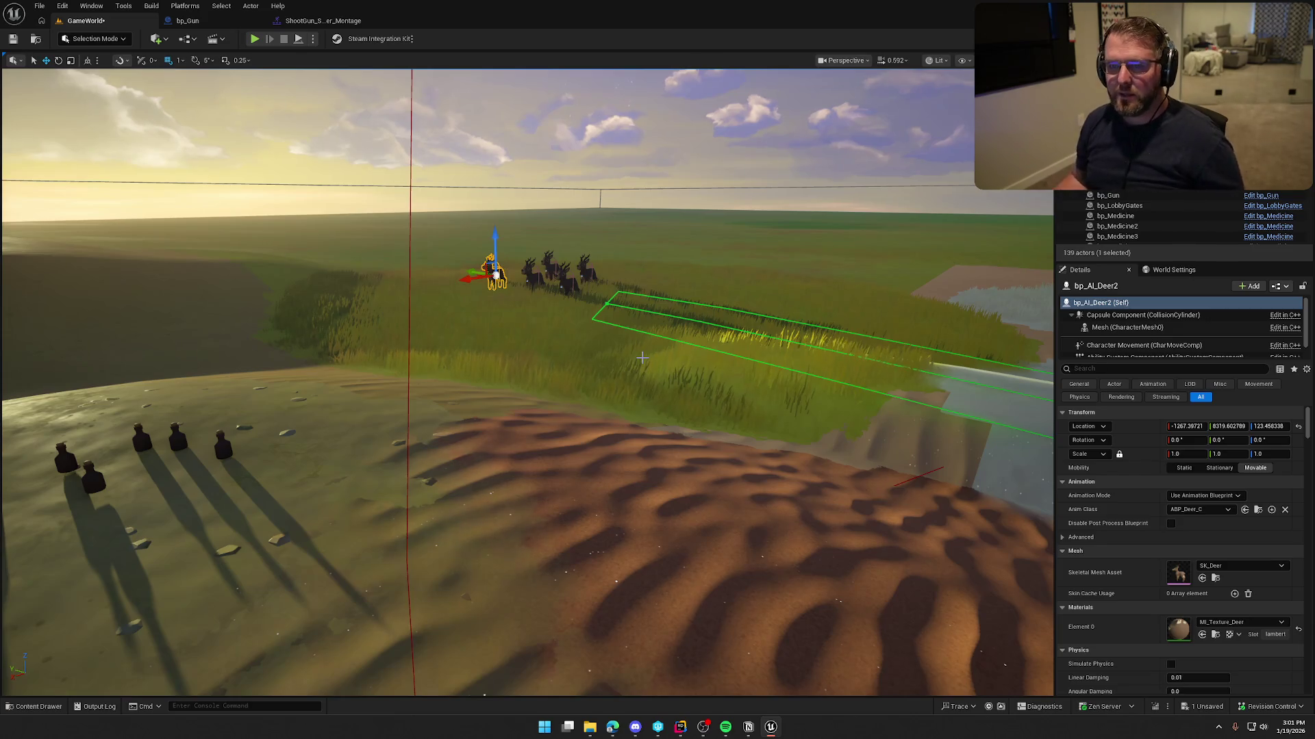
click(320, 22)
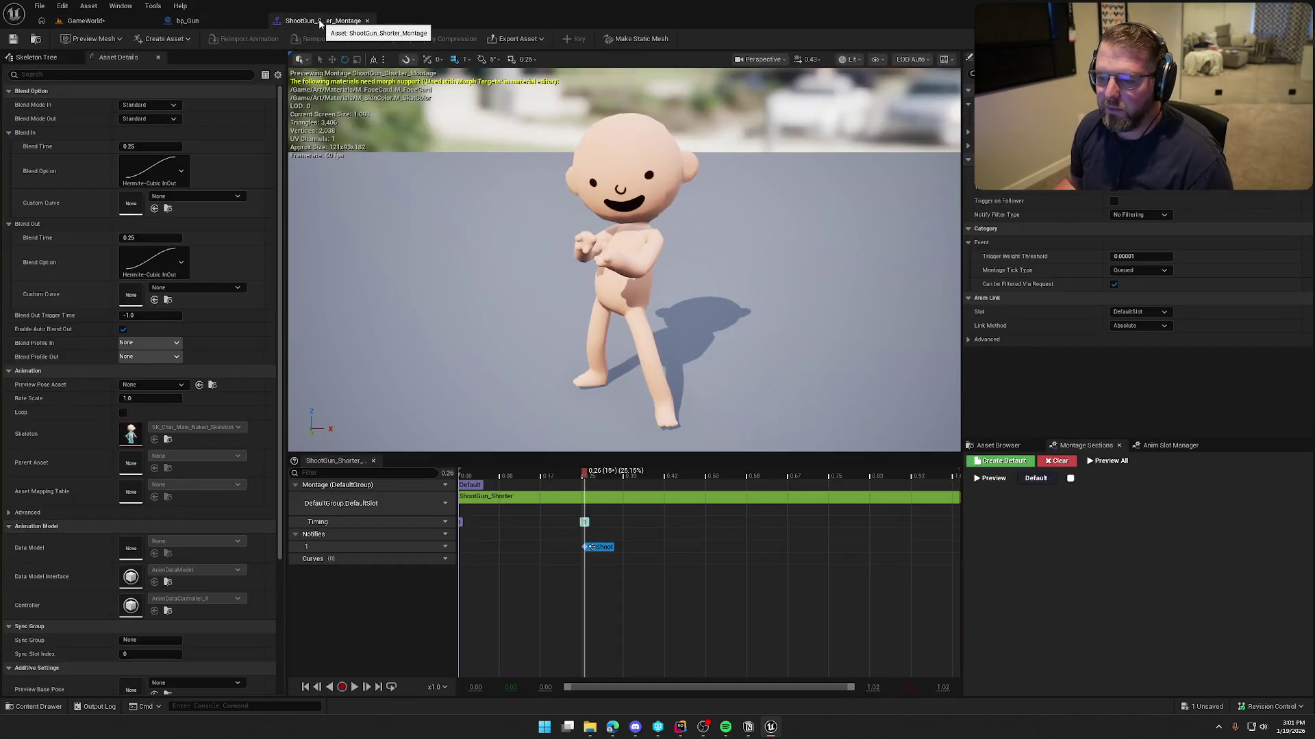
- Close the montage and pan bp_Gun's EventGraph over to the trace nodes
click(367, 21)
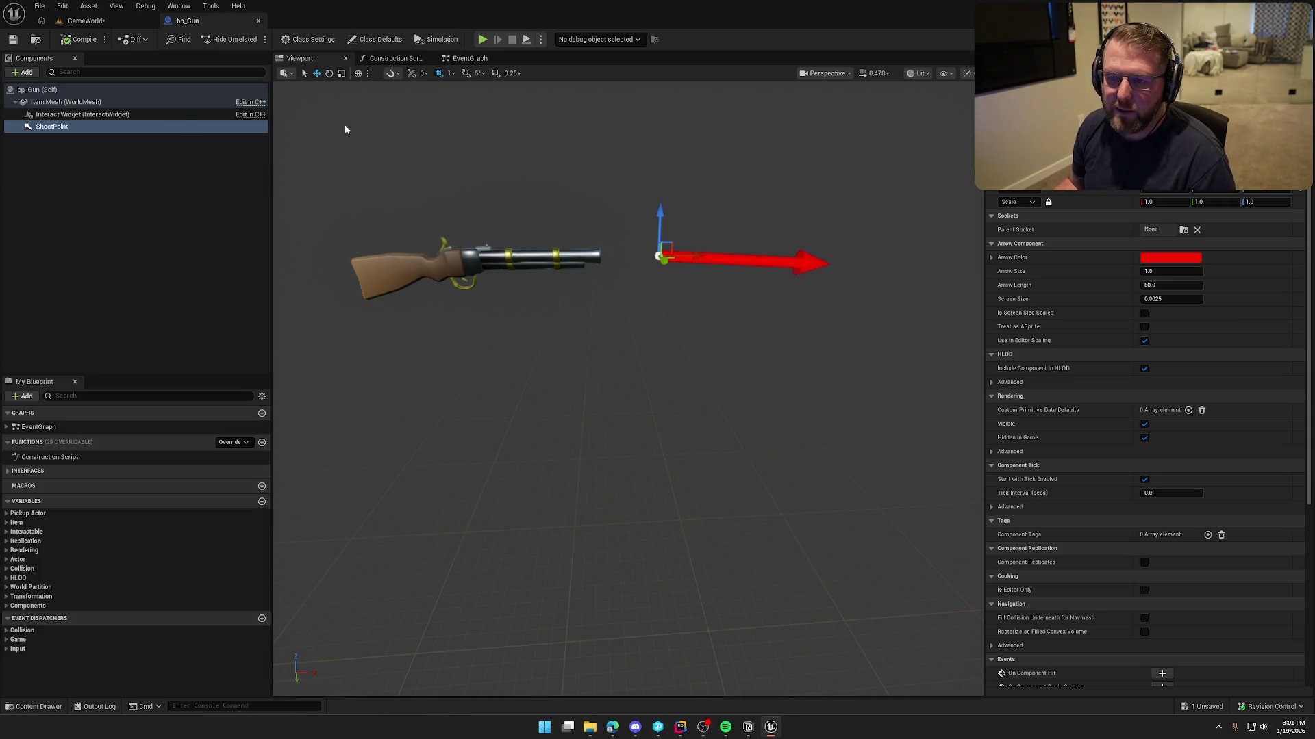
click(463, 60)
mouse_move(743, 461)
mouse_down()
mouse_move(696, 414)
mouse_move(515, 352)
mouse_up()
click(651, 375)
mouse_move(663, 392)
mouse_down()
mouse_move(604, 408)
mouse_move(619, 448)
mouse_up()
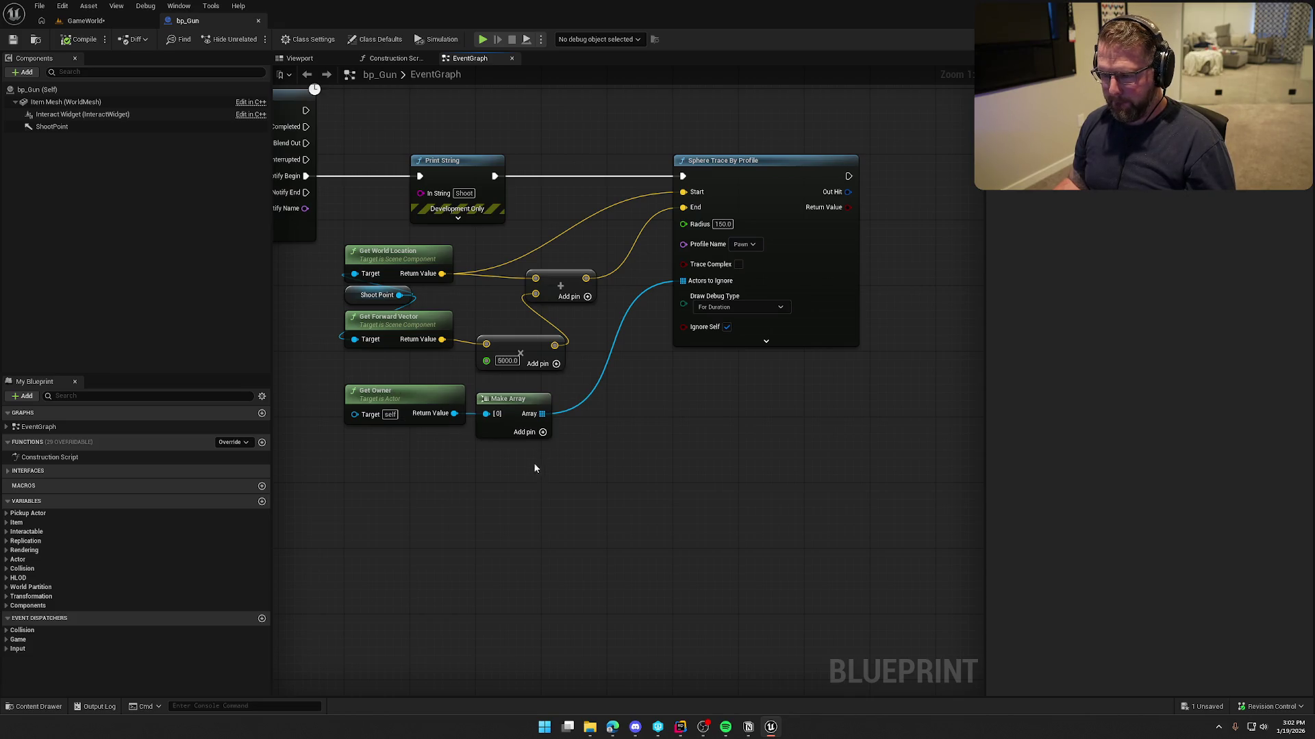
drag(537, 463, 582, 393)
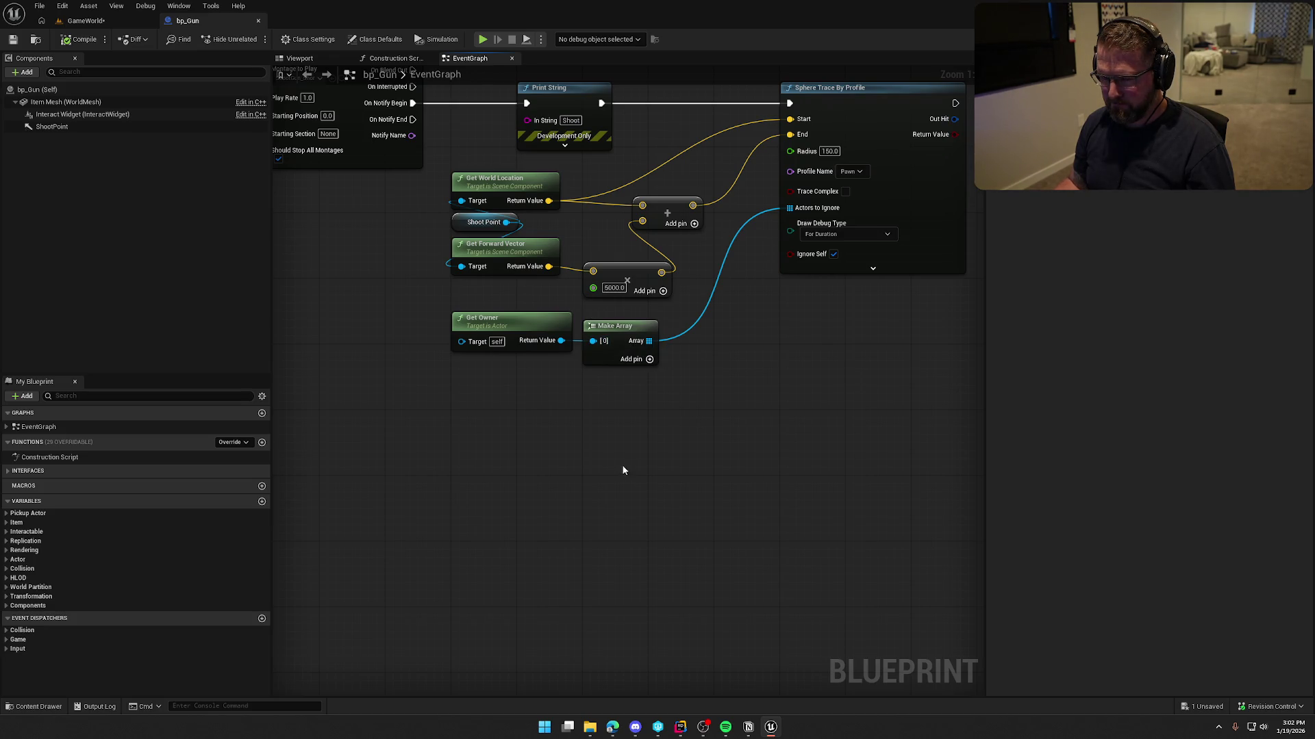
drag(622, 469, 641, 429)
- Expand the Pickup Actor, Item, Pickup, Interactable and Actor variable categories, then centre Sphere Trace By Profile
click(7, 513)
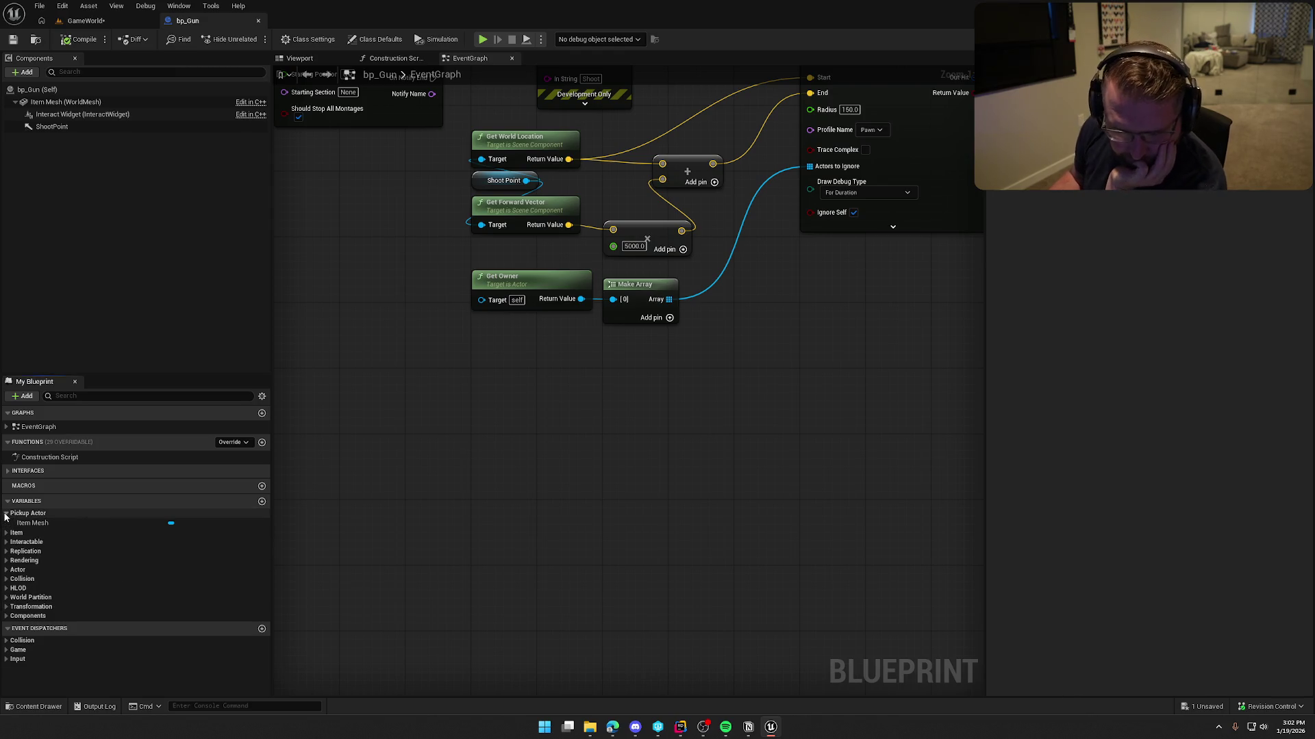
click(7, 533)
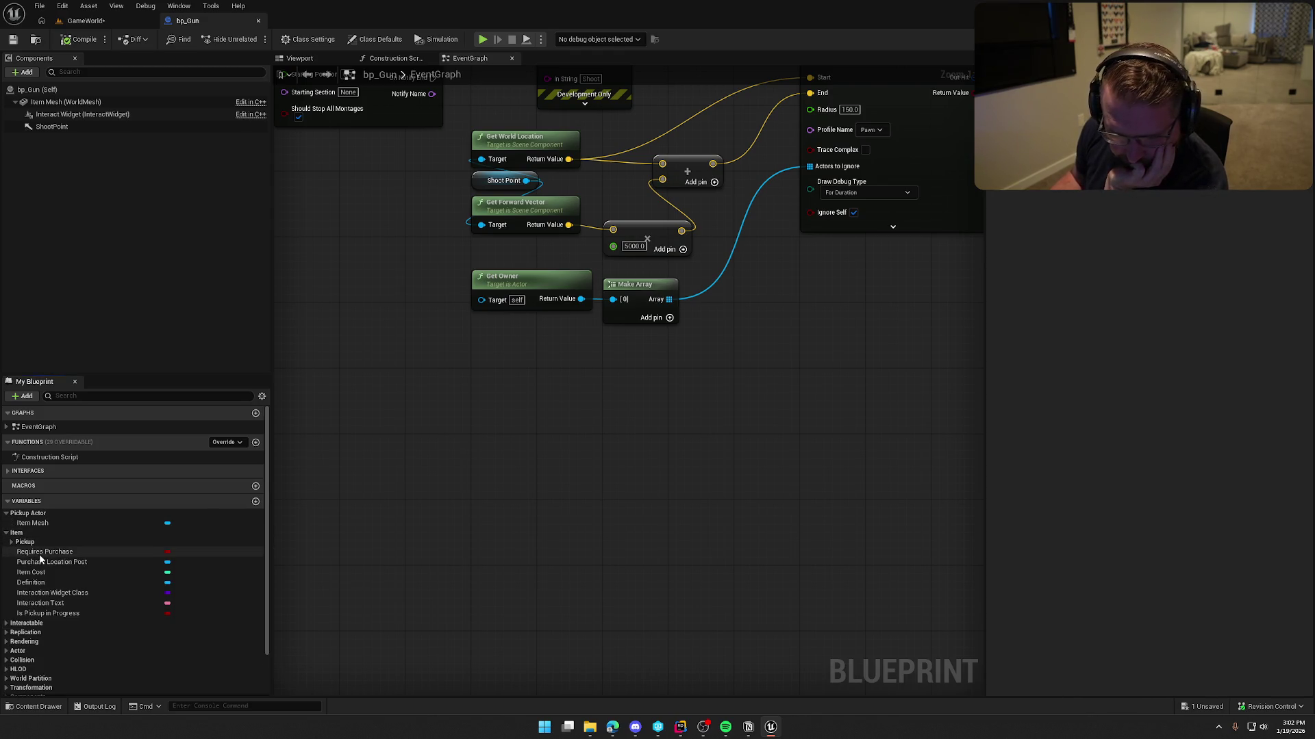
click(25, 542)
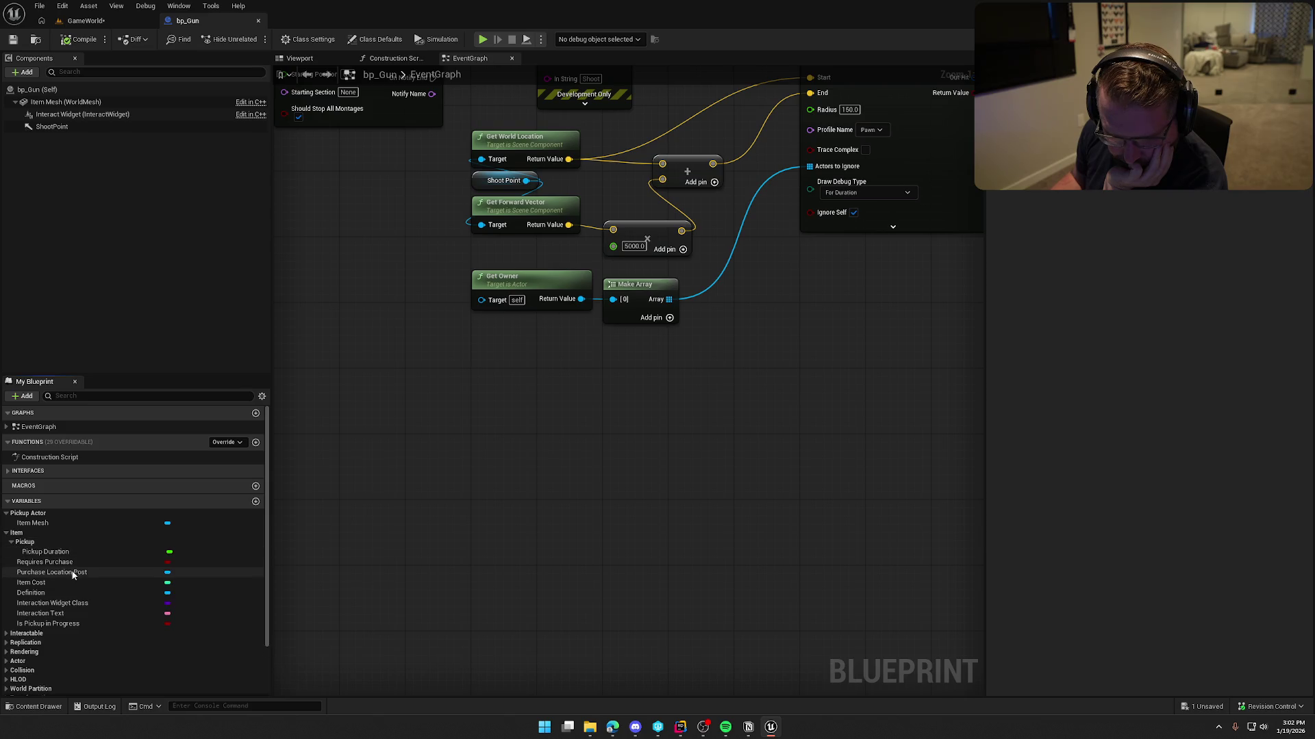
click(64, 632)
scroll(64, 627, down, 4)
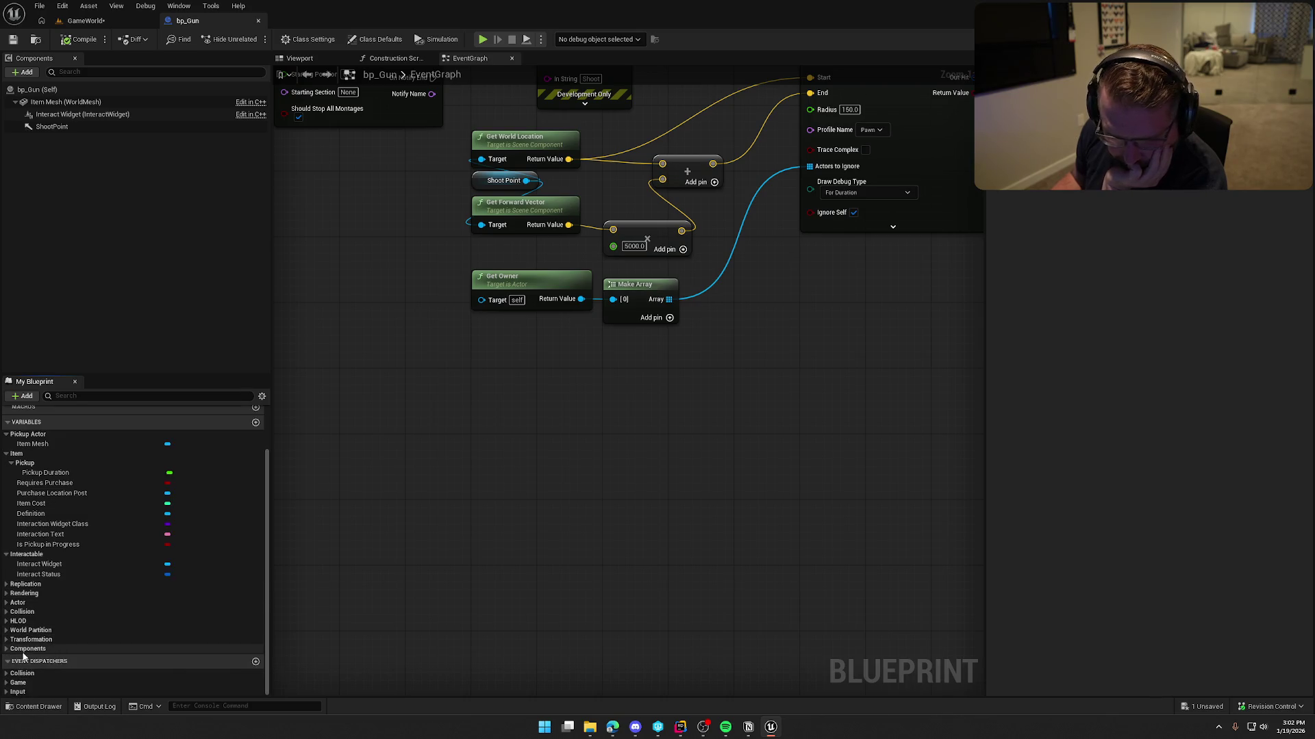
click(15, 603)
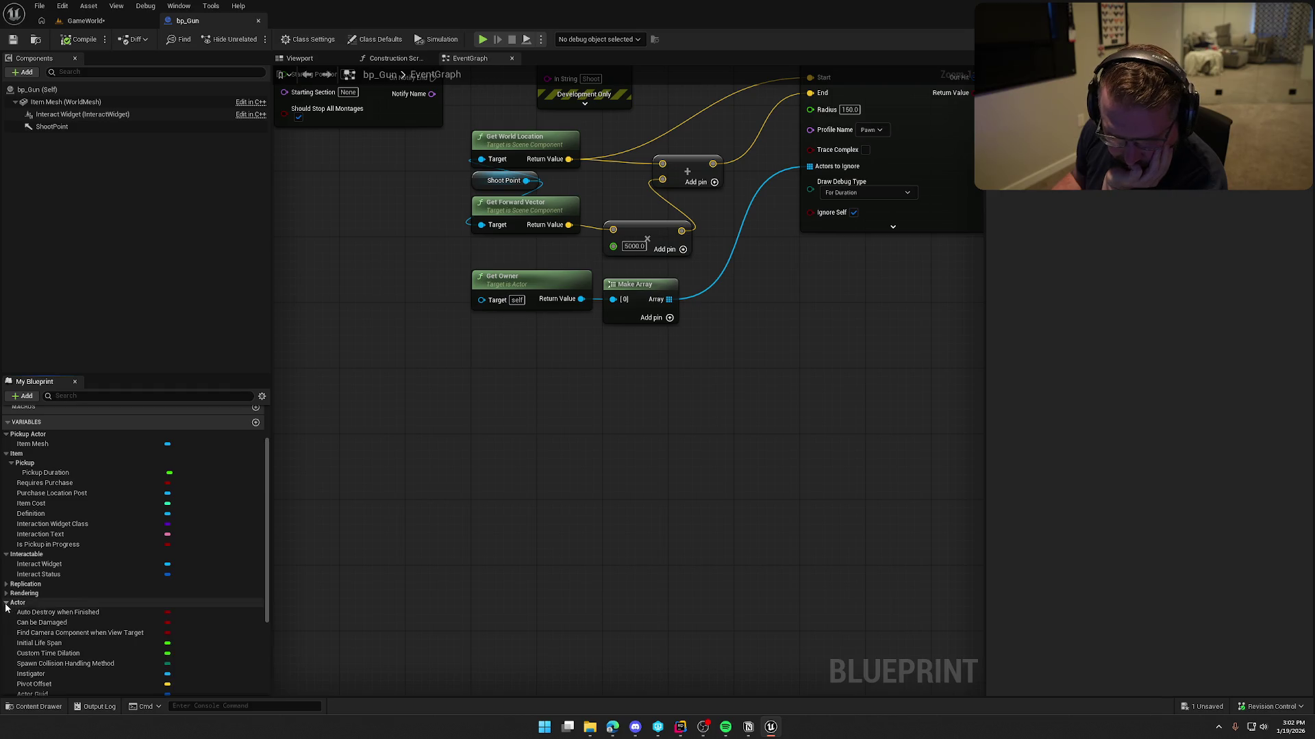
scroll(15, 608, down, 1)
scroll(80, 650, down, 4)
scroll(81, 648, up, 10)
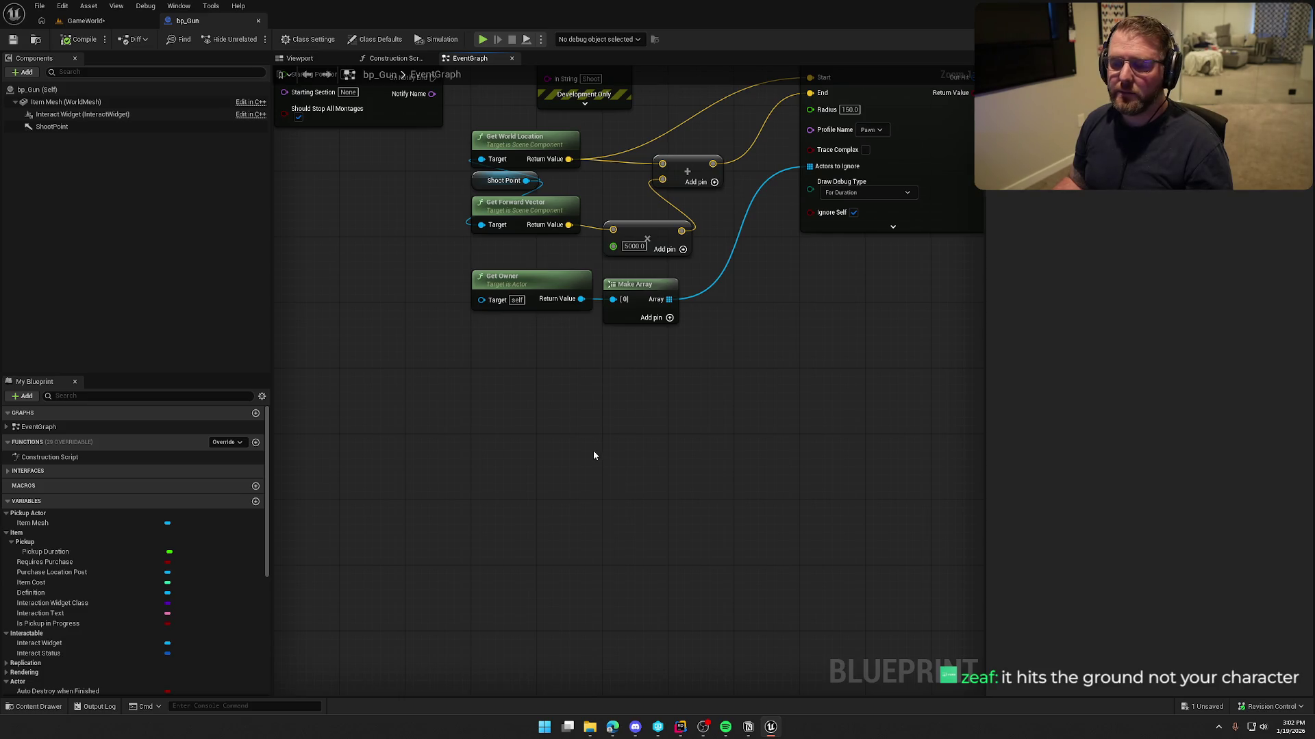
drag(596, 456, 356, 575)
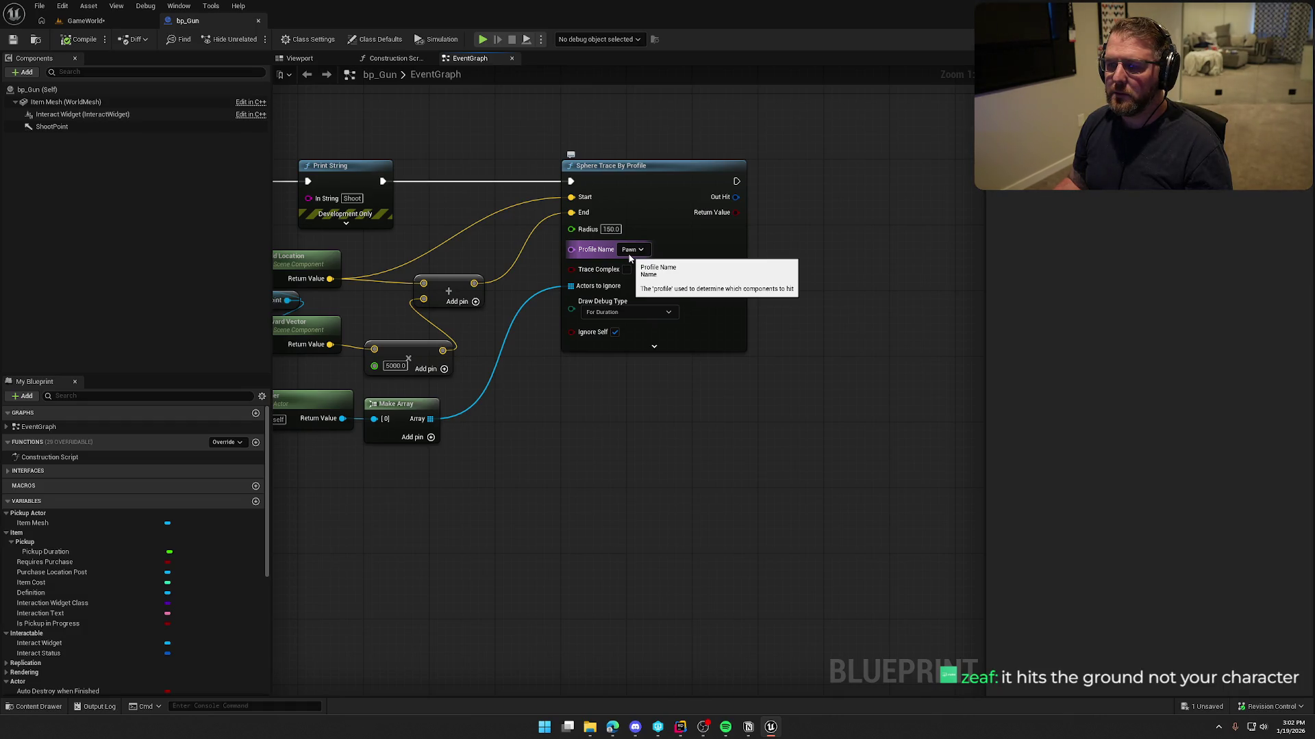
- Split the trace's Out Hit pin, Print String the Hit Component's display name, and play GameWorld
drag(762, 245, 621, 268)
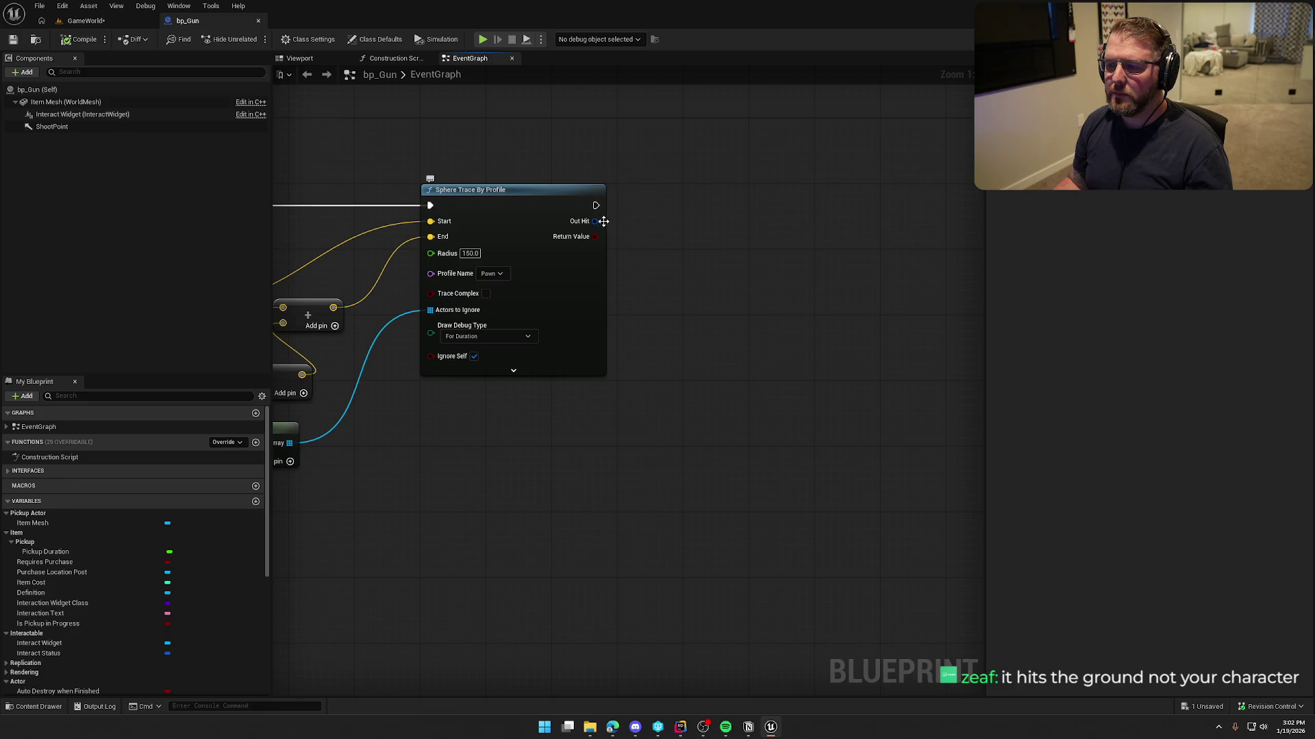
right_click(603, 221)
click(637, 269)
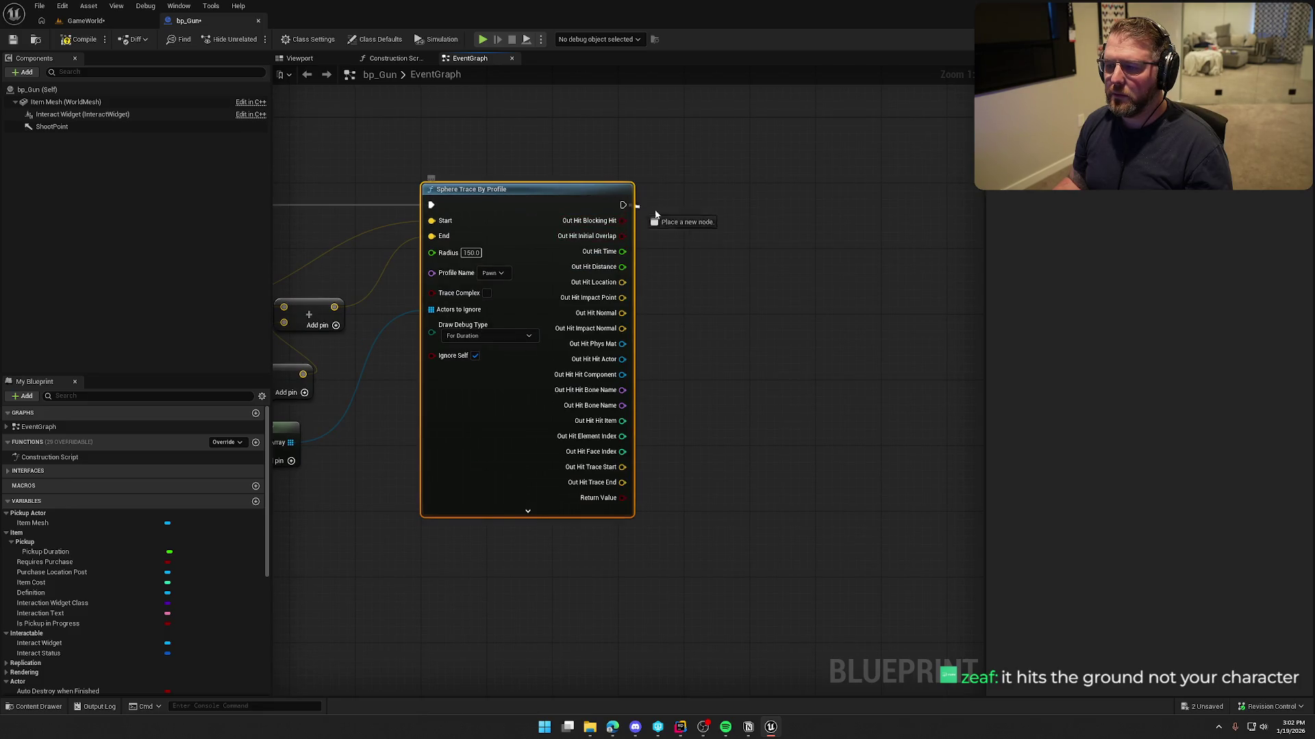
drag(635, 208, 728, 212)
text(print)
key(Return)
drag(825, 216, 872, 206)
mouse_move(623, 374)
mouse_down()
mouse_move(673, 354)
mouse_move(826, 221)
mouse_up()
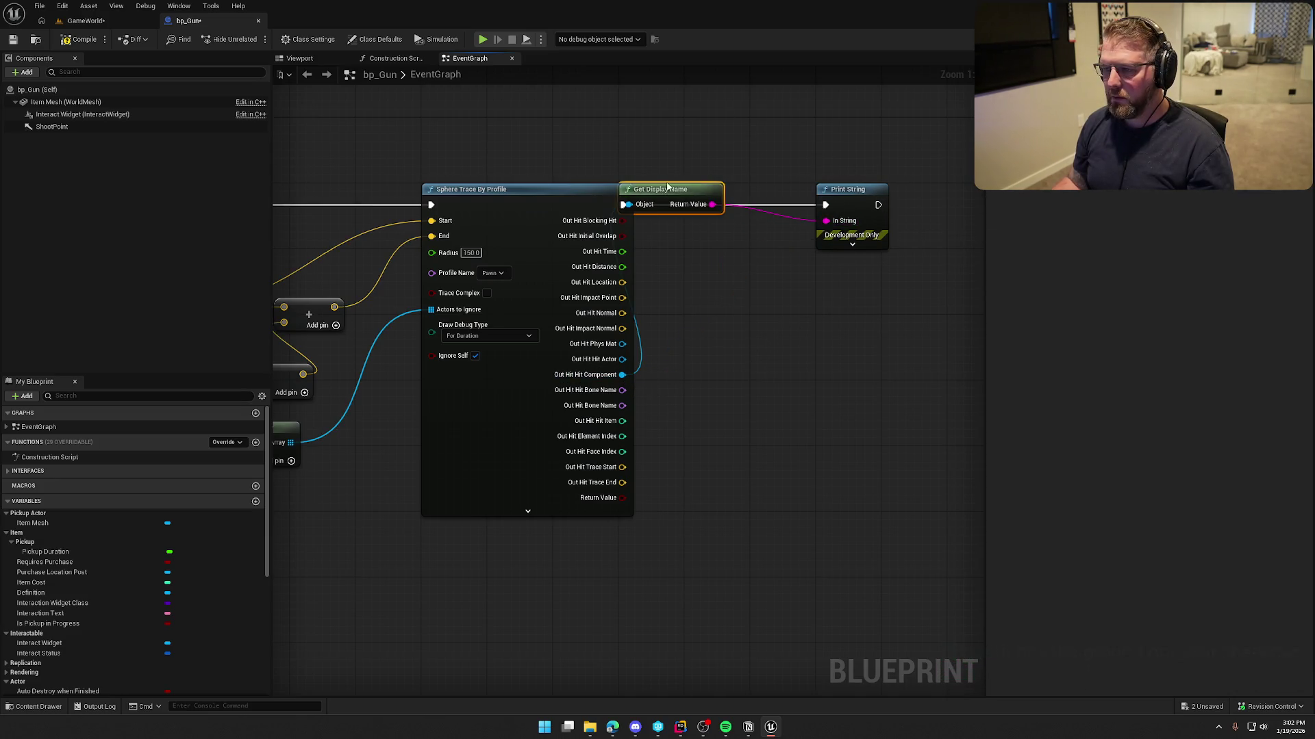
click(86, 20)
key(alt+p)
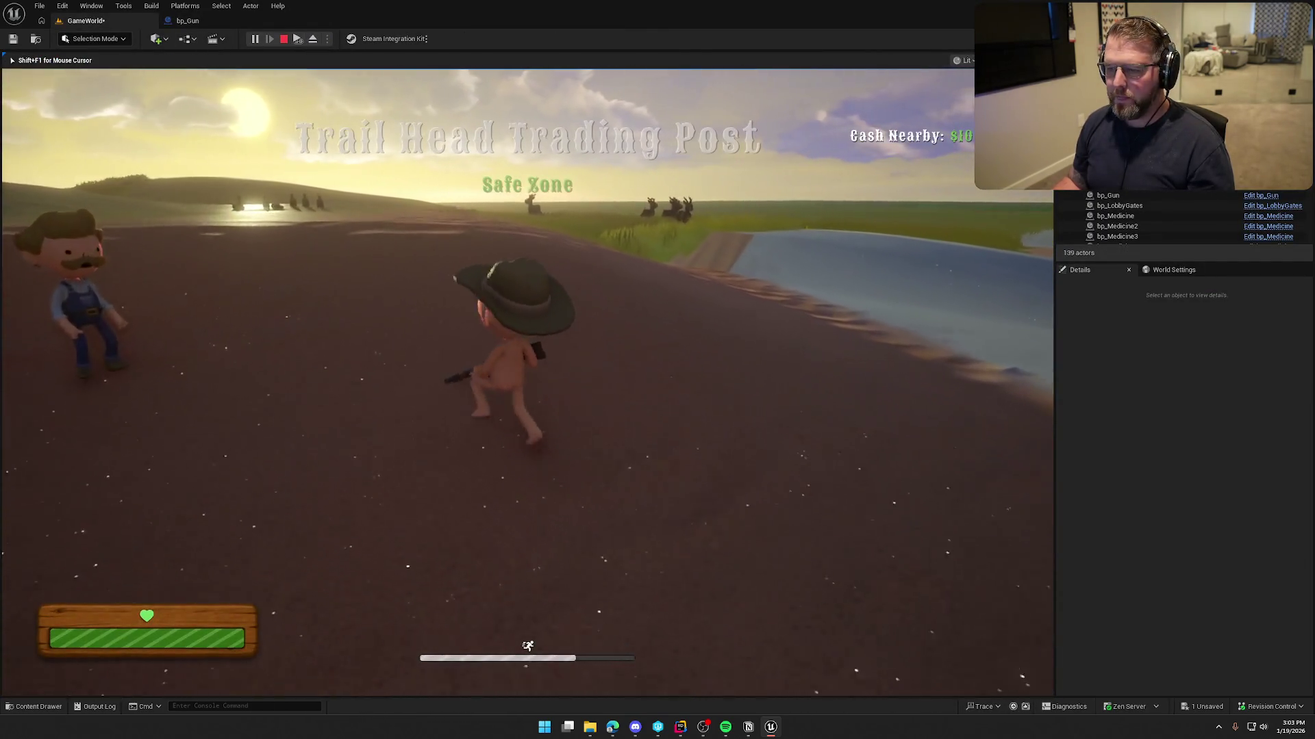
- Walk and fire two shots, seeing the landscape heightfield collision printed as the hit, then stop play
key(w)
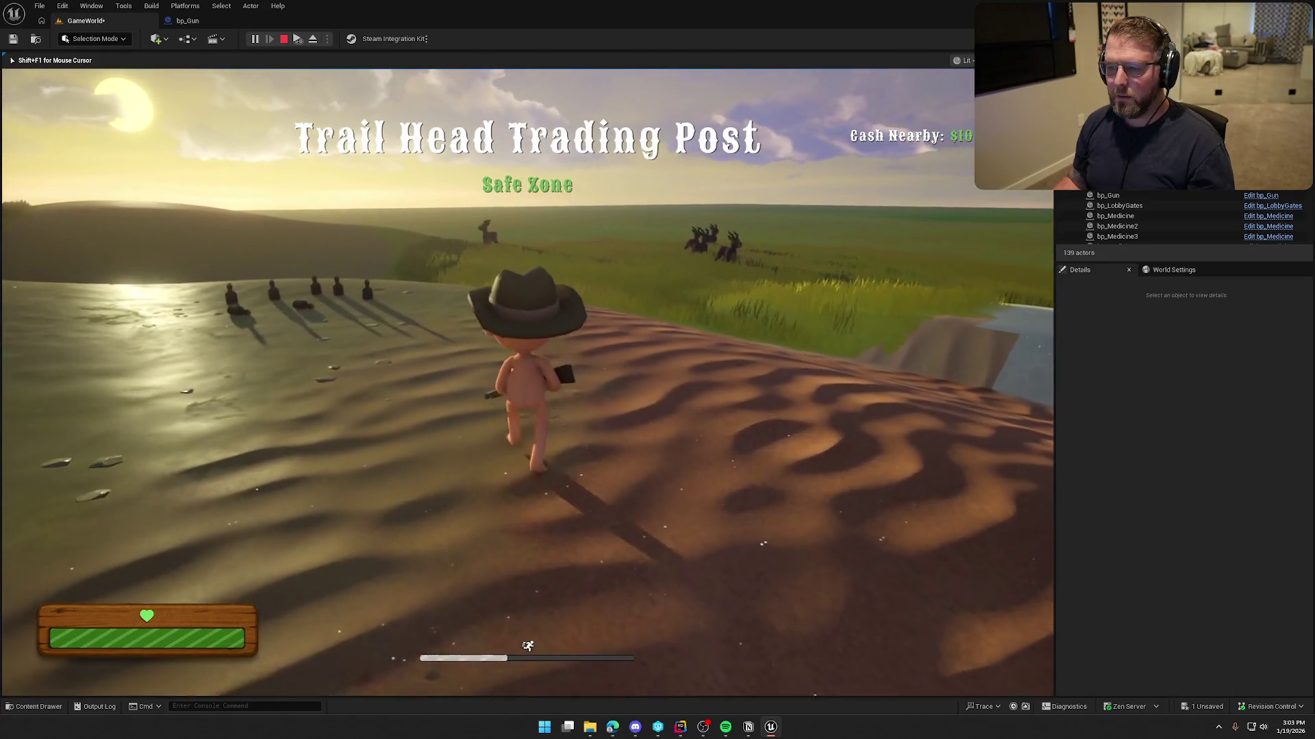
click(527, 383)
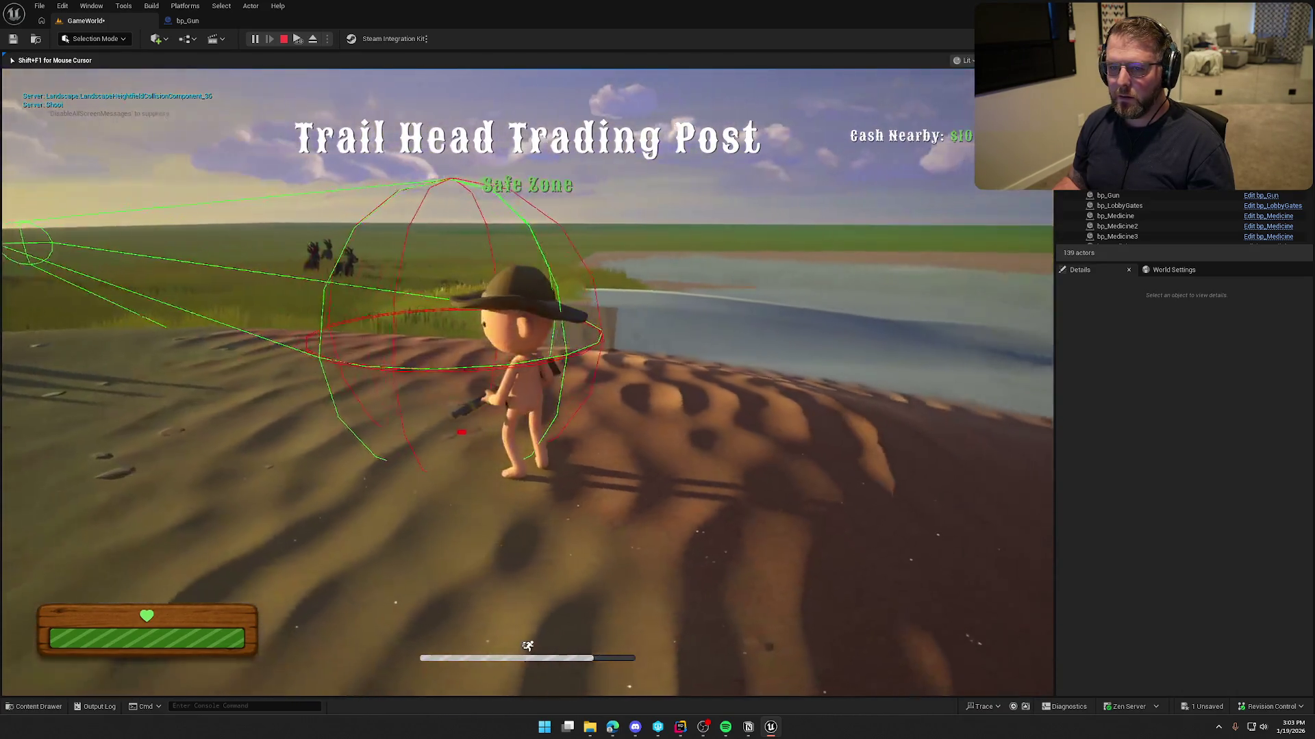
key(w)
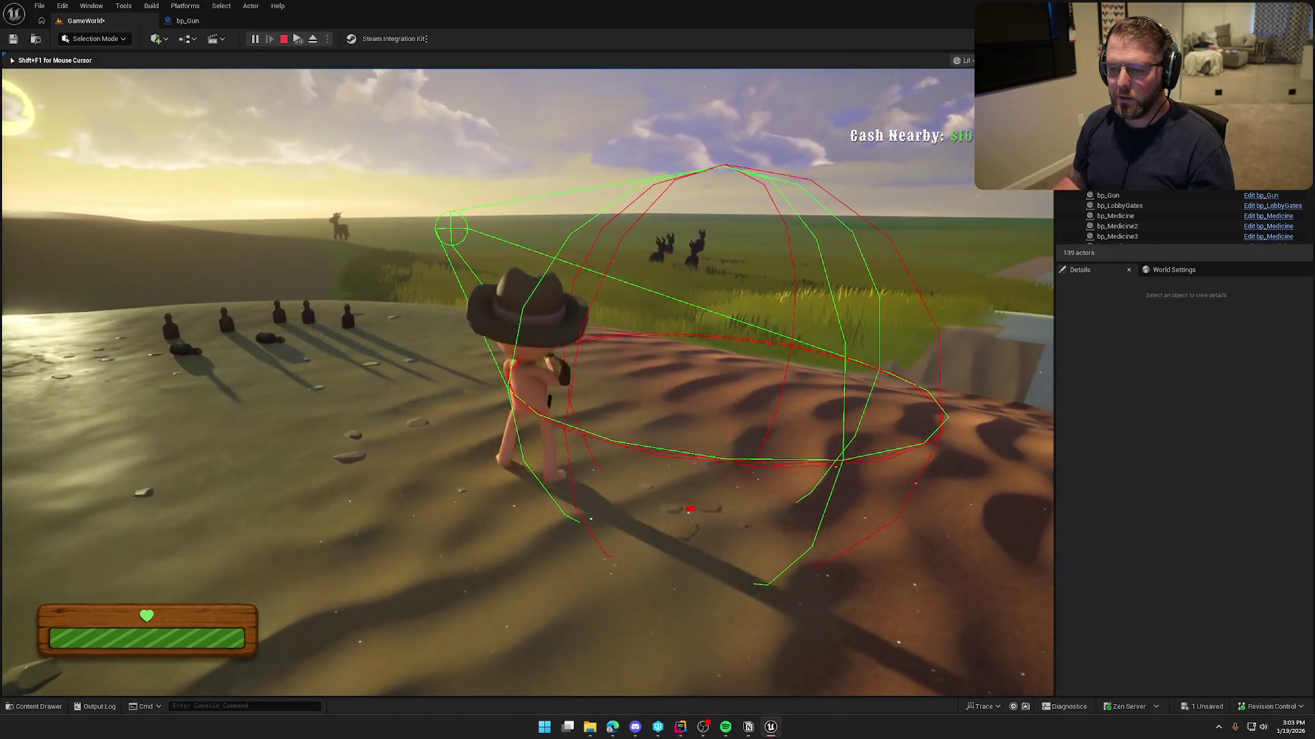
click(690, 508)
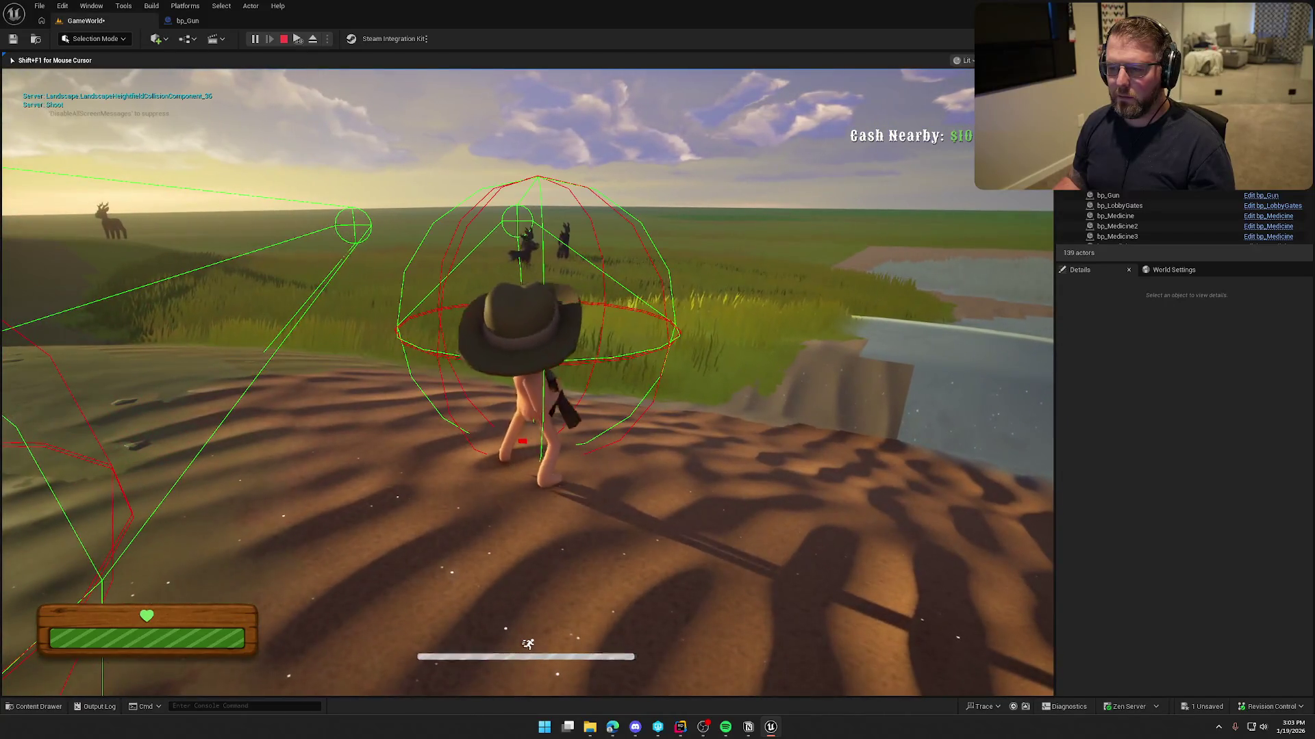
key(Escape)
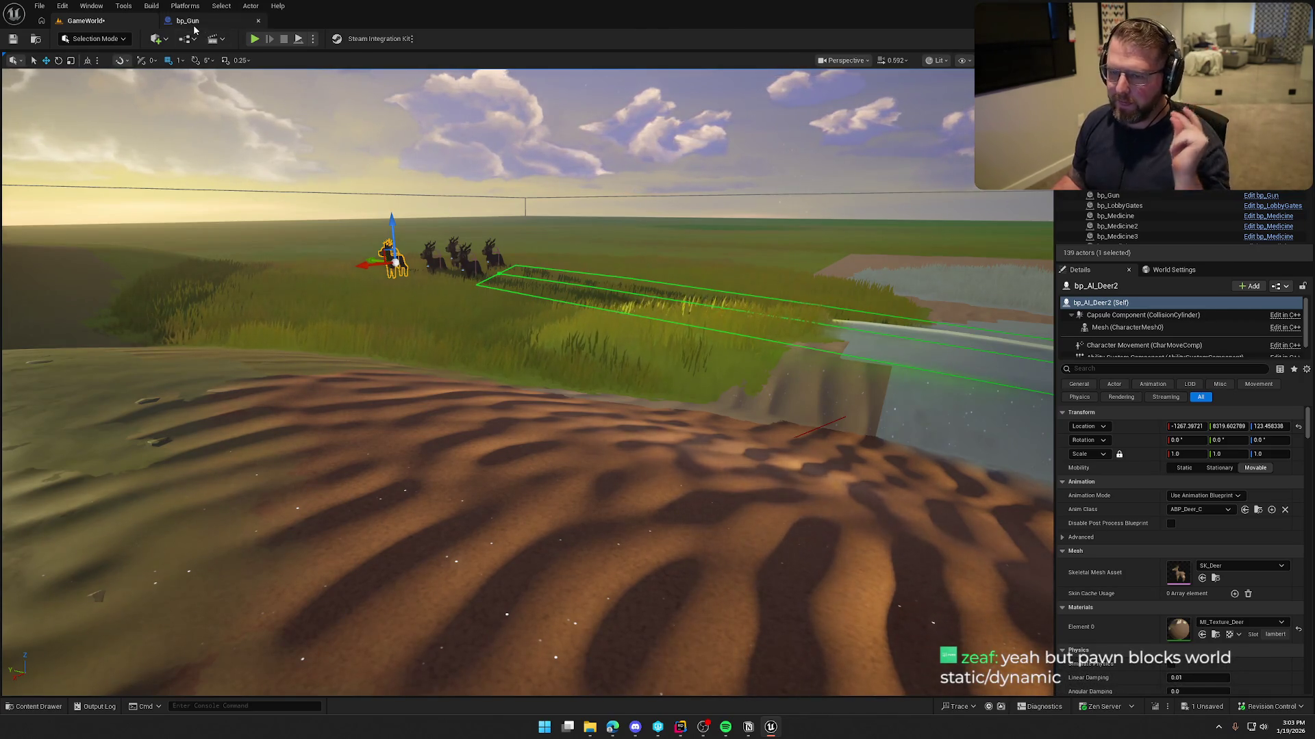
- Add a Sphere Trace For Objects node to bp_Gun's EventGraph
click(187, 20)
drag(679, 341, 637, 417)
drag(584, 546, 636, 496)
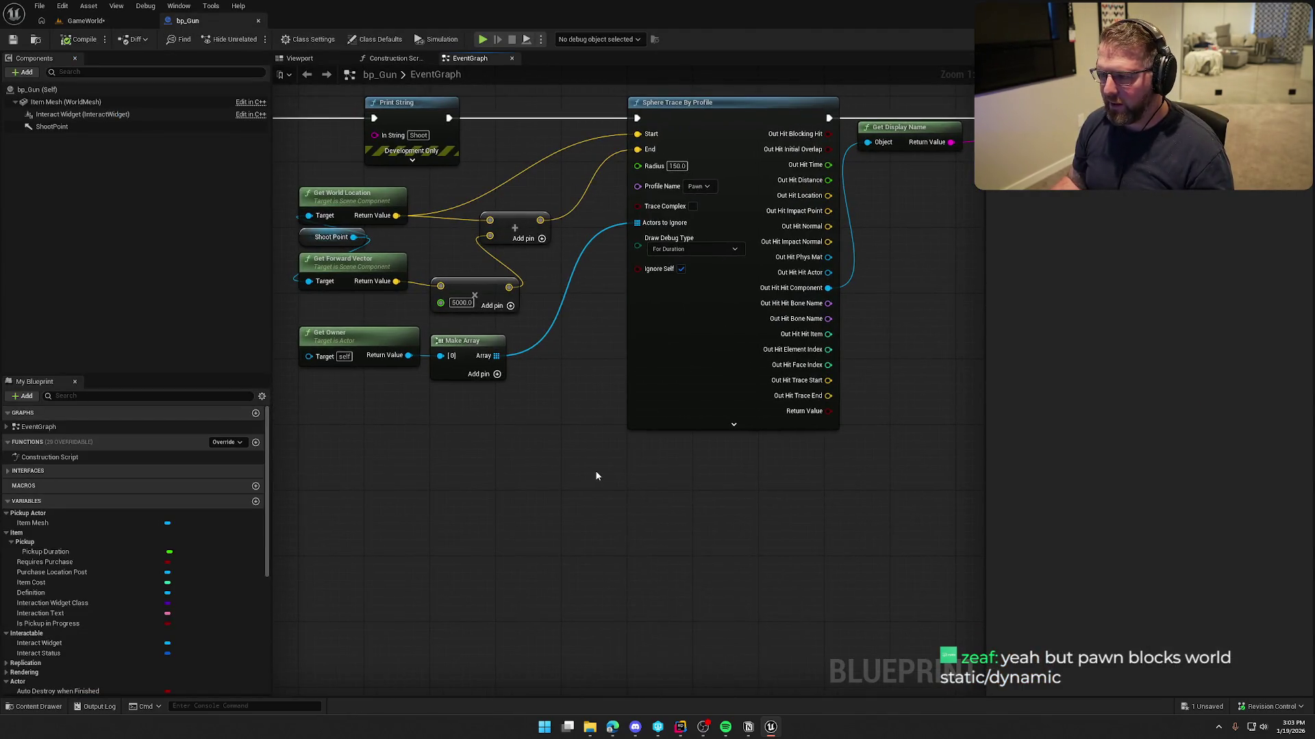
right_click(597, 476)
text(spher t)
key(BackSpace)
key(BackSpace)
text(e trace)
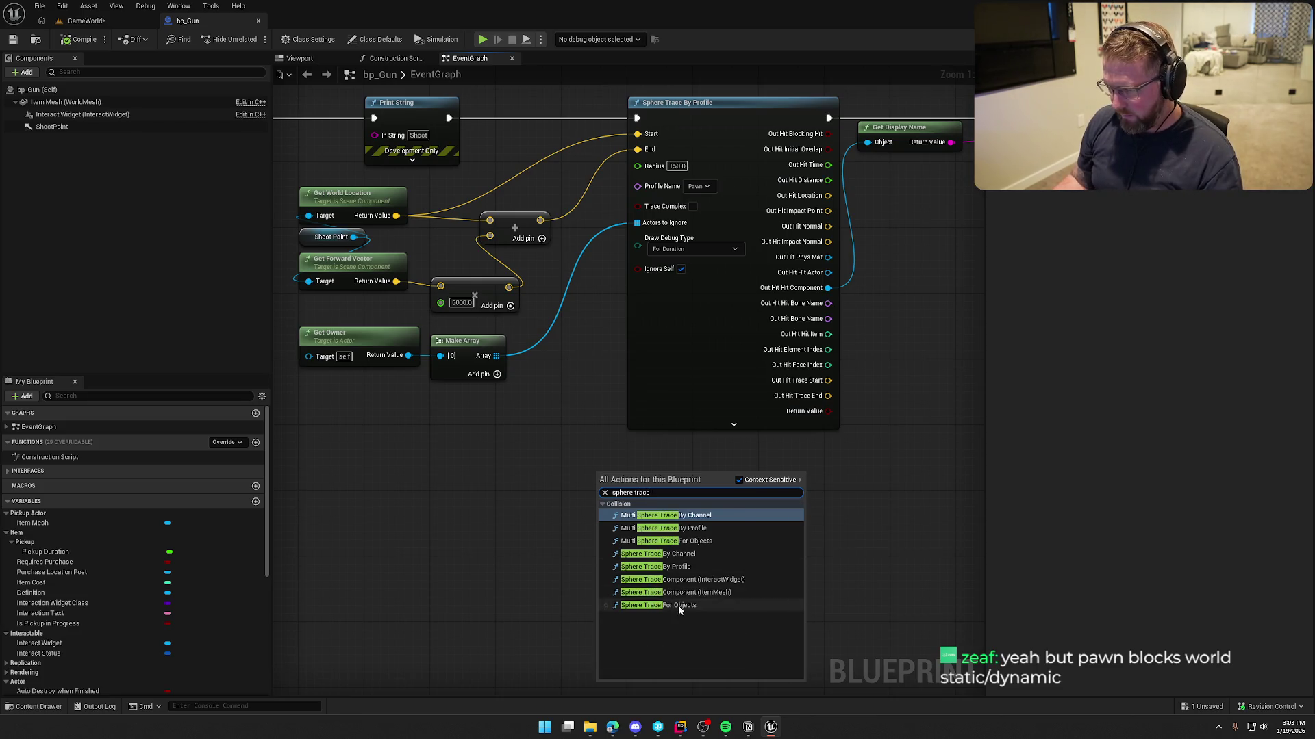
click(679, 606)
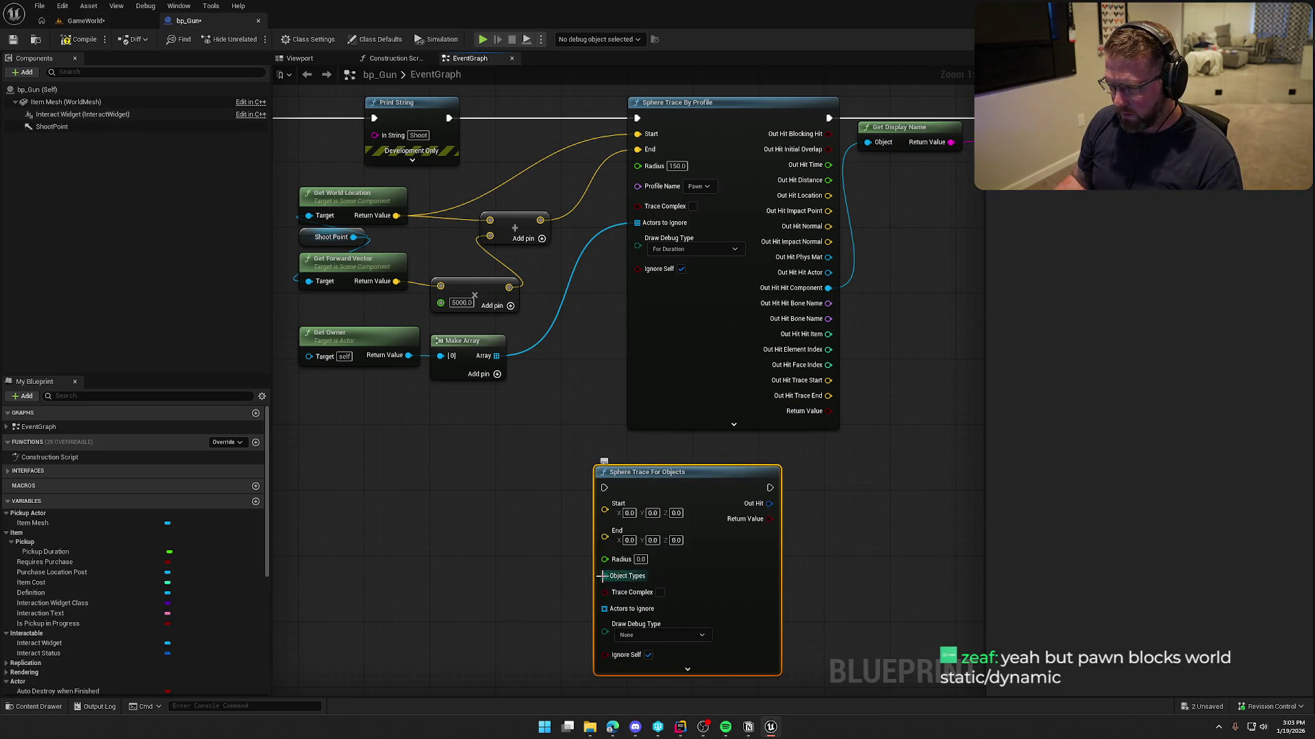
- Give the new trace a Pawn object-type Make Array, ignore the gun's owner, and set radius 200
drag(601, 576, 534, 579)
text(make array)
key(Return)
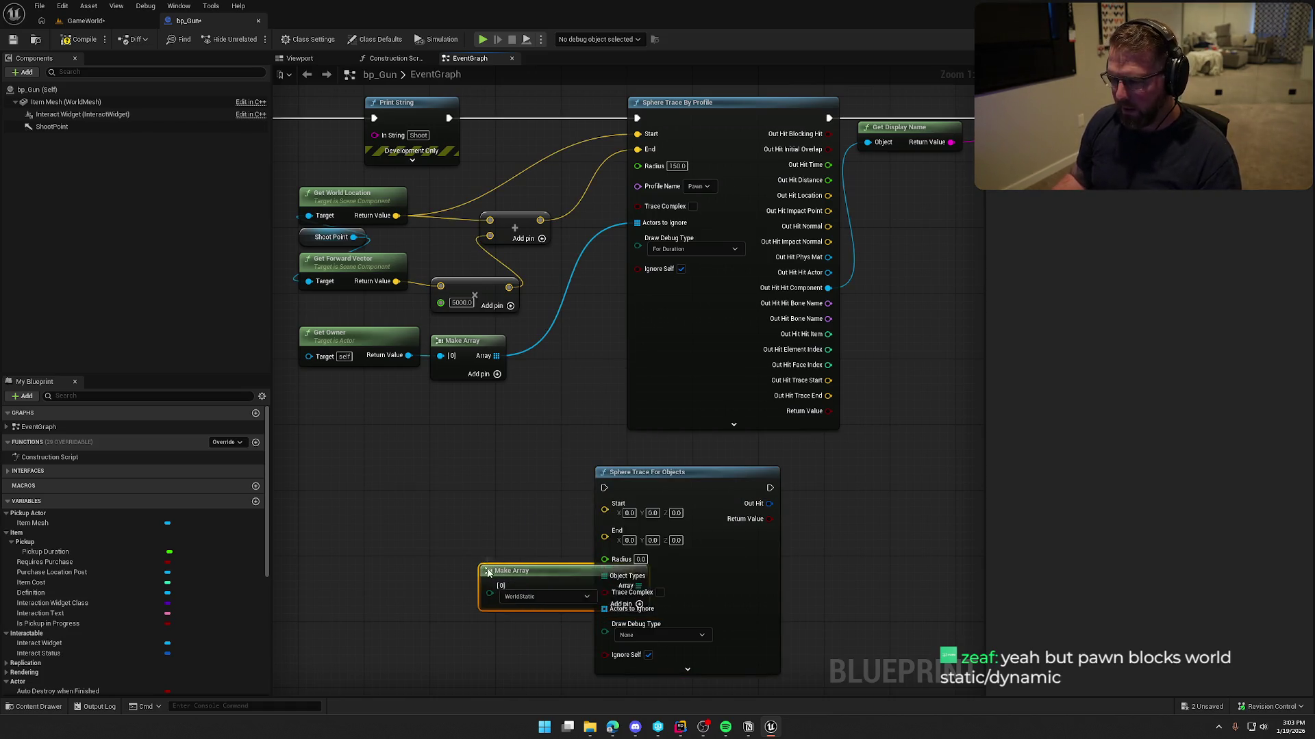
click(493, 580)
click(485, 622)
drag(496, 560, 470, 566)
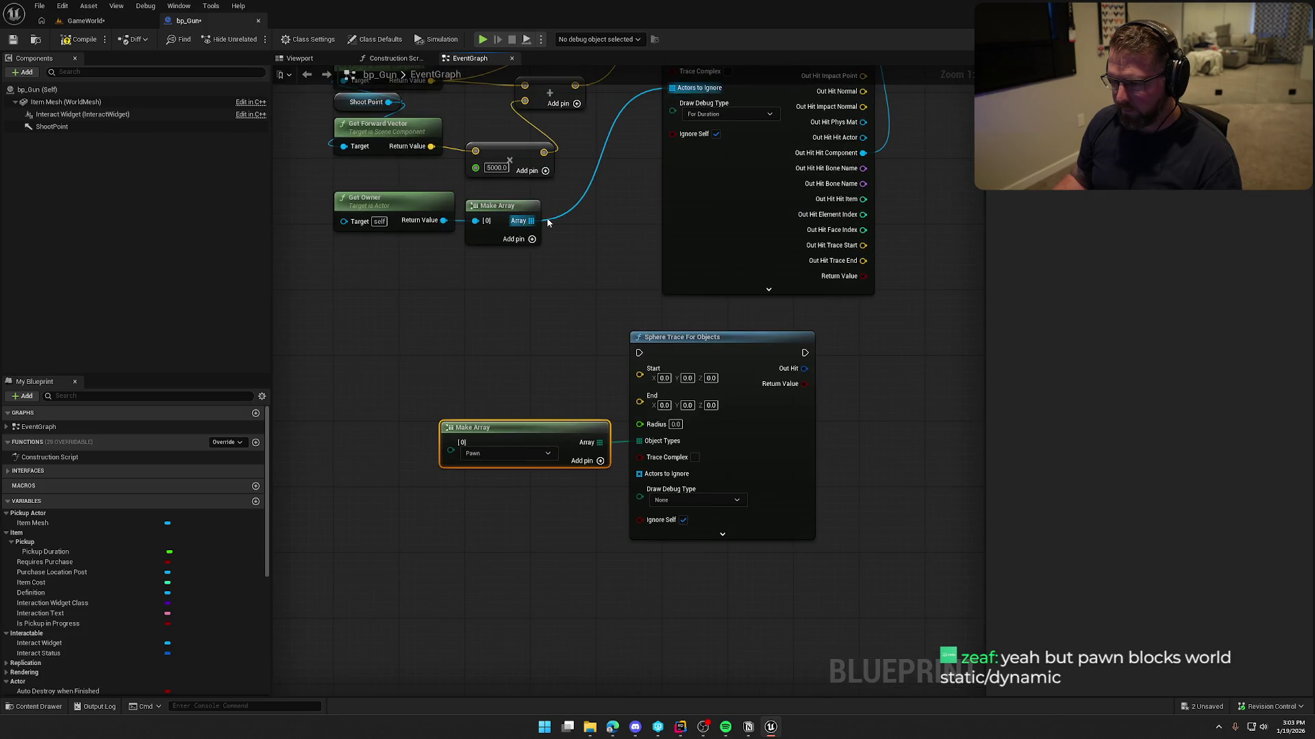
drag(532, 221, 639, 474)
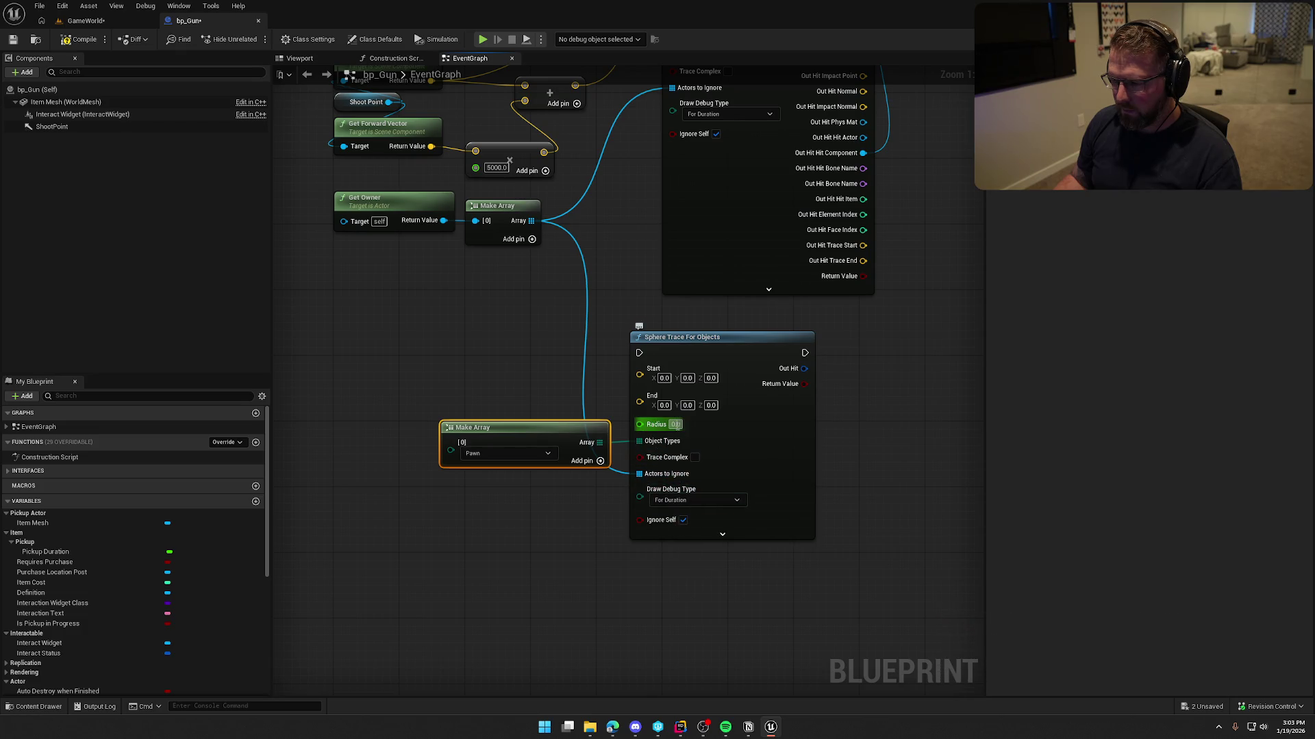
text(20)
- Rewire the Start and End inputs and the shoot execution flow through Sphere Trace For Objects
drag(649, 173, 641, 287)
mouse_move(664, 130)
mouse_down()
mouse_move(626, 455)
mouse_move(631, 511)
mouse_up()
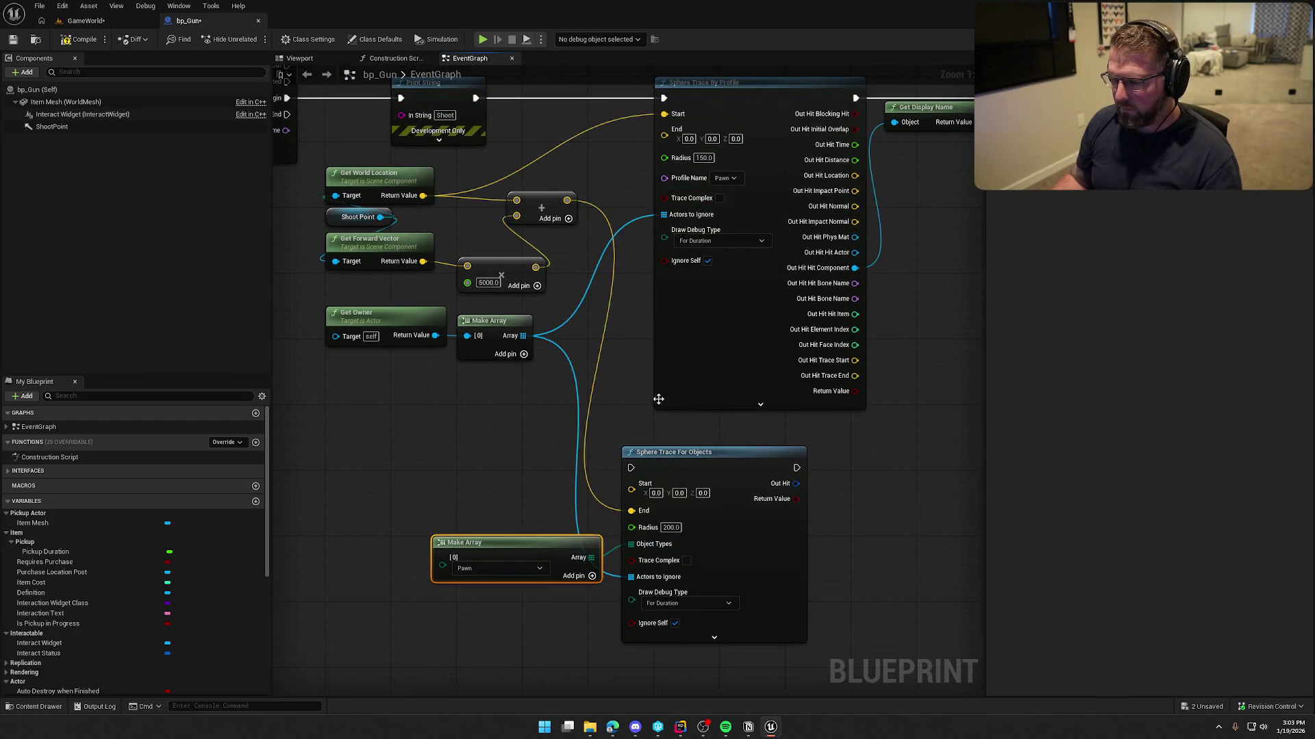
drag(661, 122, 630, 468)
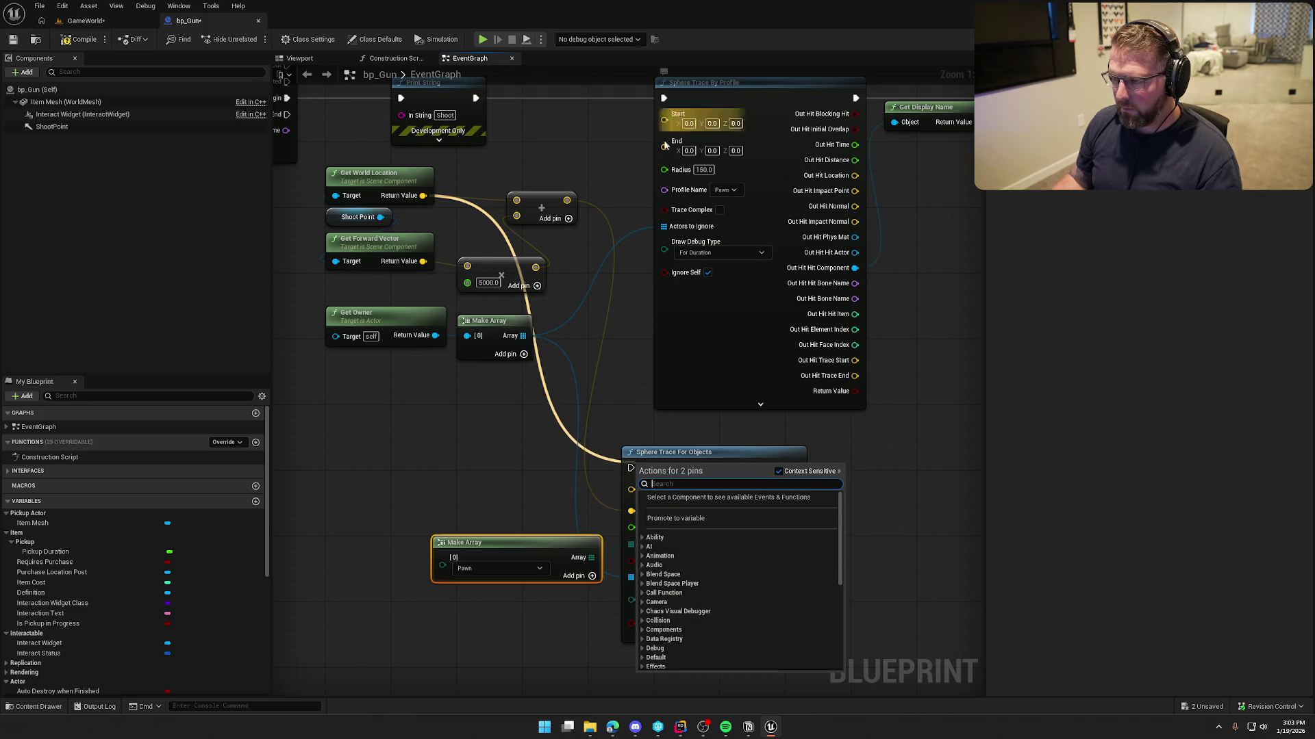
drag(426, 197, 631, 483)
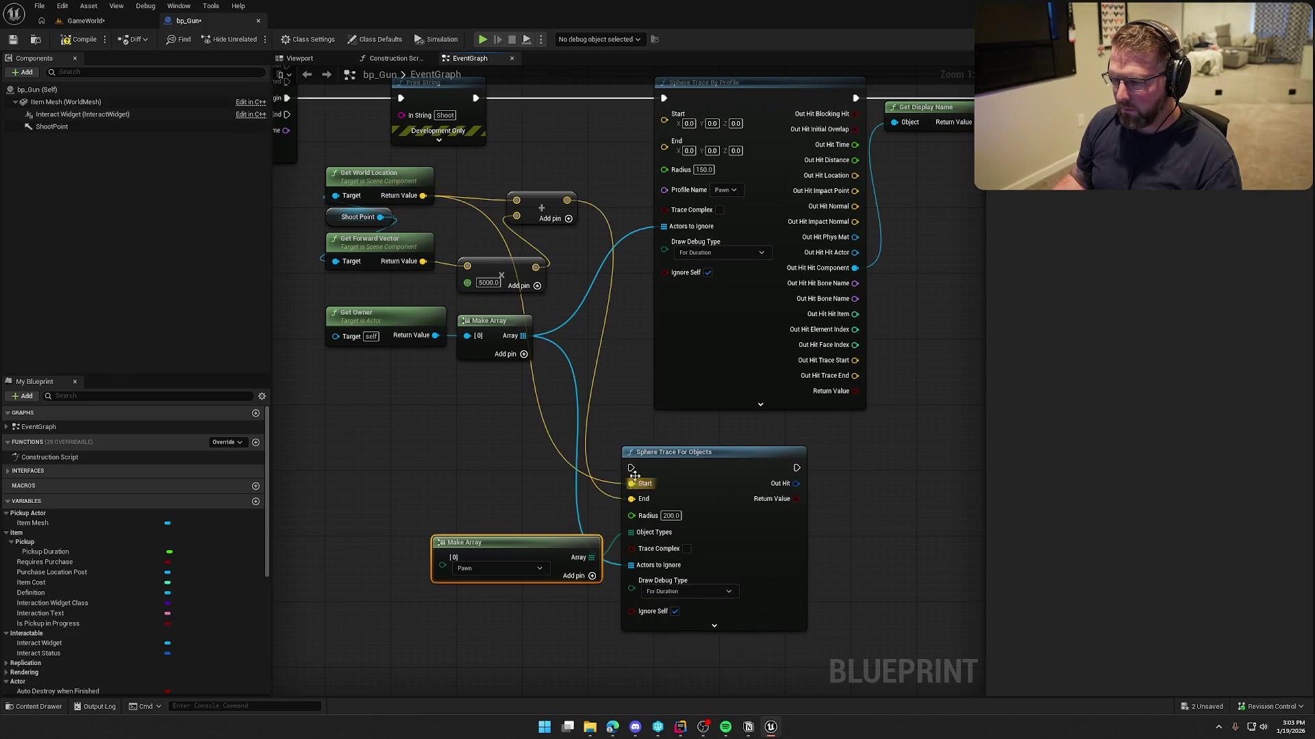
drag(663, 98, 630, 467)
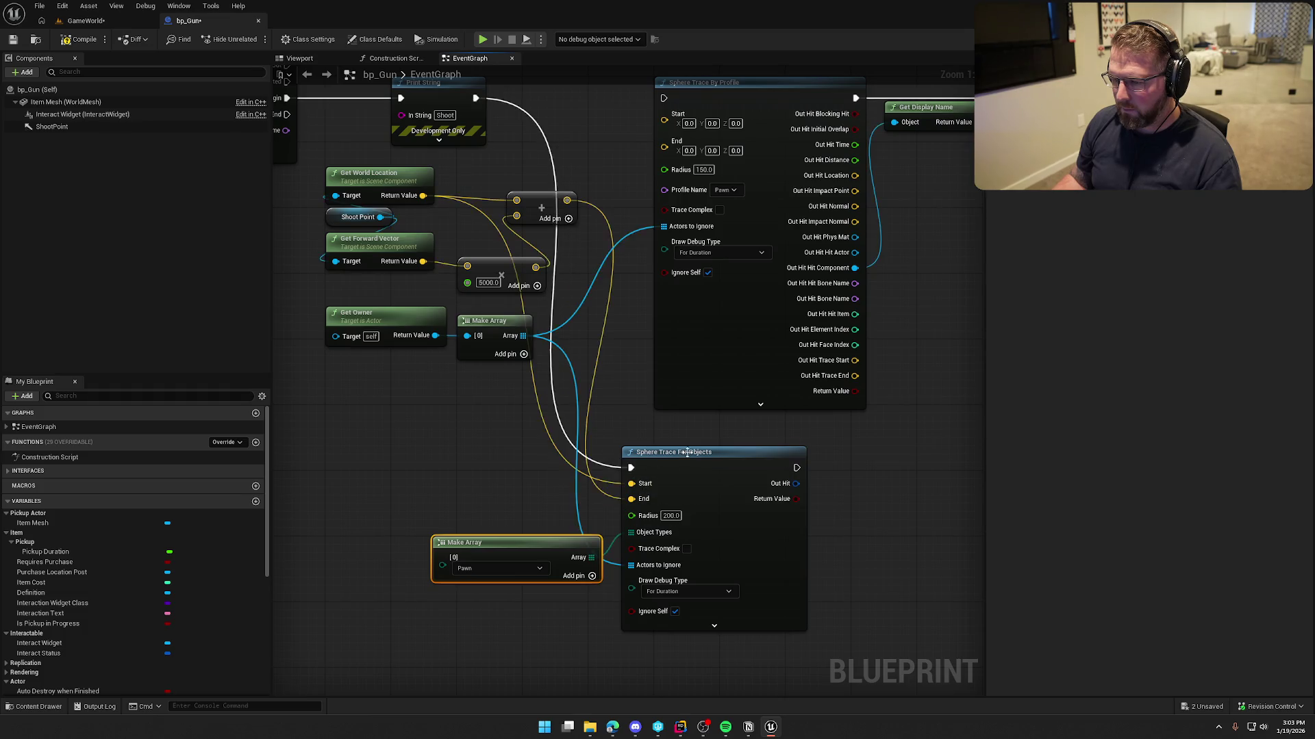
drag(897, 238, 810, 387)
mouse_move(768, 248)
mouse_down()
mouse_move(769, 602)
mouse_move(709, 616)
mouse_up()
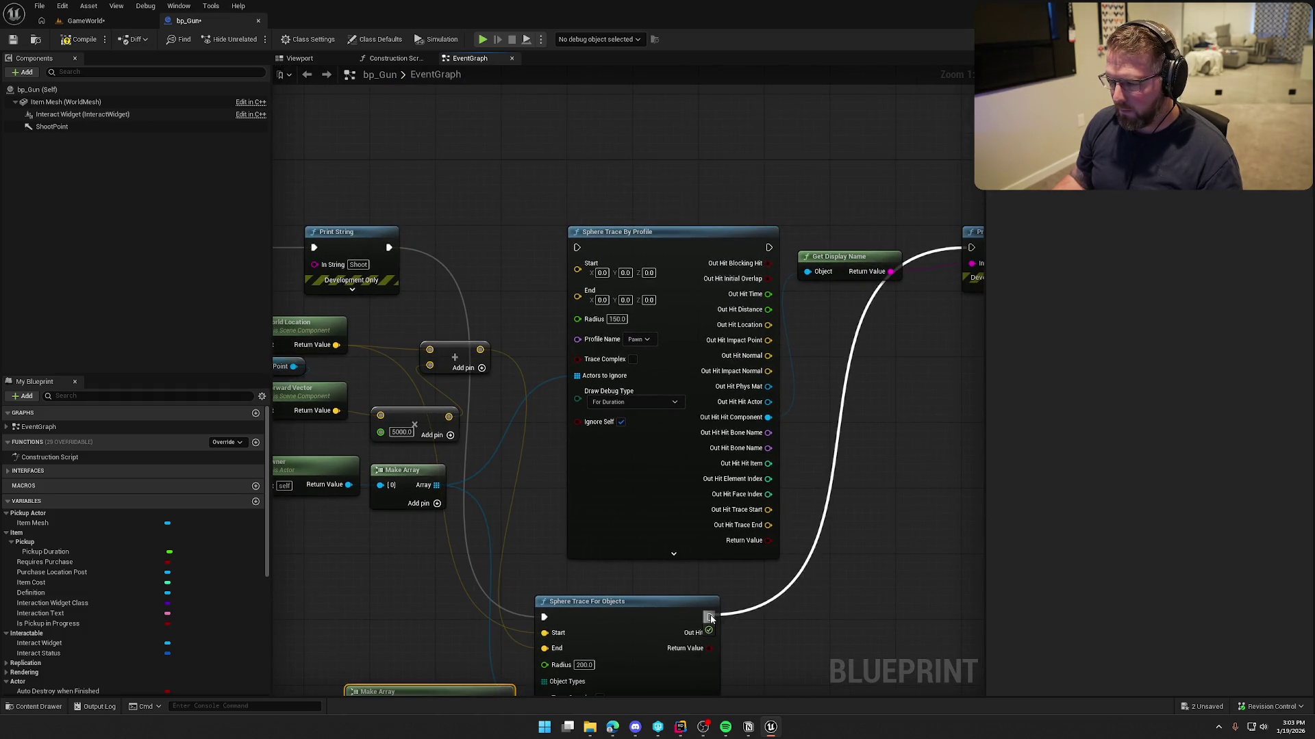
- Delete the old profile trace and print nodes, then tidy the new trace and Make Array
drag(343, 205, 917, 361)
key(Delete)
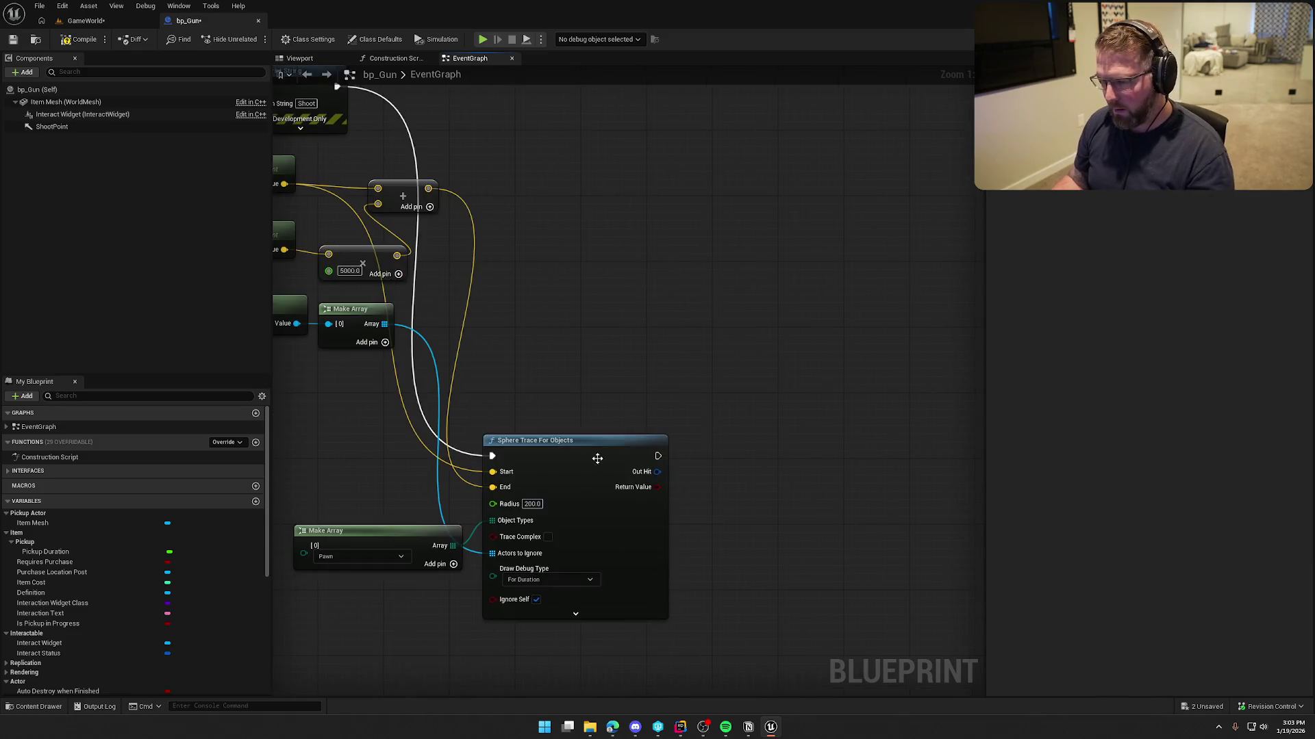
drag(602, 461, 605, 148)
click(623, 564)
mouse_move(624, 564)
mouse_down()
mouse_move(564, 700)
mouse_move(591, 547)
mouse_up()
mouse_move(503, 574)
mouse_down()
mouse_move(647, 397)
mouse_move(692, 404)
mouse_up()
key(Escape)
key(Escape)
mouse_move(561, 548)
mouse_down()
mouse_move(787, 341)
mouse_move(784, 278)
mouse_up()
drag(572, 386, 559, 469)
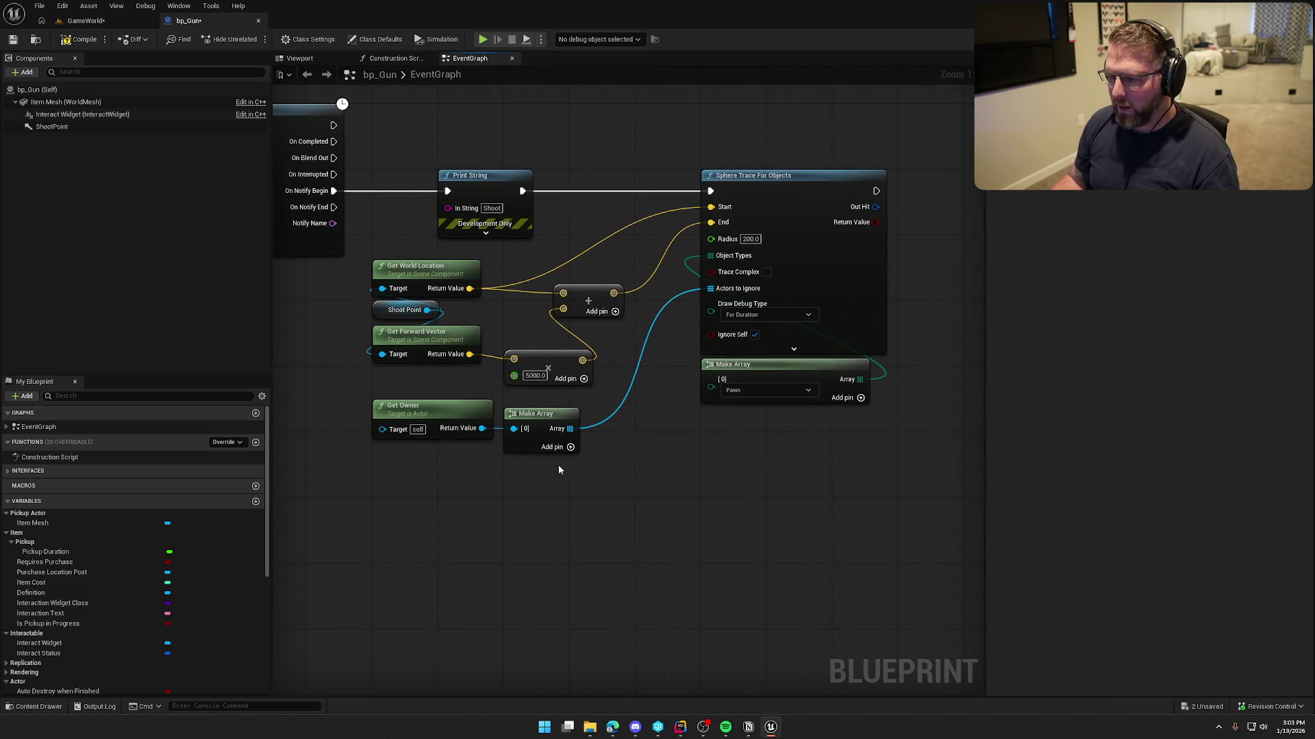
- Play GameWorld, drop the gun and pick it back up with E
click(89, 24)
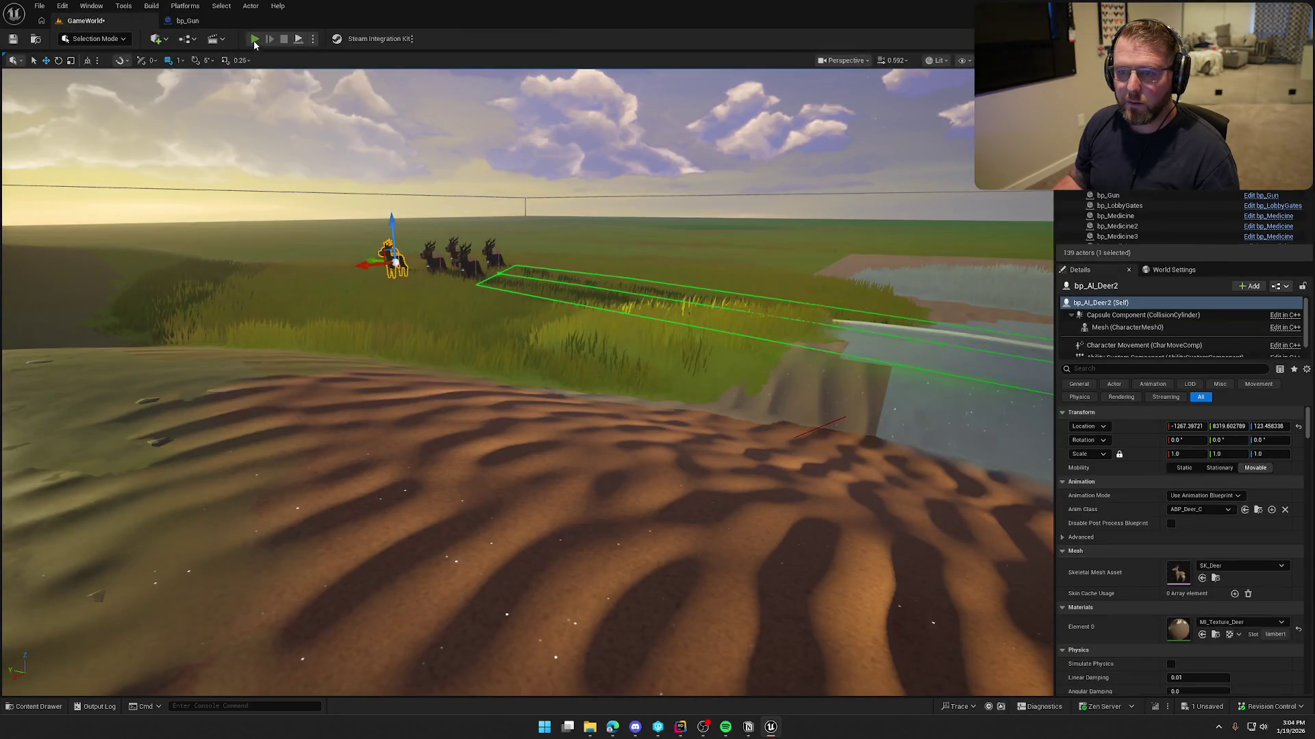
click(254, 39)
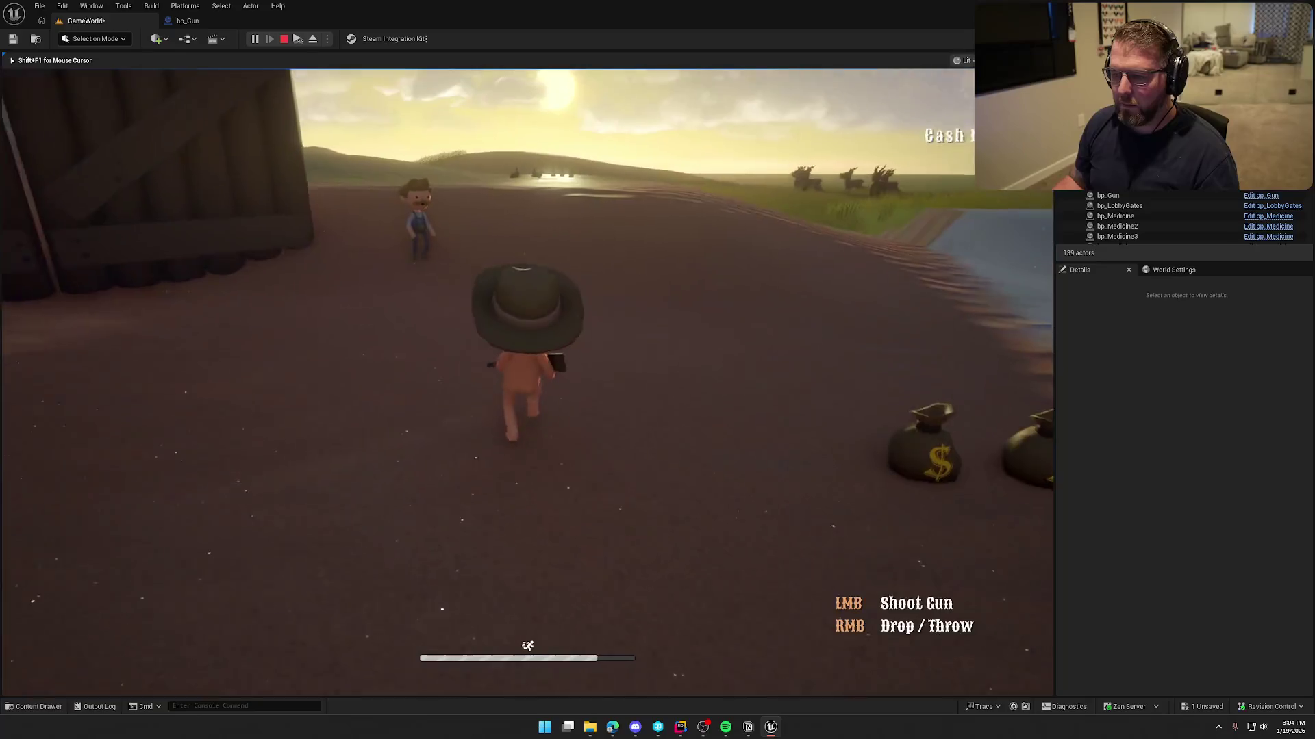
key(w)
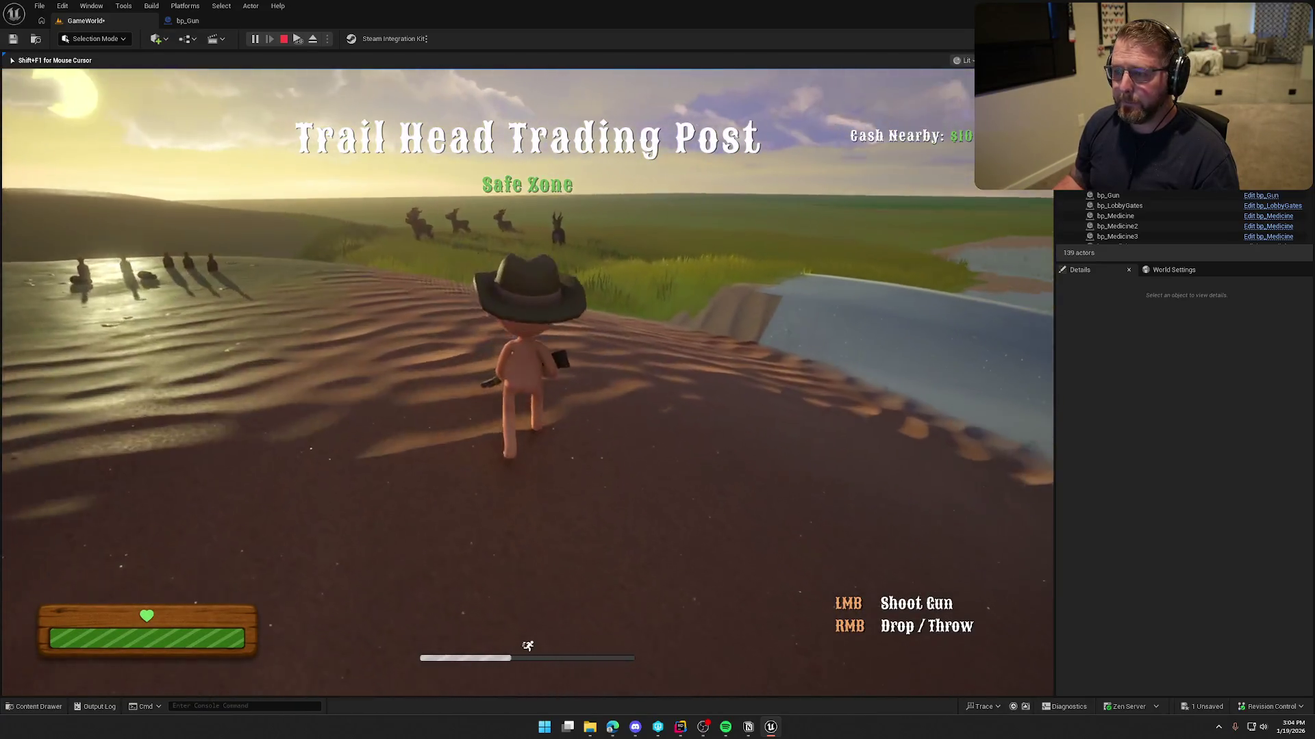
right_click(527, 382)
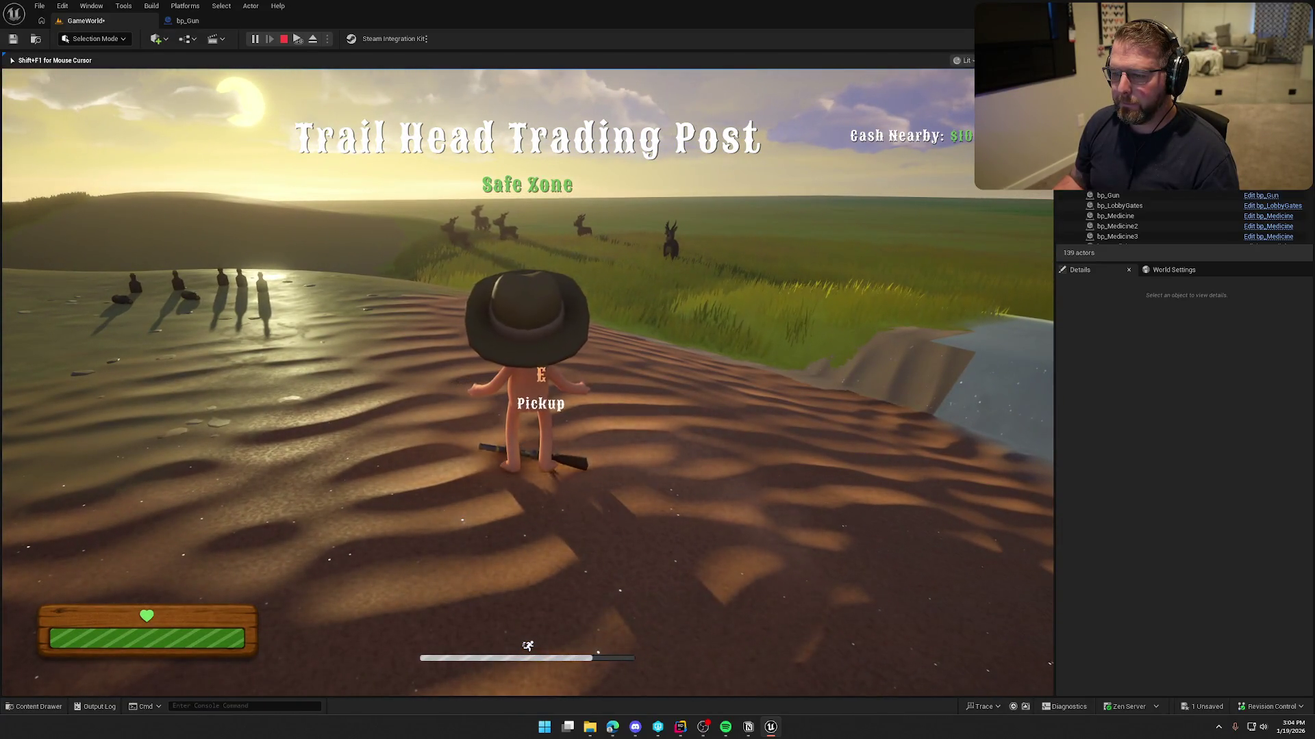
key(a)
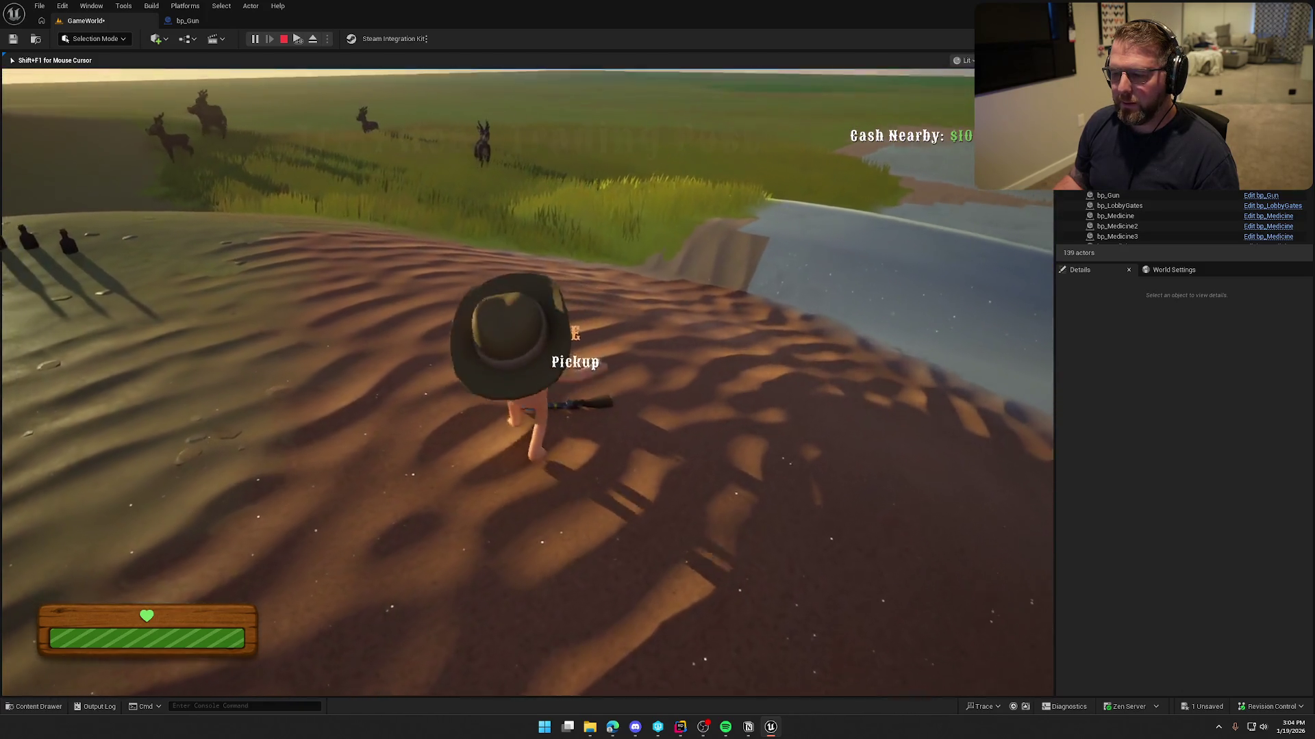
key(e)
- Fire repeatedly at the deer to see the trace register hits, then stop play
click(527, 382)
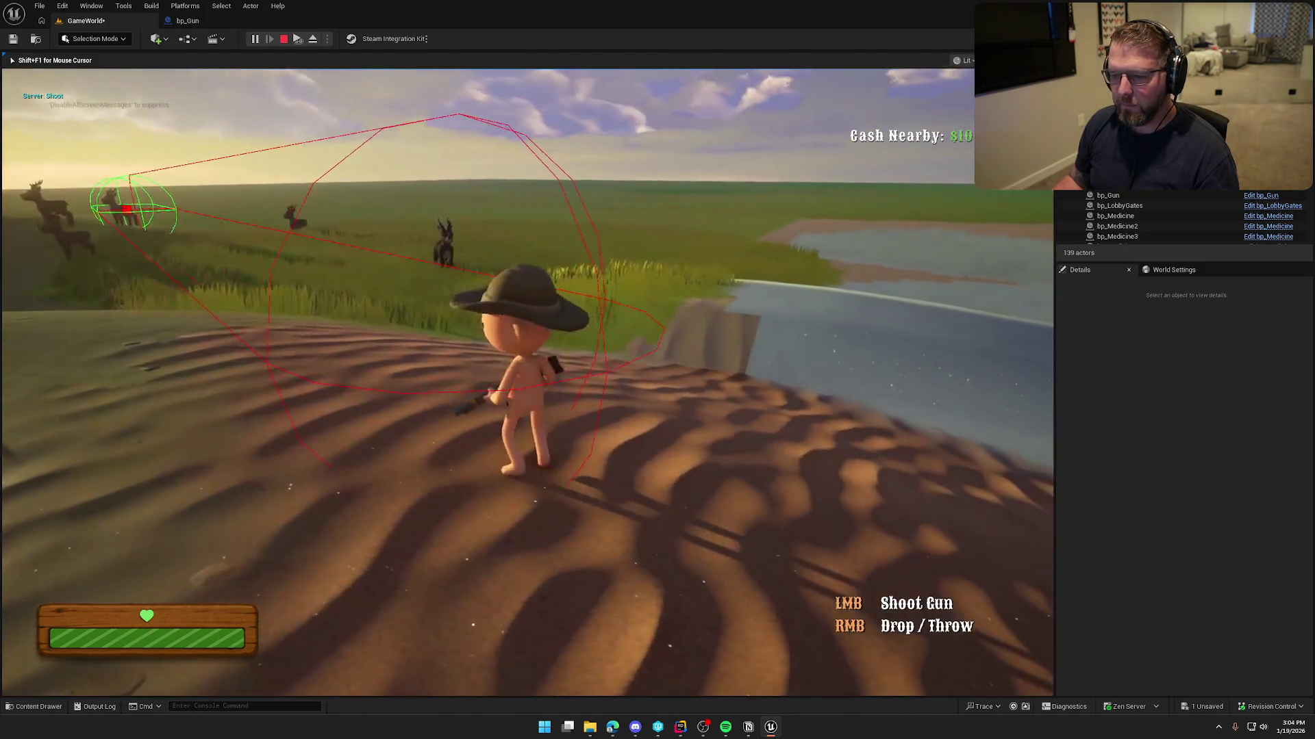
click(527, 382)
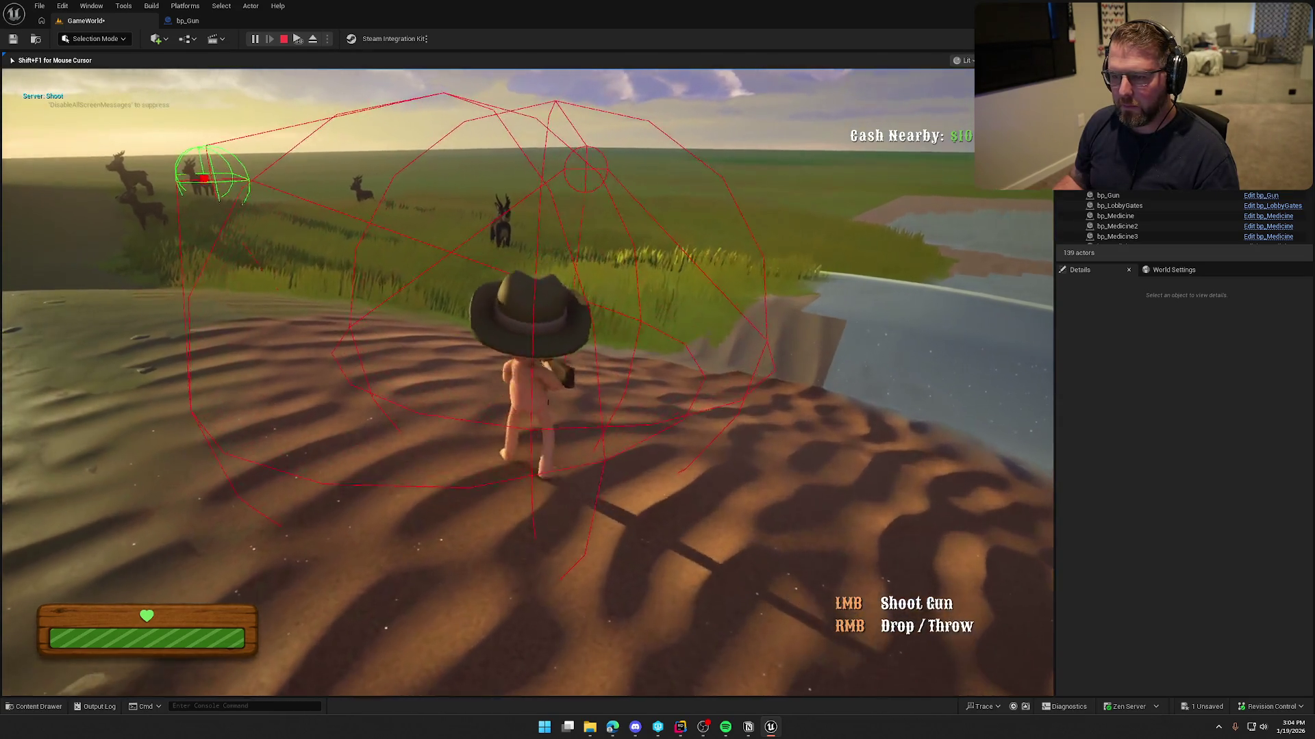
click(527, 382)
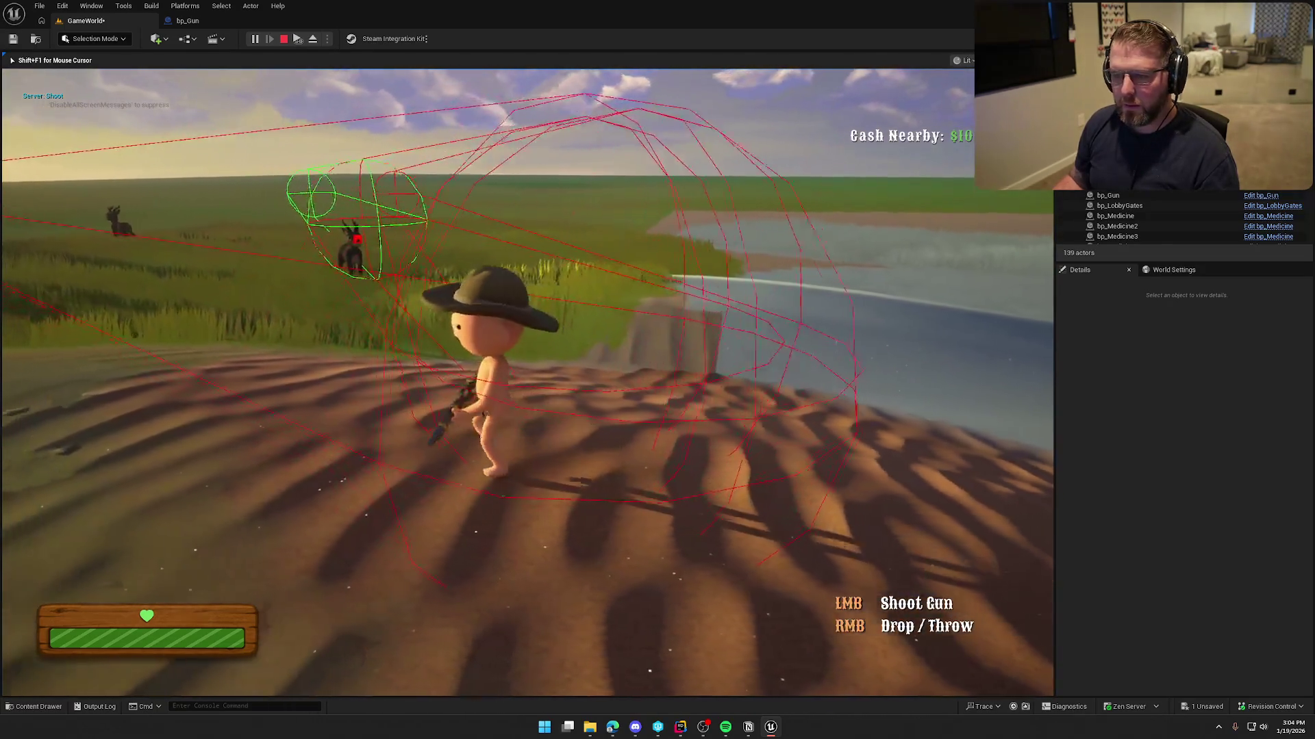
key(w)
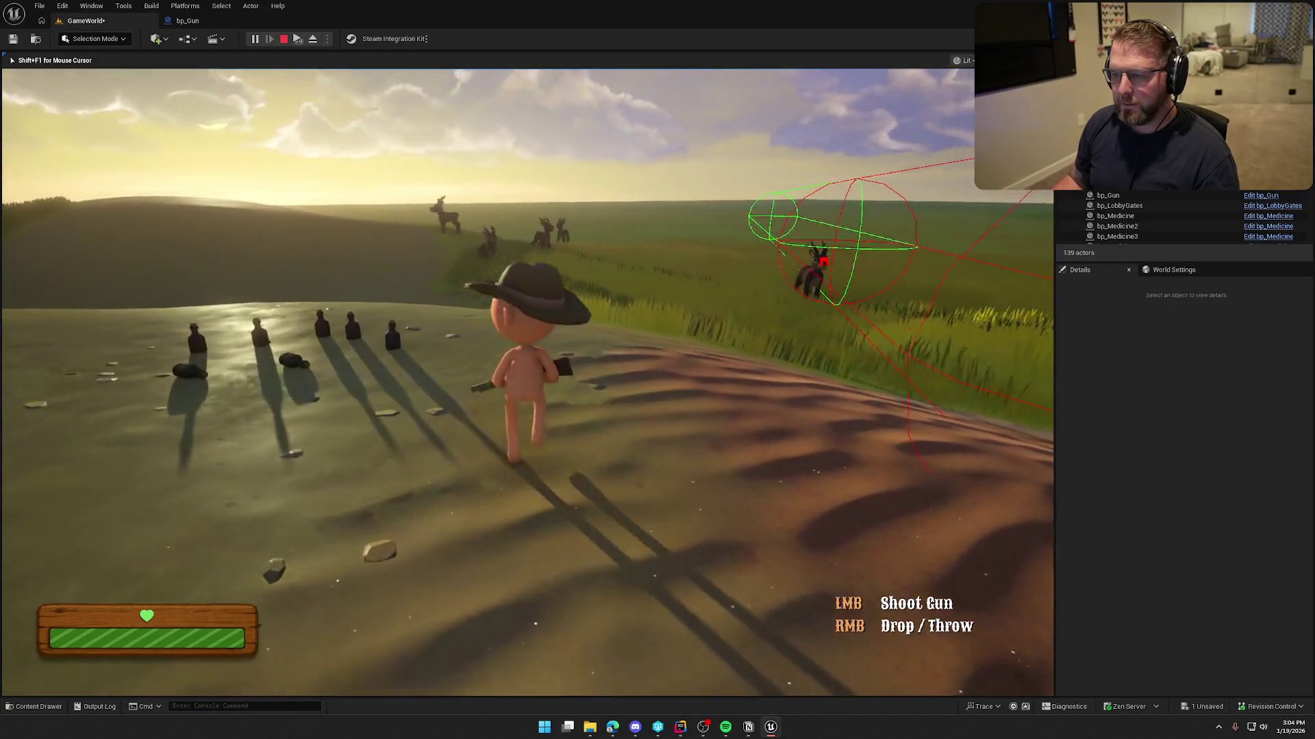
click(527, 382)
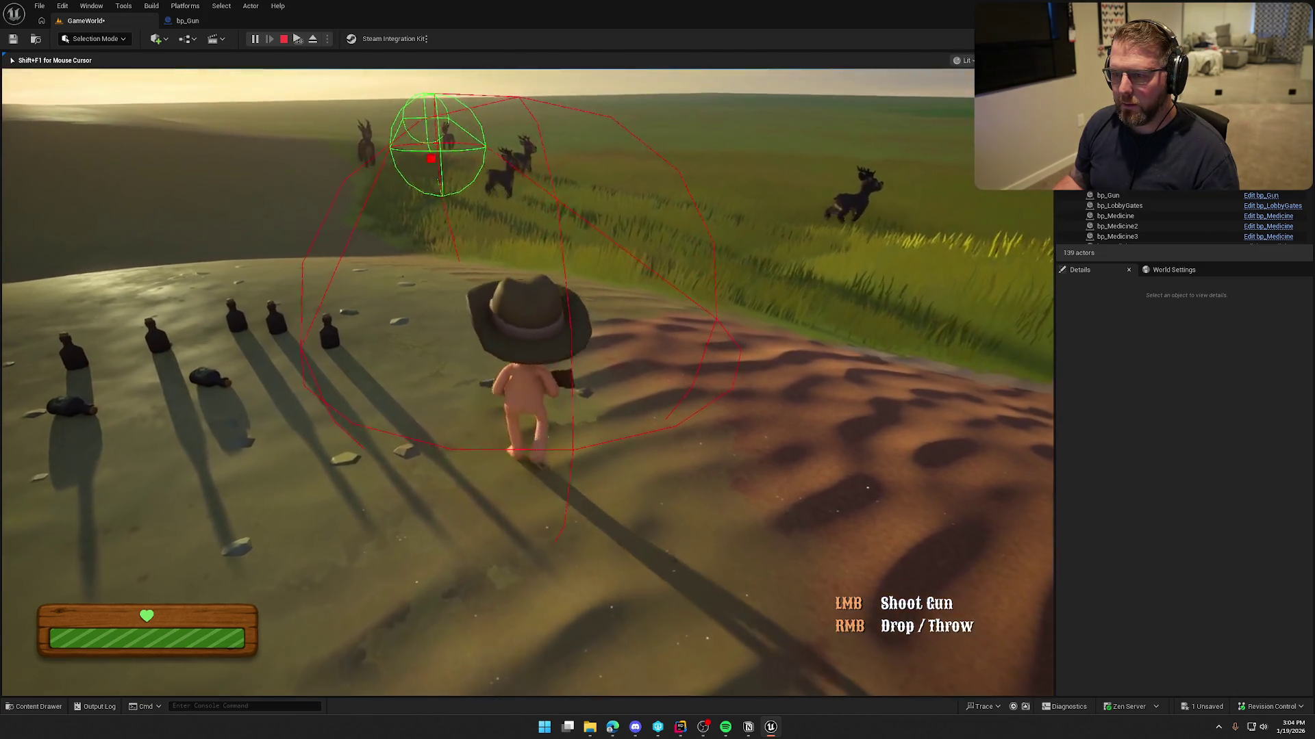
click(527, 382)
click(527, 382)
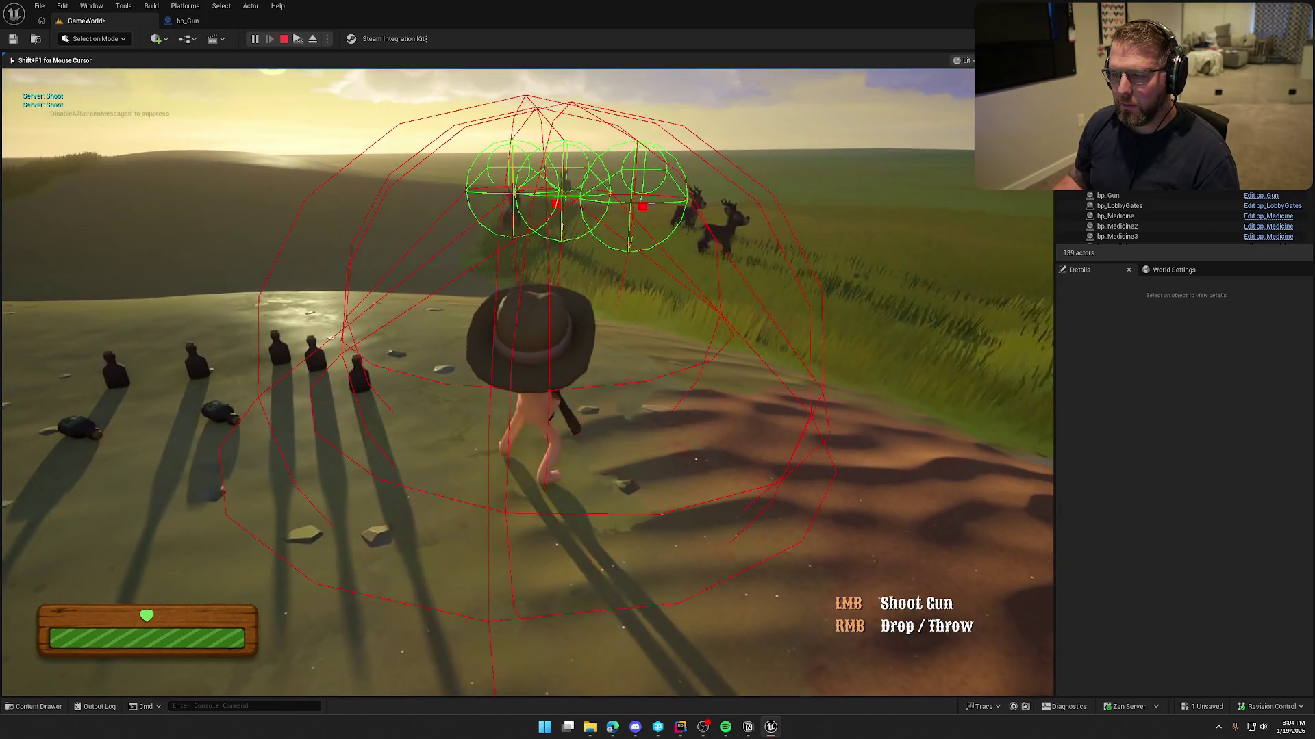
key(shift+w)
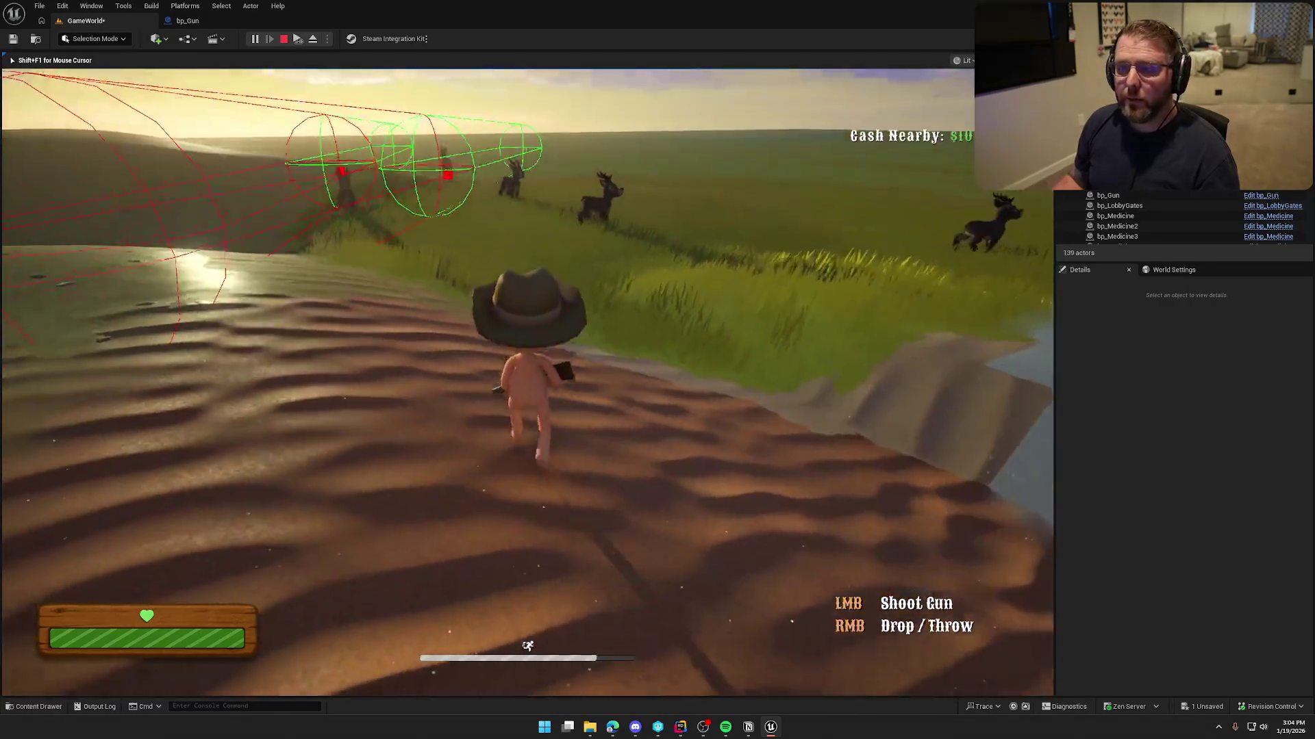
key(Escape)
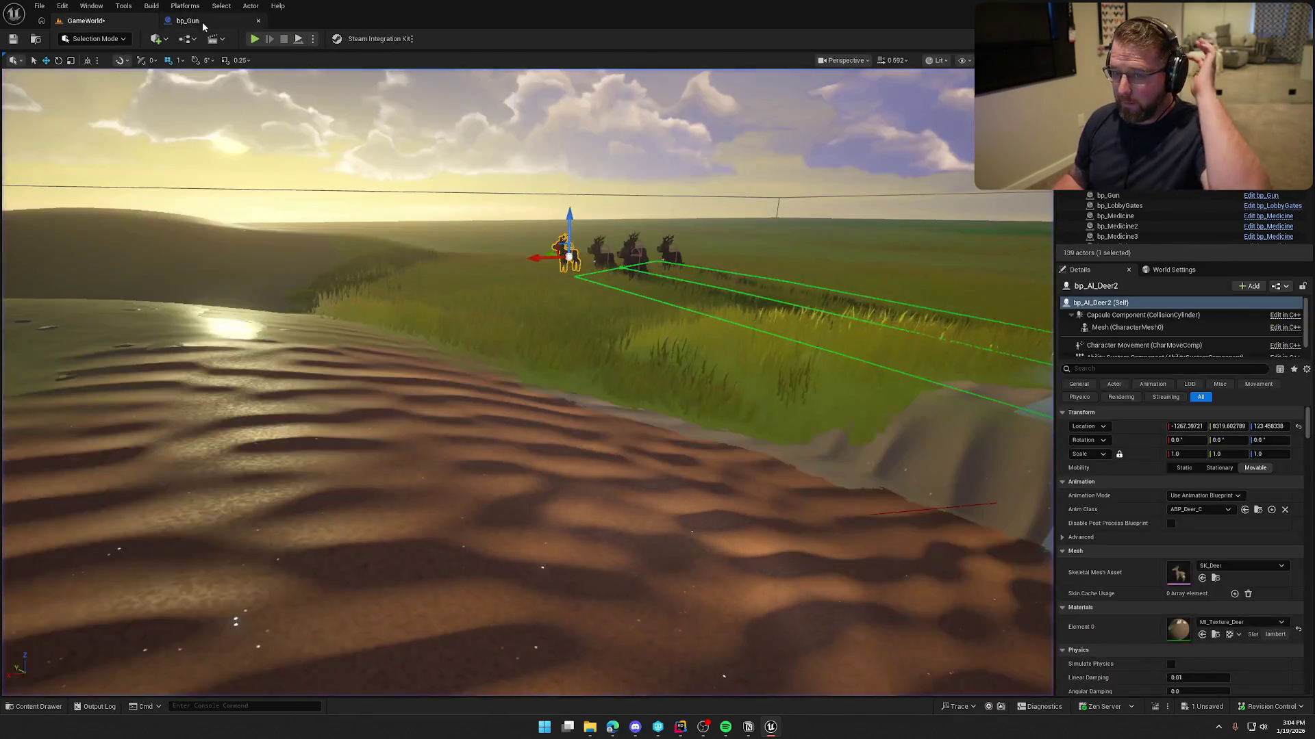
- Inspect bp_Gun's ShootPoint arrow at the barrel tip, then start a new play session in GameWorld
click(187, 21)
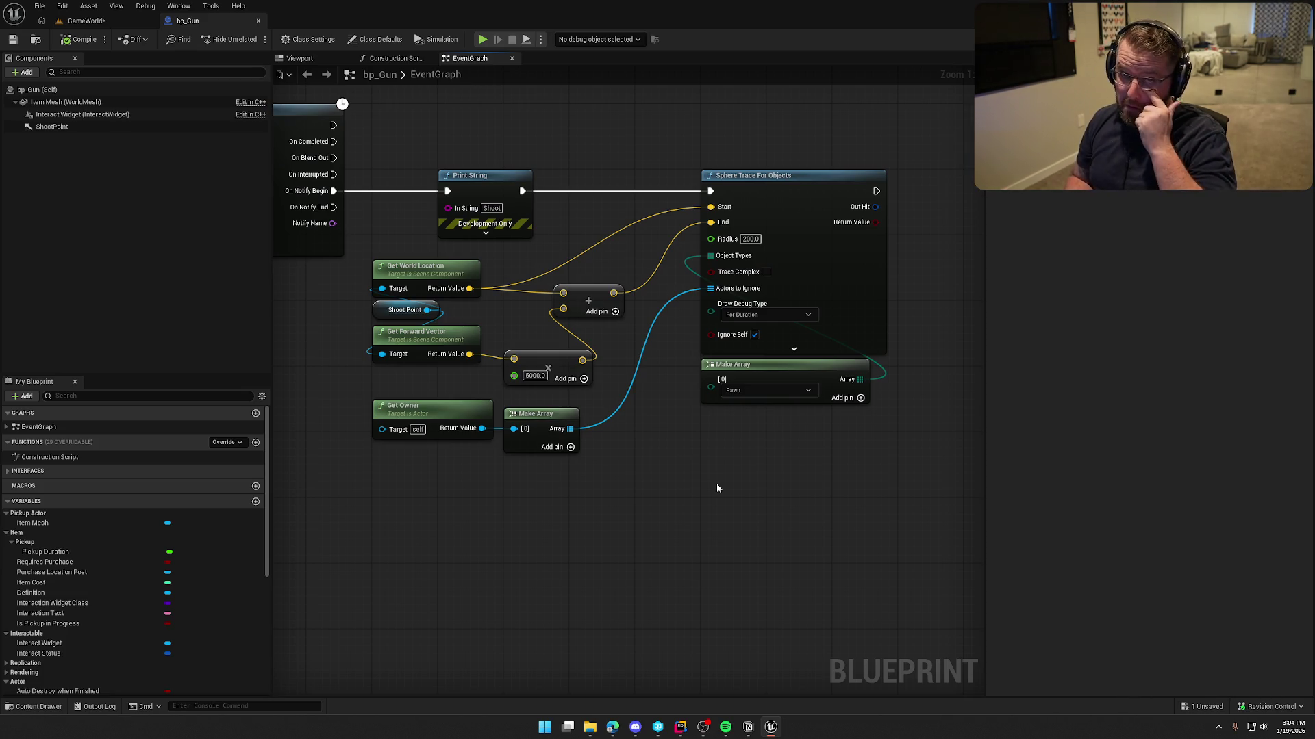
click(301, 59)
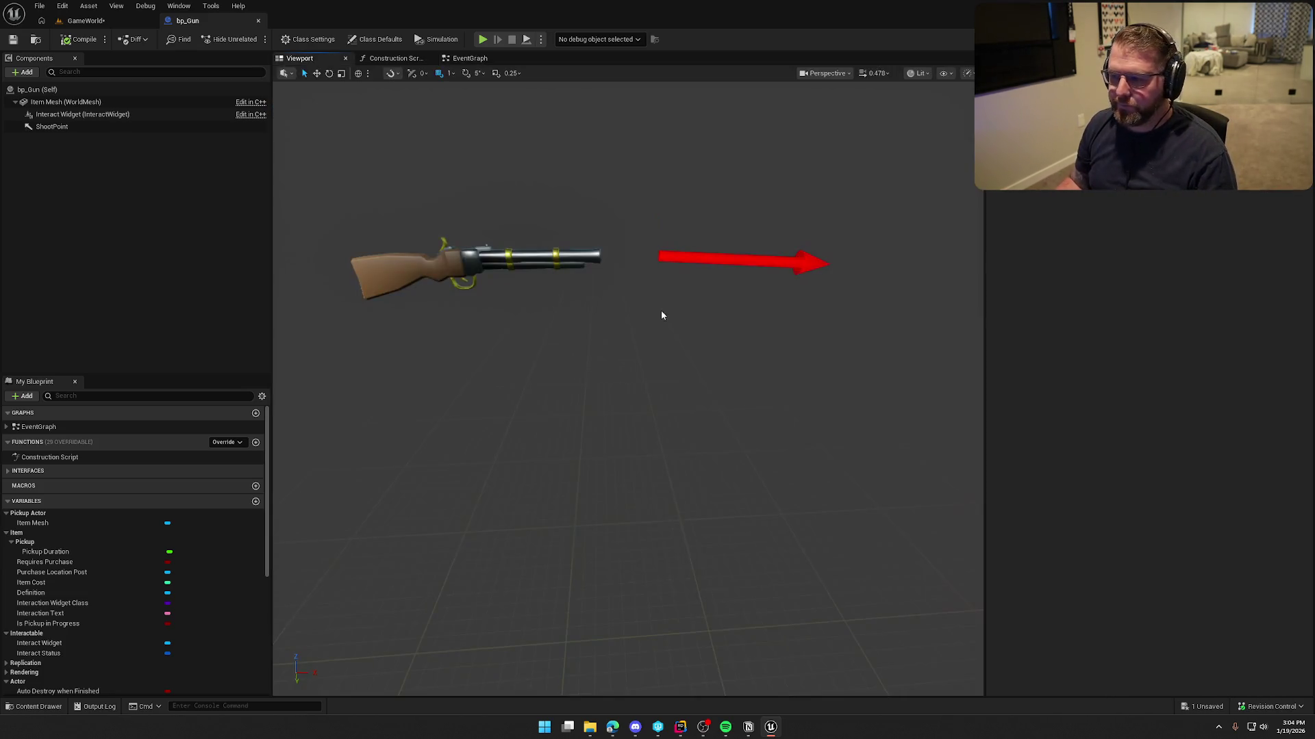
click(695, 263)
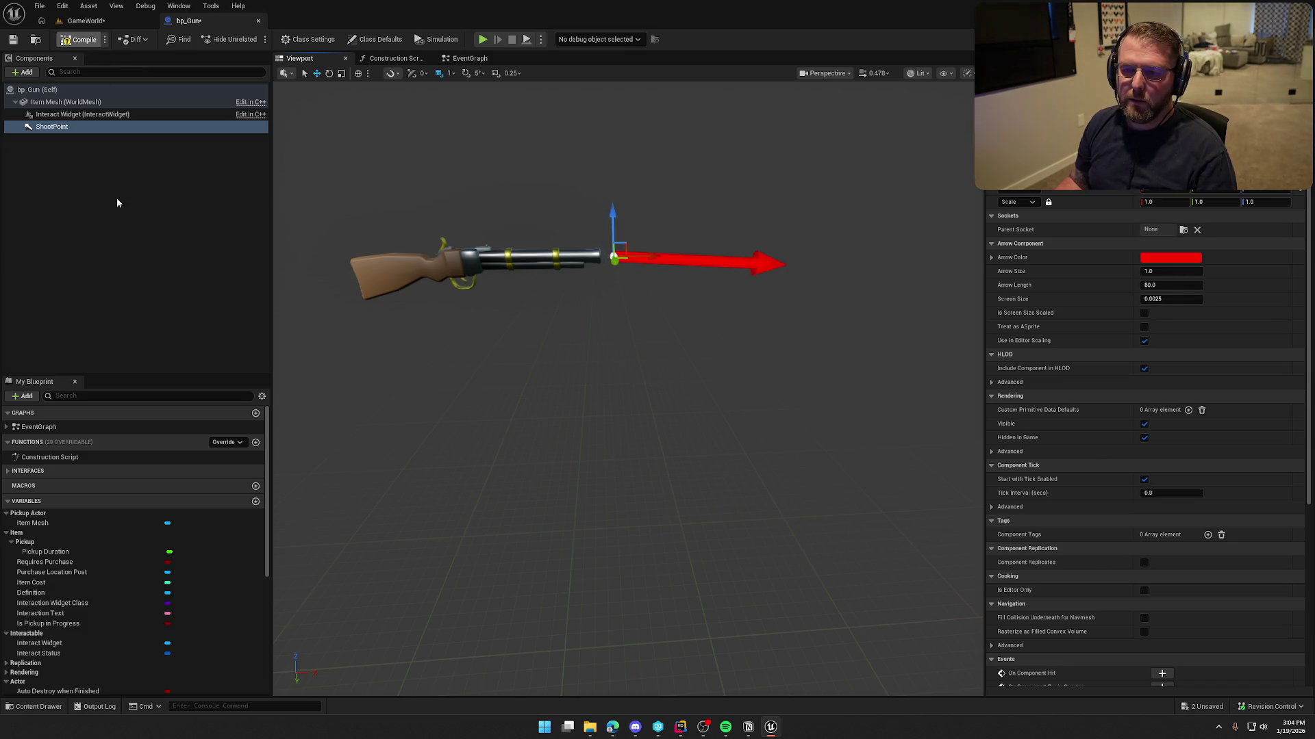
click(86, 20)
click(255, 41)
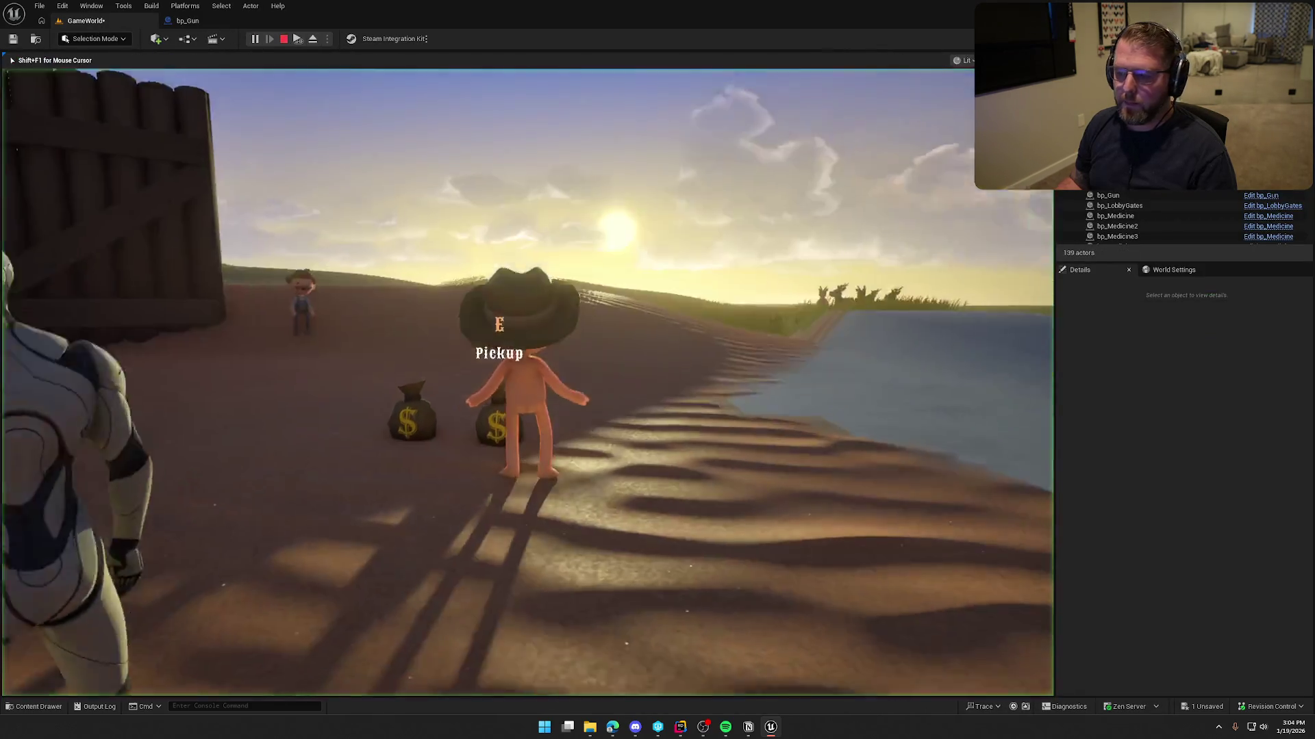
- Run toward the trading post firing three shots at the deer, then stop and return to bp_Gun
key(shift+w)
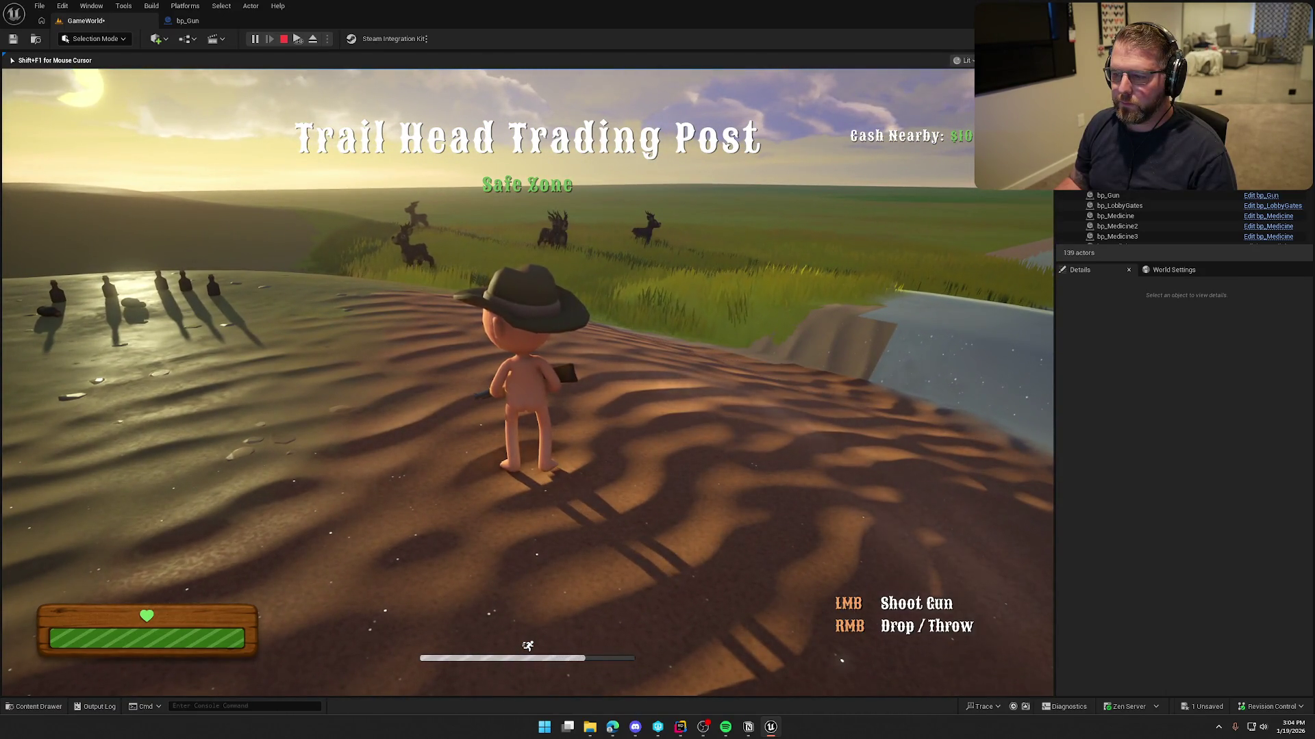
click(526, 382)
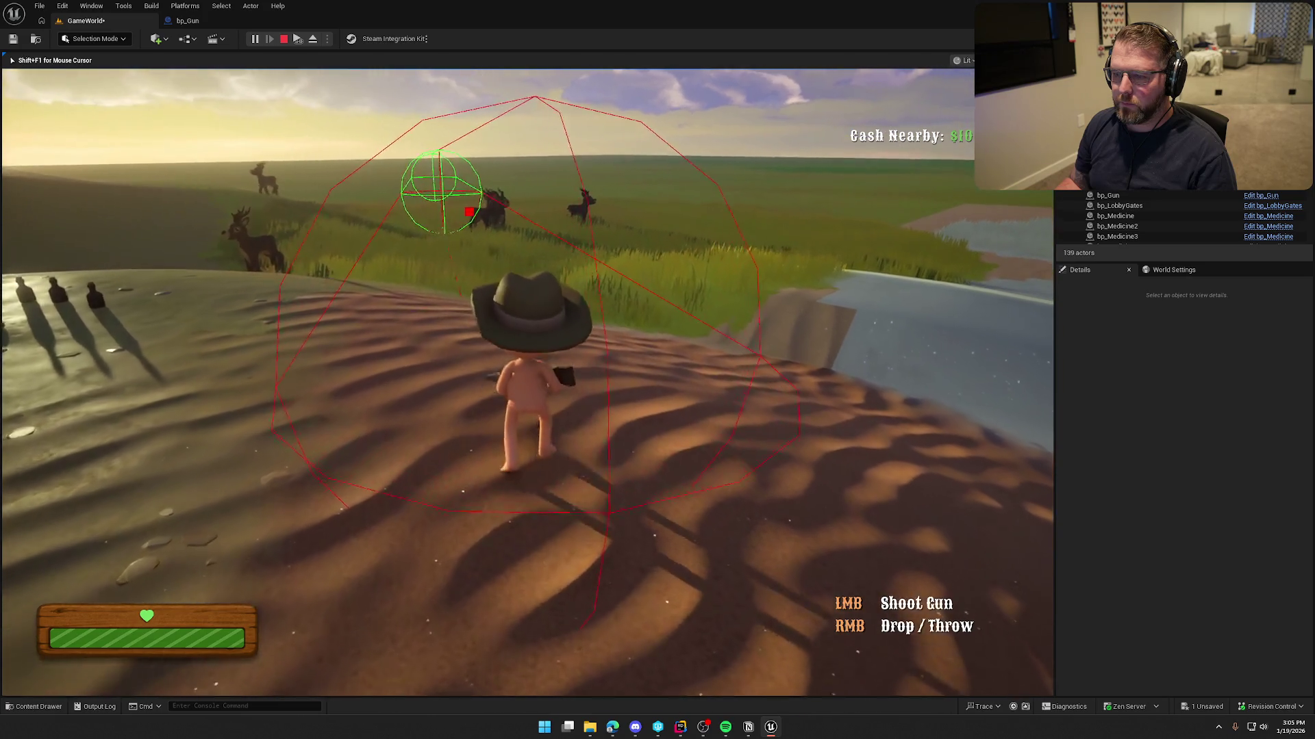
click(527, 382)
key(w)
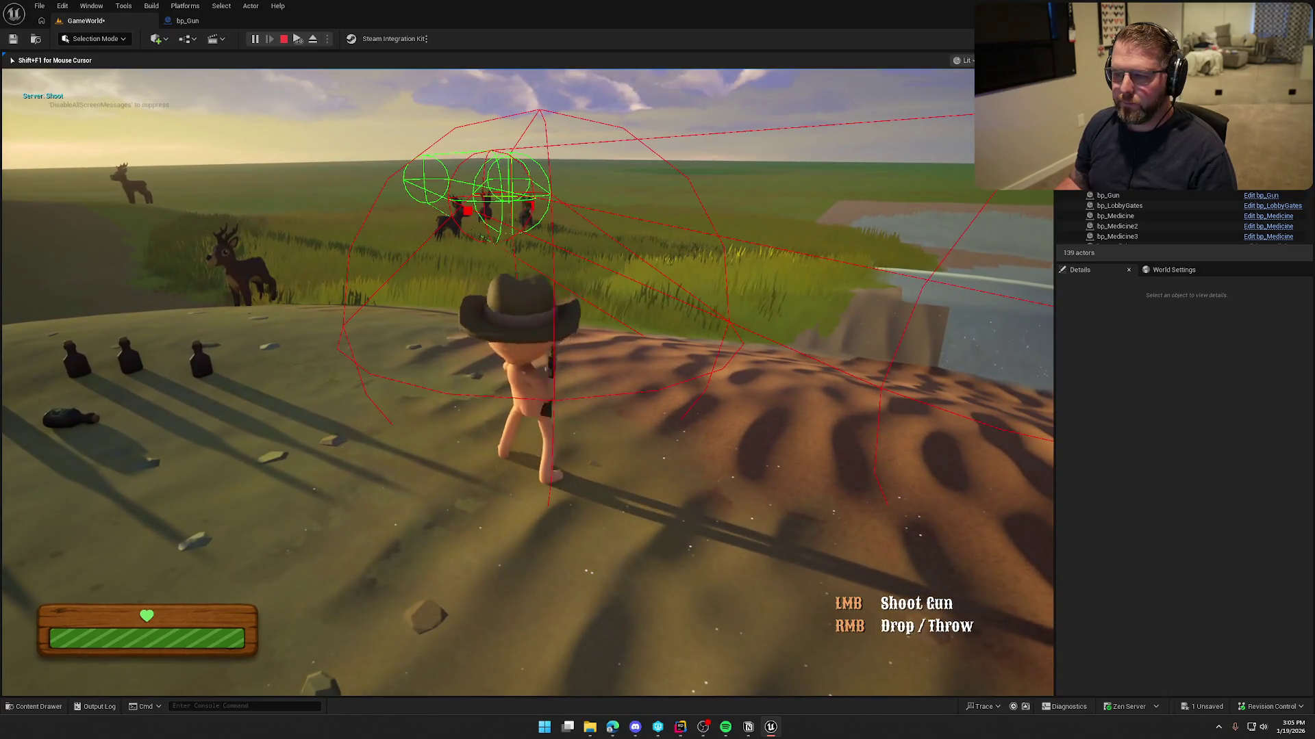
click(527, 382)
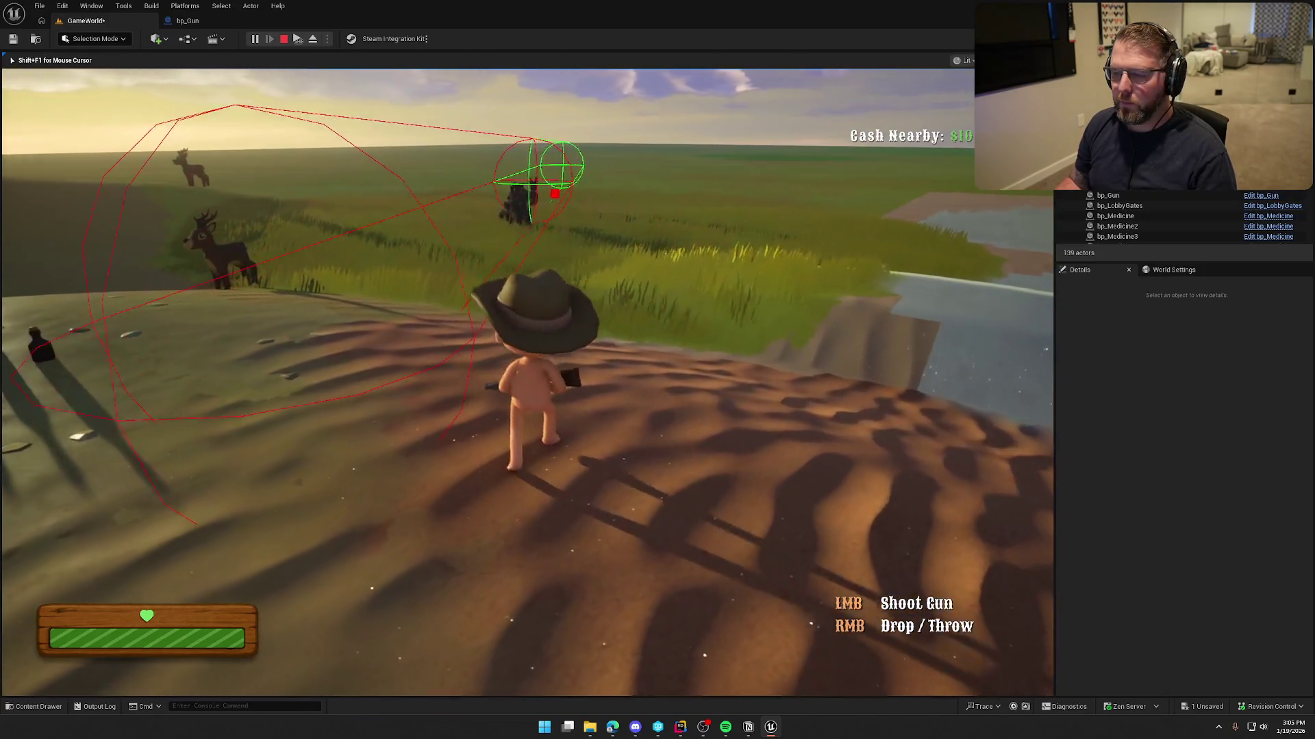
key(Escape)
click(187, 21)
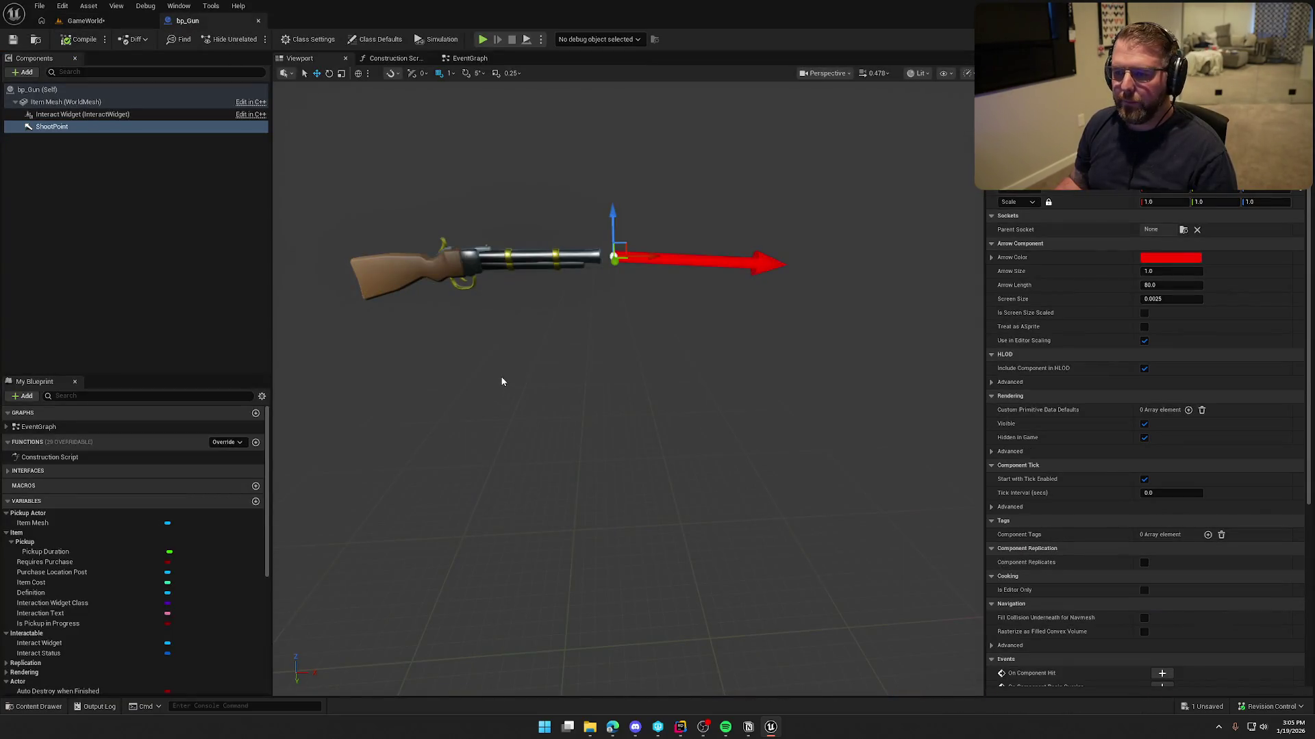
- Remove the leftover Print String node from bp_Gun's shoot flow
click(147, 234)
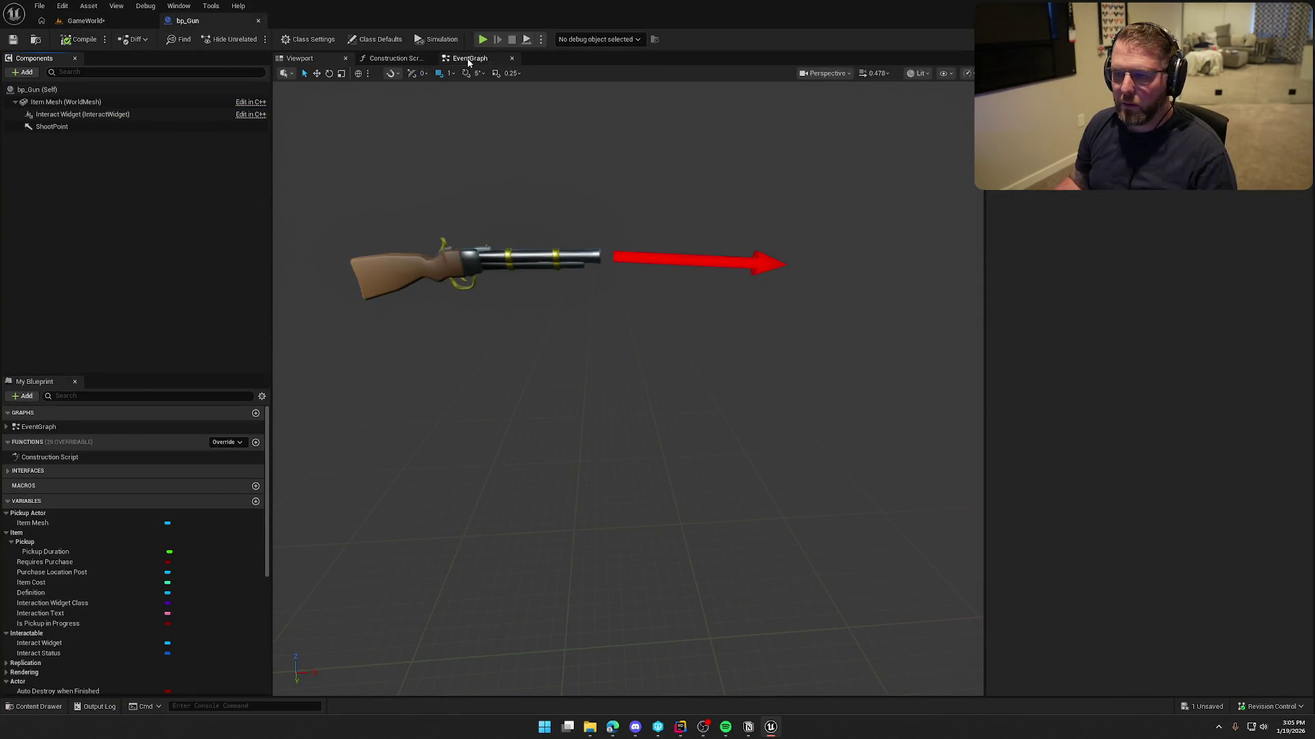
click(467, 59)
drag(413, 243, 790, 243)
key(Delete)
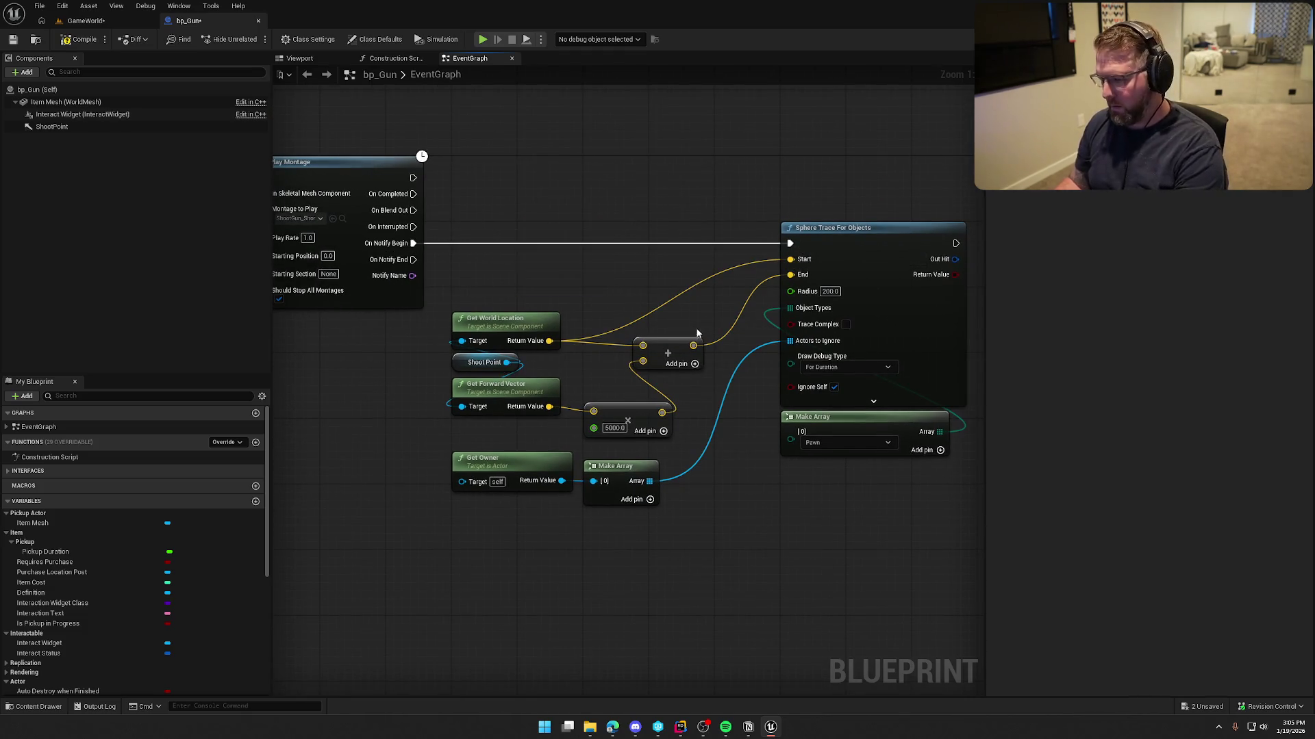
- Move the trace node group beside Play Montage and tidy the add and 5000.0 multiply nodes
drag(521, 221, 685, 514)
mouse_move(732, 317)
mouse_down()
mouse_move(531, 320)
mouse_move(569, 307)
mouse_up()
click(749, 201)
drag(755, 220, 633, 235)
drag(740, 226, 681, 226)
click(675, 162)
drag(529, 328, 491, 326)
drag(486, 395, 505, 371)
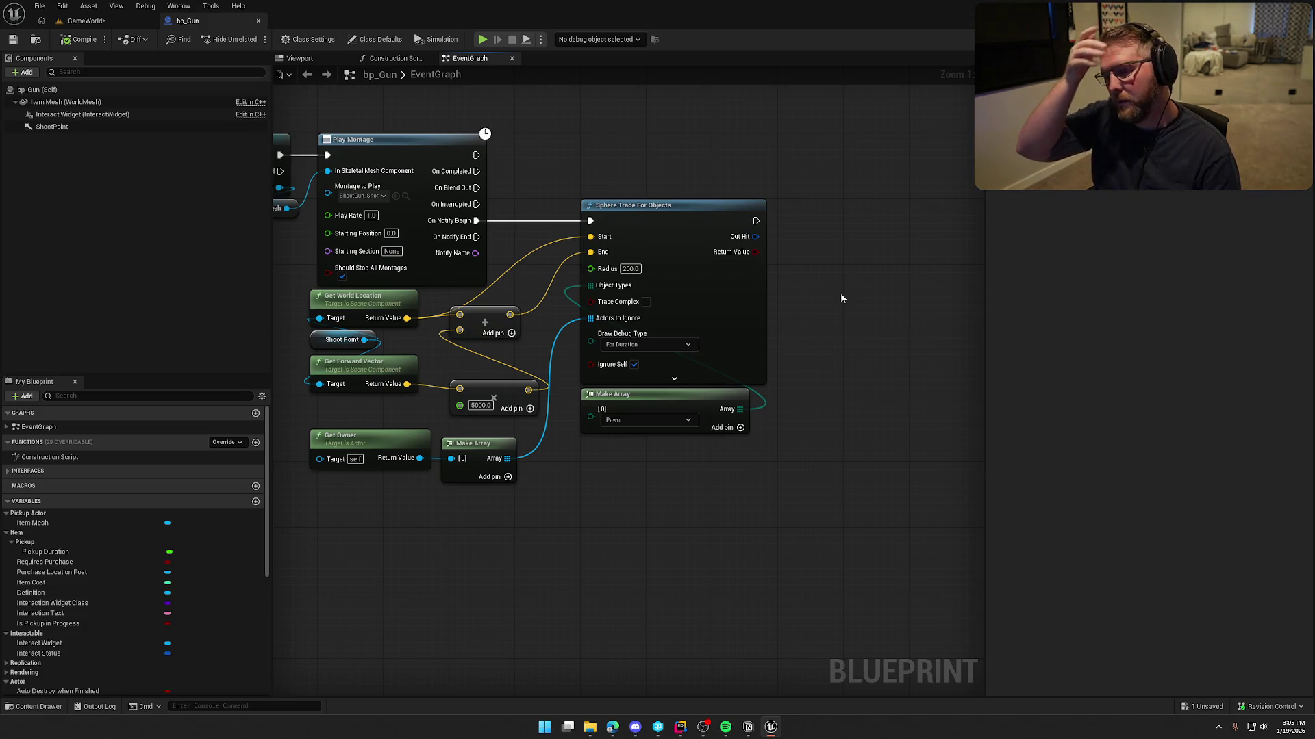
- Bring Sphere Trace For Objects into view and compile bp_Gun
mouse_move(841, 298)
mouse_down()
mouse_move(775, 318)
mouse_move(944, 384)
mouse_move(1257, 362)
mouse_up()
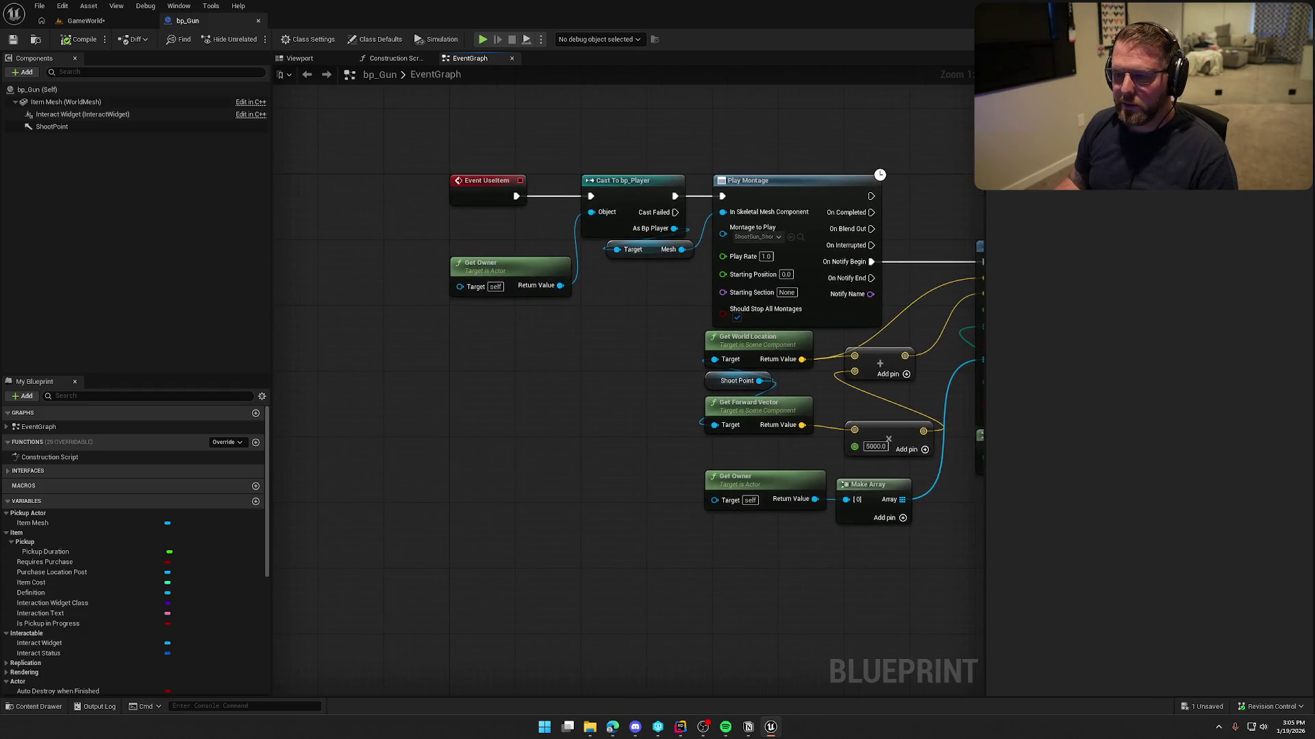
mouse_move(511, 228)
mouse_down()
mouse_move(558, 375)
mouse_move(827, 363)
mouse_move(796, 326)
mouse_move(748, 313)
mouse_up()
click(79, 39)
mouse_move(507, 147)
mouse_down()
mouse_move(742, 134)
mouse_move(487, 151)
mouse_up()
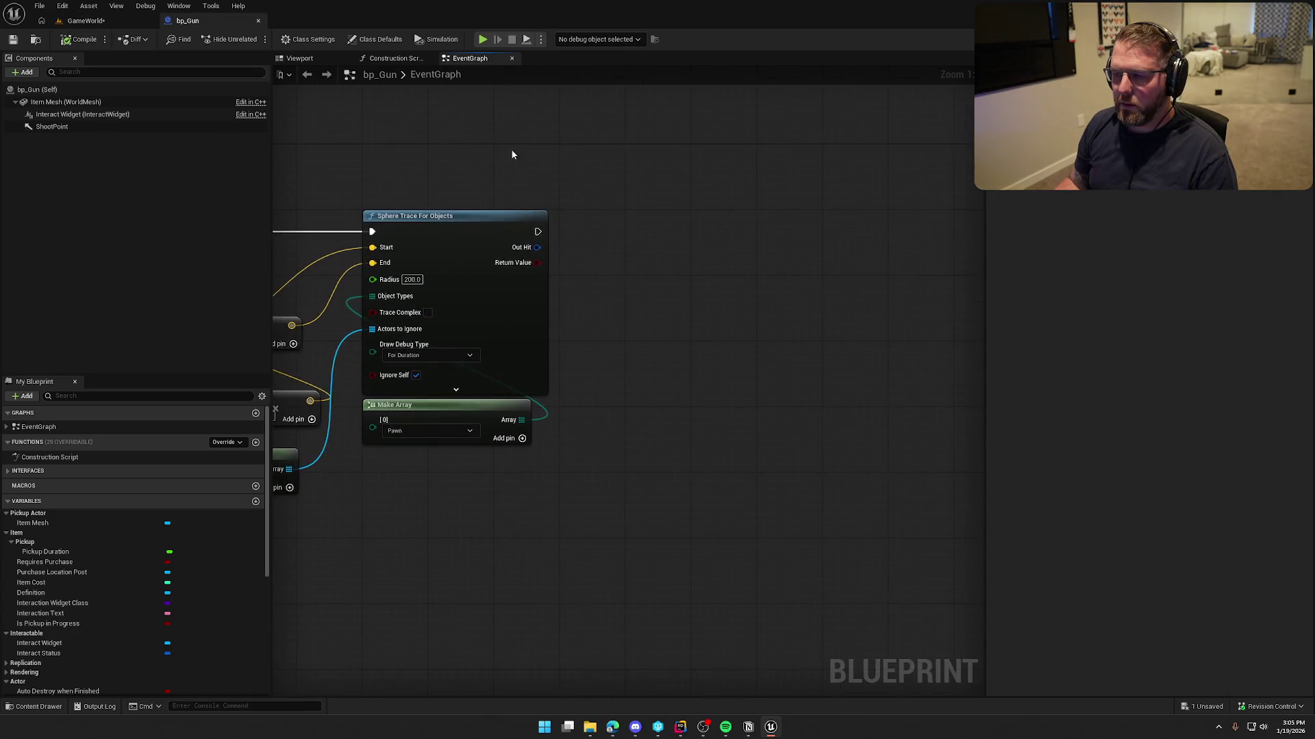
- Add an Is Server node and a Branch after the sphere trace, with Is Server driving the condition
right_click(579, 277)
text(get)
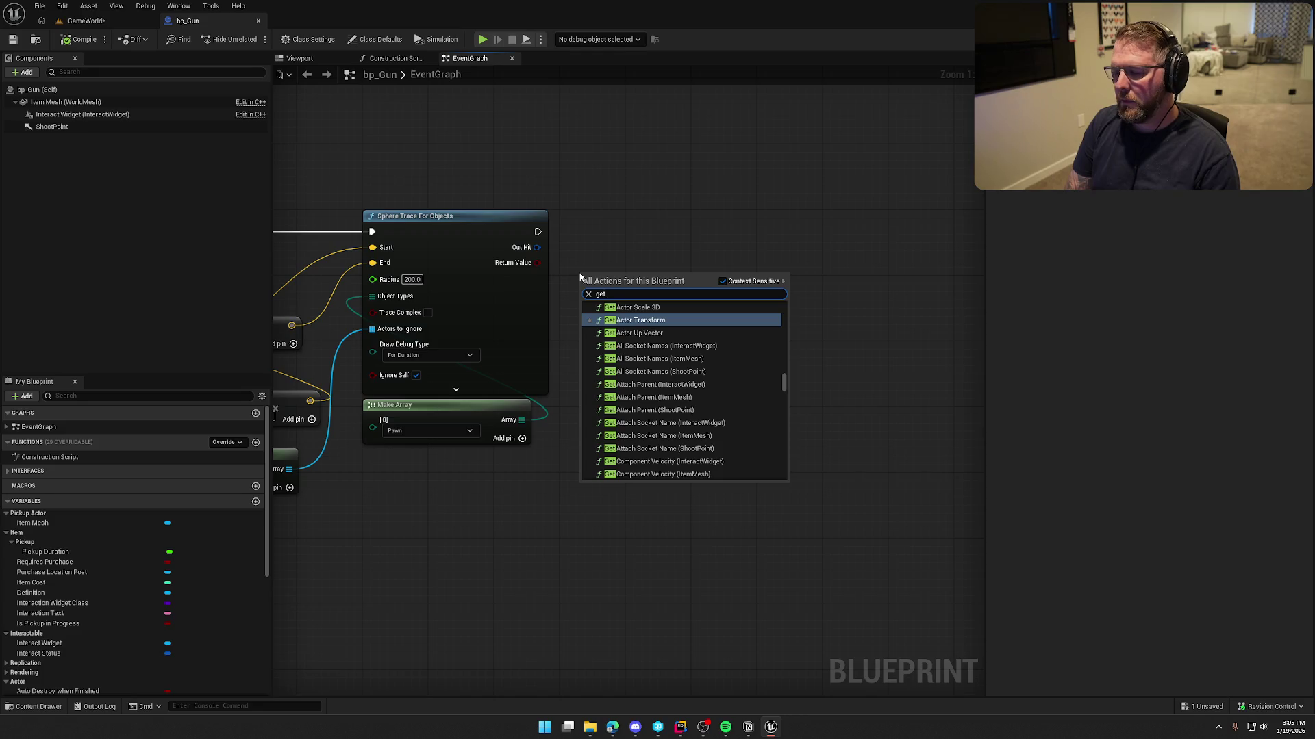
key(BackSpace)
key(BackSpace)
key(BackSpace)
text(is server)
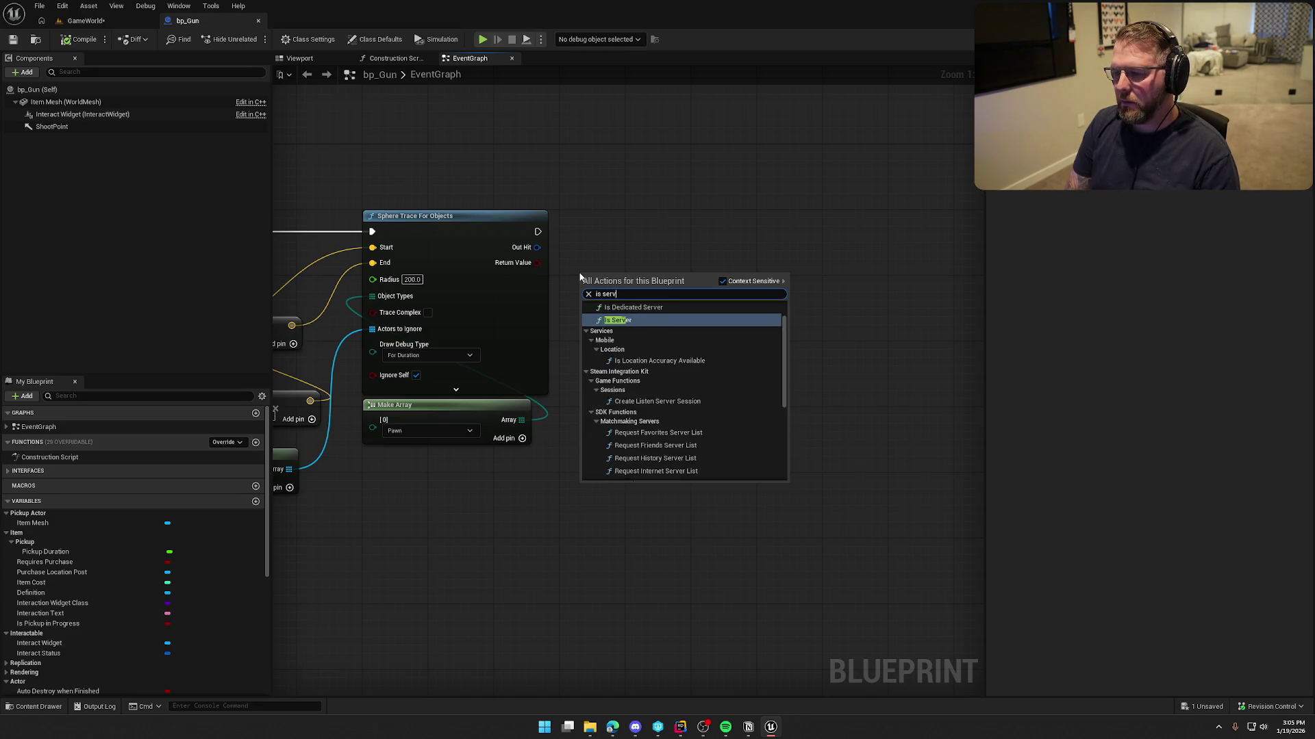
key(Return)
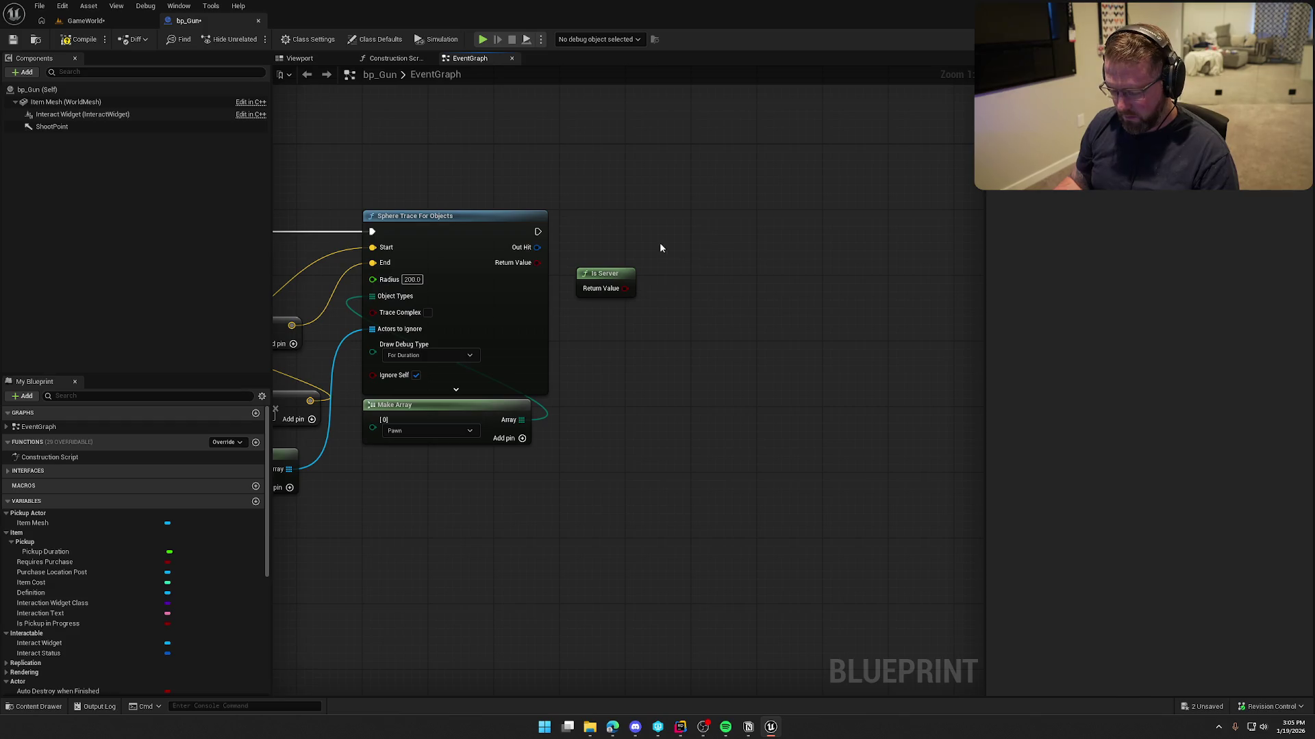
click(660, 244)
mouse_move(537, 233)
mouse_down()
mouse_move(661, 253)
mouse_move(675, 232)
mouse_move(664, 229)
mouse_up()
drag(618, 290, 665, 199)
- Add a SpawnActor node wired to the Branch's True output
drag(776, 277, 643, 275)
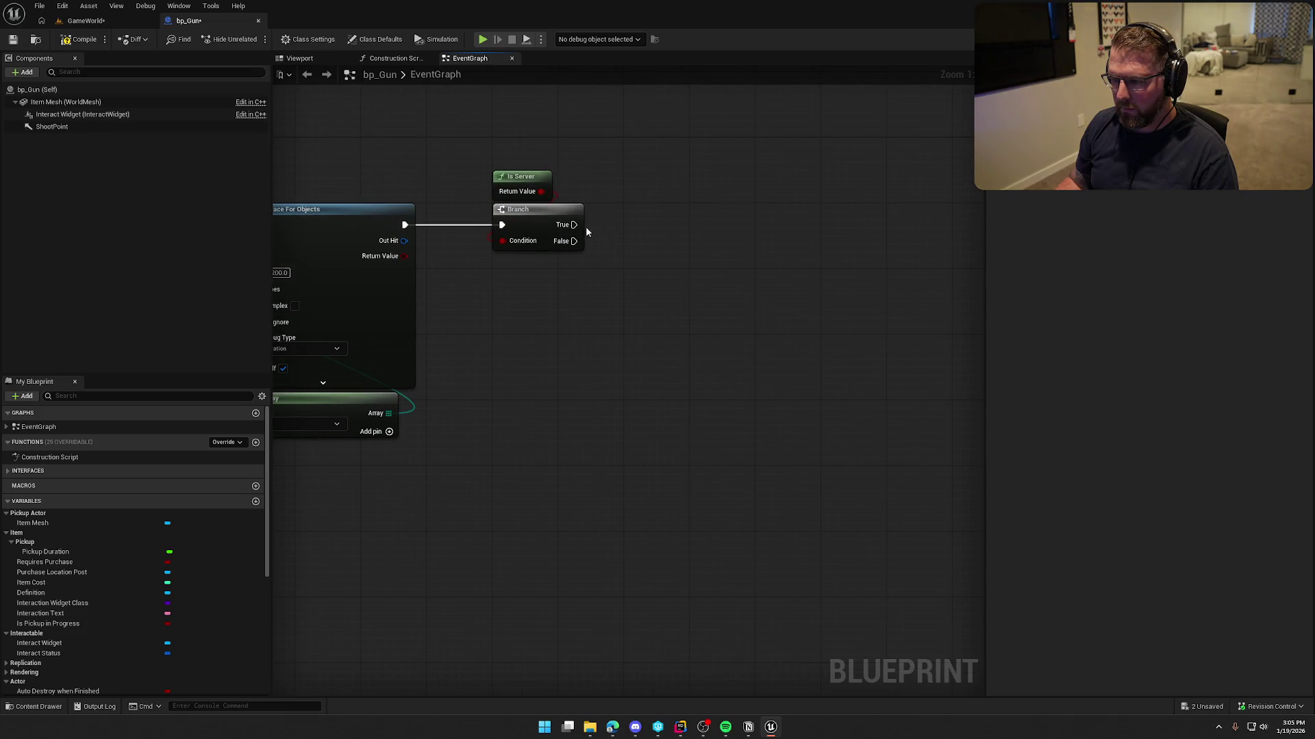
right_click(643, 238)
text(spawn actor)
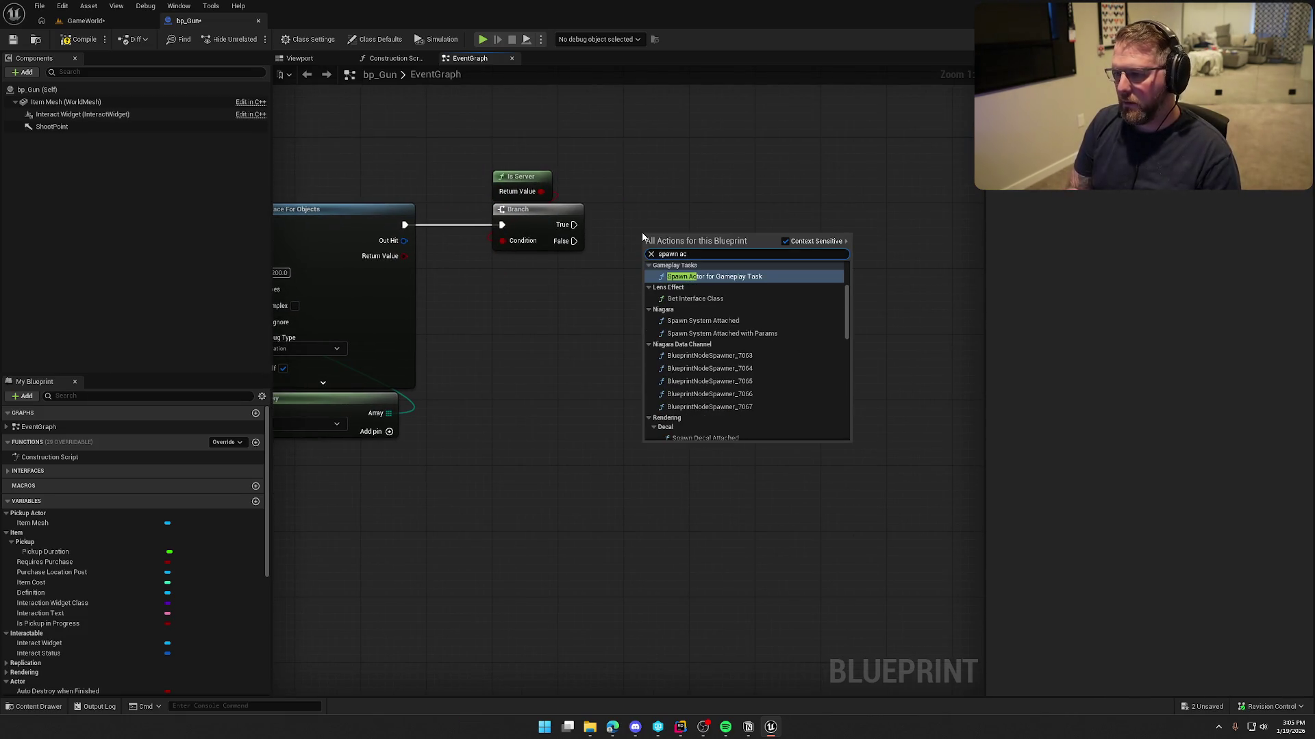
key(Return)
drag(650, 250, 574, 224)
drag(685, 234, 671, 210)
- Connect the trace's Out Hit to a new Break Hit Result node
mouse_move(571, 355)
mouse_down()
mouse_move(651, 303)
mouse_move(623, 317)
mouse_up()
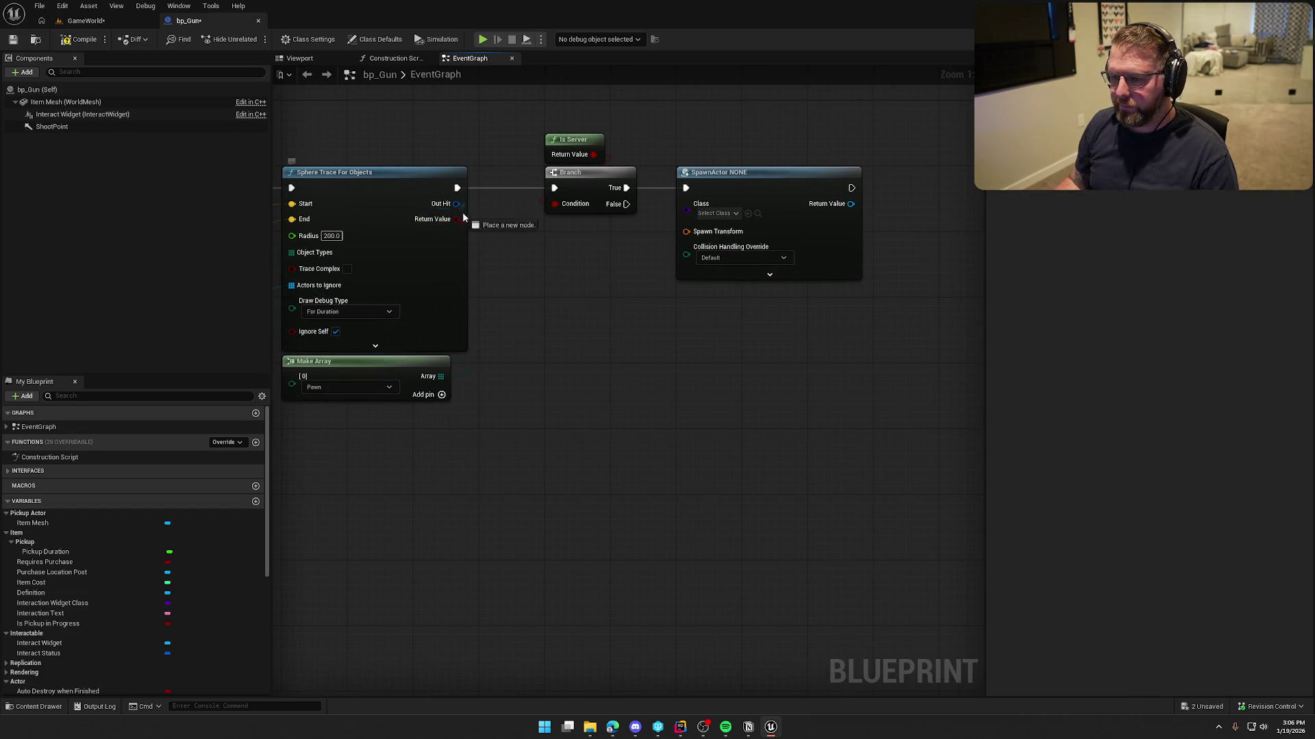
drag(460, 213, 499, 248)
text(break)
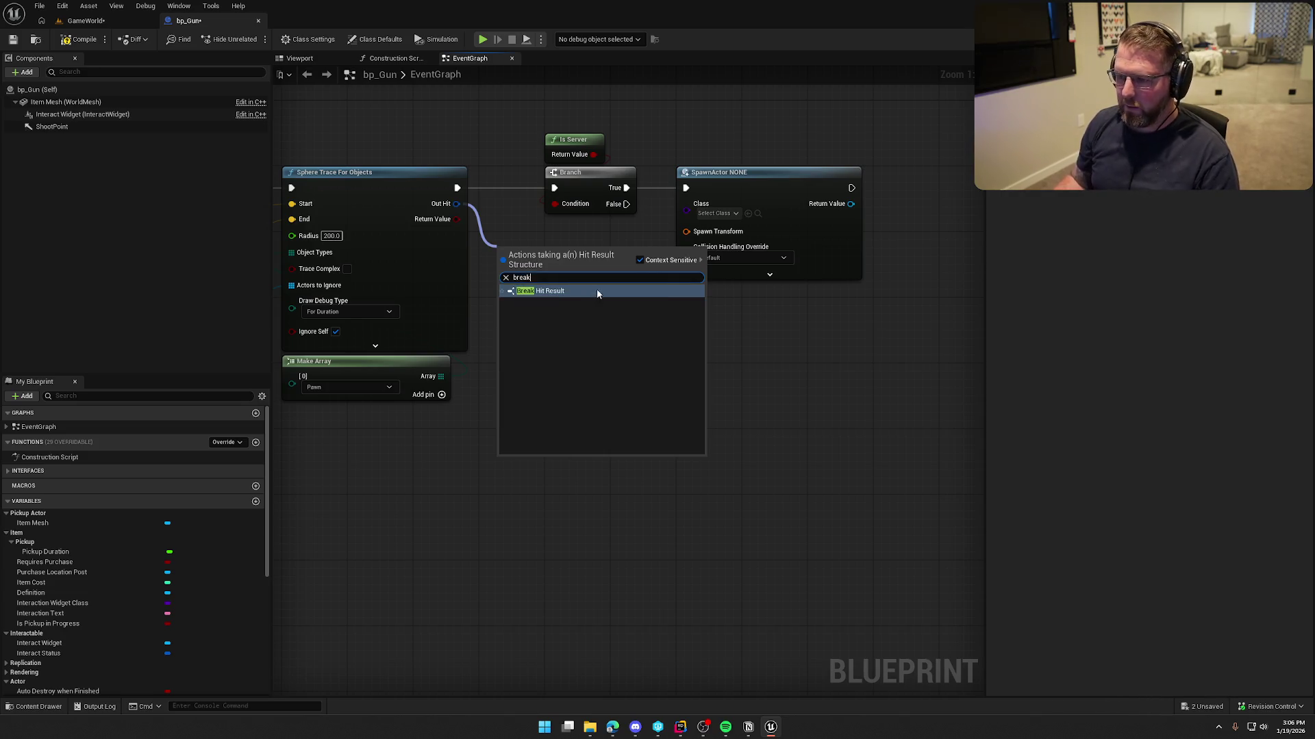
click(575, 292)
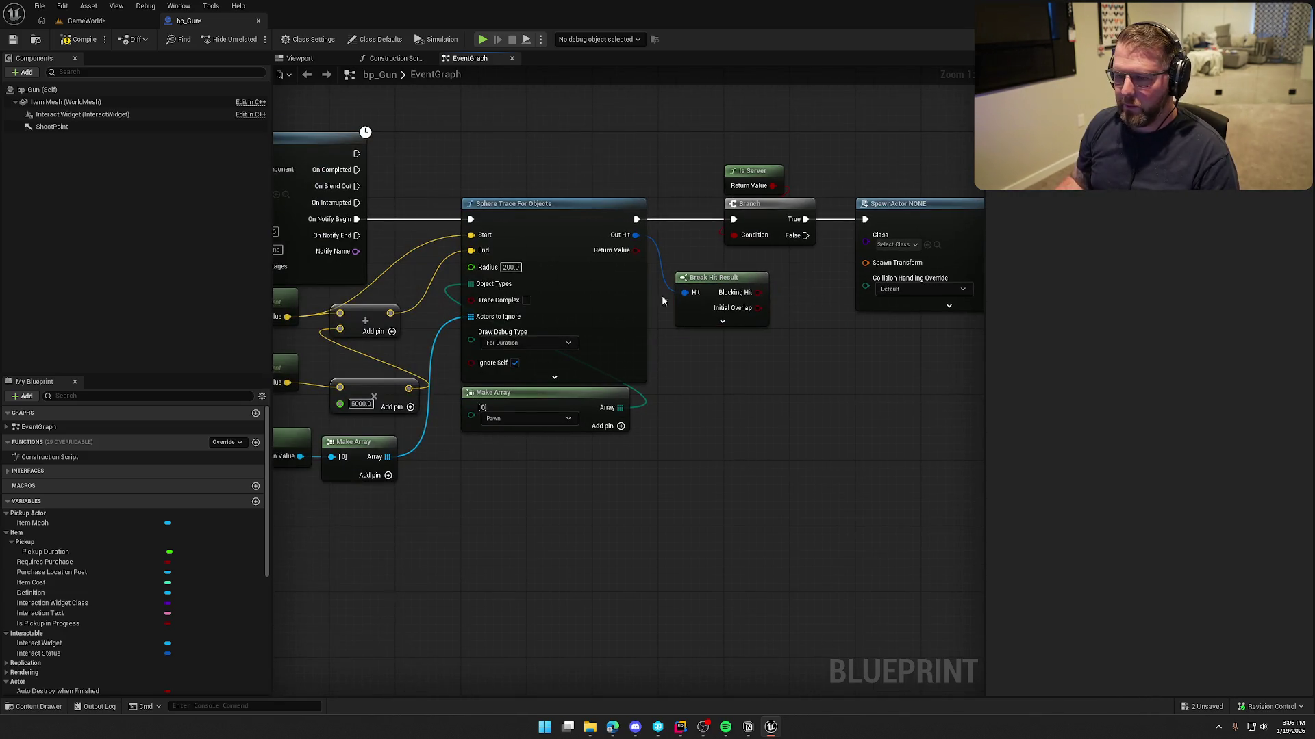
- Copy the Get World Location and Shoot Point nodes and paste them below the Branch
drag(589, 230, 759, 69)
drag(330, 157, 373, 183)
key(ctrl+c)
drag(689, 354, 312, 448)
key(ctrl+v)
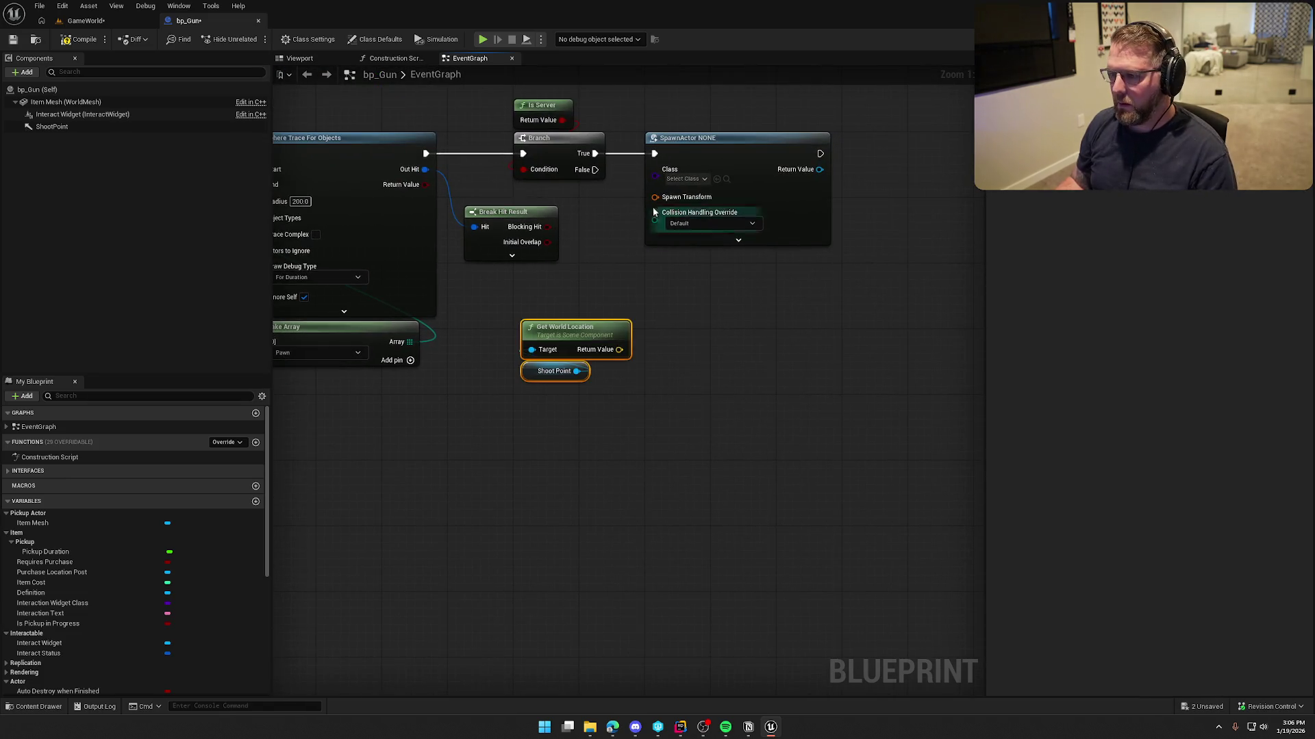
- Split SpawnActor's Spawn Transform and wire the shoot point's world location into Spawn Location
right_click(657, 198)
click(709, 248)
mouse_move(640, 394)
mouse_down()
mouse_move(514, 316)
mouse_move(575, 335)
mouse_move(654, 197)
mouse_up()
drag(571, 415, 469, 311)
drag(520, 321, 659, 361)
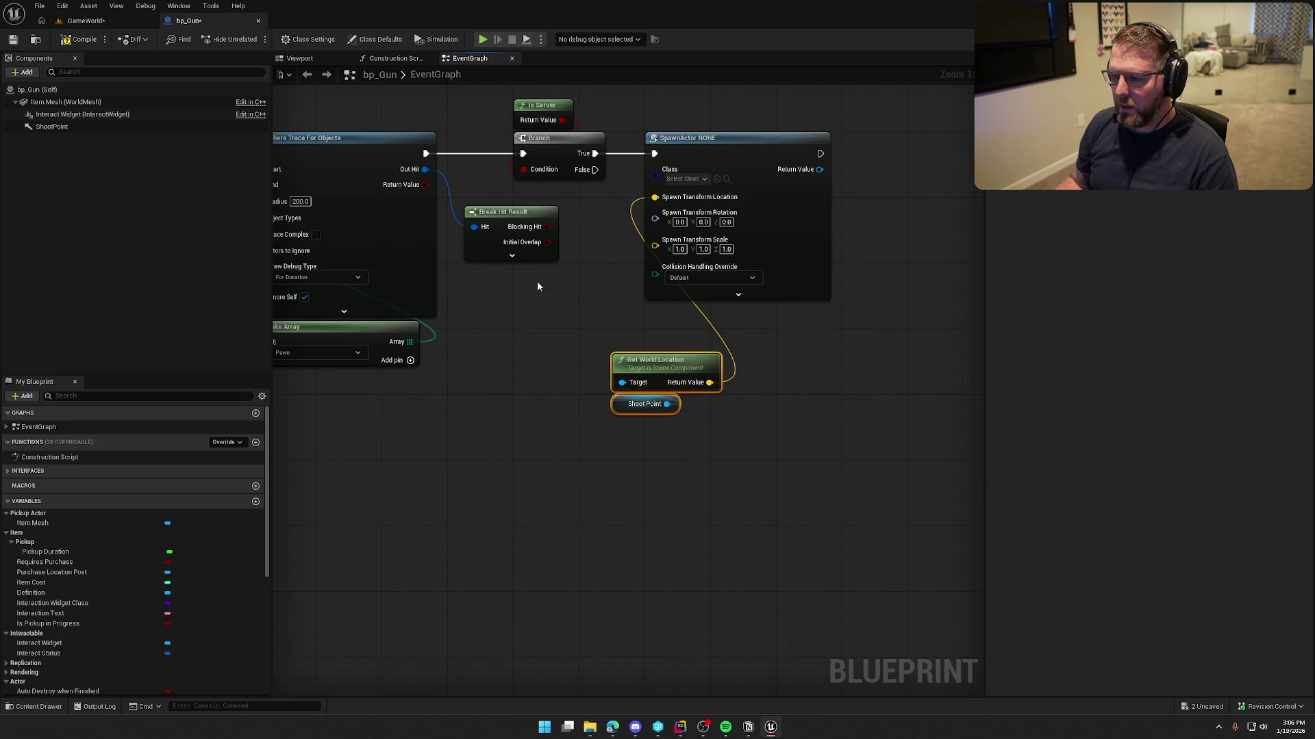
click(511, 255)
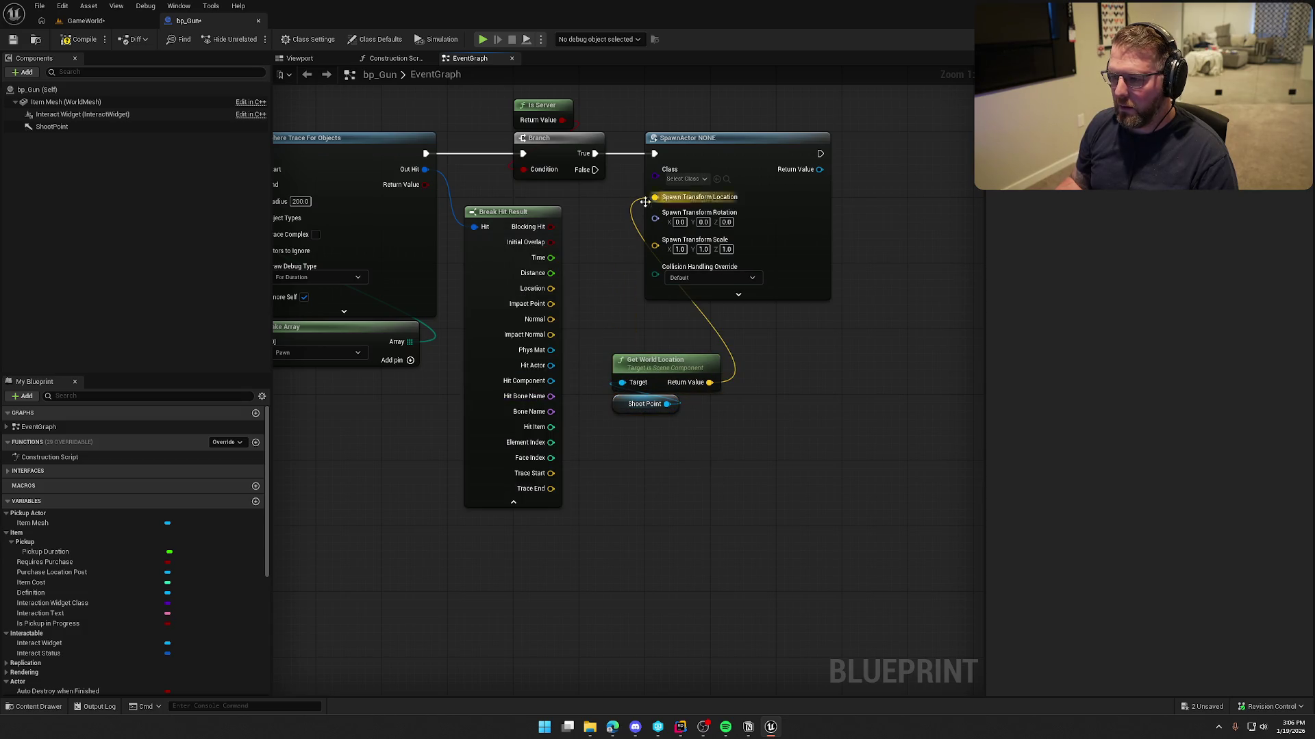
- Add a Find Look at Rotation node from the shoot point location, targeting the impact point
drag(741, 153, 807, 154)
click(819, 367)
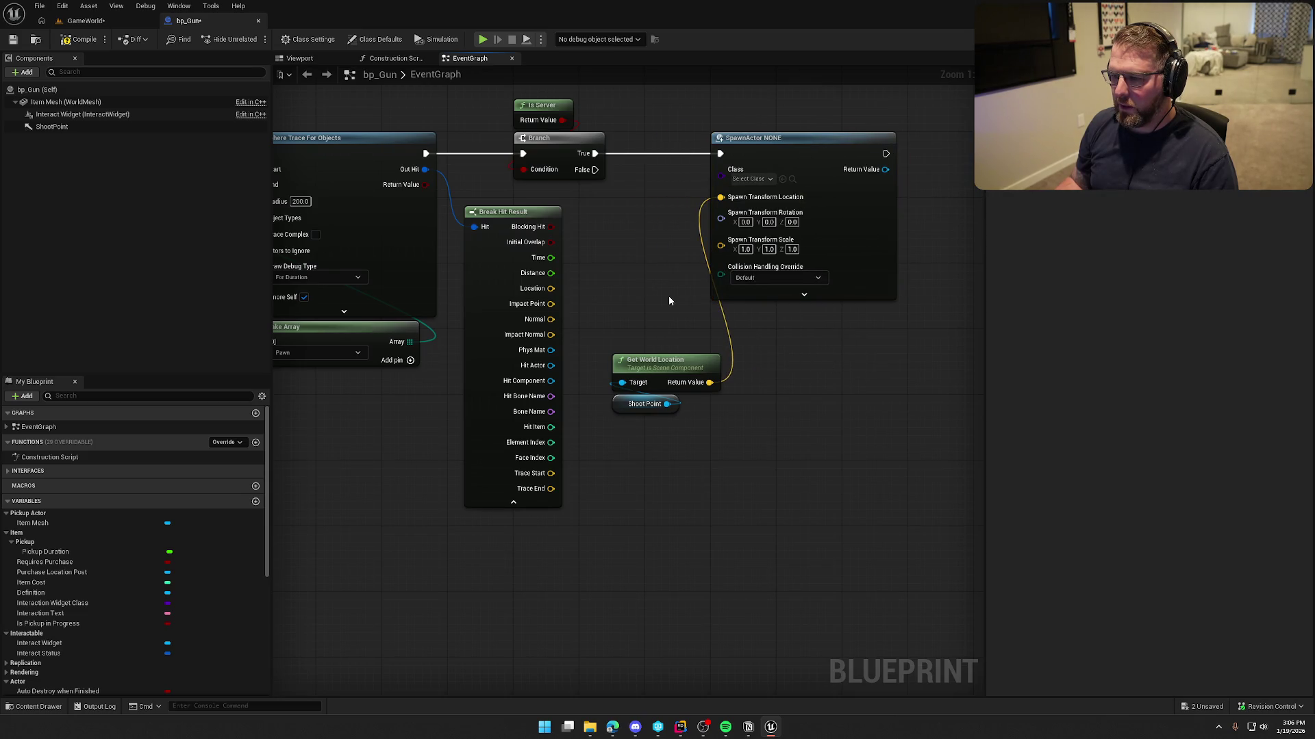
mouse_move(666, 403)
mouse_down()
mouse_move(715, 444)
mouse_move(705, 435)
mouse_up()
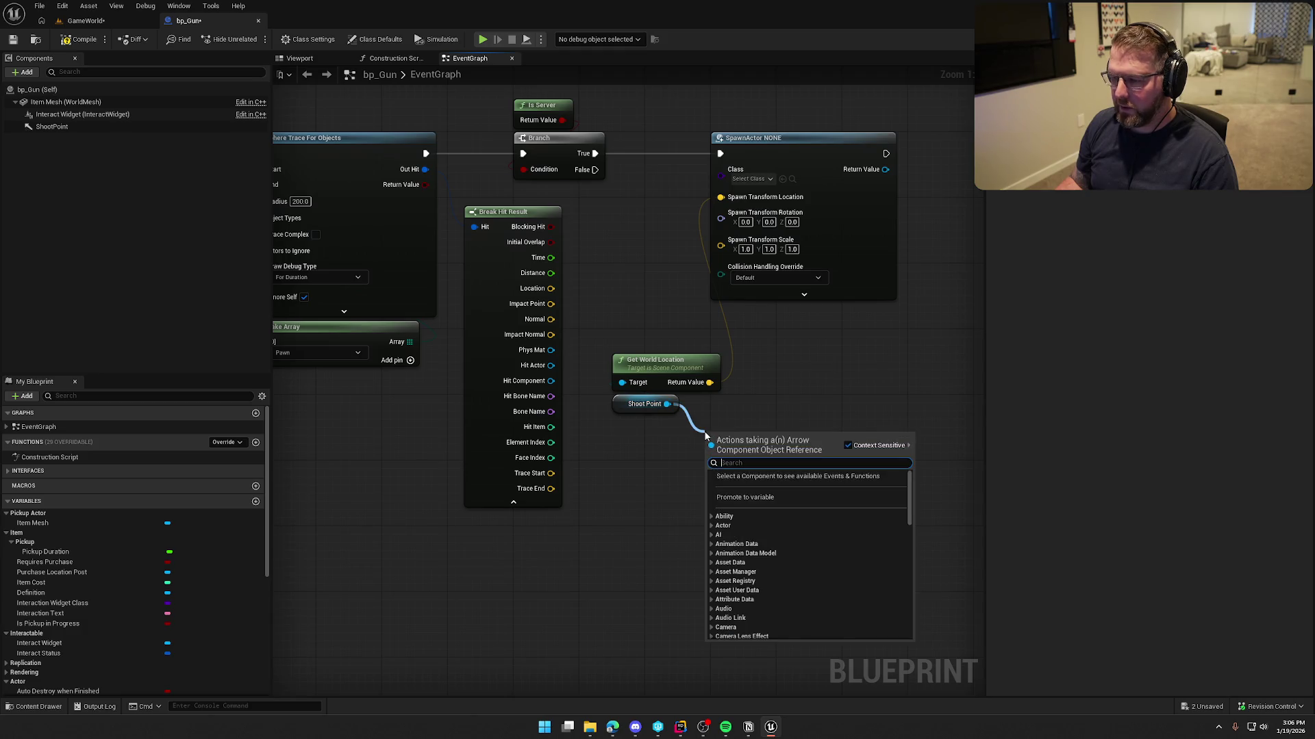
click(885, 350)
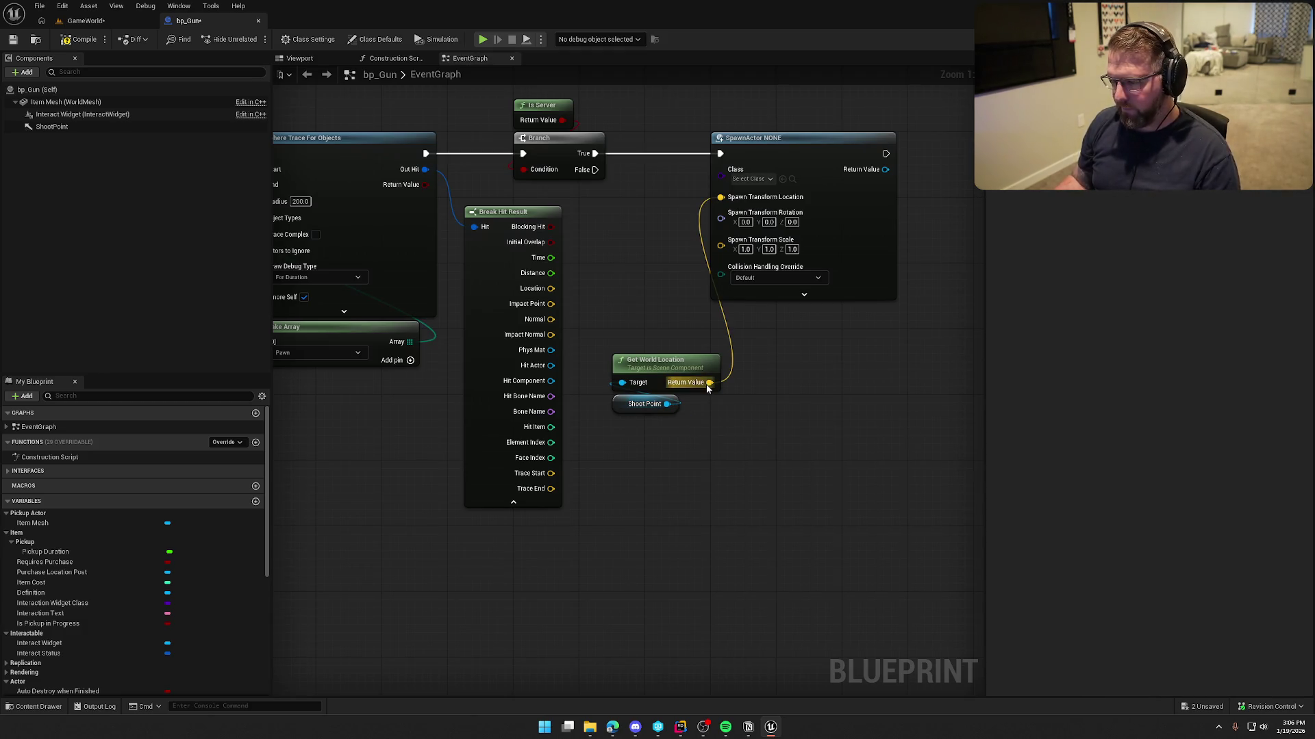
drag(720, 198, 710, 382)
drag(709, 382, 741, 387)
text(look)
key(Return)
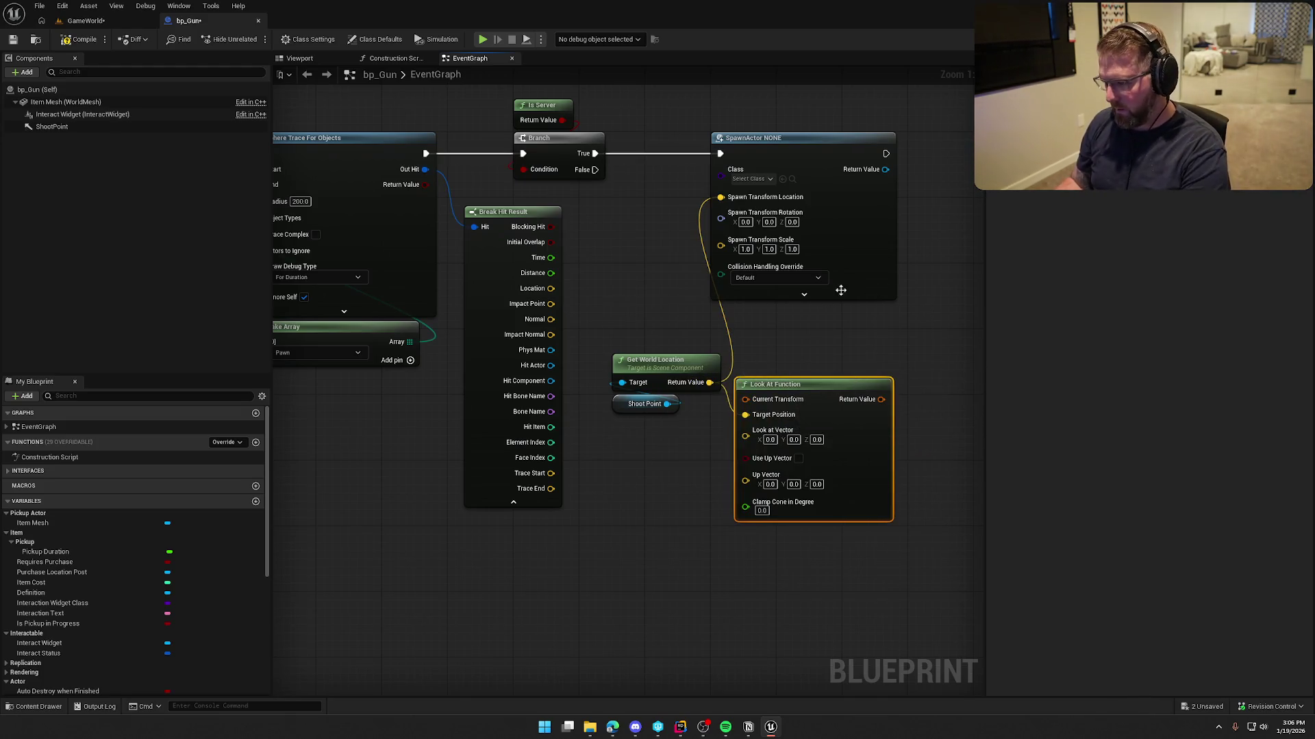
key(Delete)
mouse_move(720, 384)
mouse_down()
mouse_move(745, 392)
mouse_move(616, 303)
mouse_move(551, 304)
mouse_up()
key(ctrl+z)
key(ctrl+z)
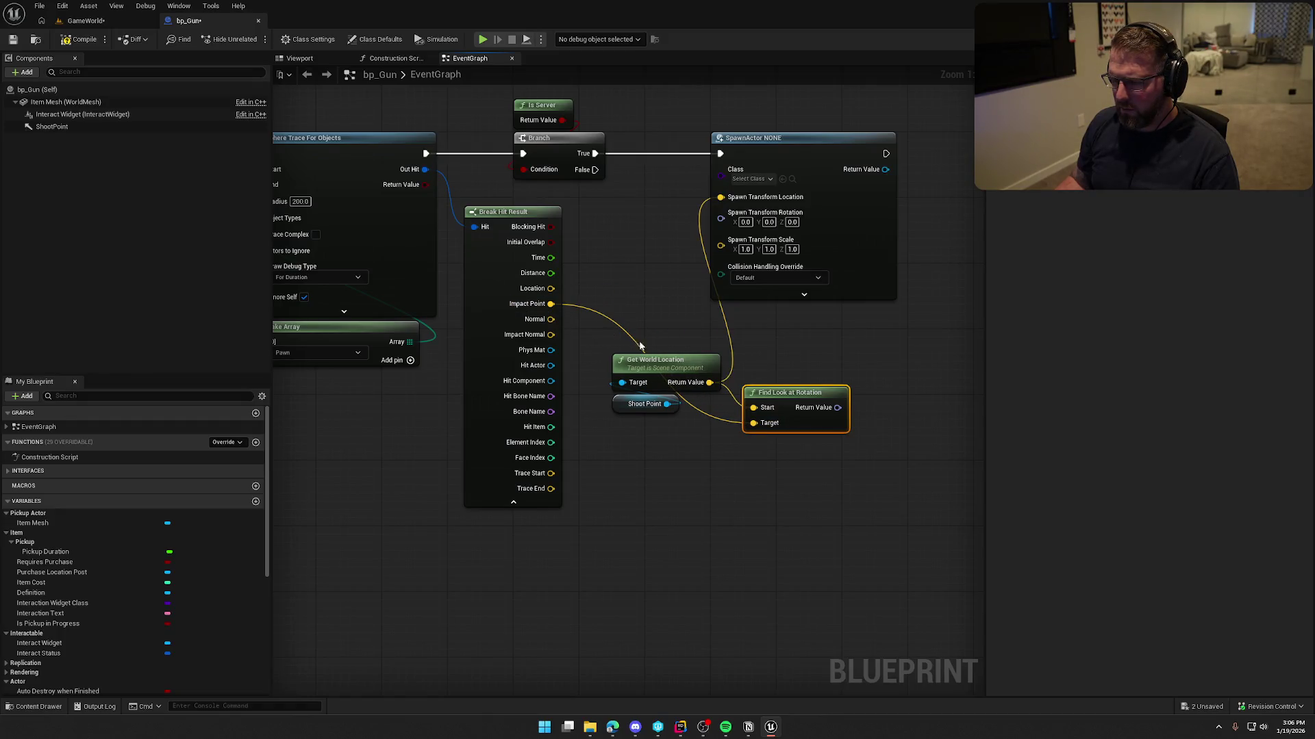
- Feed the look-at rotation into Spawn Rotation and tidy the nodes
drag(837, 409, 721, 218)
drag(799, 399, 664, 312)
click(513, 503)
mouse_move(706, 503)
mouse_down()
mouse_move(623, 226)
mouse_move(623, 238)
mouse_up()
click(812, 417)
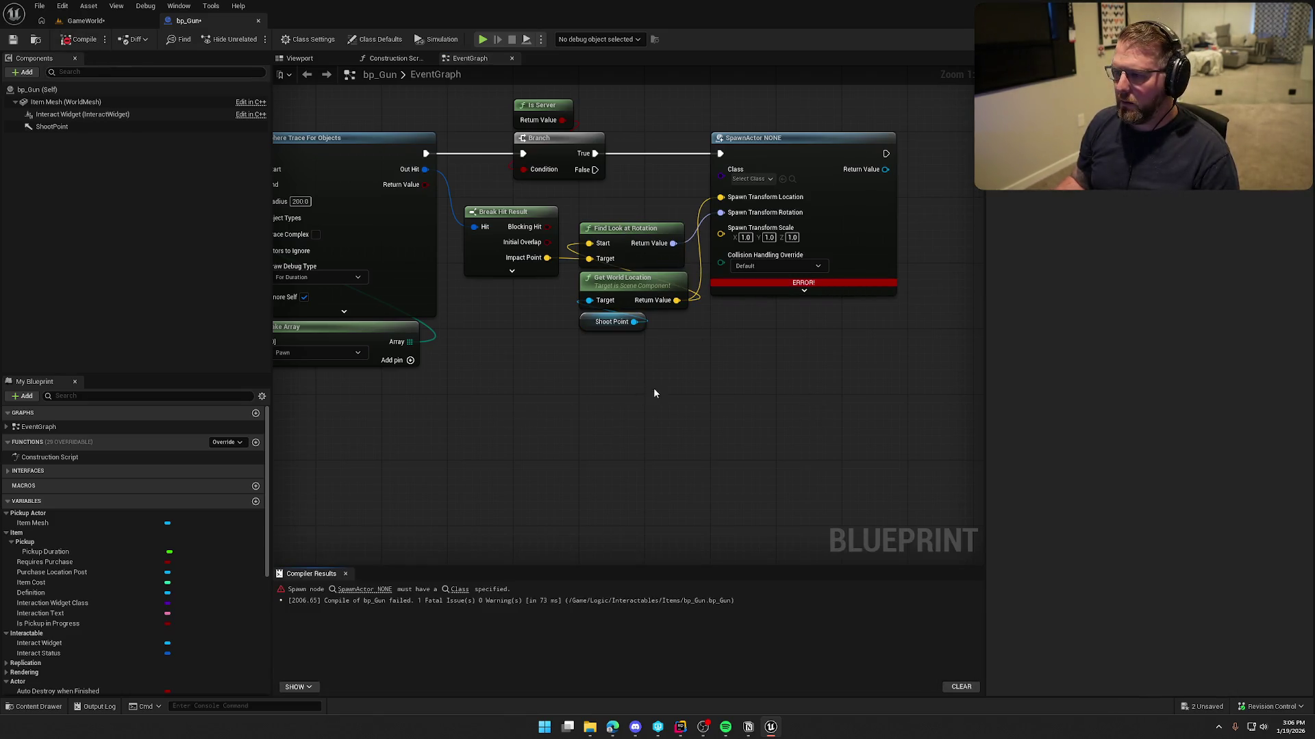
- Browse the content drawer to the Logic > Interactables > Items folder
key(ctrl+space)
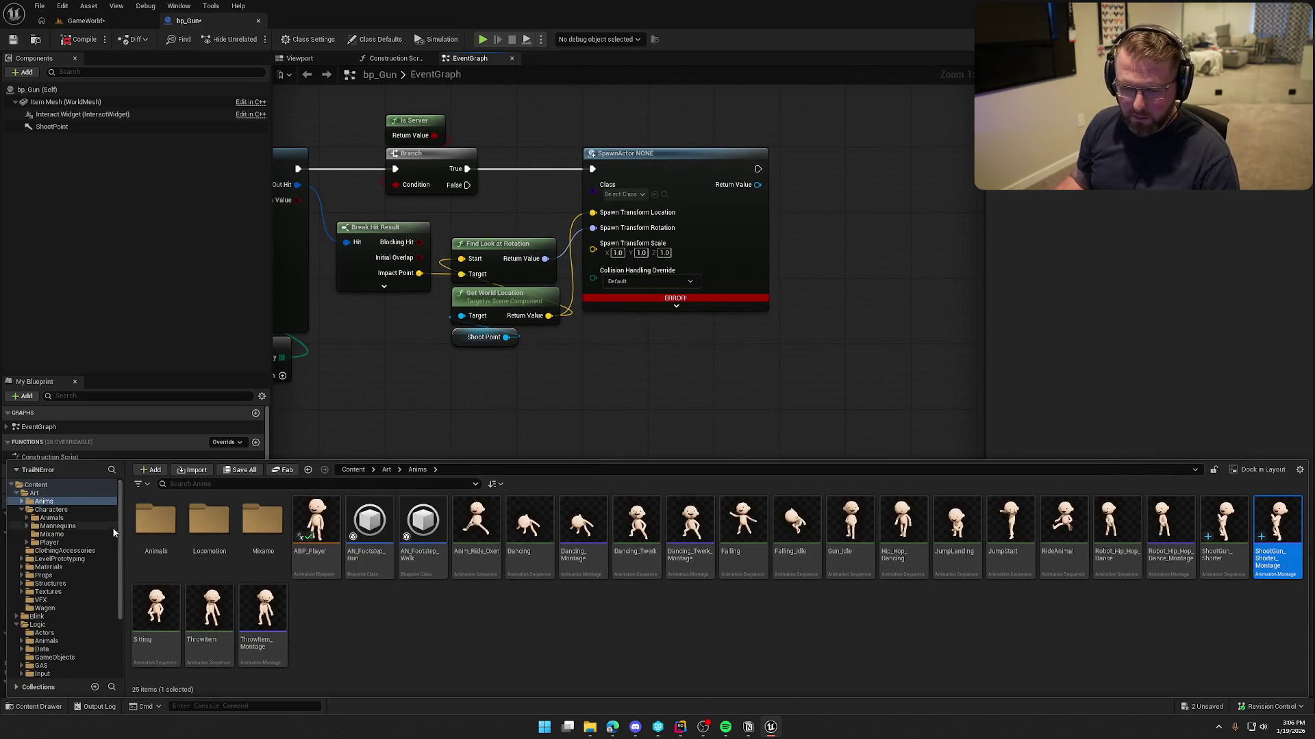
click(28, 511)
click(18, 590)
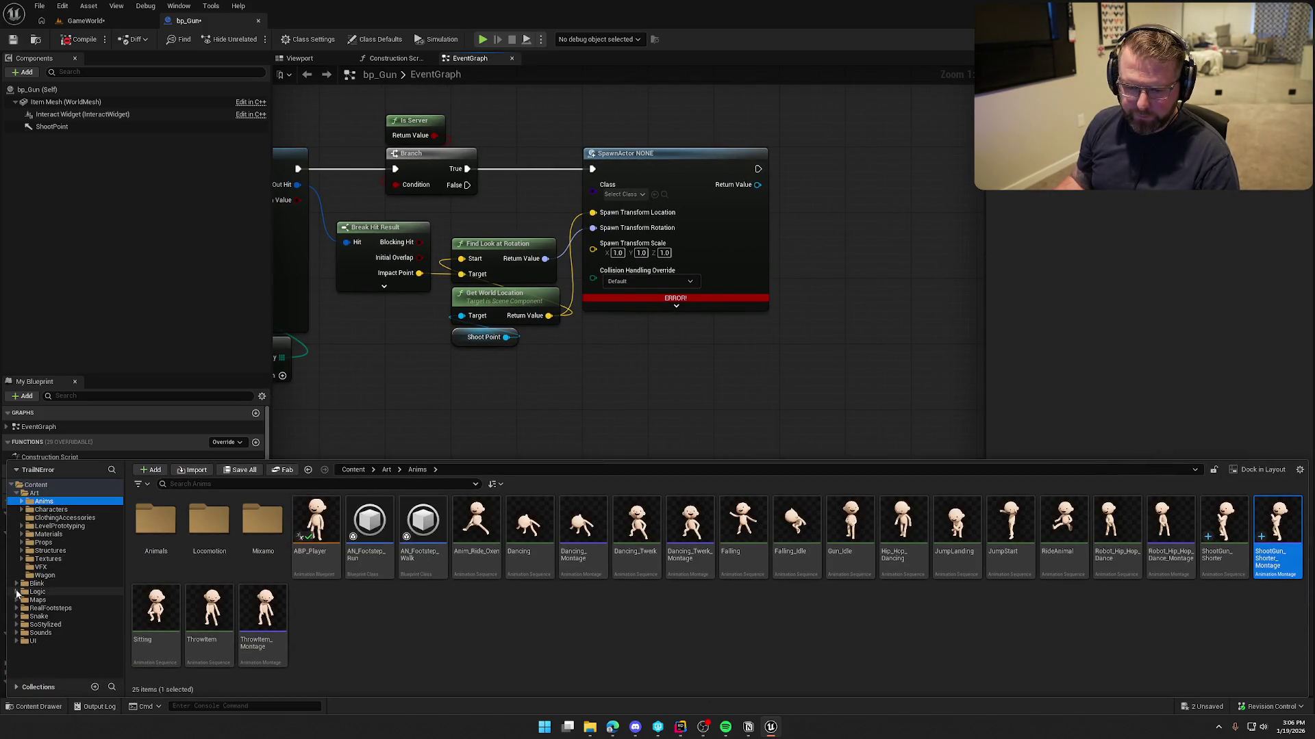
click(16, 493)
click(37, 509)
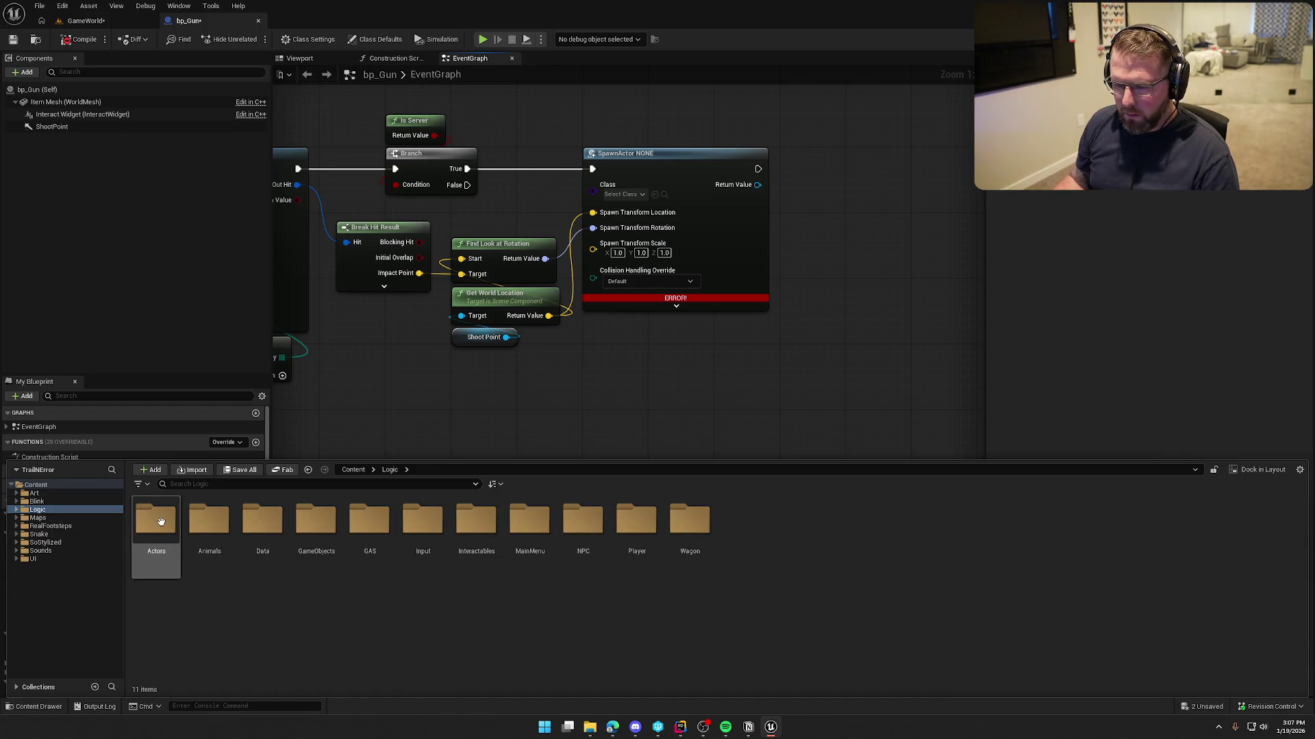
click(480, 524)
double_click(480, 523)
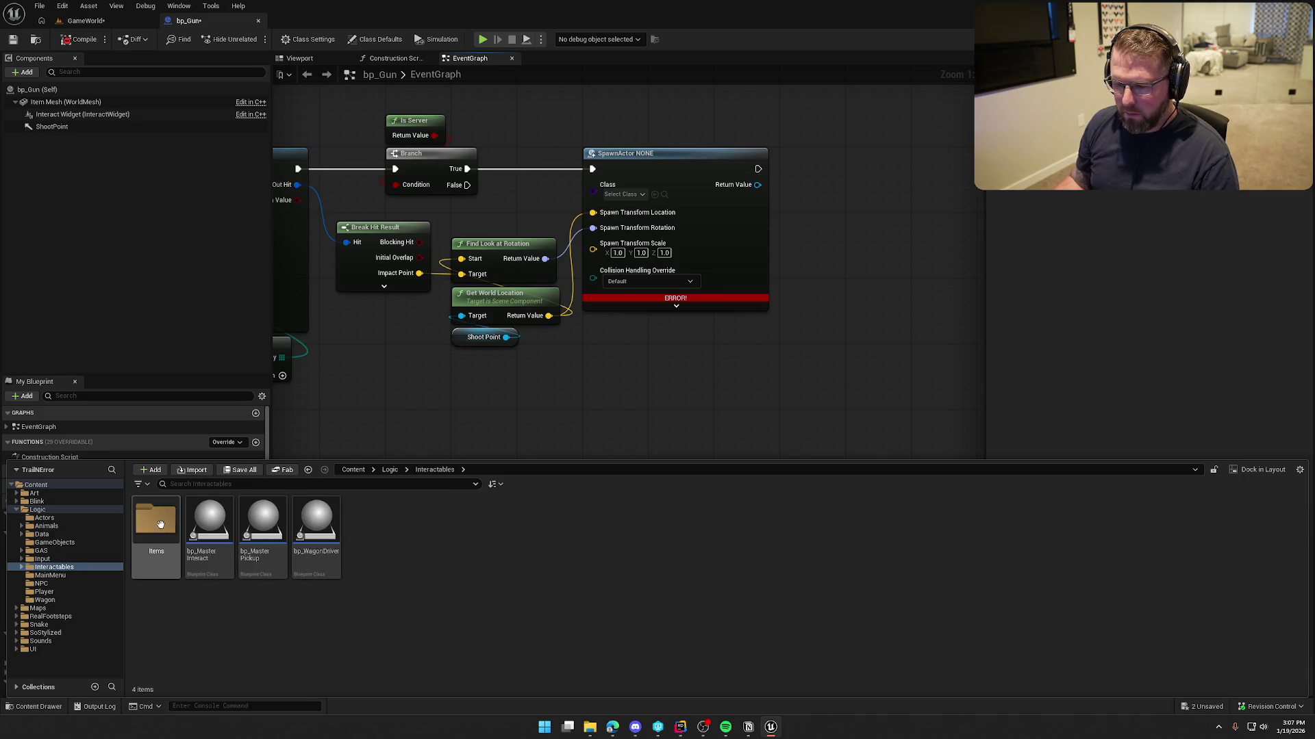
double_click(156, 520)
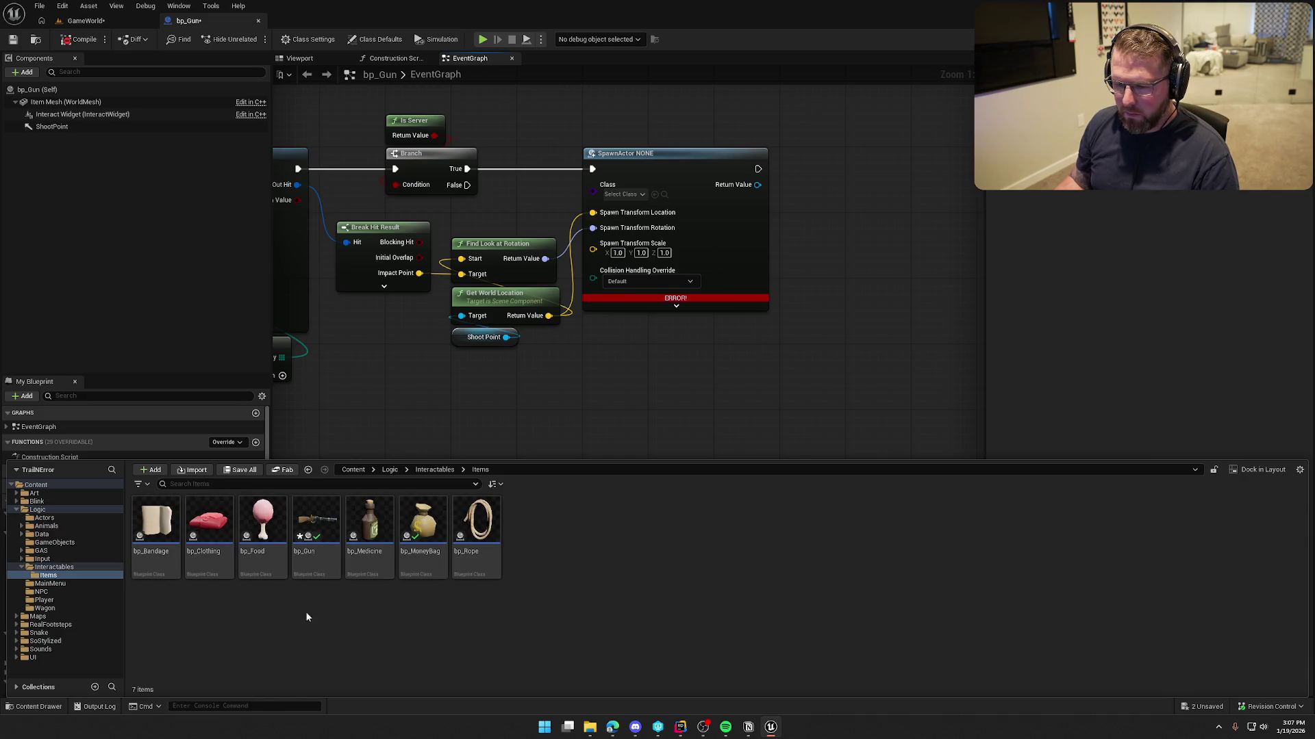
- Create a new Actor Blueprint named bp_Bullet in the Items folder
right_click(588, 568)
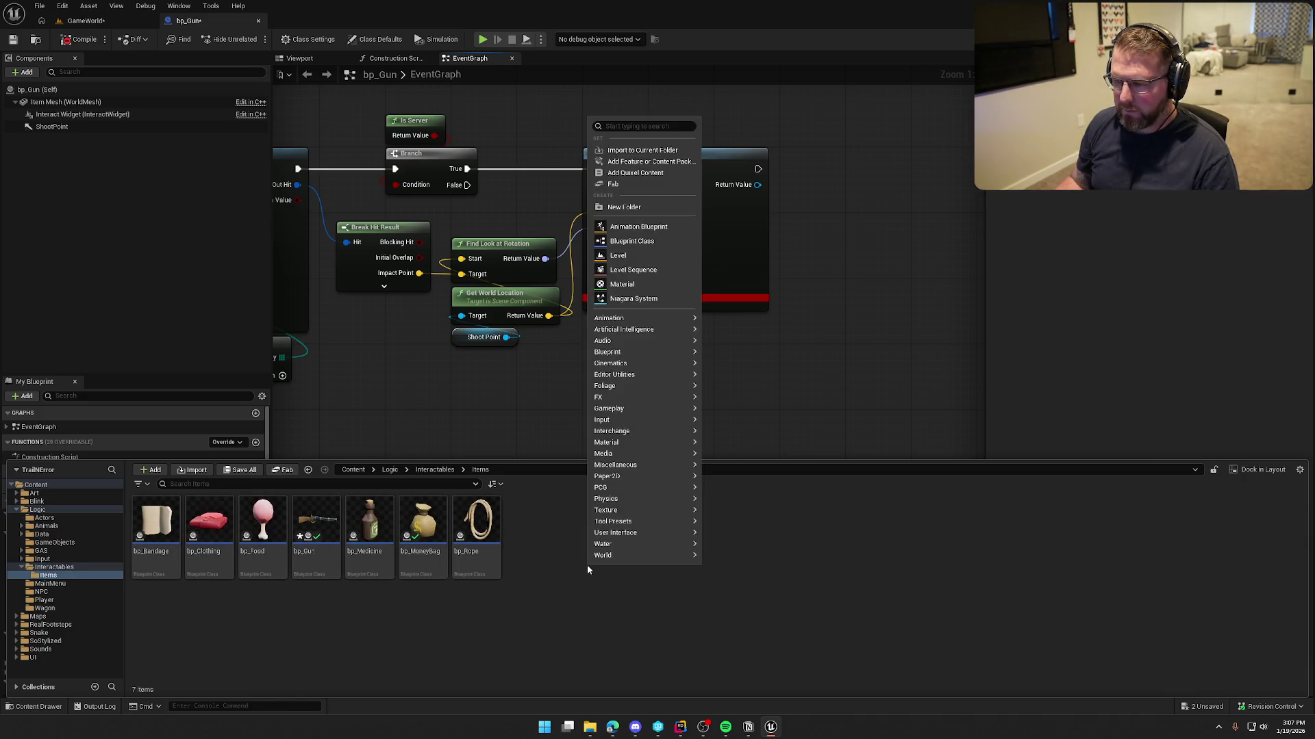
click(650, 246)
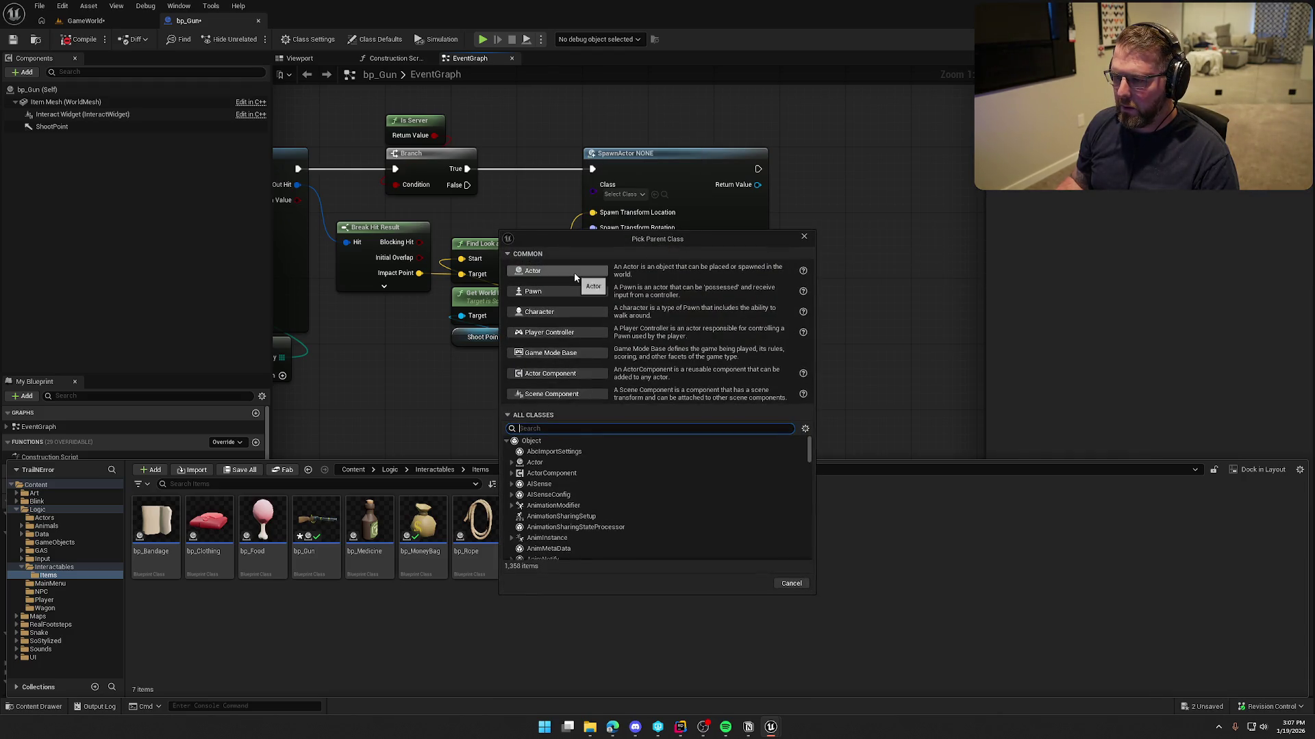
click(574, 272)
text(bp_Bullet)
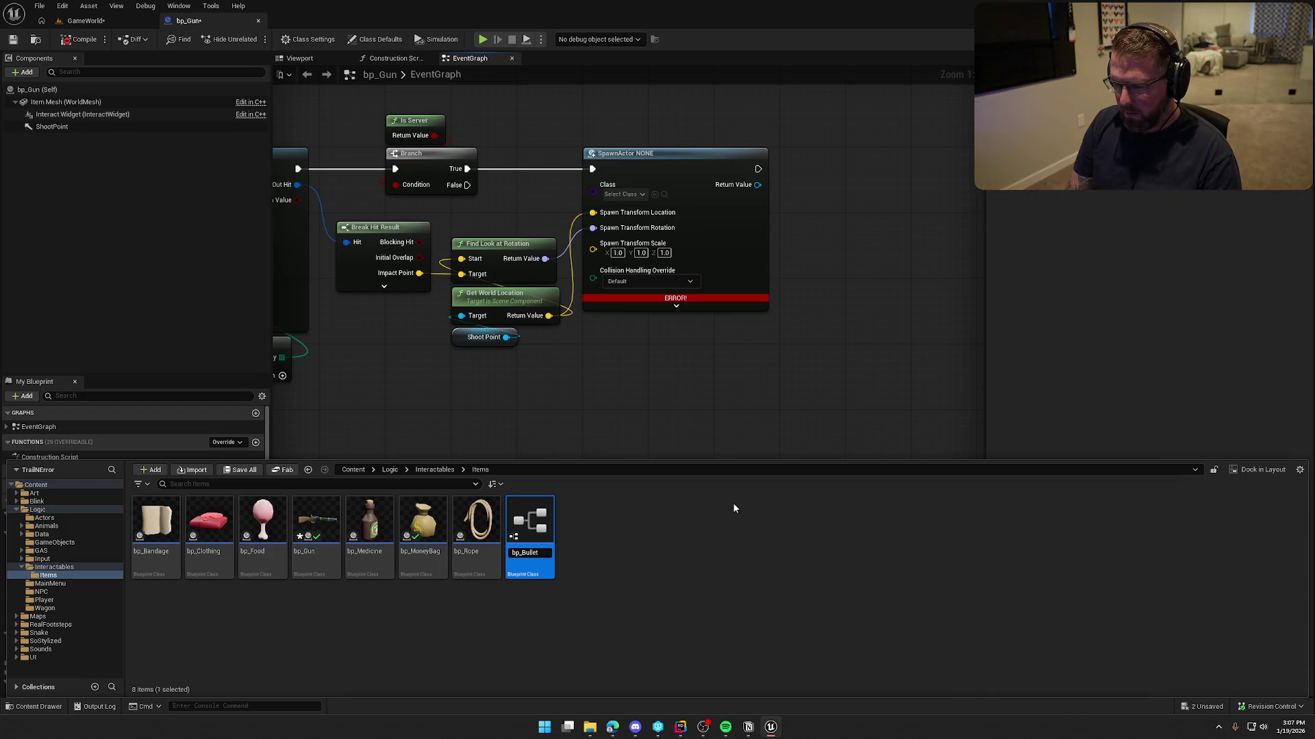
key(Return)
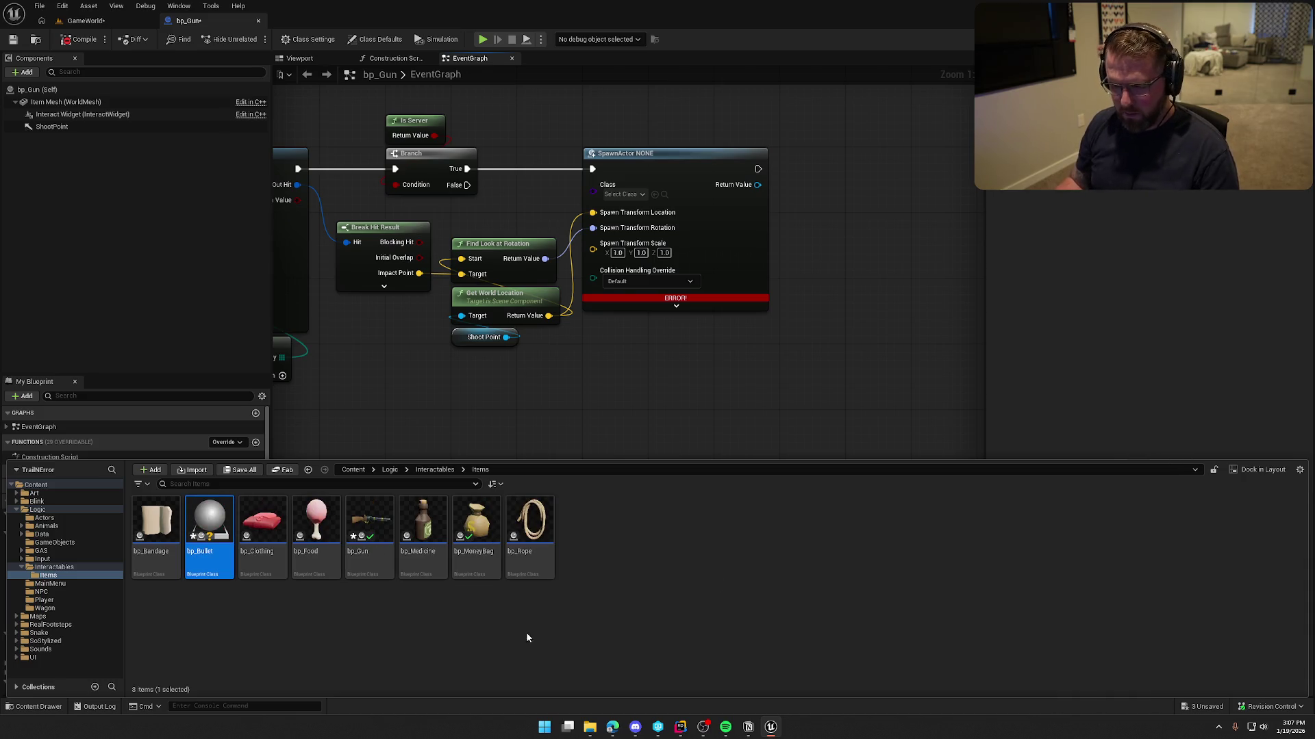
double_click(207, 521)
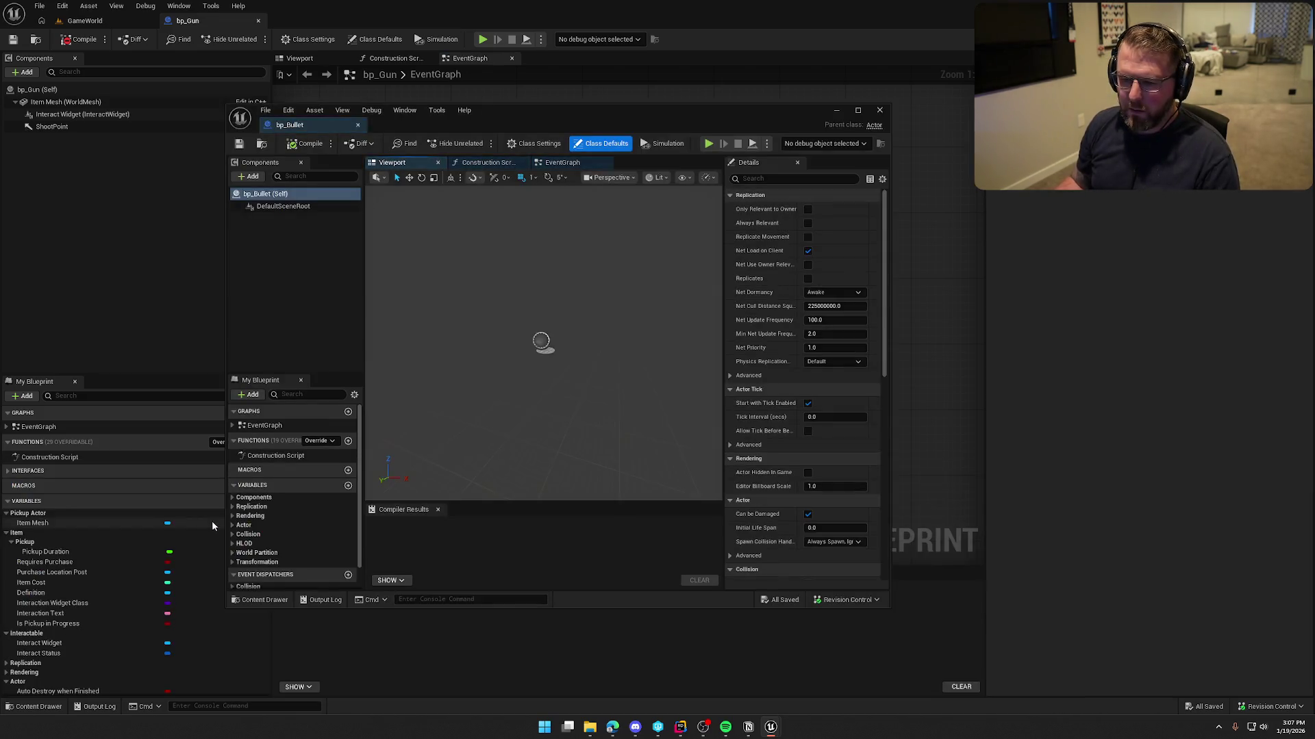
click(879, 111)
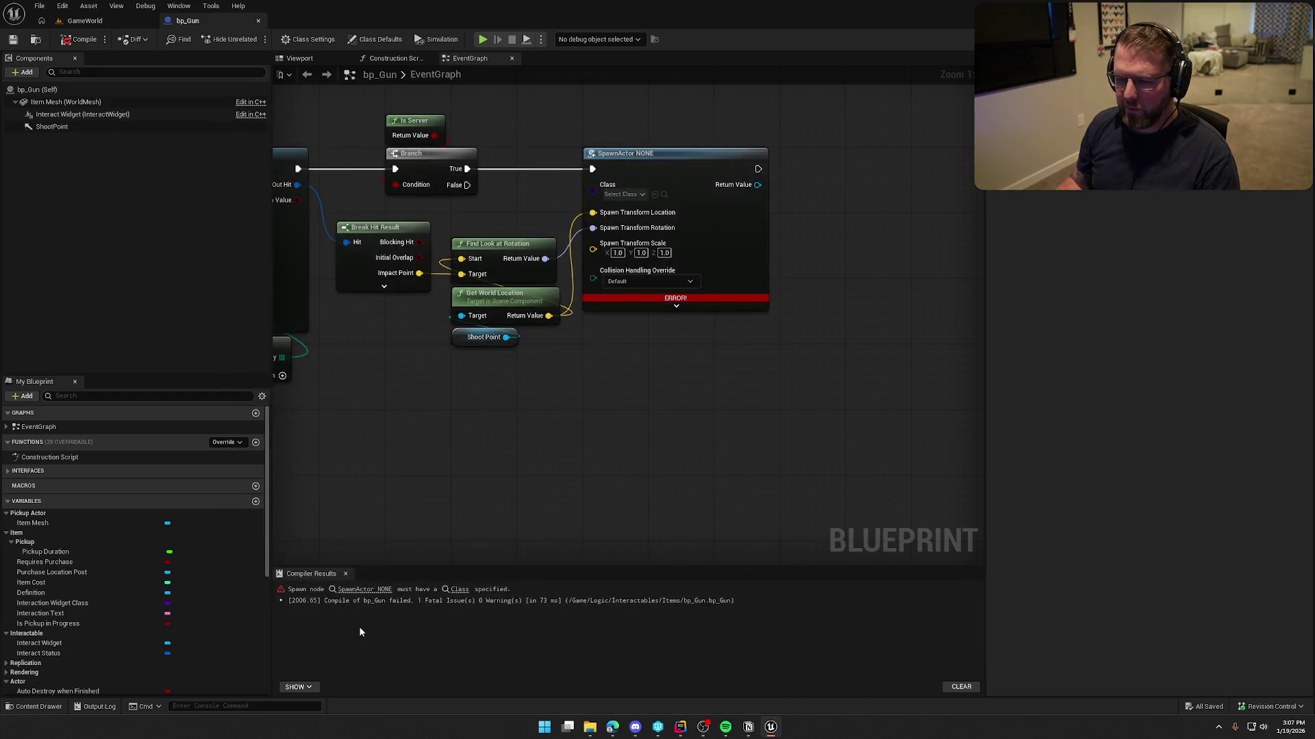
- Move bp_Bullet into the Logic/Actors folder
key(ctrl+space)
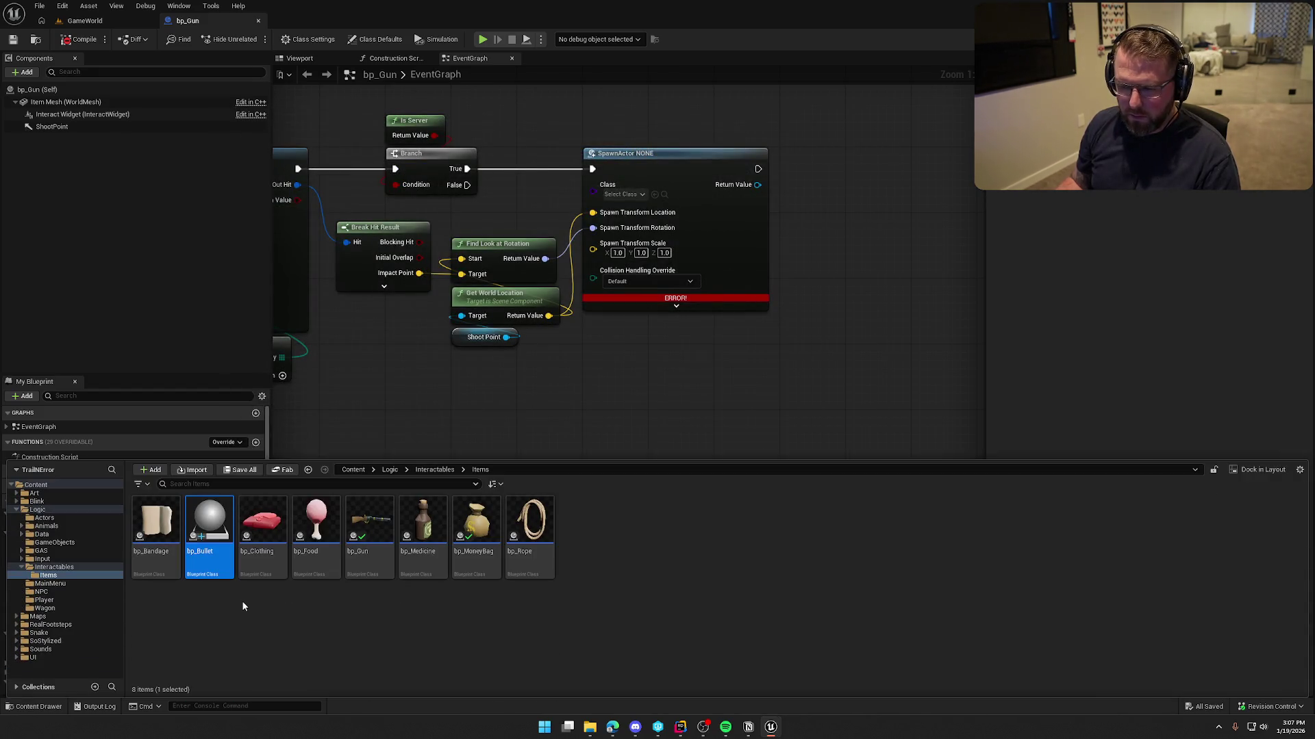
right_click(223, 517)
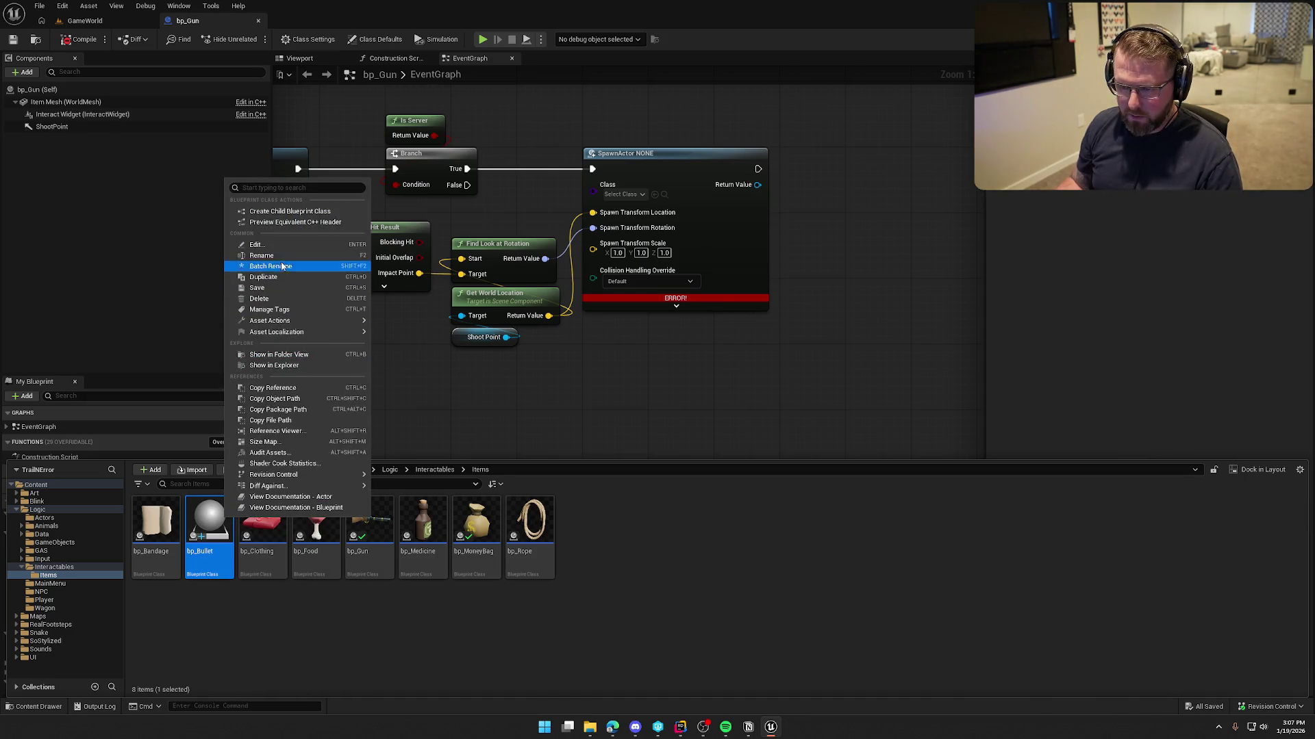
click(232, 631)
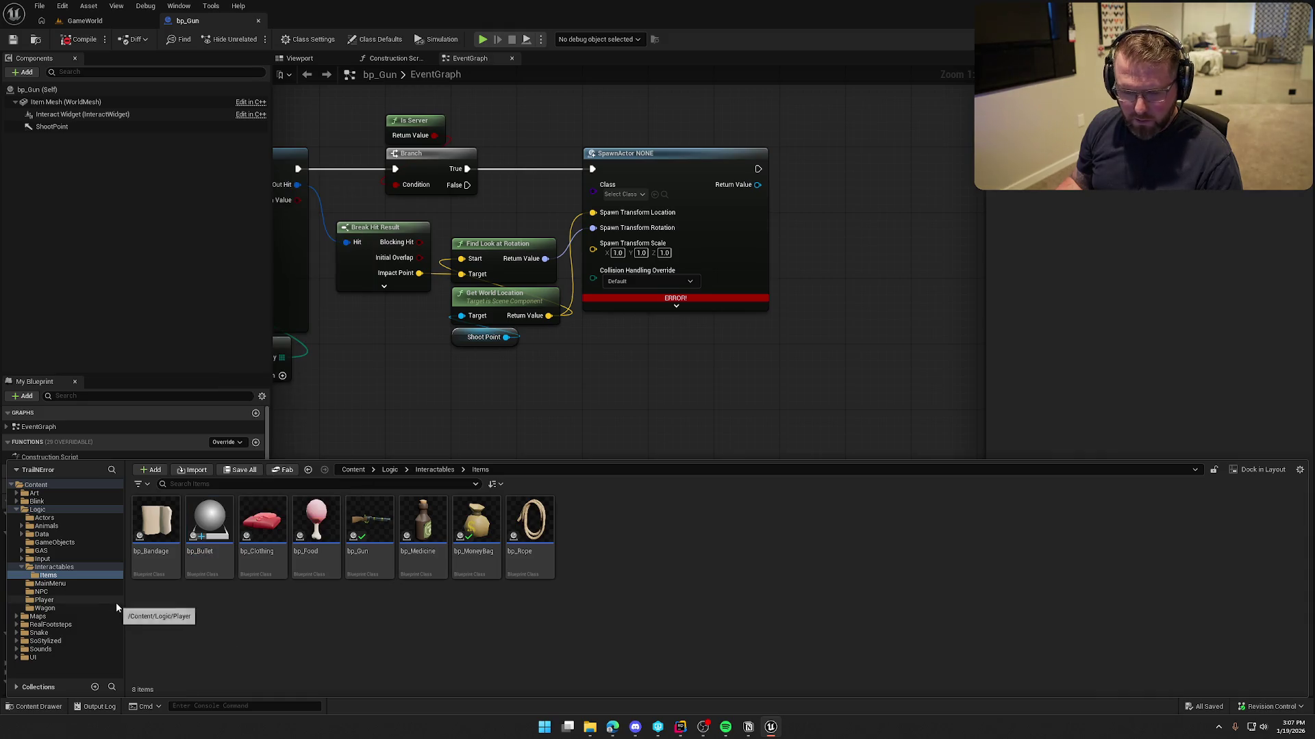
drag(209, 524, 46, 519)
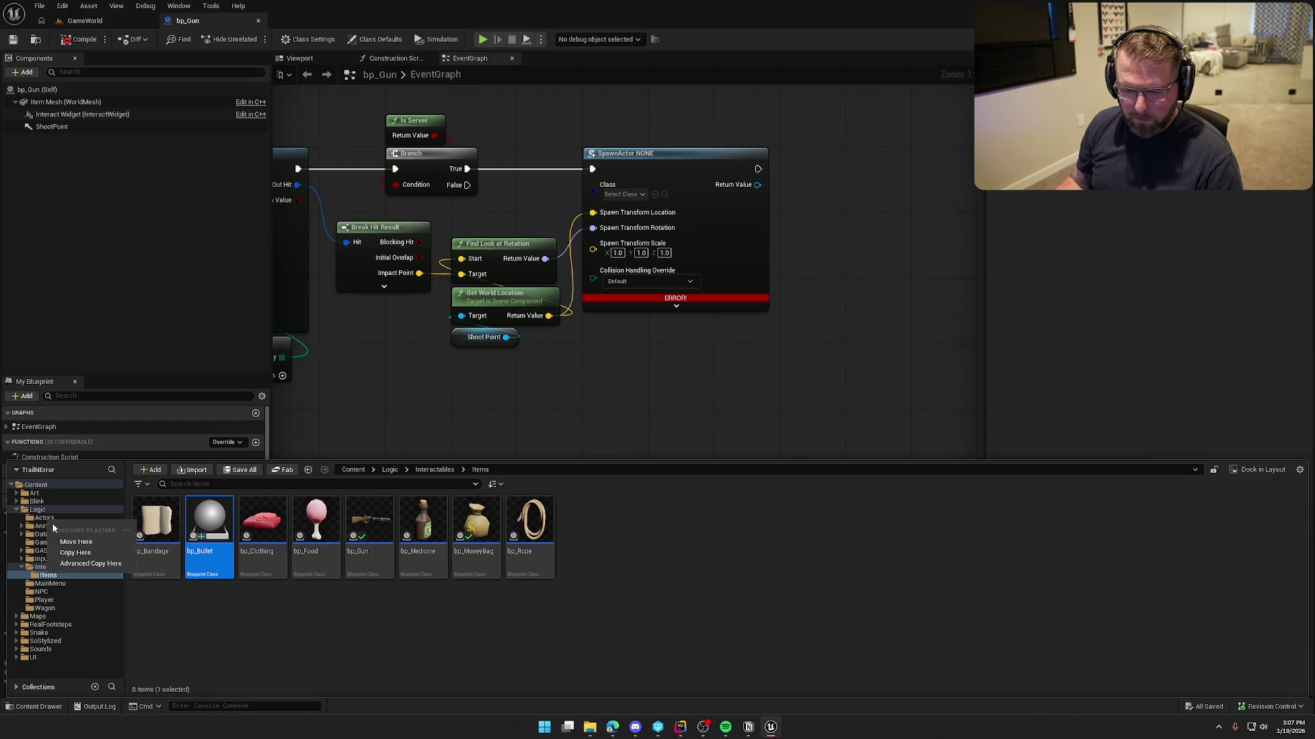
click(65, 542)
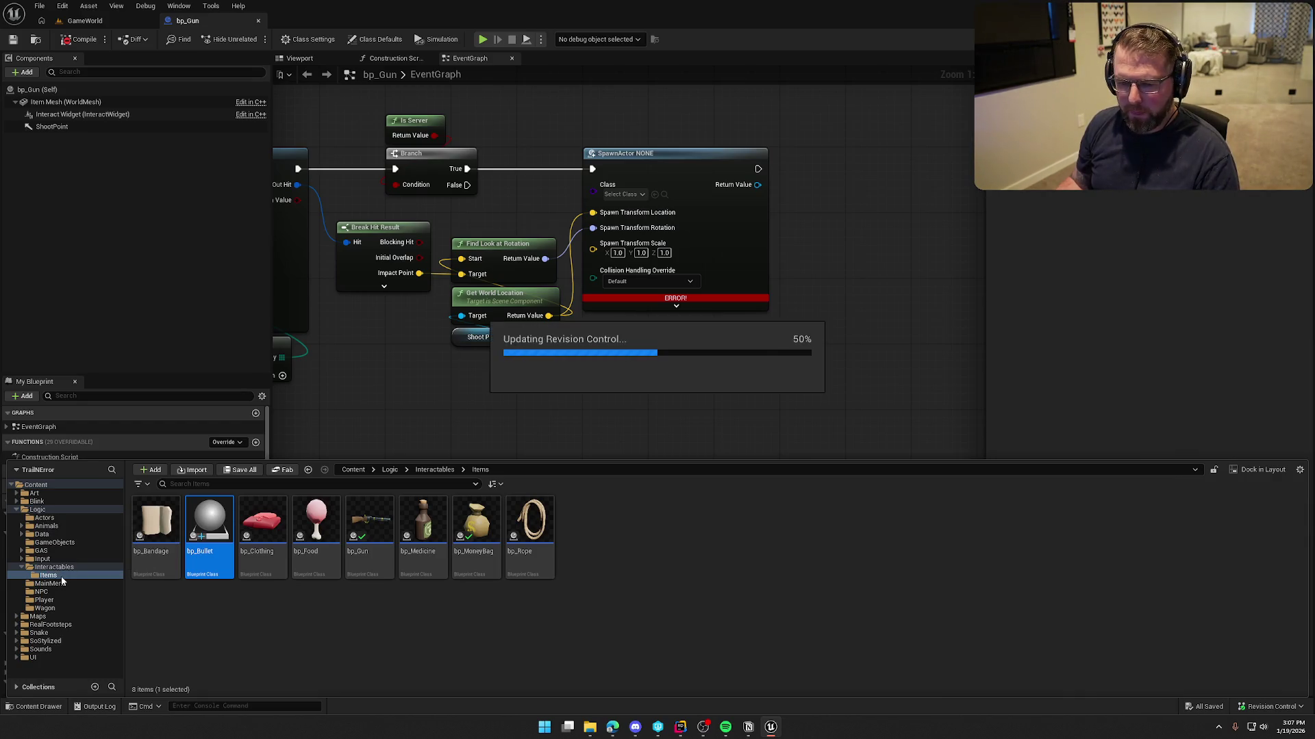
click(21, 567)
click(44, 518)
- Dock bp_Bullet's editor beside bp_Gun, set SpawnActor's class to bp_Bullet, and compile and save
double_click(158, 526)
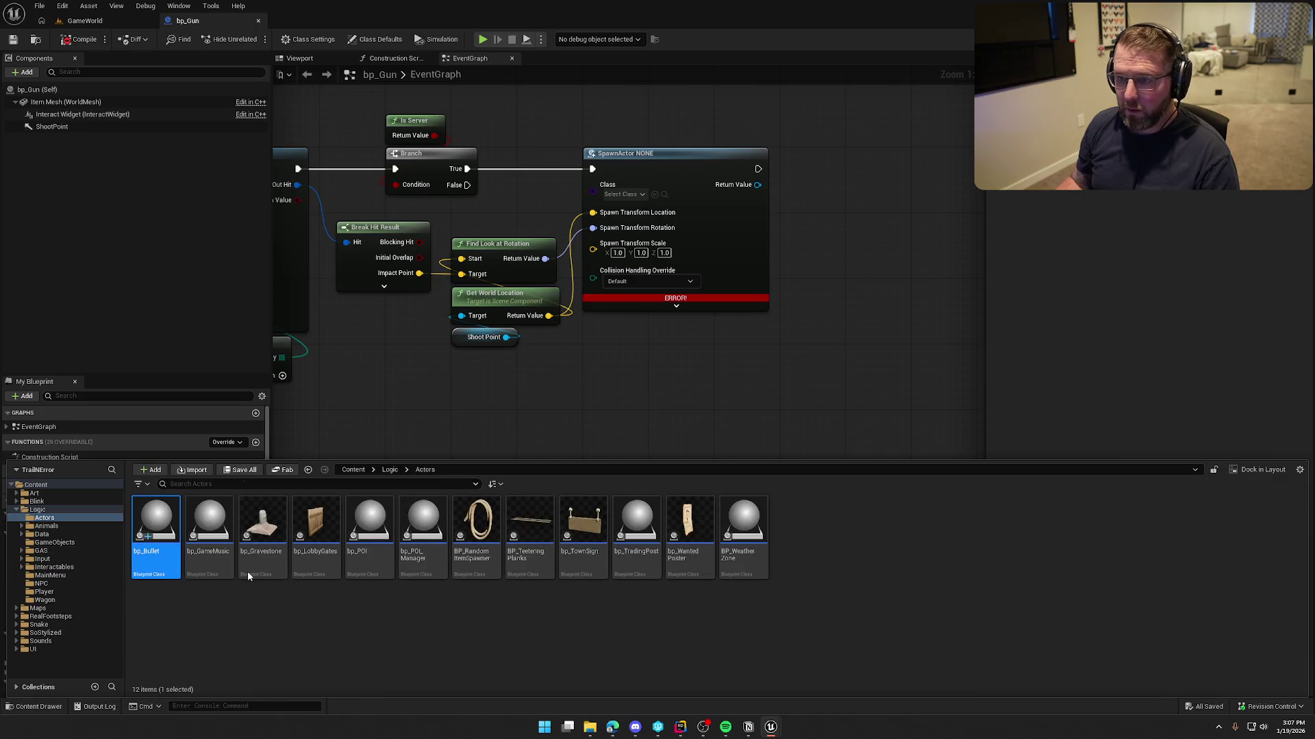
drag(313, 122, 319, 27)
click(187, 21)
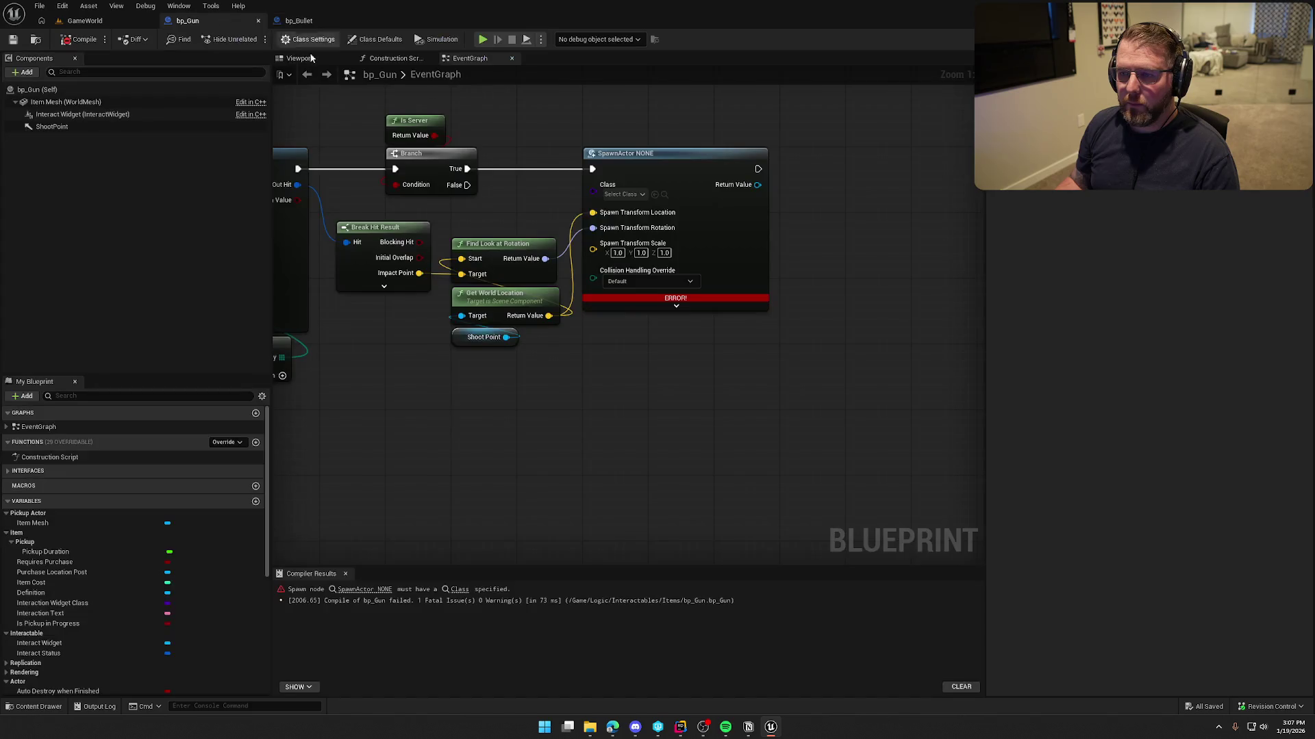
click(626, 195)
text(bu)
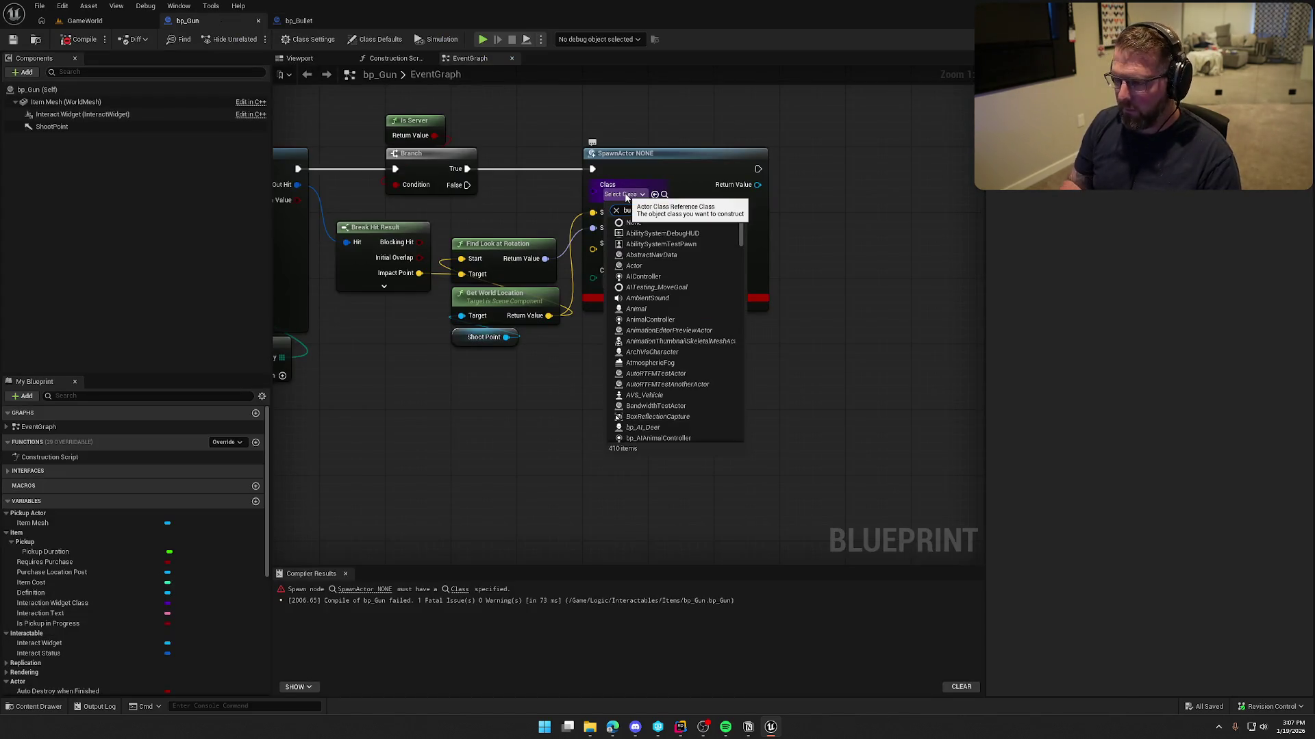
click(647, 233)
key(ctrl+s)
drag(557, 401, 602, 449)
click(345, 575)
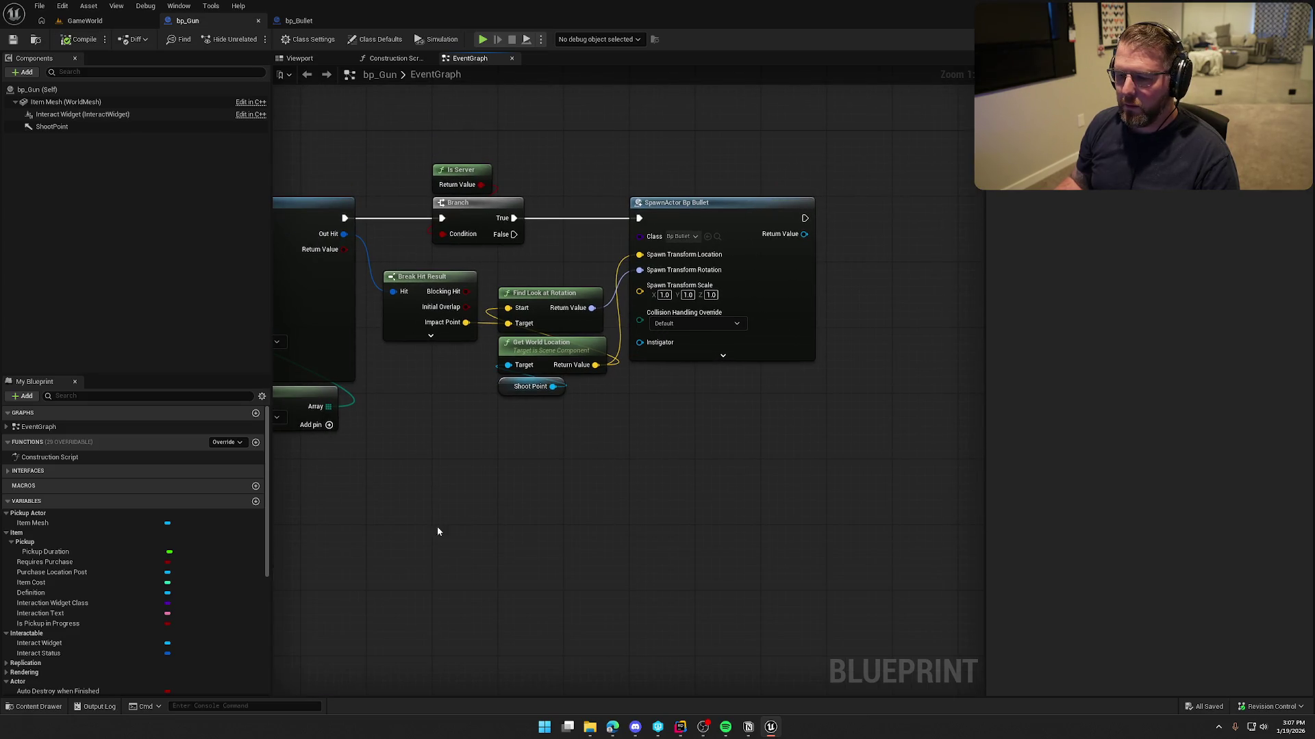
click(296, 21)
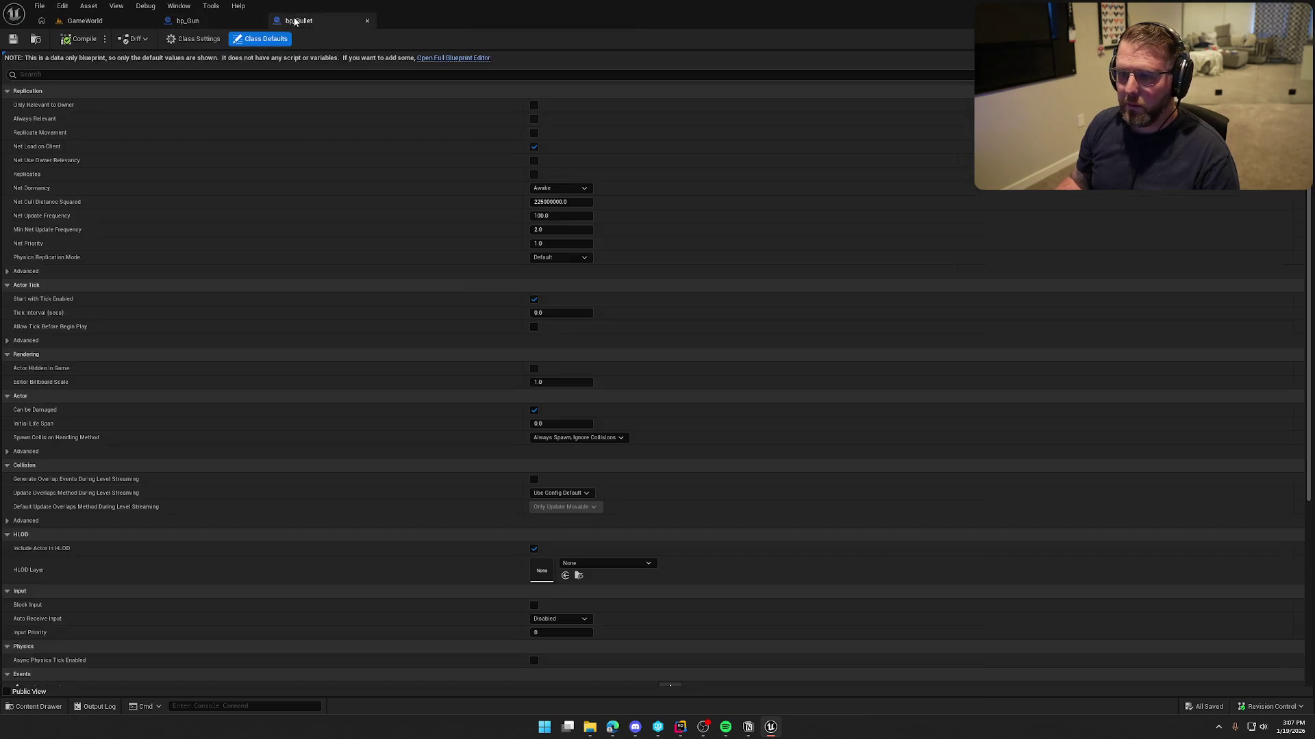
- Open bp_Bullet in the full Blueprint editor and add a Projectile Movement component
click(445, 58)
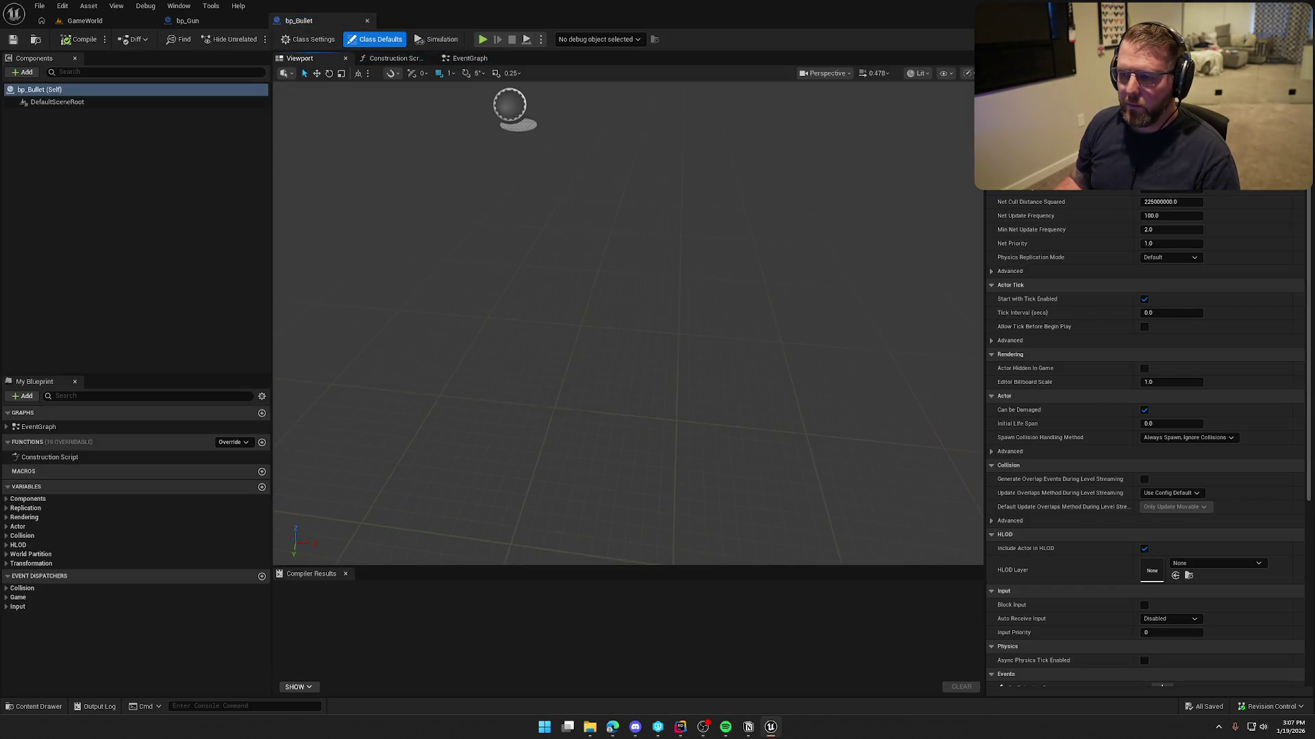
click(346, 576)
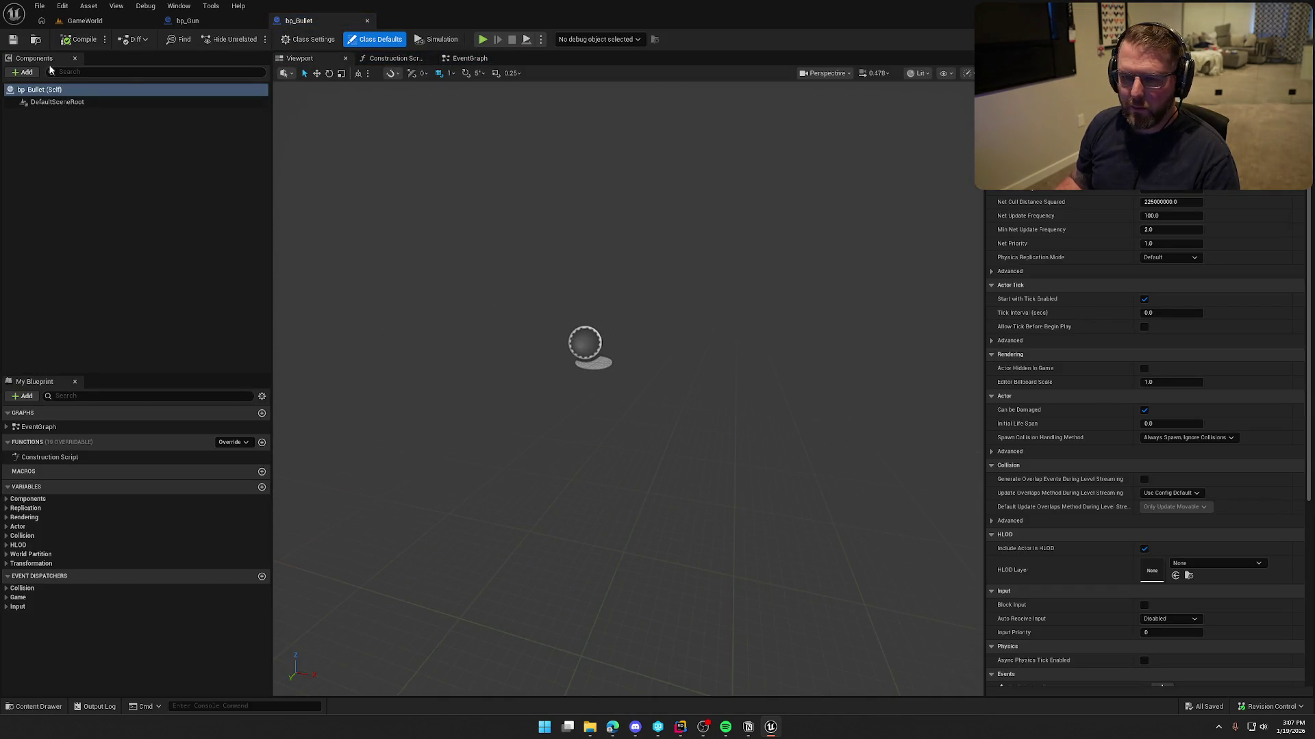
click(24, 72)
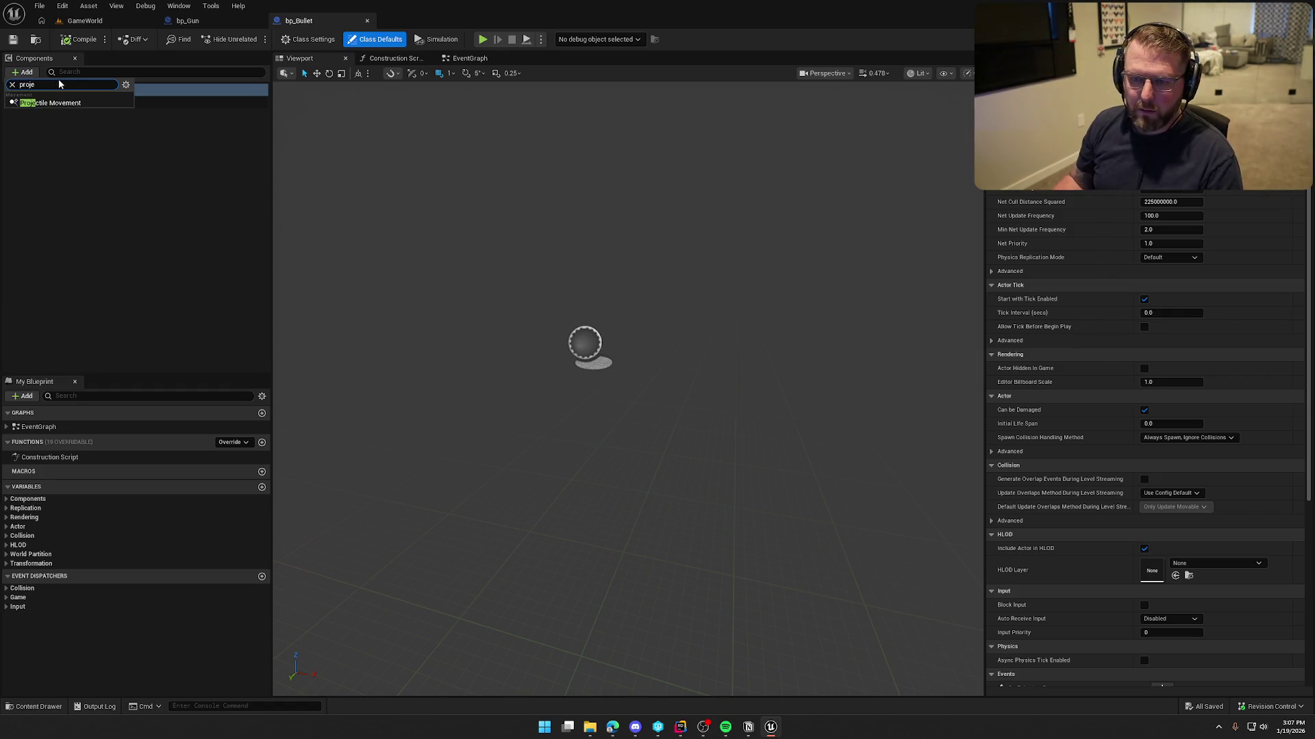
click(65, 101)
- Add a Static Mesh component named Bullet and make it the root component
click(26, 72)
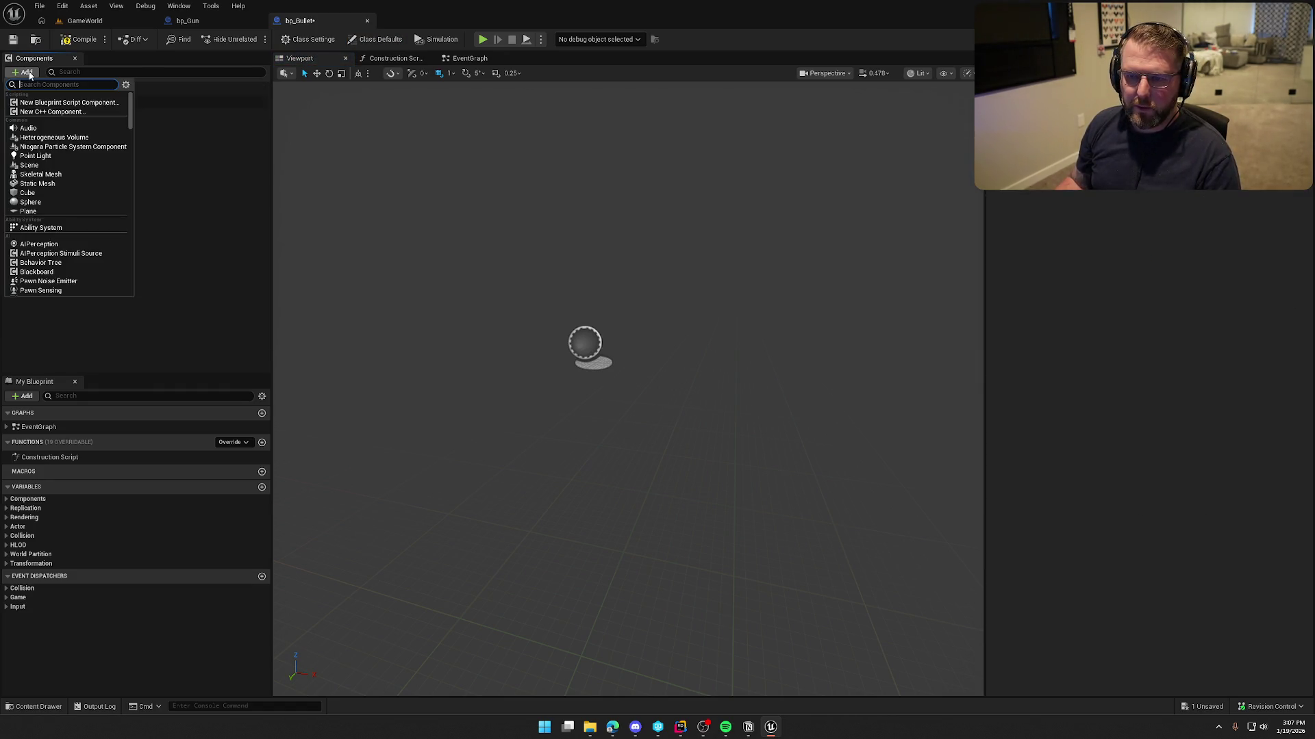
text(s)
text(ic)
click(53, 184)
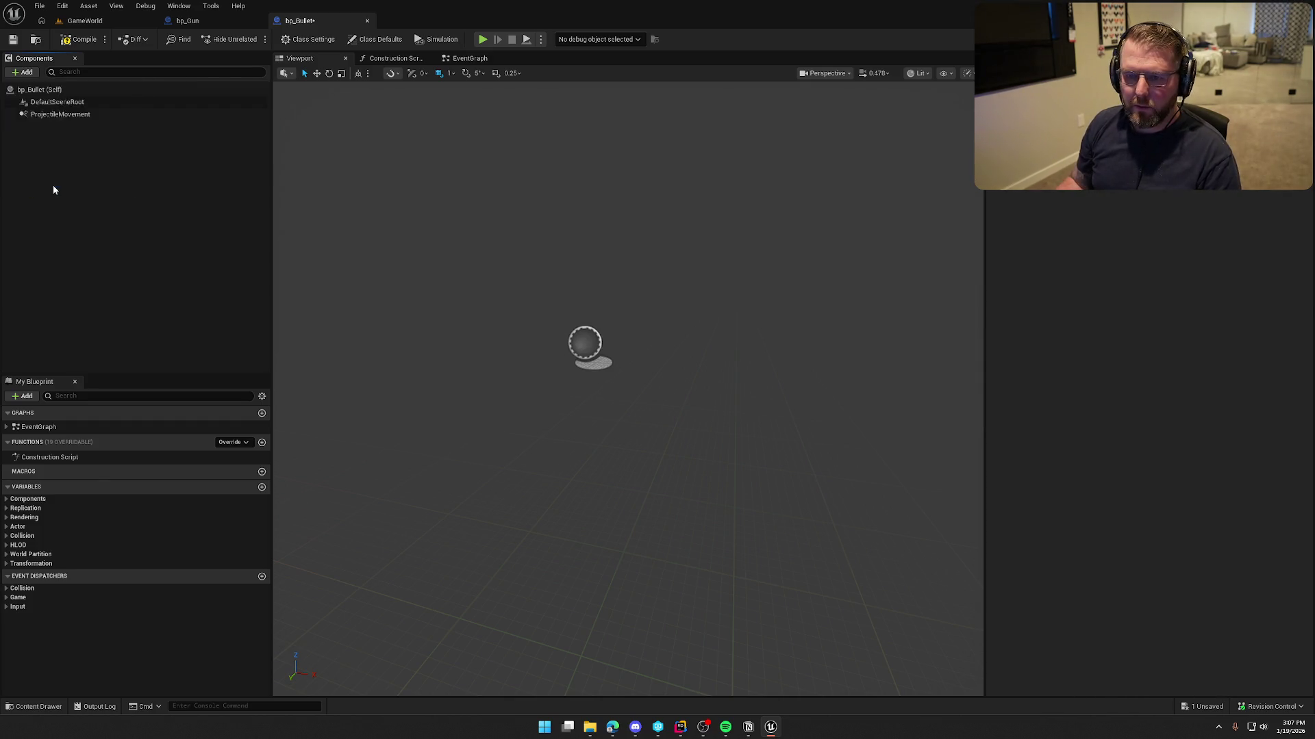
click(45, 111)
click(152, 210)
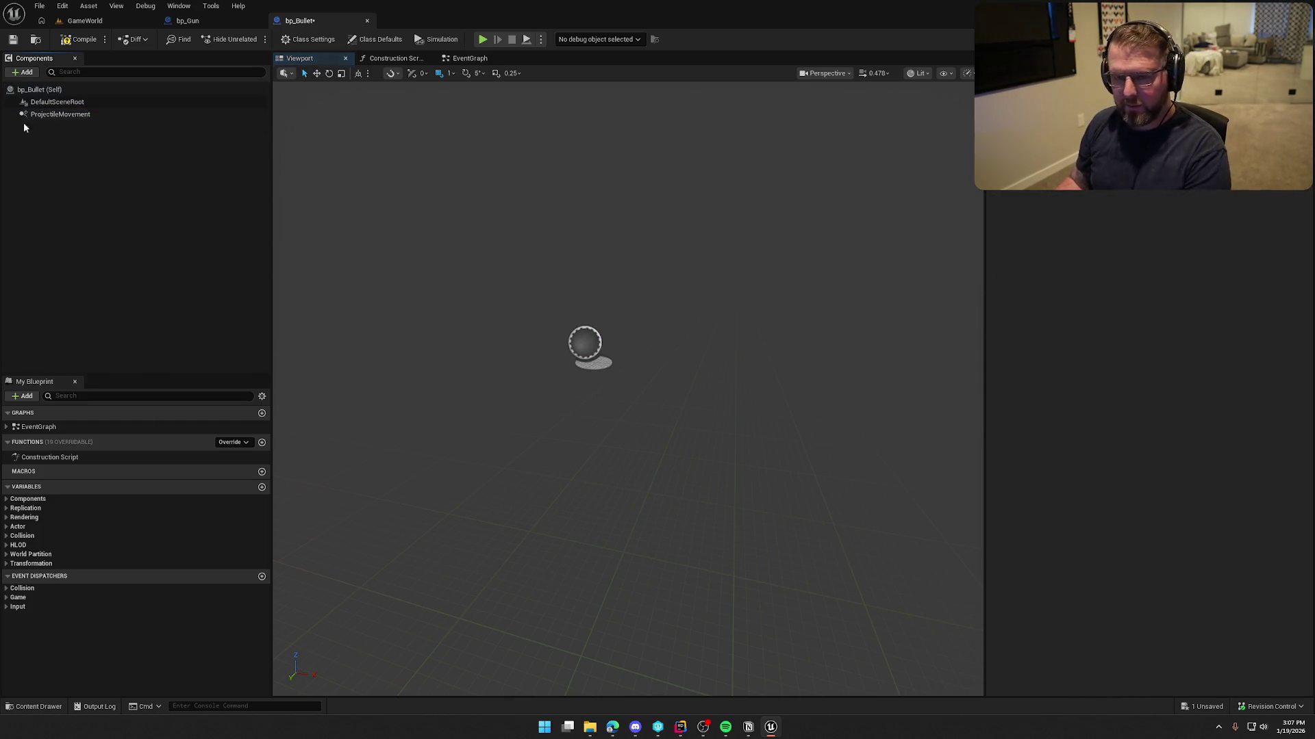
click(26, 72)
text(sta)
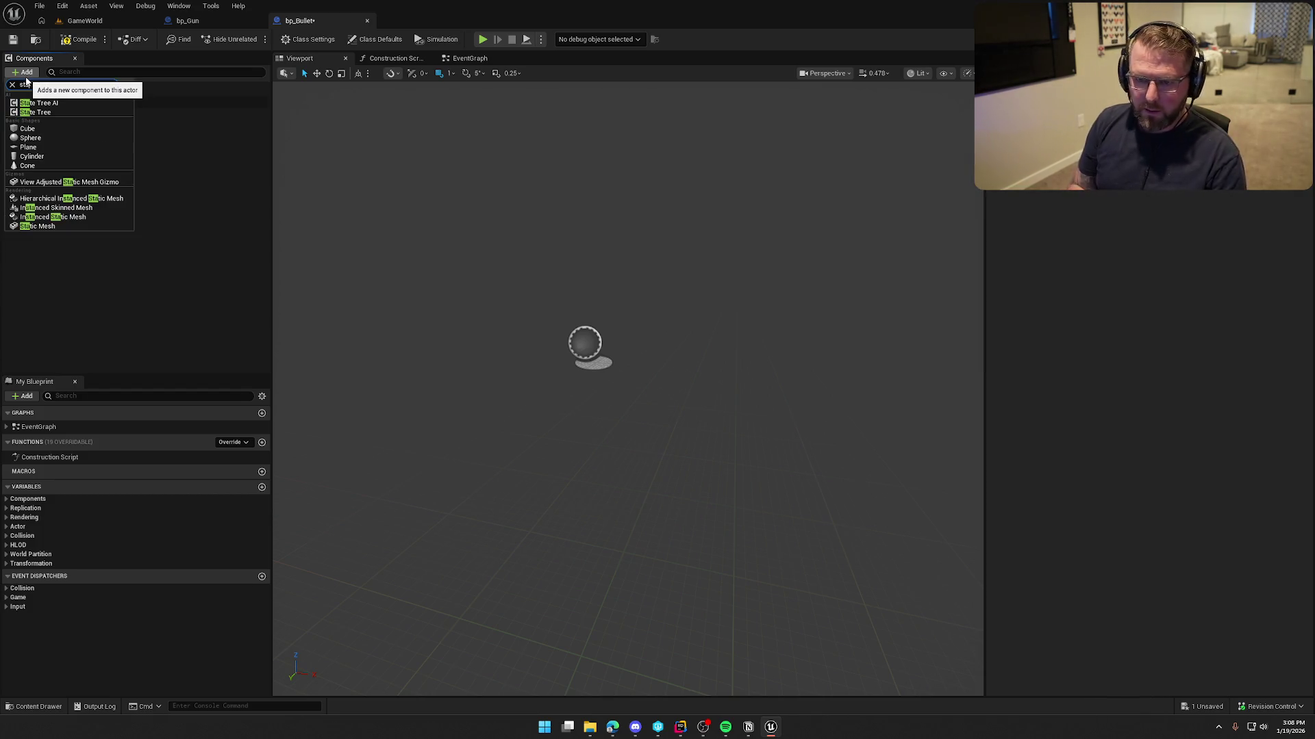
click(55, 226)
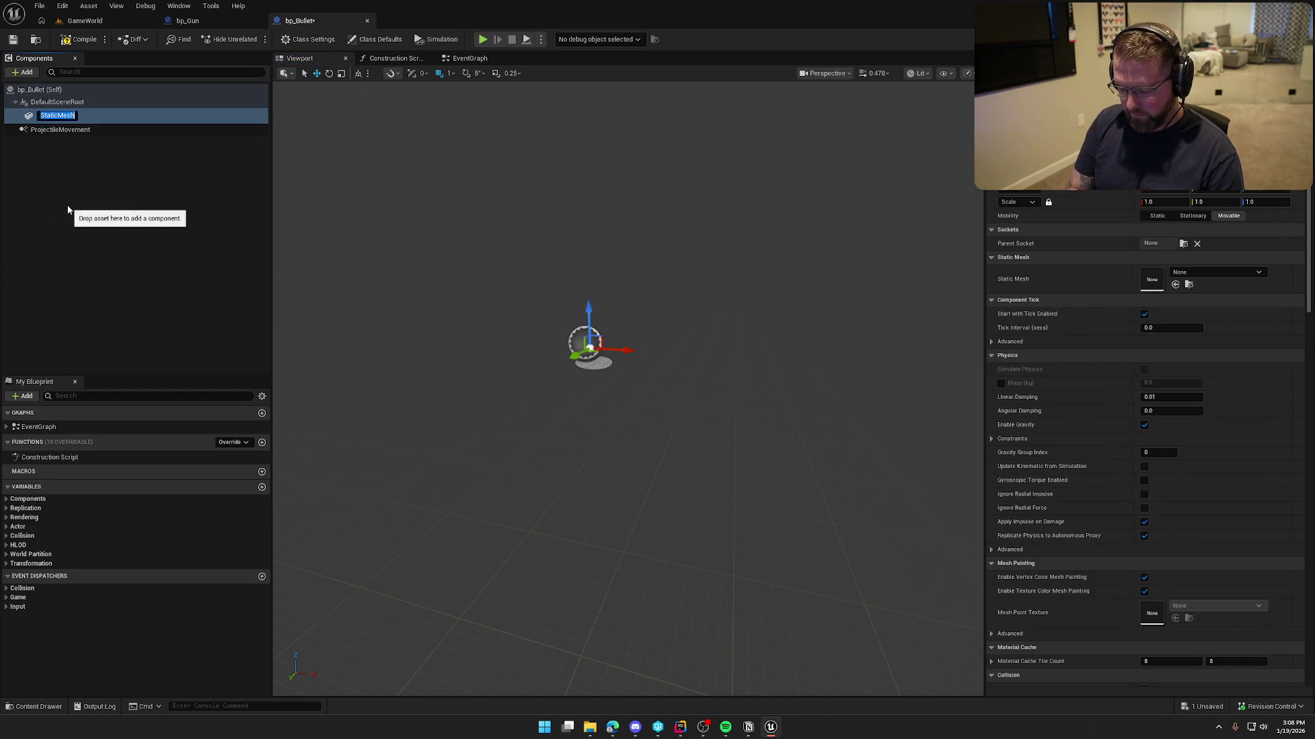
text(Bullet)
key(Return)
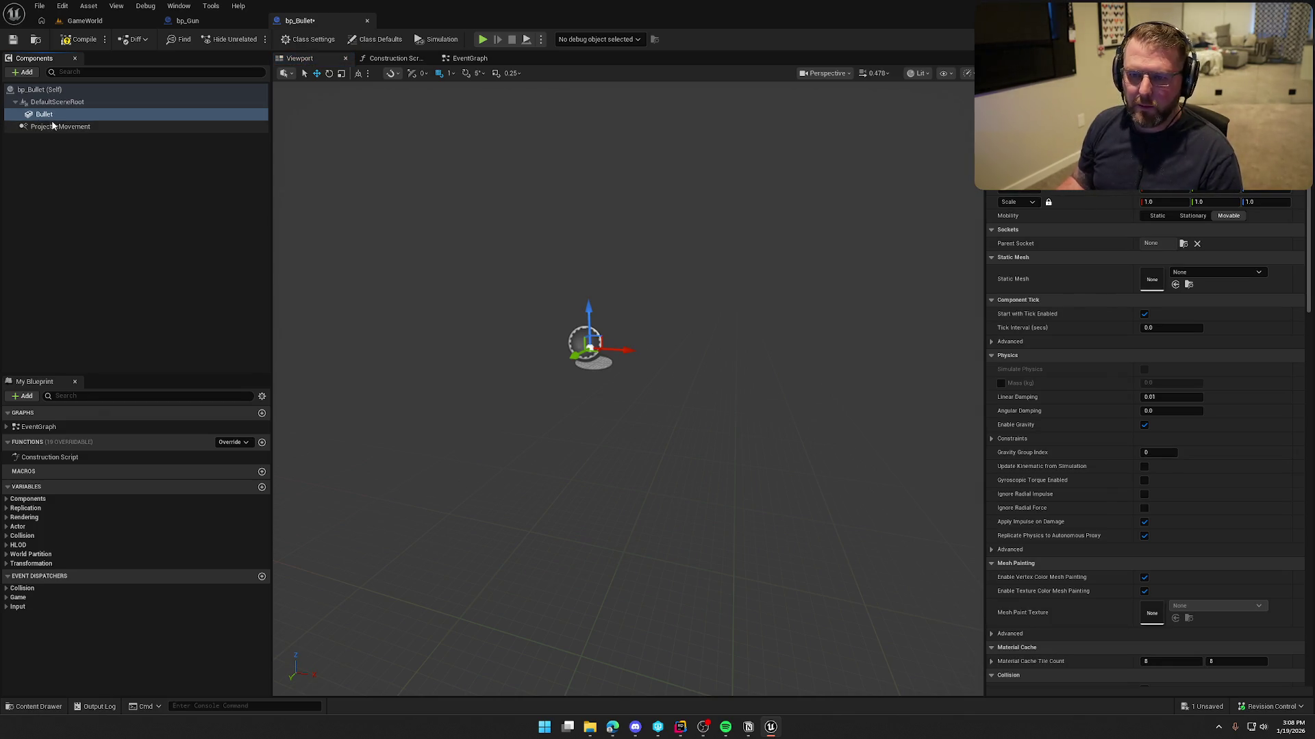
drag(48, 123, 55, 101)
- Save bp_Bullet and set the Bullet component's static mesh to Sphere
key(ctrl+s)
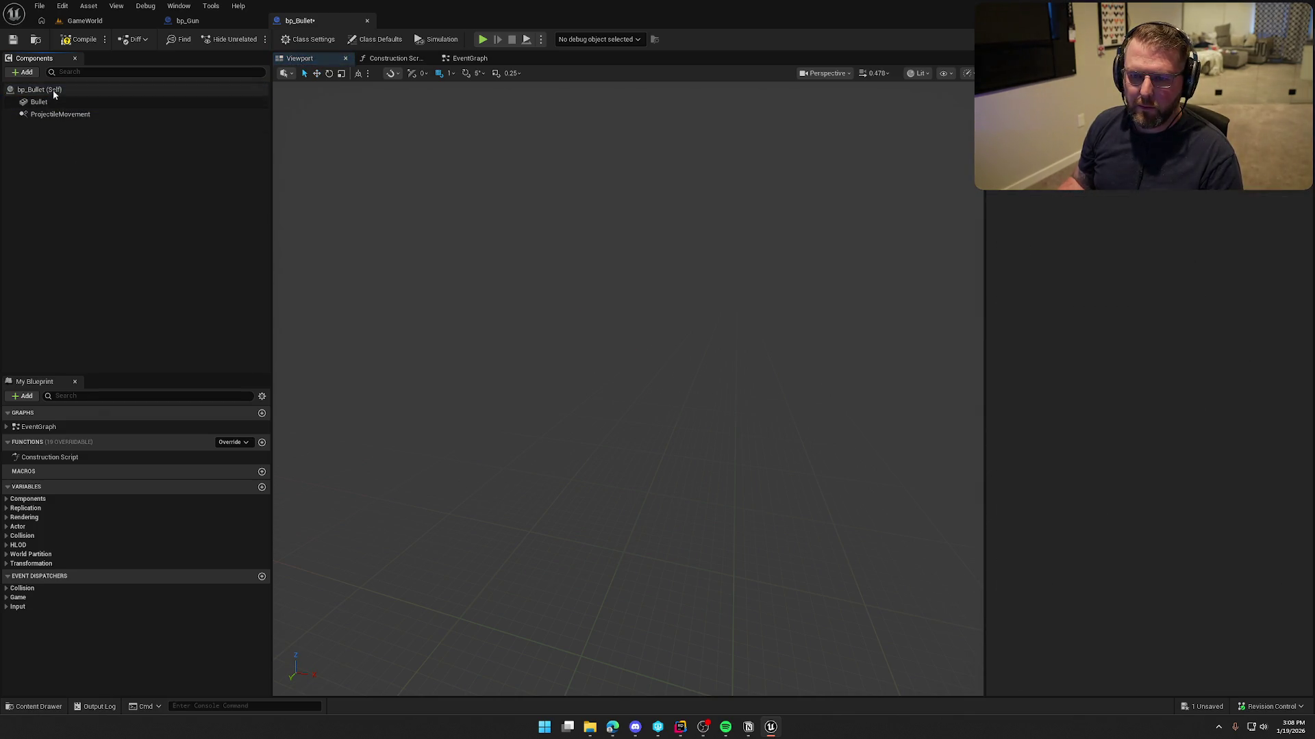
click(67, 108)
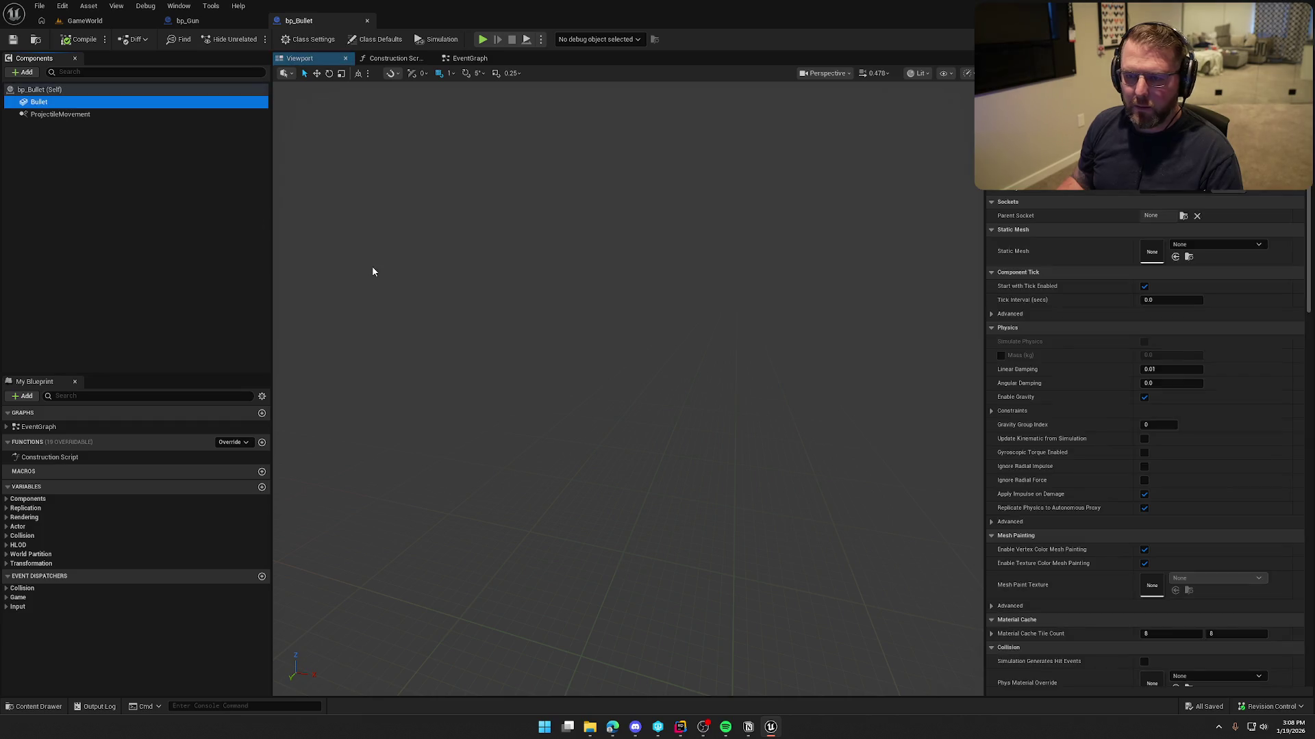
click(1234, 248)
text(sphe)
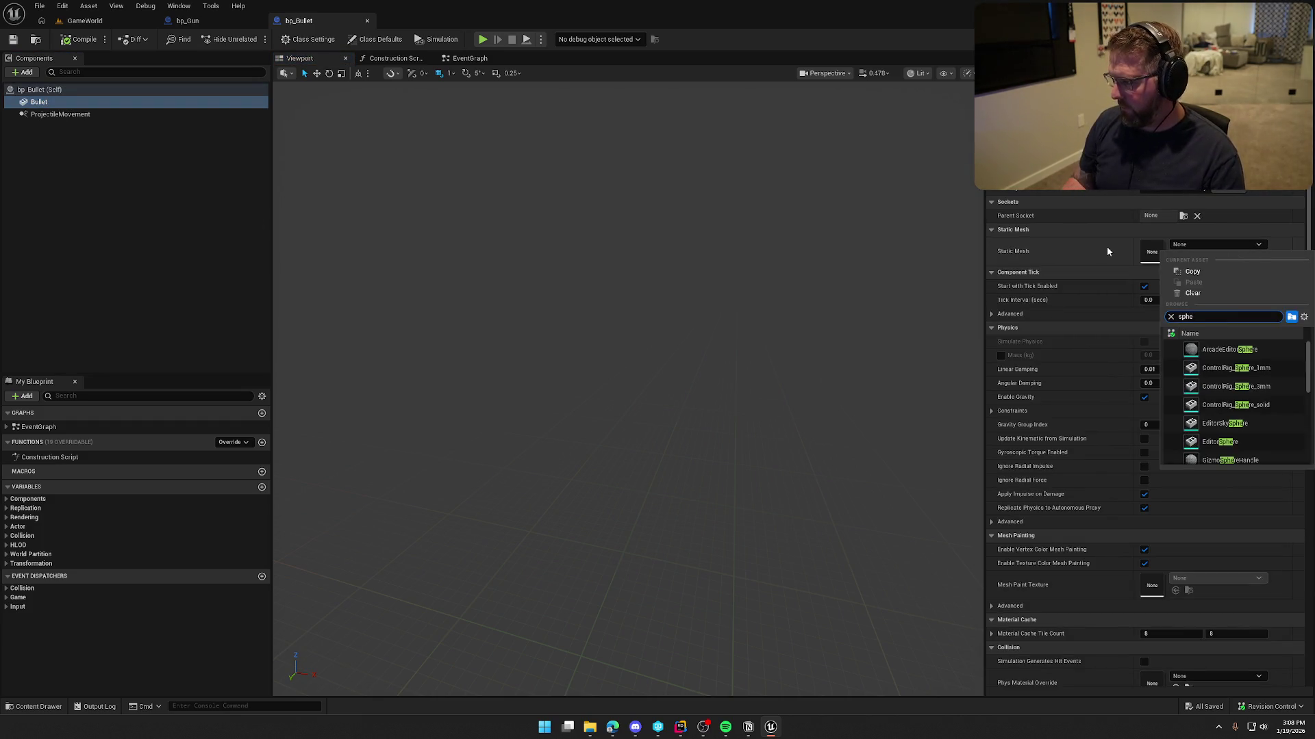
text(re)
scroll(1272, 375, down, 5)
scroll(1273, 377, down, 2)
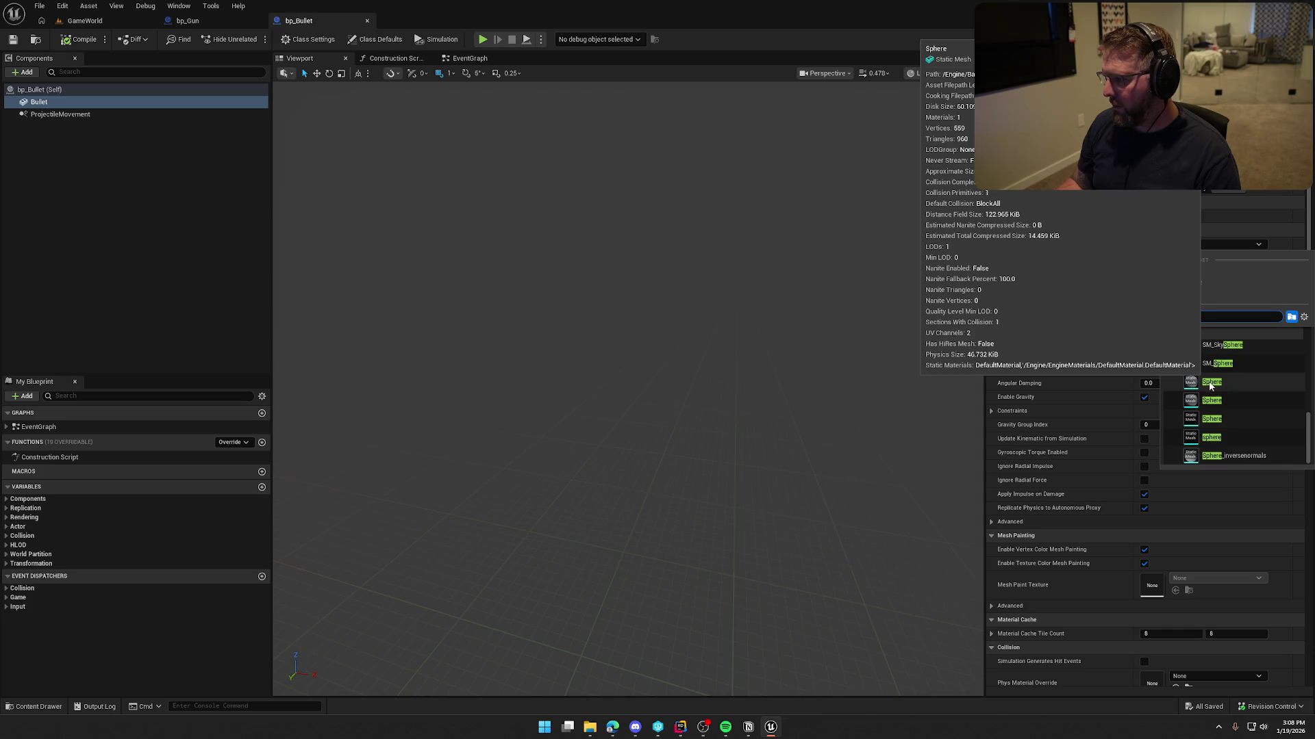
click(1210, 387)
key(f)
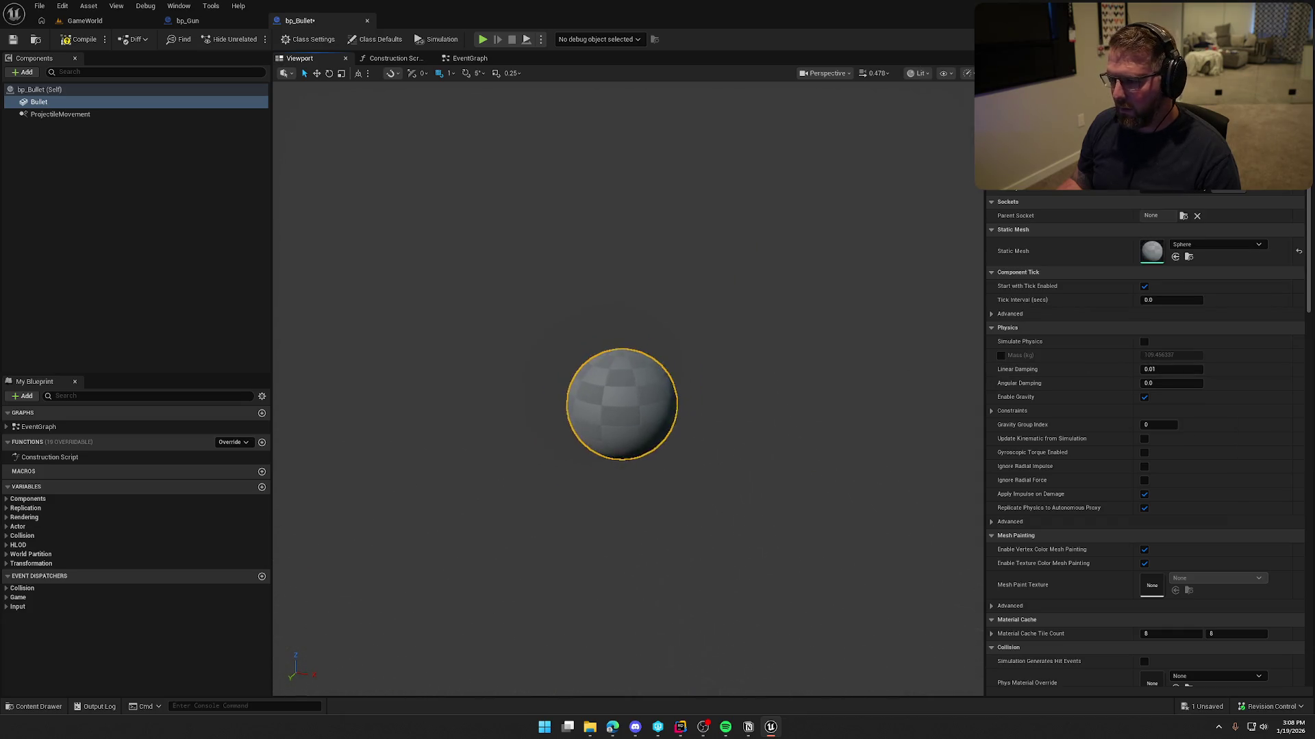
click(88, 23)
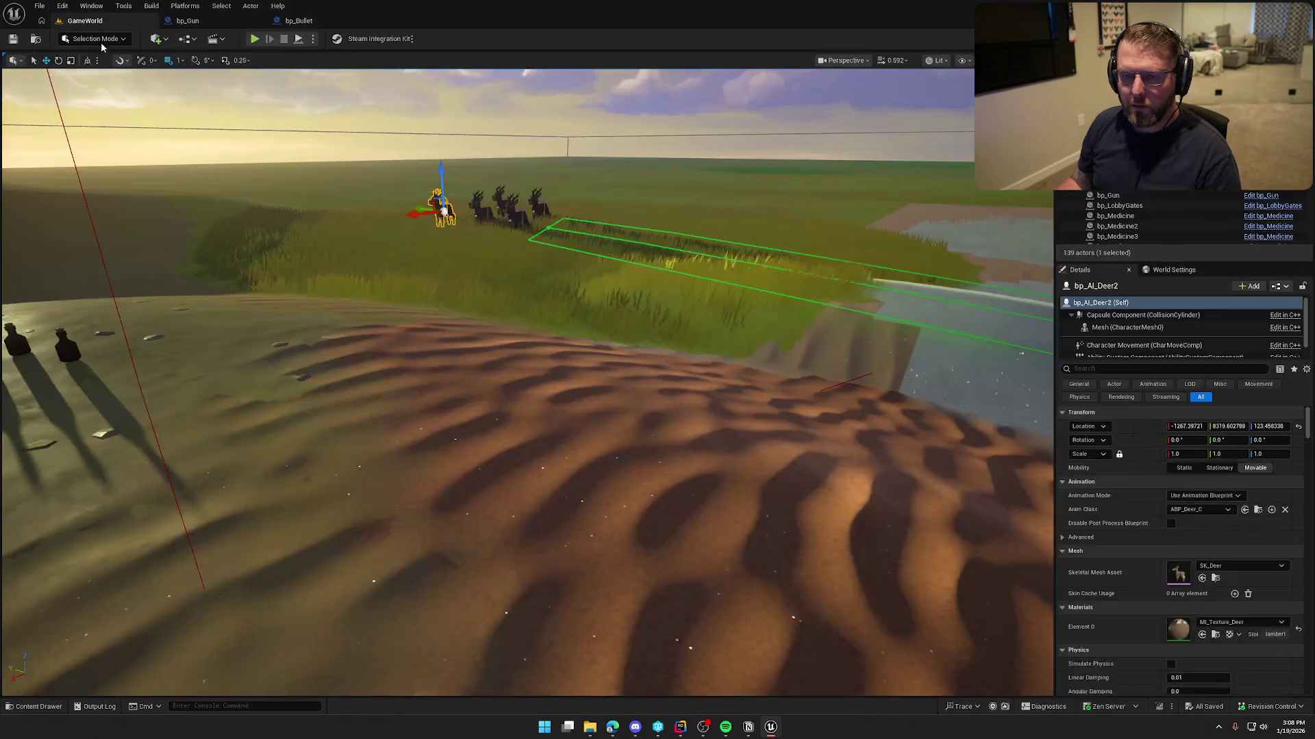
- Place a test bp_Bullet in the GameWorld level and scale it to 0.25
key(ctrl+space)
mouse_move(313, 534)
mouse_down()
mouse_move(368, 395)
mouse_move(353, 325)
mouse_up()
middle_click(299, 22)
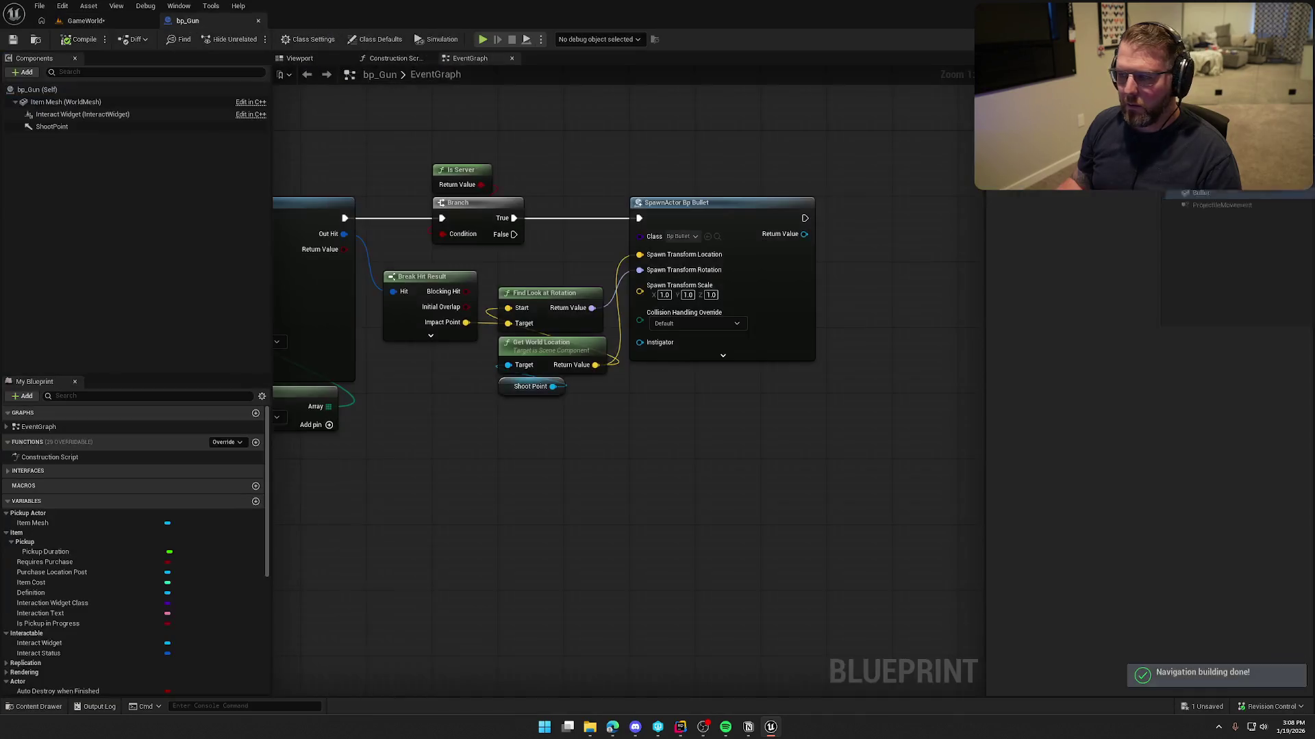
click(88, 21)
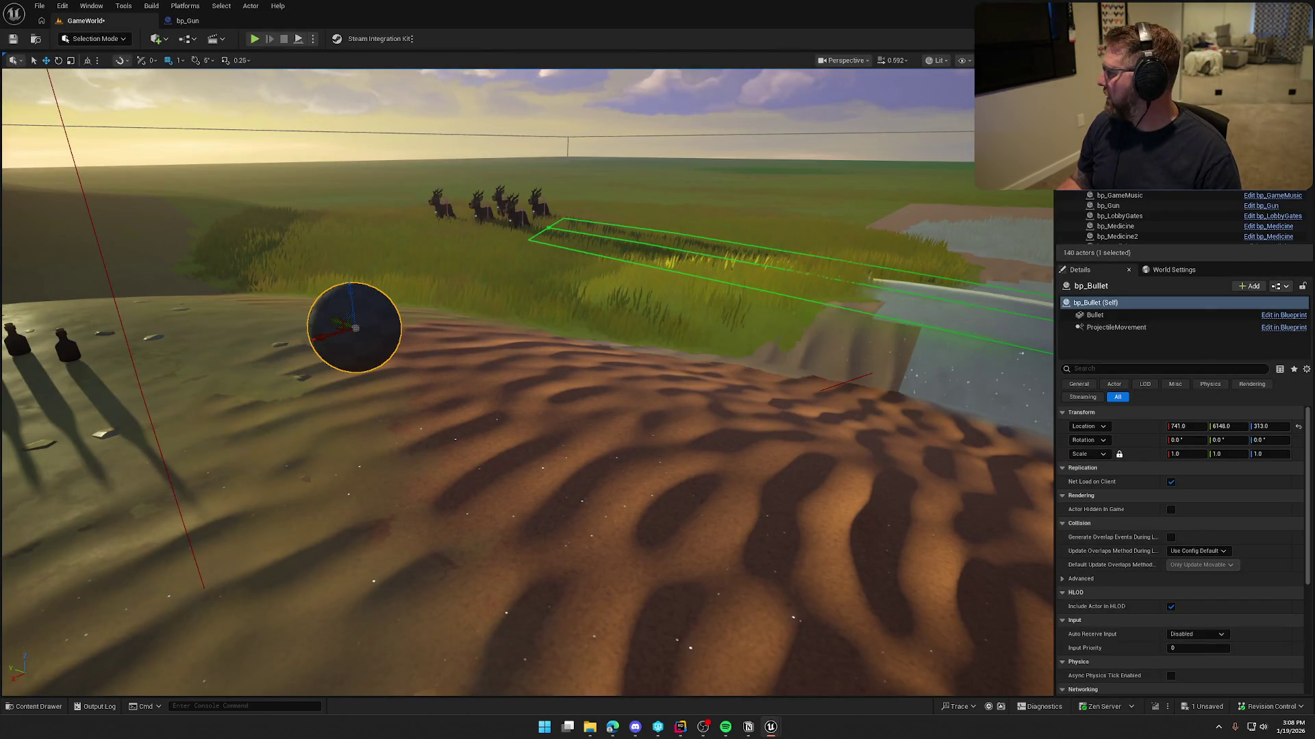
text(0.25)
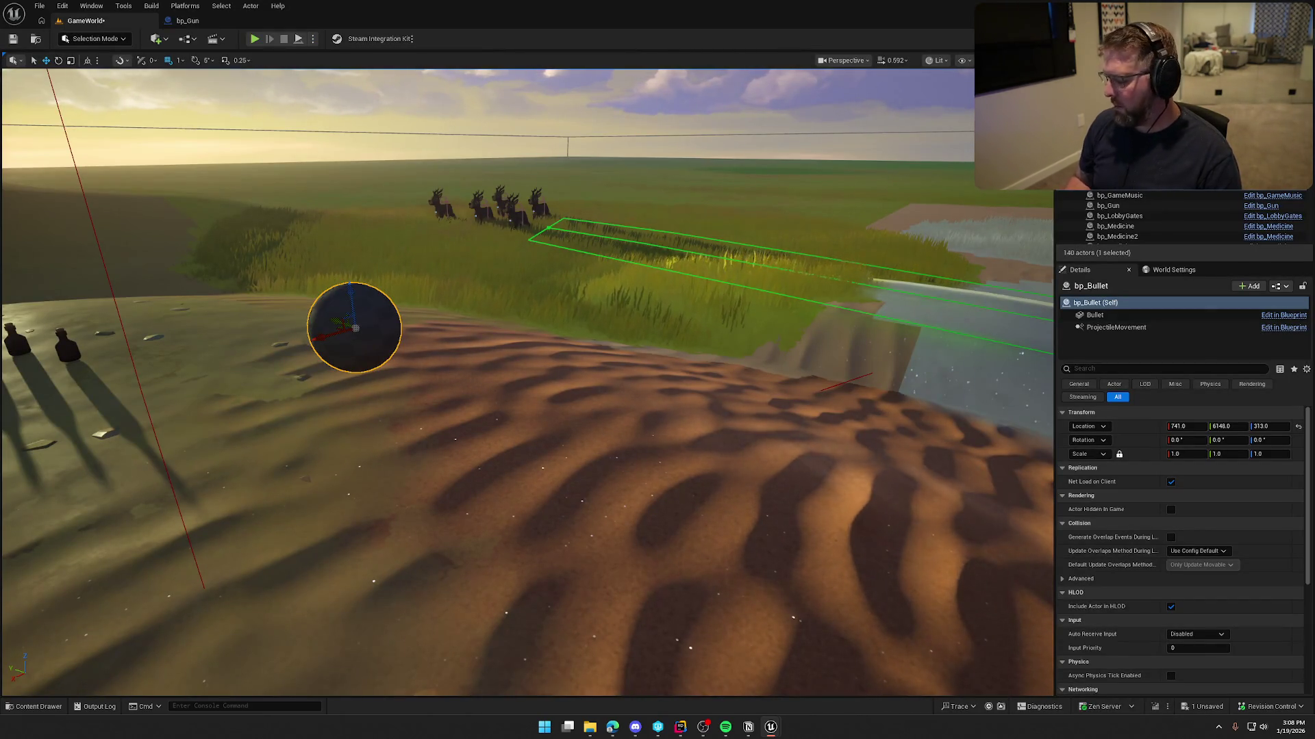
key(Return)
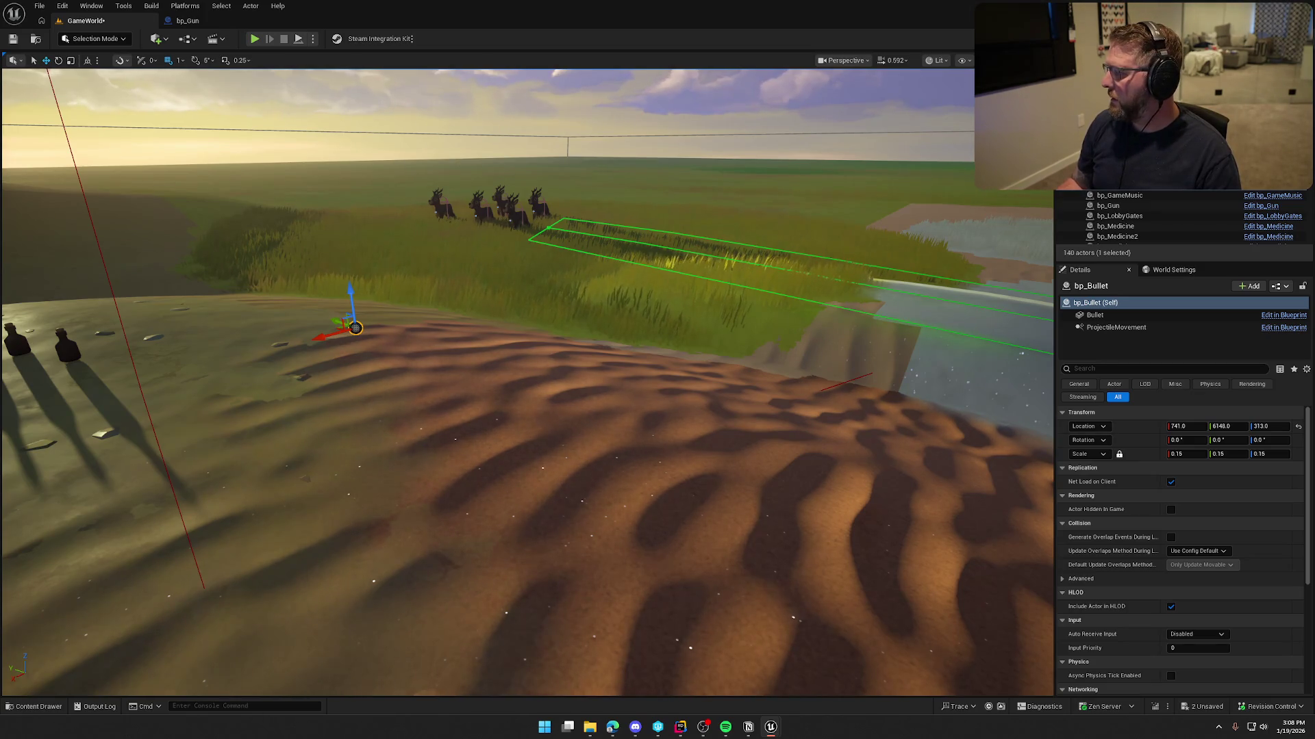
- Delete the test bullet and select ProjectileMovement in bp_Bullet
drag(989, 264, 966, 274)
key(Delete)
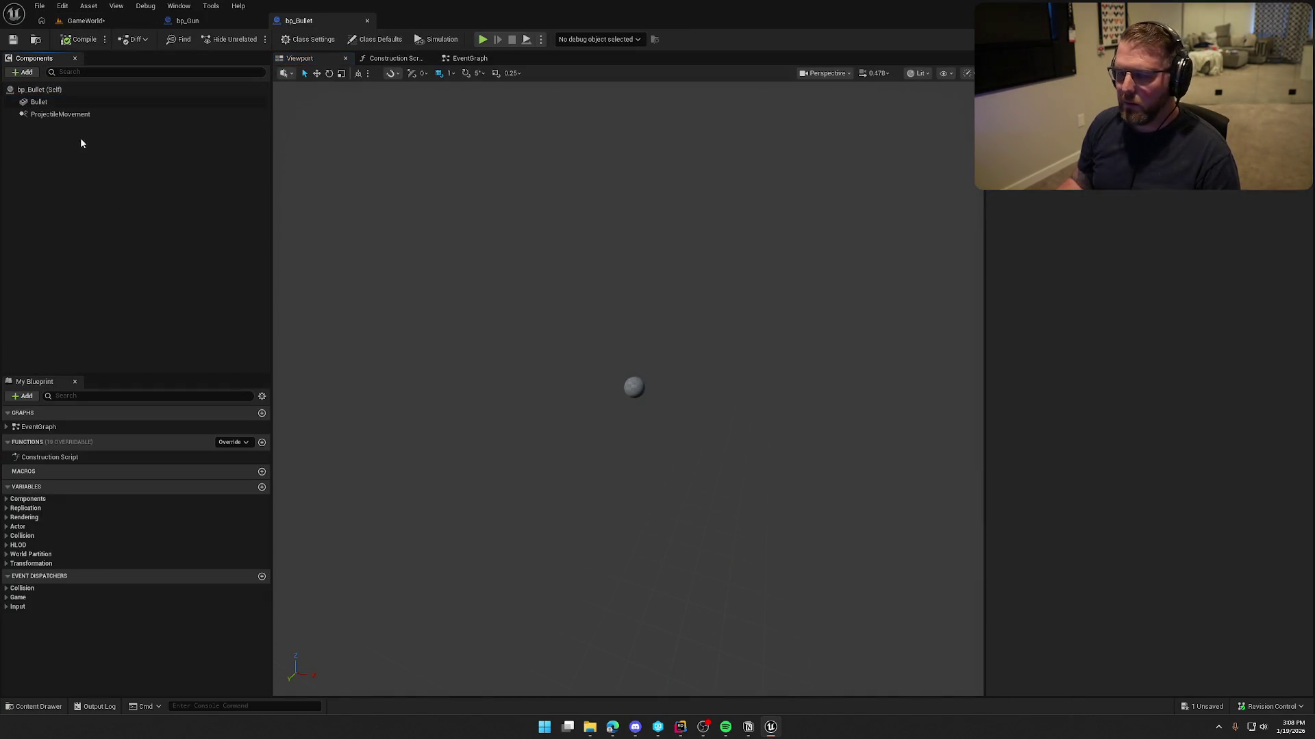
click(52, 116)
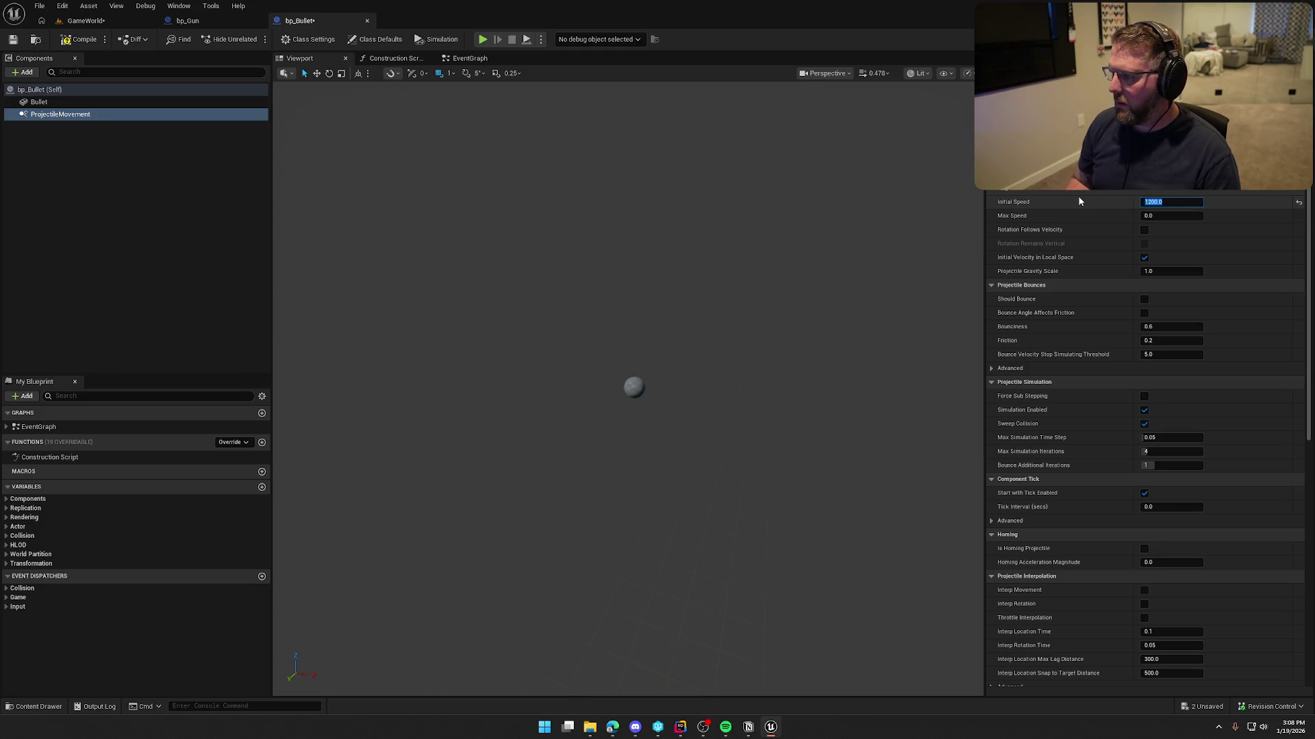
- Give ProjectileMovement 1200 initial and 2000 max speed, and enable Interp Movement
click(1146, 218)
text(2000)
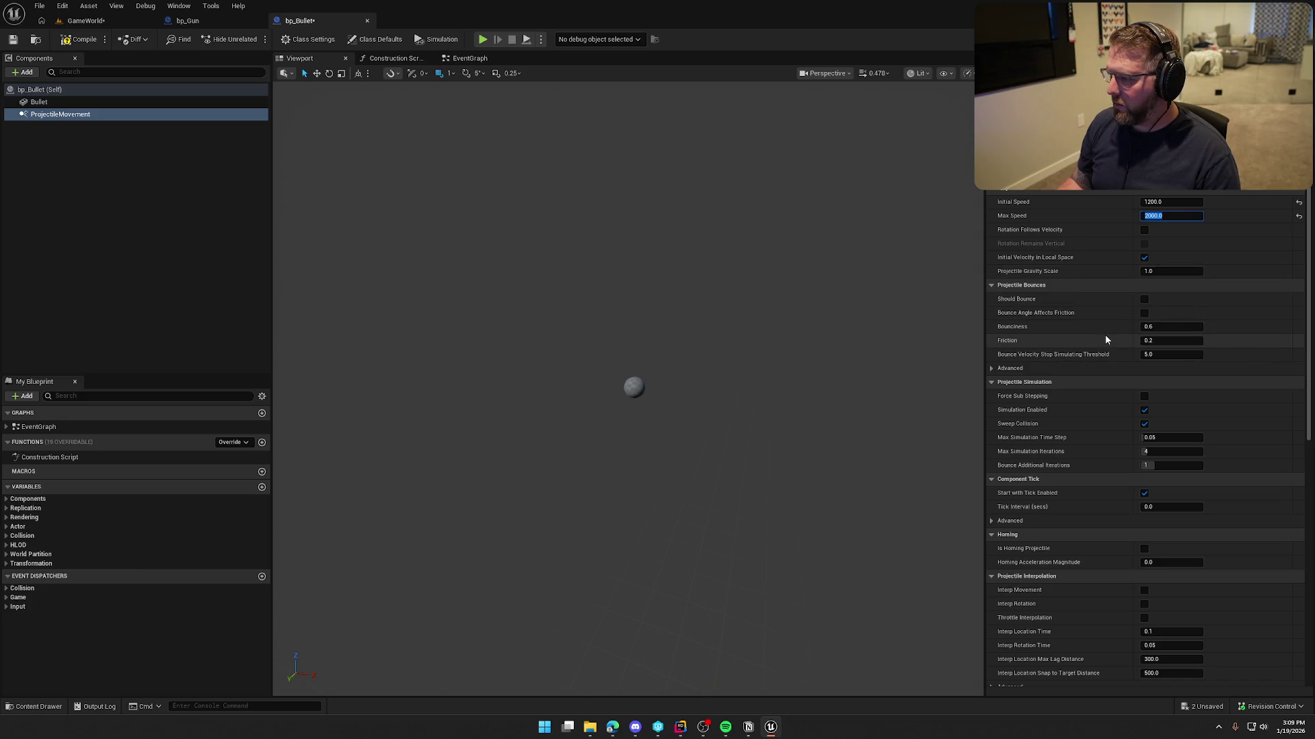
scroll(1101, 434, down, 2)
scroll(1100, 434, down, 7)
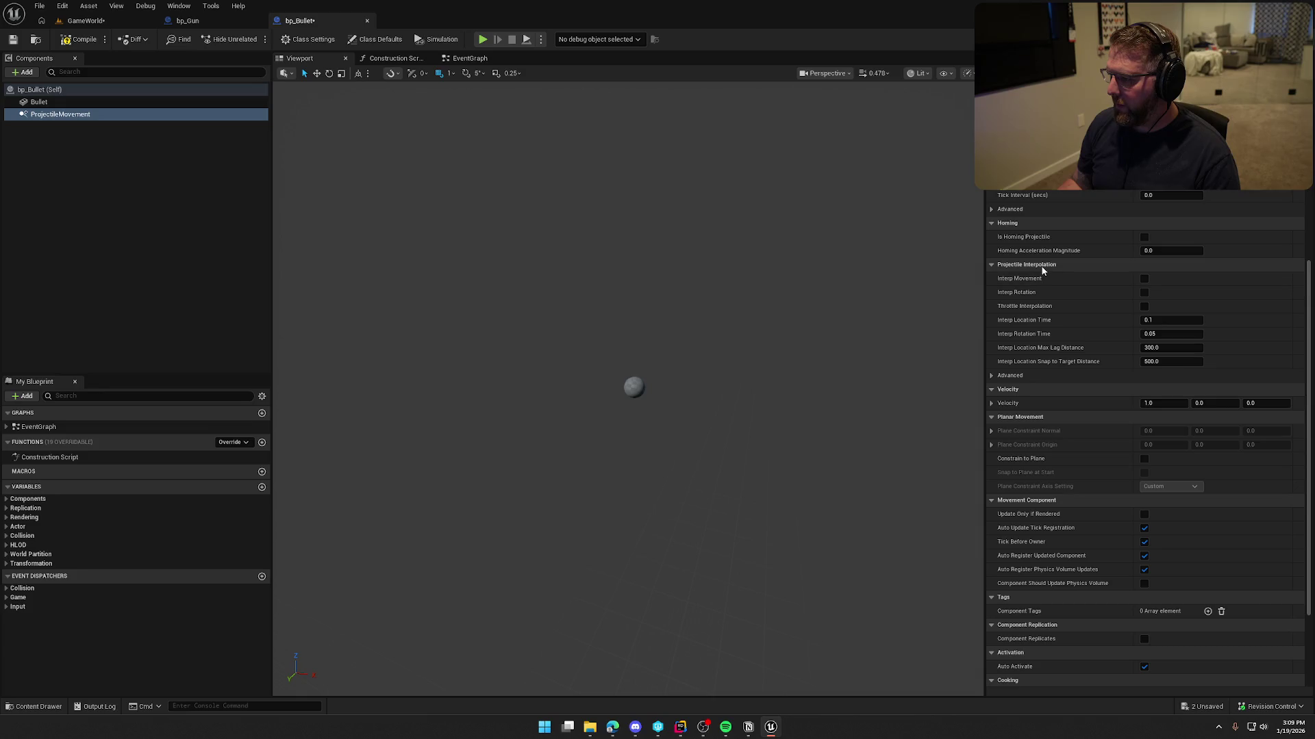
mouse_move(1027, 283)
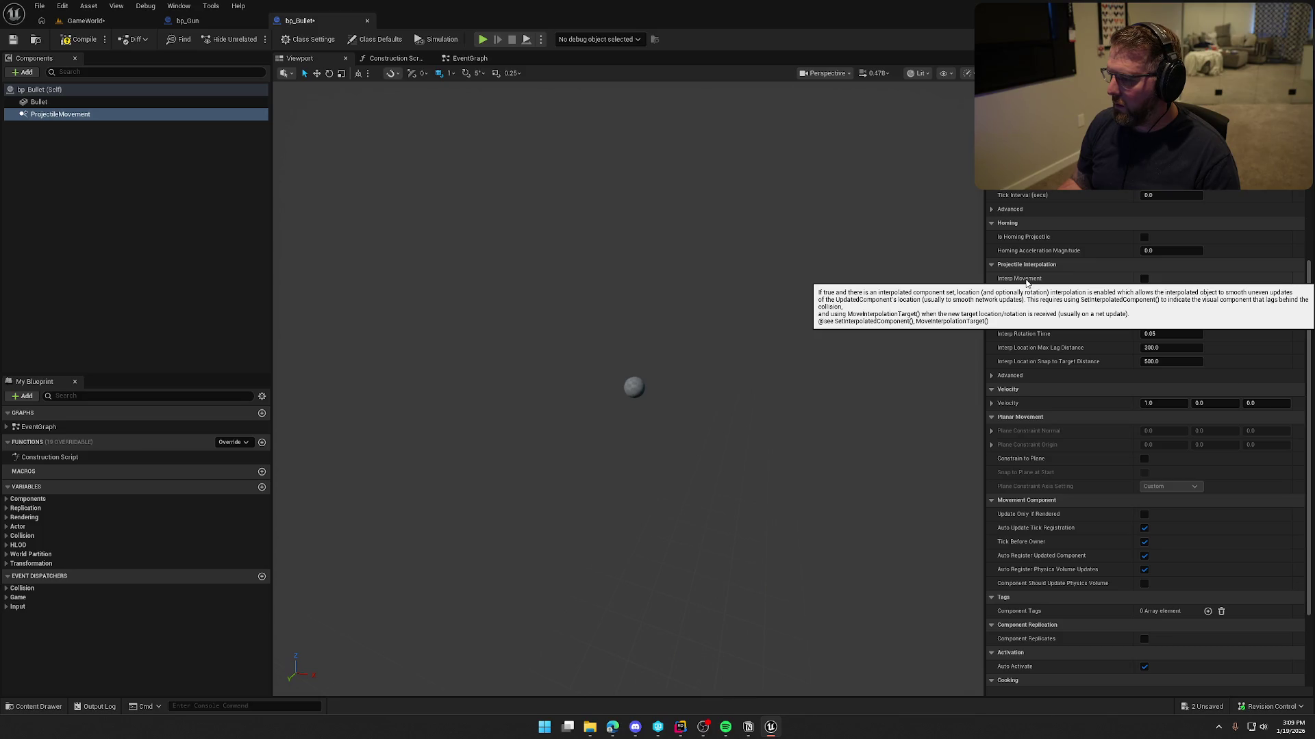
click(1144, 278)
- Enable Simulation Generates Hit Events on the Bullet mesh
scroll(1093, 337, down, 1)
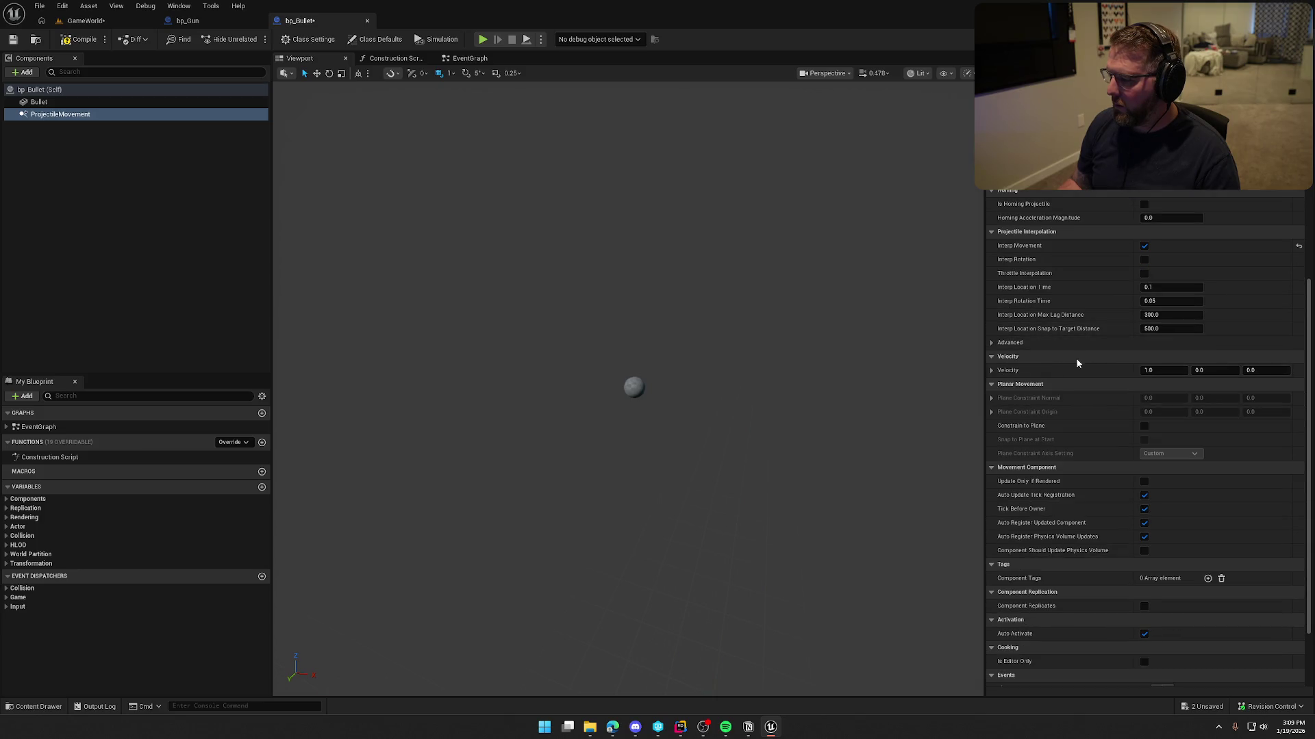
scroll(1078, 375, down, 3)
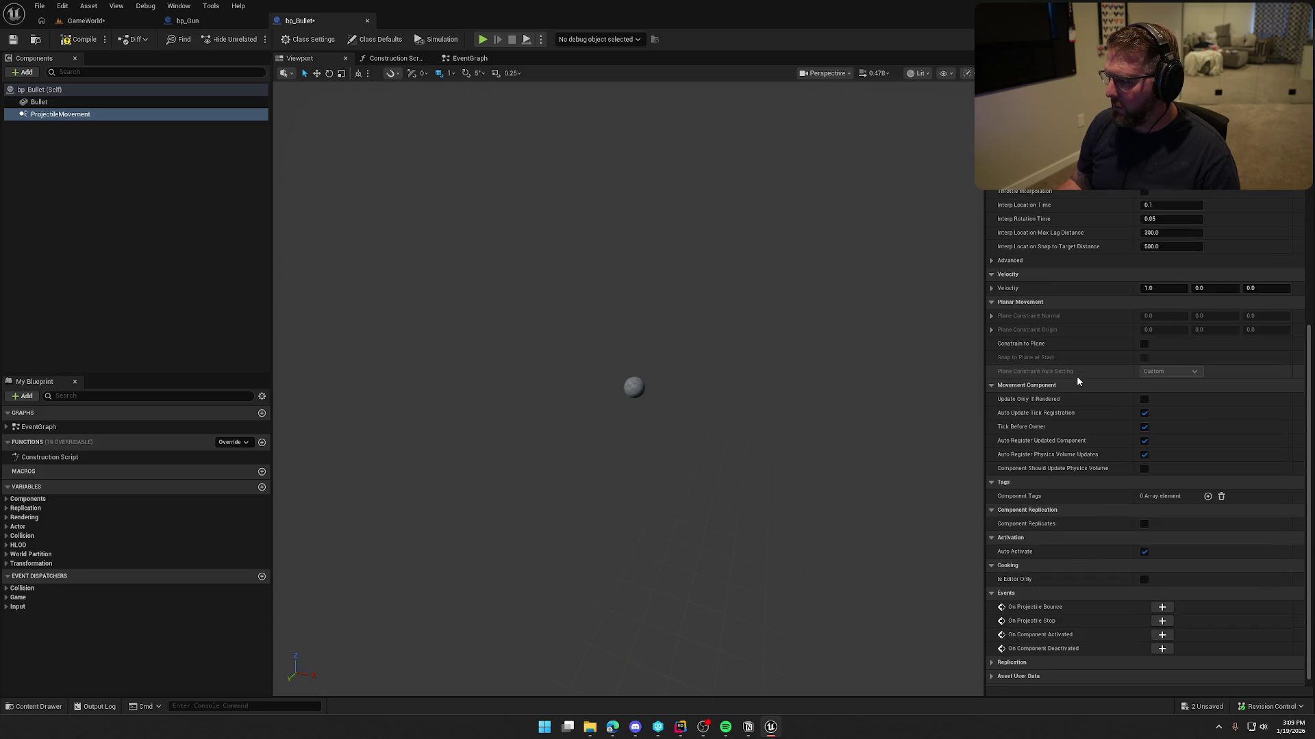
scroll(1076, 382, down, 1)
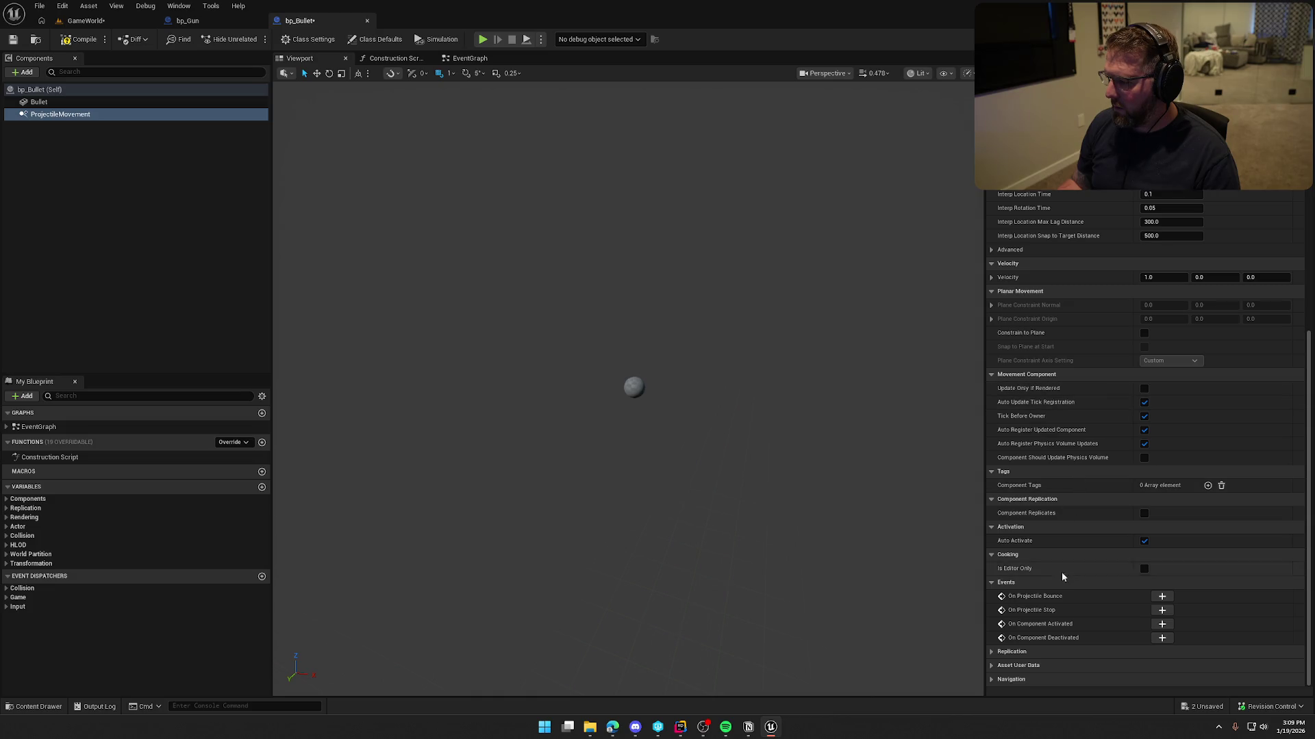
click(41, 101)
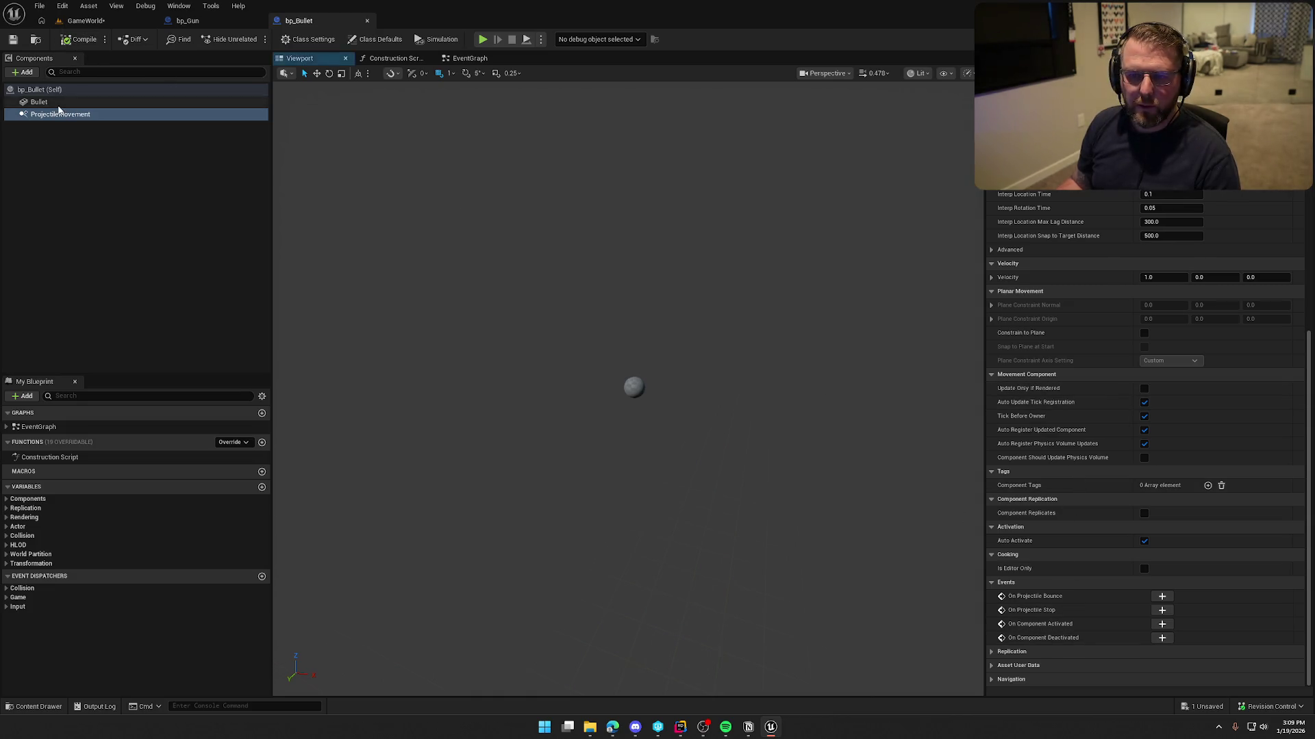
click(1143, 237)
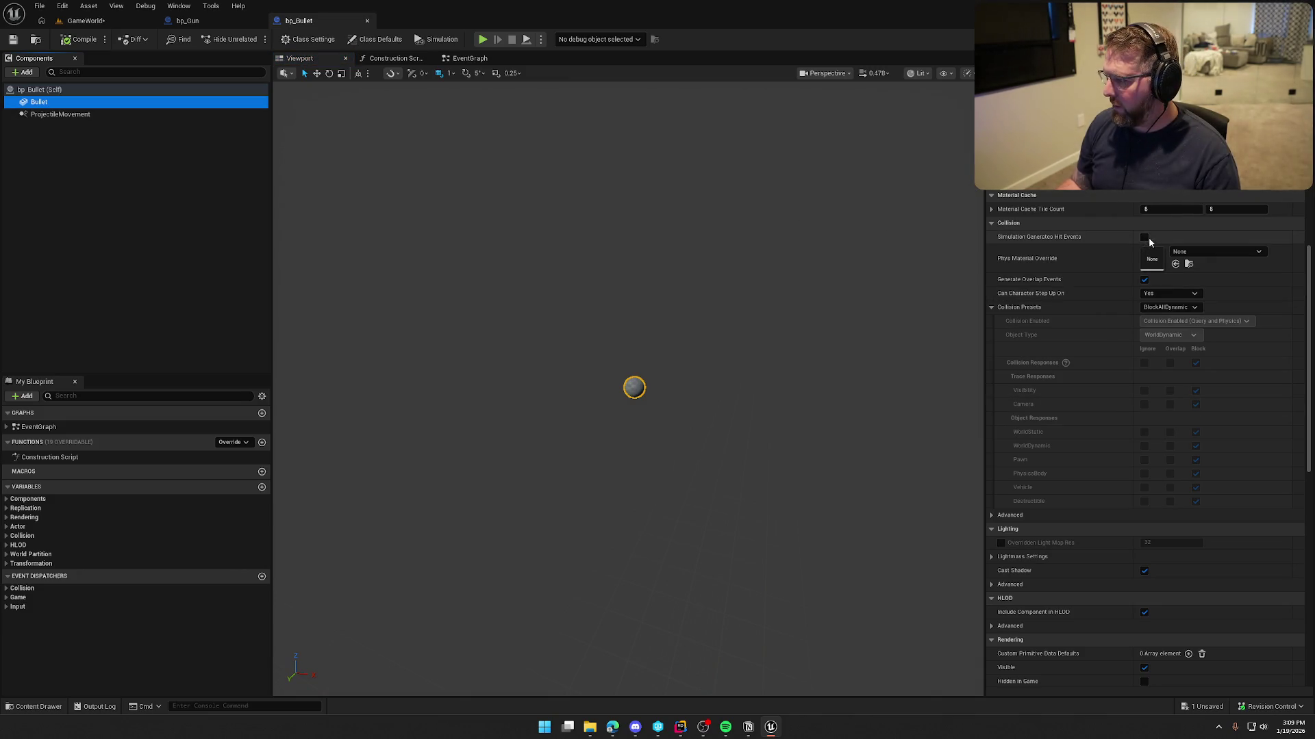
- Add an On Component Hit event for Bullet and delete the three disabled default events
drag(1308, 286, 1301, 543)
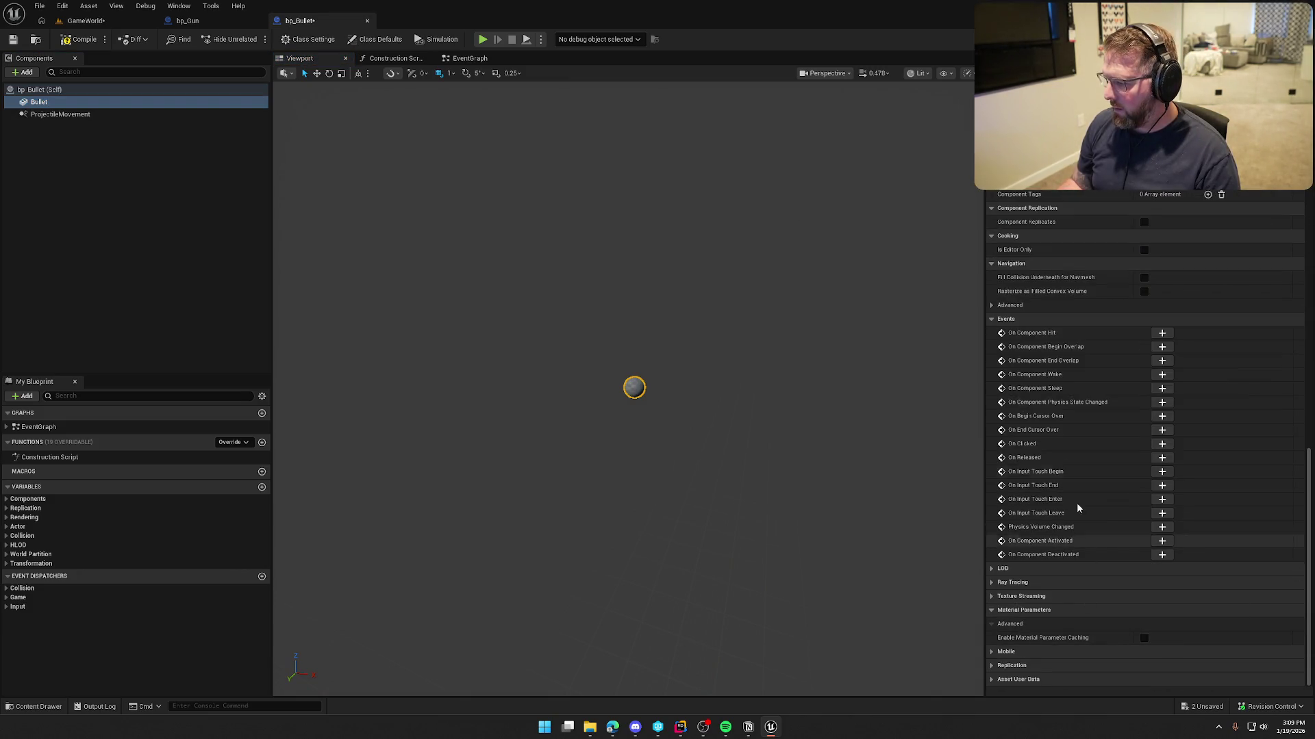
click(1161, 334)
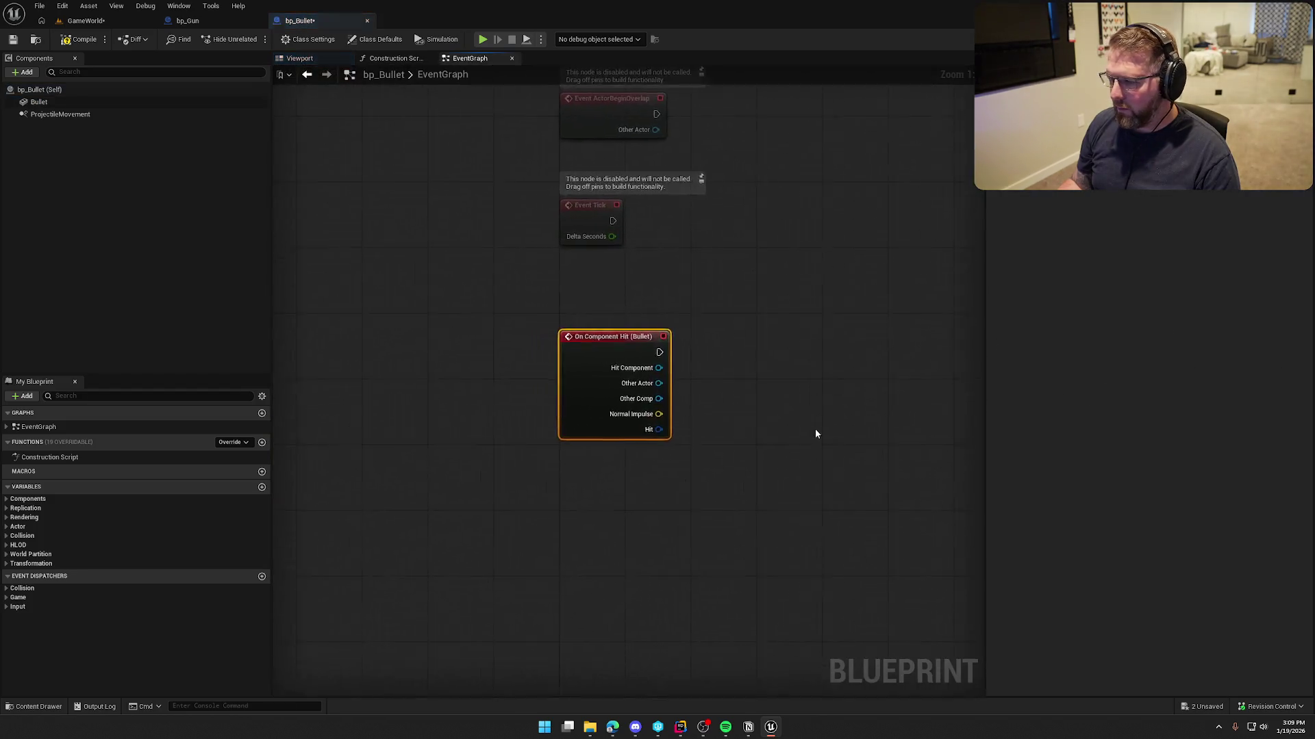
drag(666, 411, 490, 162)
key(Delete)
mouse_move(521, 523)
mouse_down()
mouse_move(550, 307)
mouse_move(519, 170)
mouse_up()
click(648, 195)
mouse_move(606, 165)
mouse_down()
mouse_move(533, 168)
mouse_move(595, 161)
mouse_up()
- On hit, print the other component's display name, then Destroy Actor
text(p)
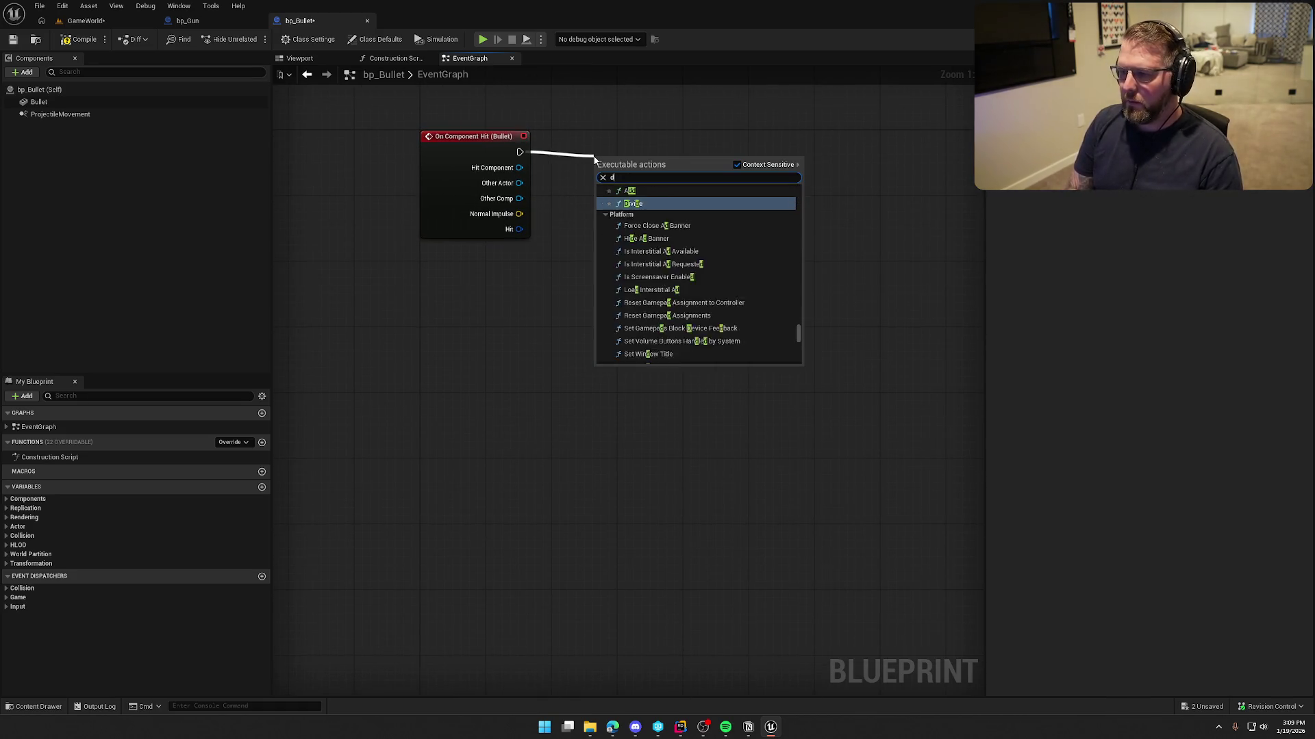
text(rint)
key(Return)
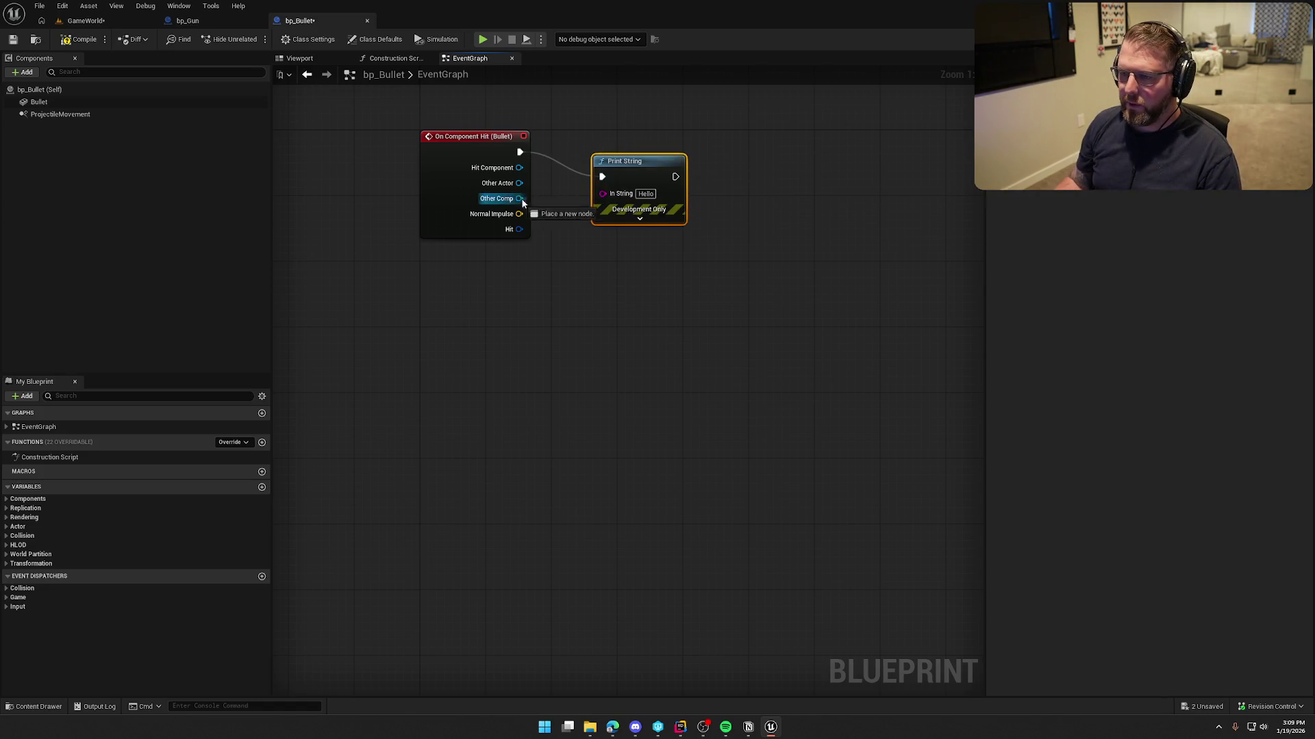
drag(597, 194, 602, 194)
mouse_move(622, 170)
mouse_down()
mouse_move(687, 146)
mouse_move(682, 167)
mouse_move(746, 158)
mouse_up()
text(destroy)
key(Return)
click(11, 60)
- Compile and save bp_Bullet, check its class defaults, and return to the GameWorld level
key(ctrl+s)
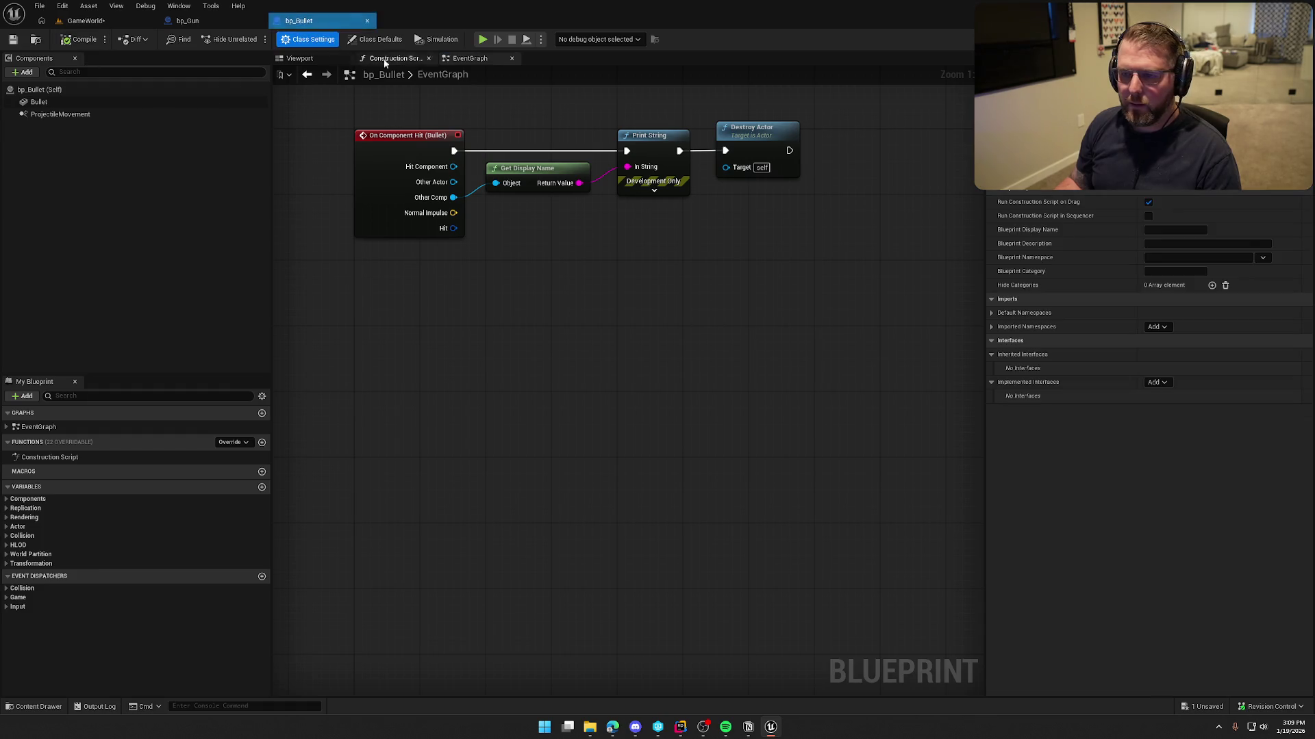
click(381, 40)
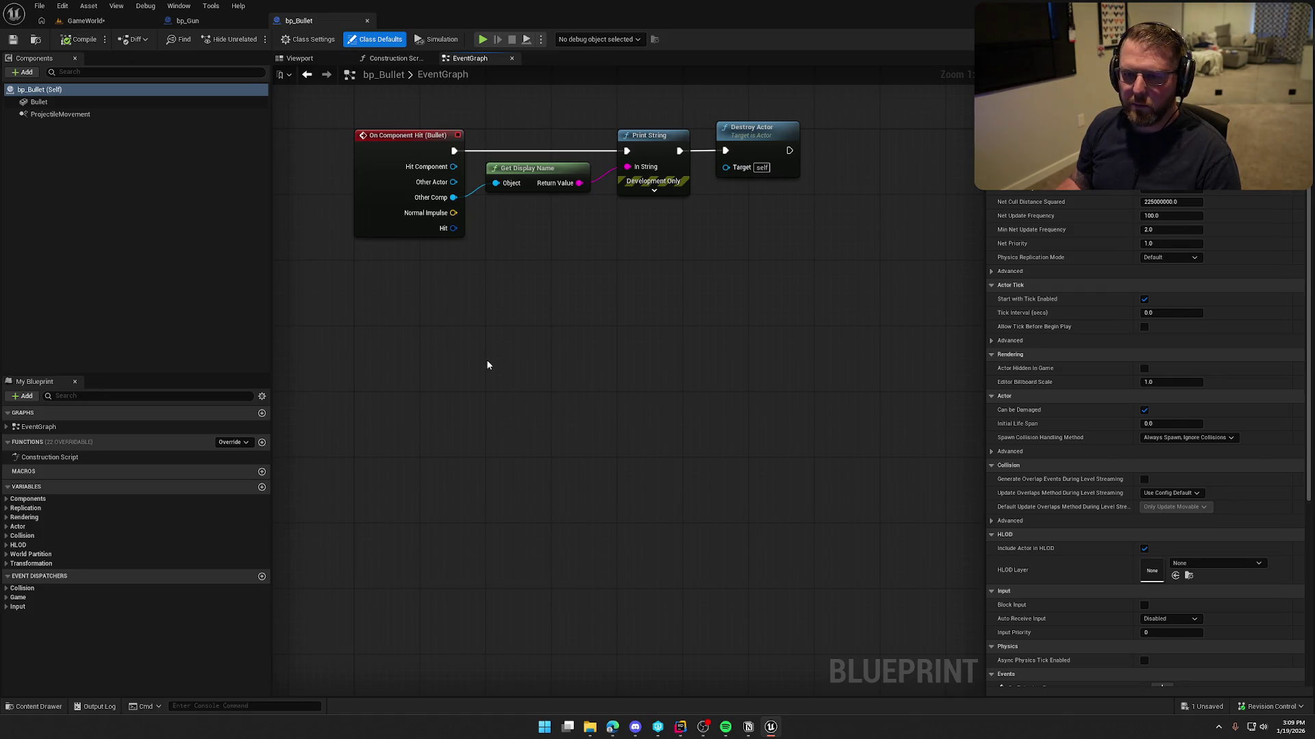
click(86, 21)
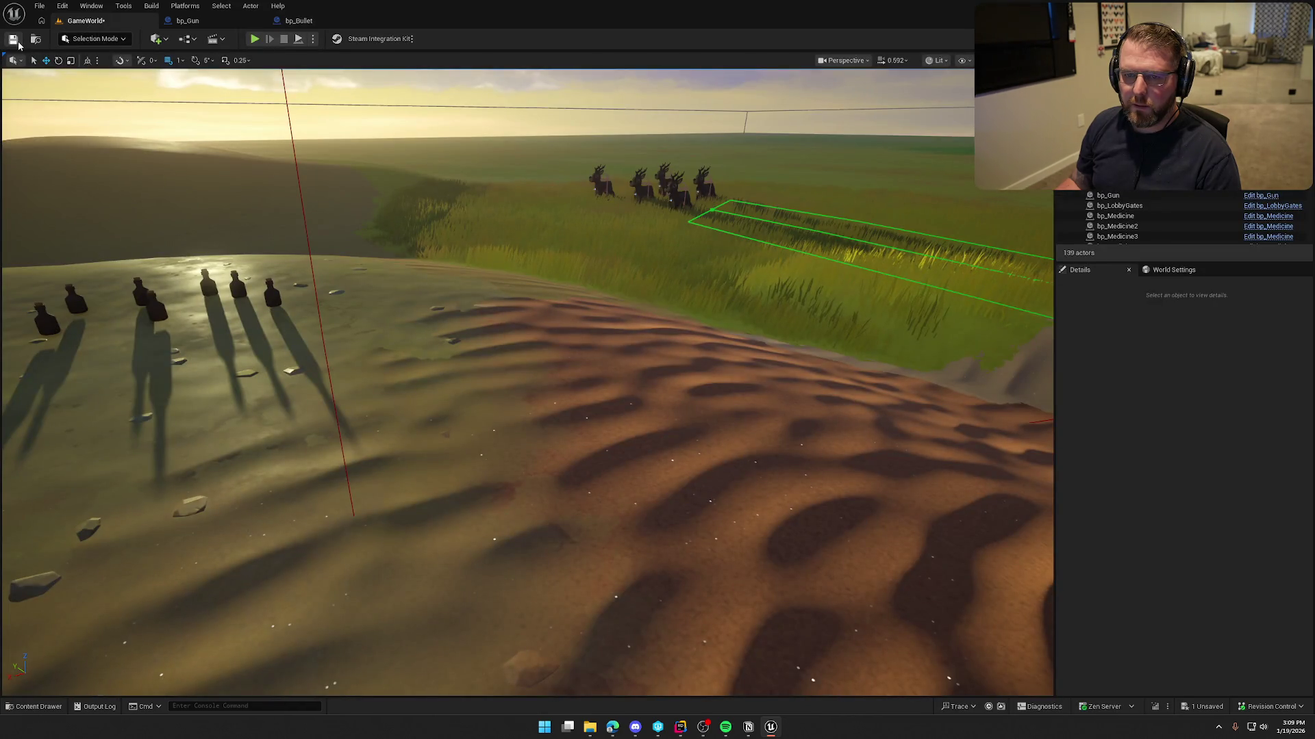
- Glance at bp_Gun's spawn graph, then pick up the gun in play and fire at the grass
click(187, 21)
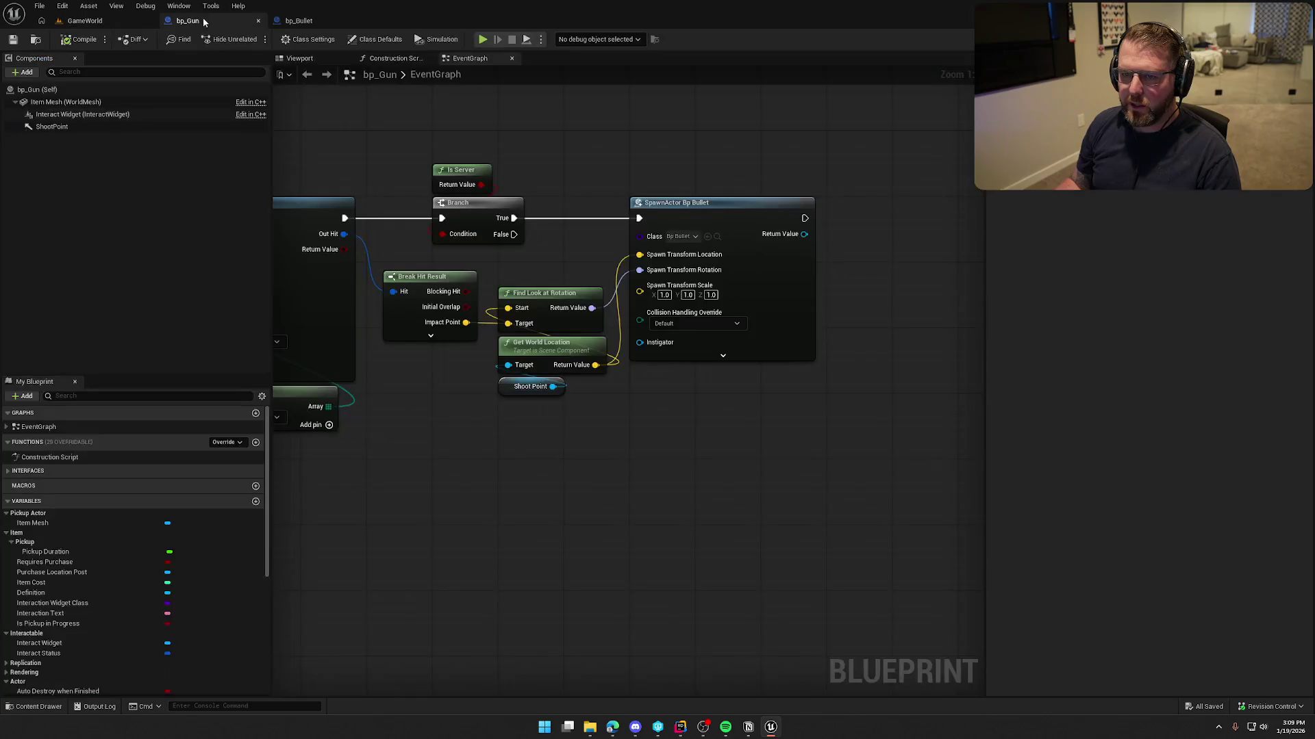
click(85, 20)
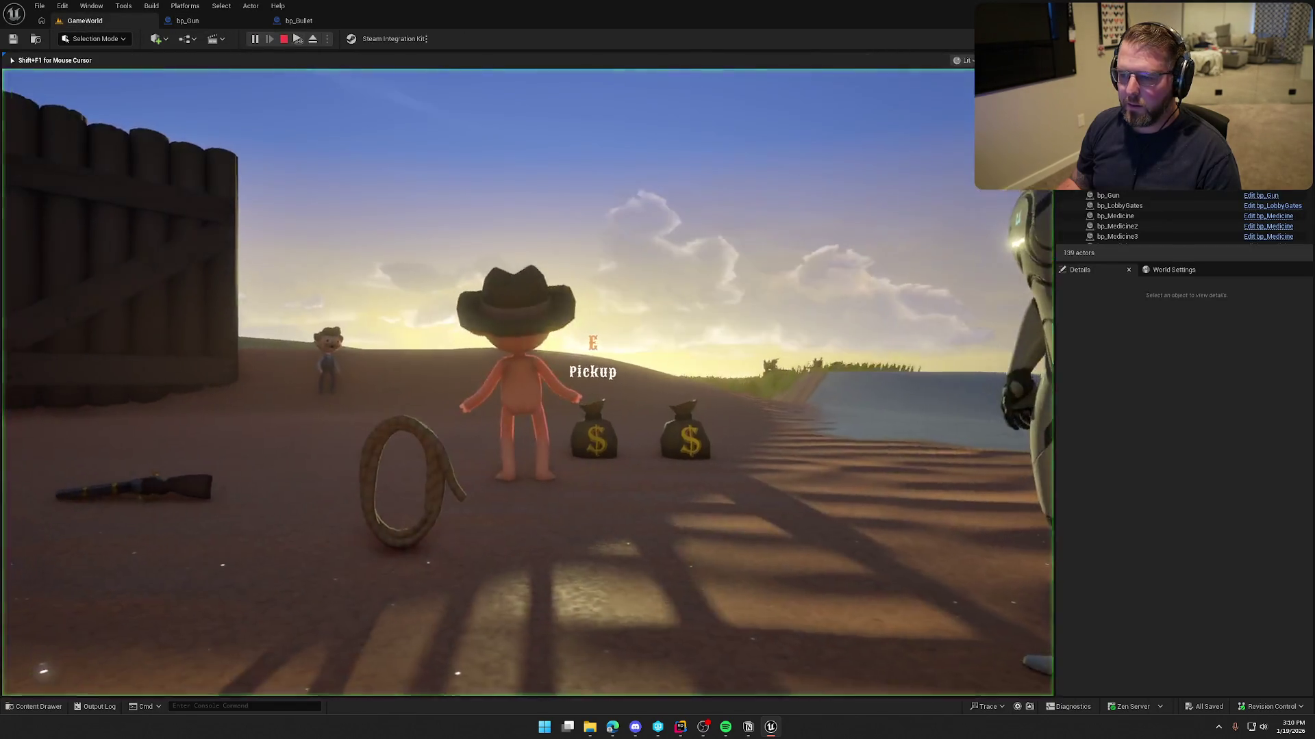
key(e)
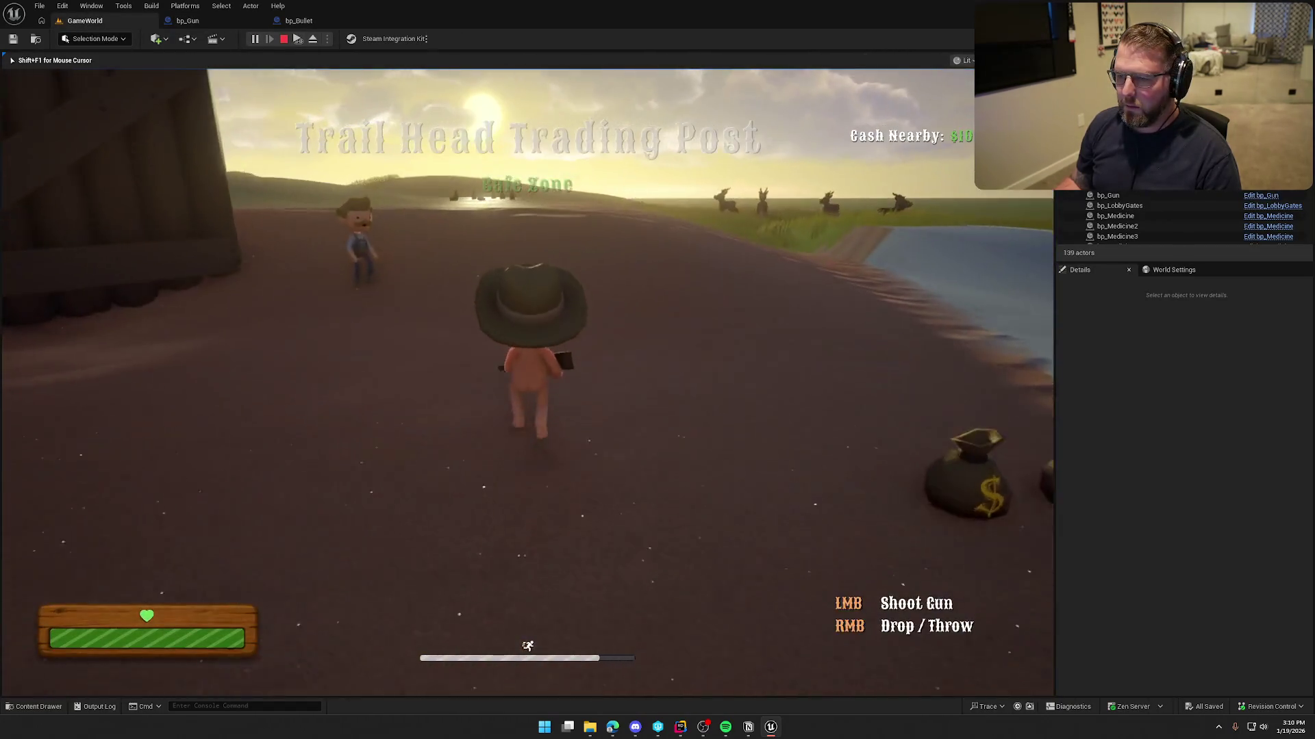
key(w)
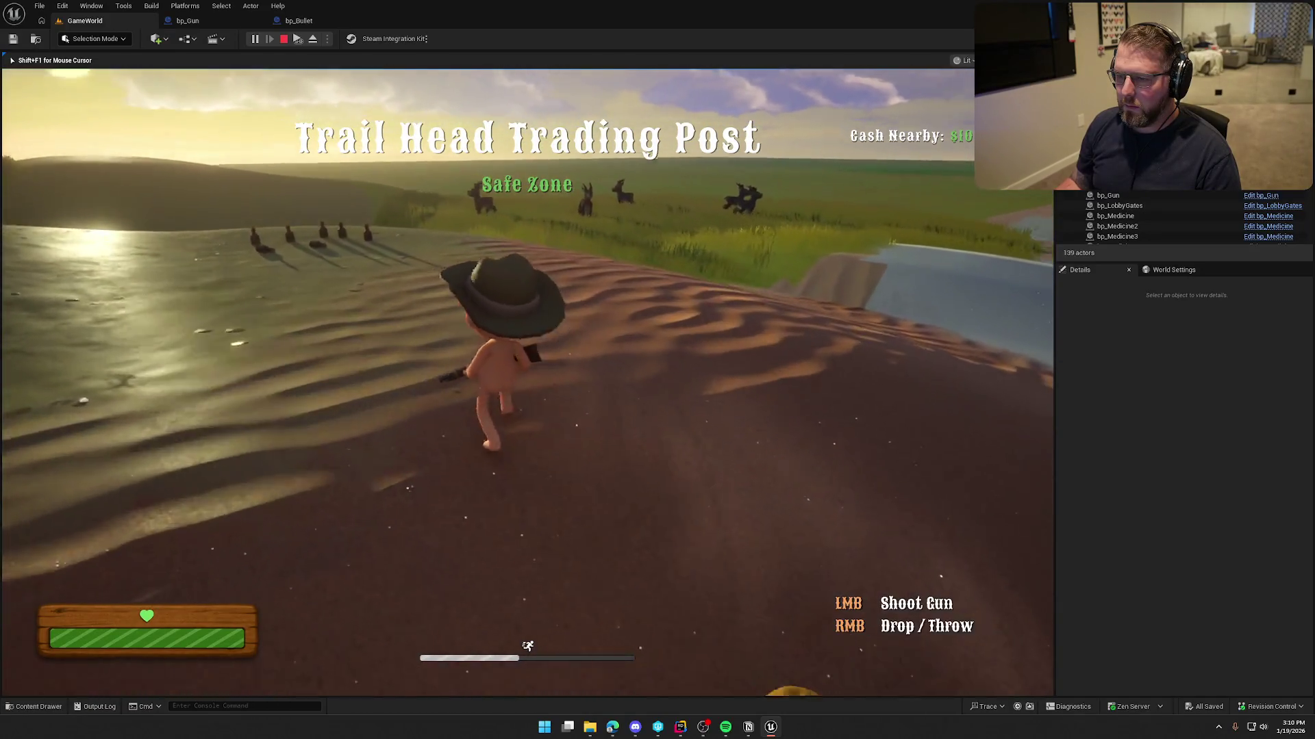
key(w)
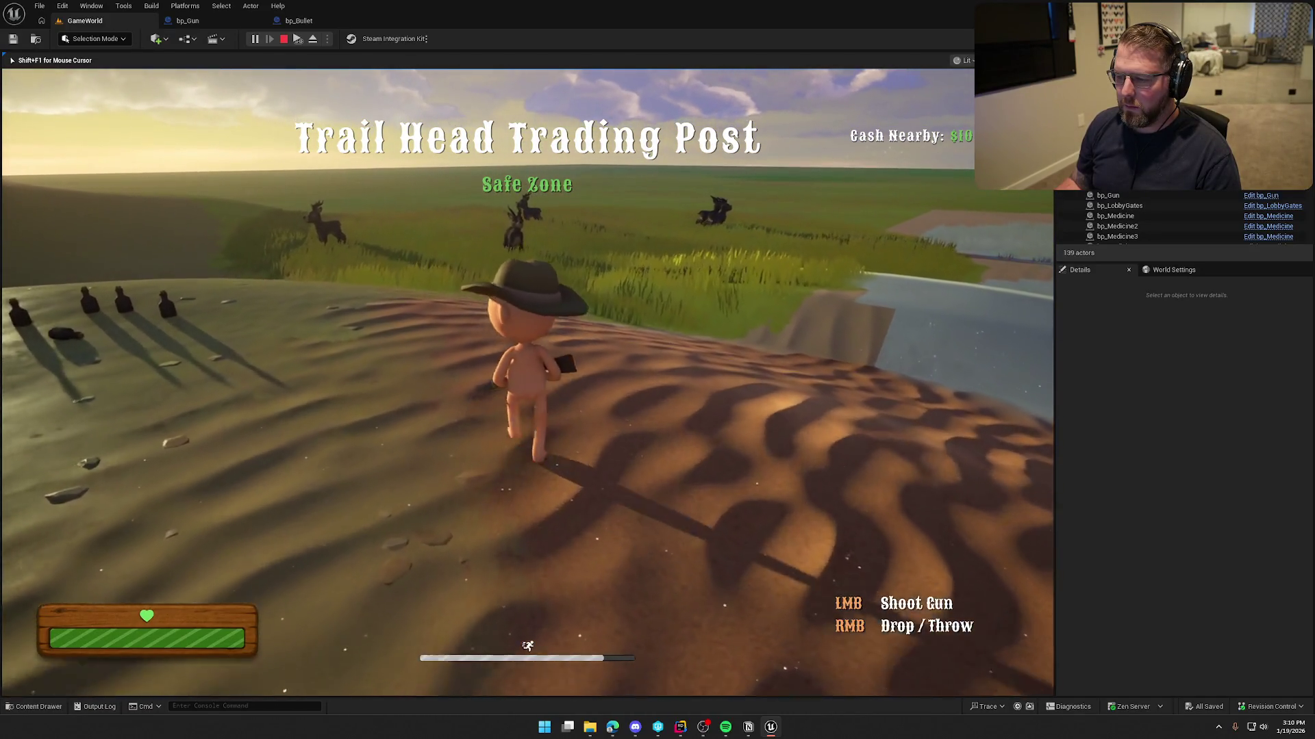
click(527, 384)
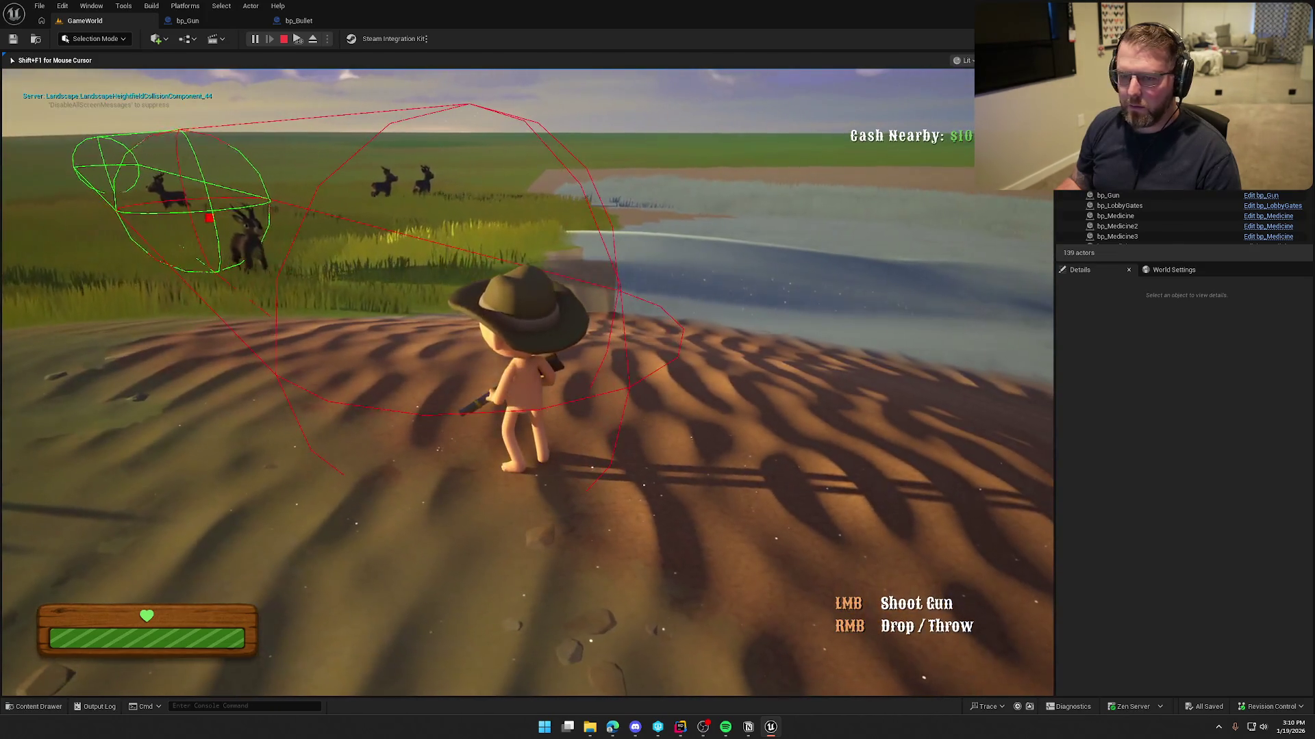
- Advance and fire again, then stop play and bring back bp_Bullet's projectile movement settings
key(w)
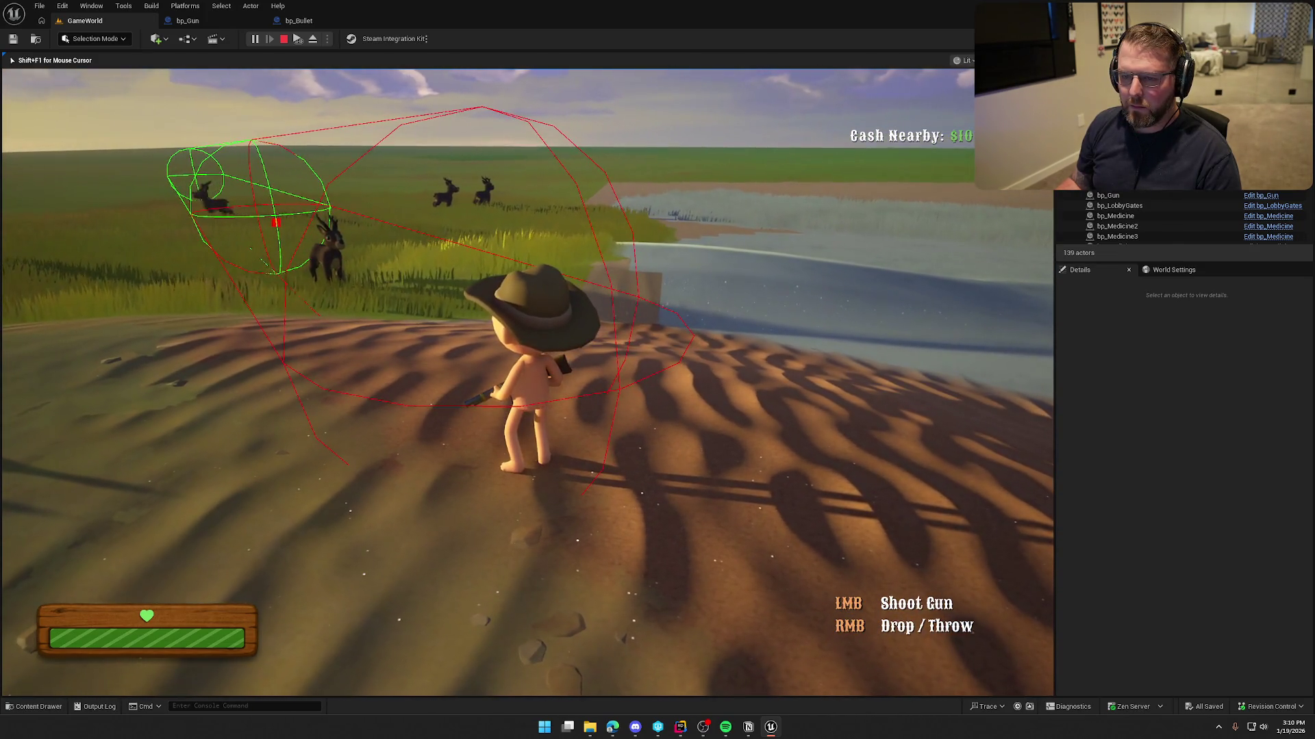
key(w)
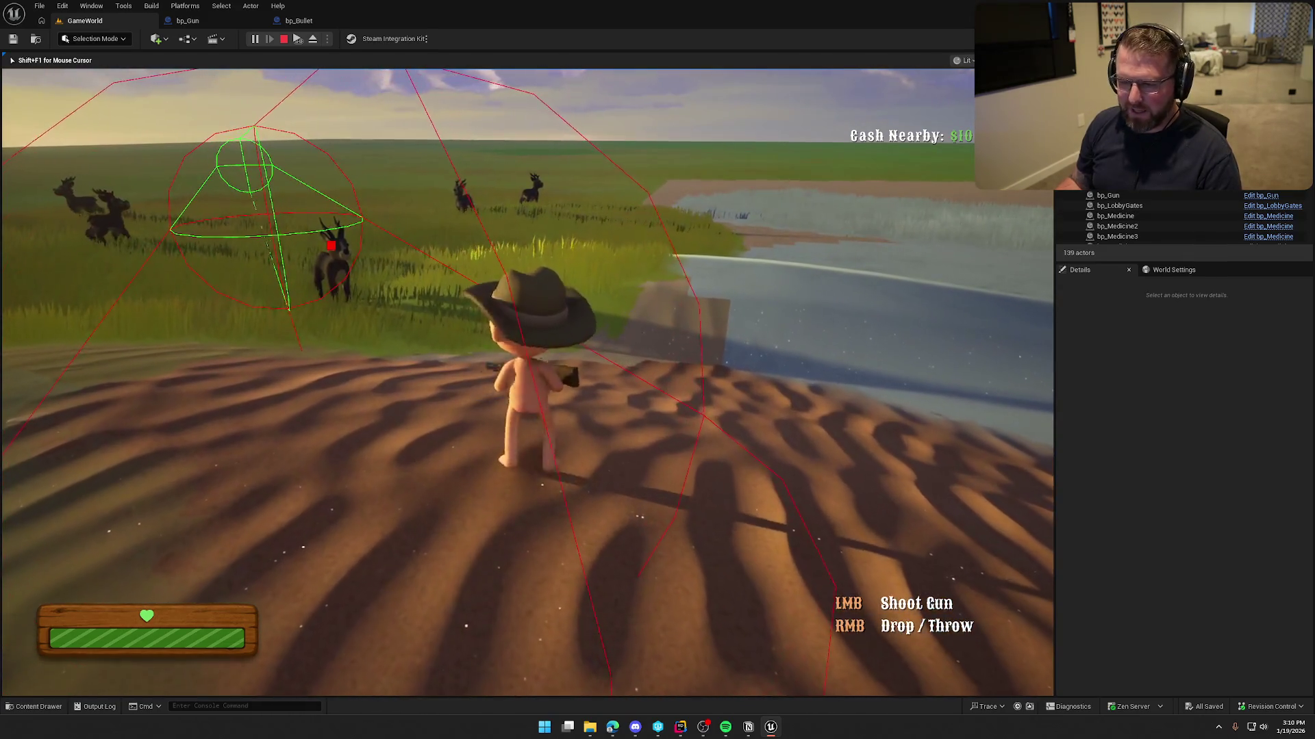
click(528, 383)
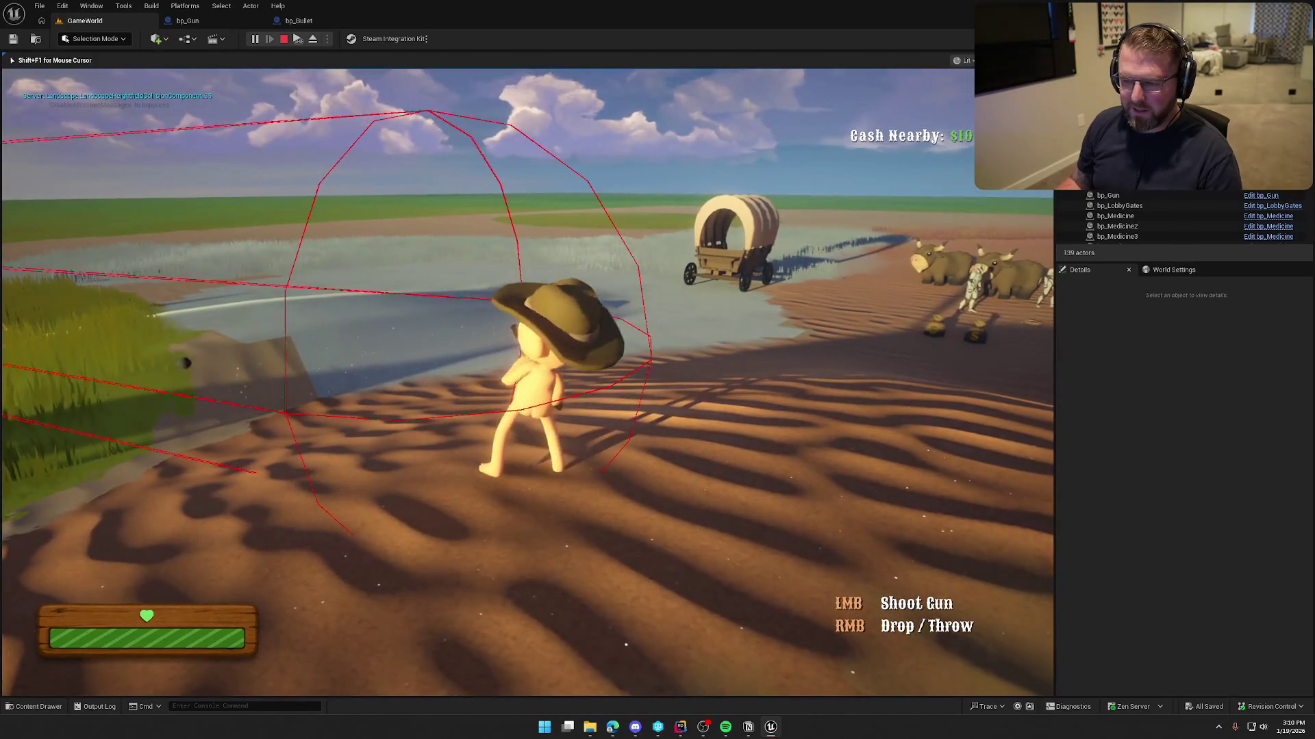
key(Escape)
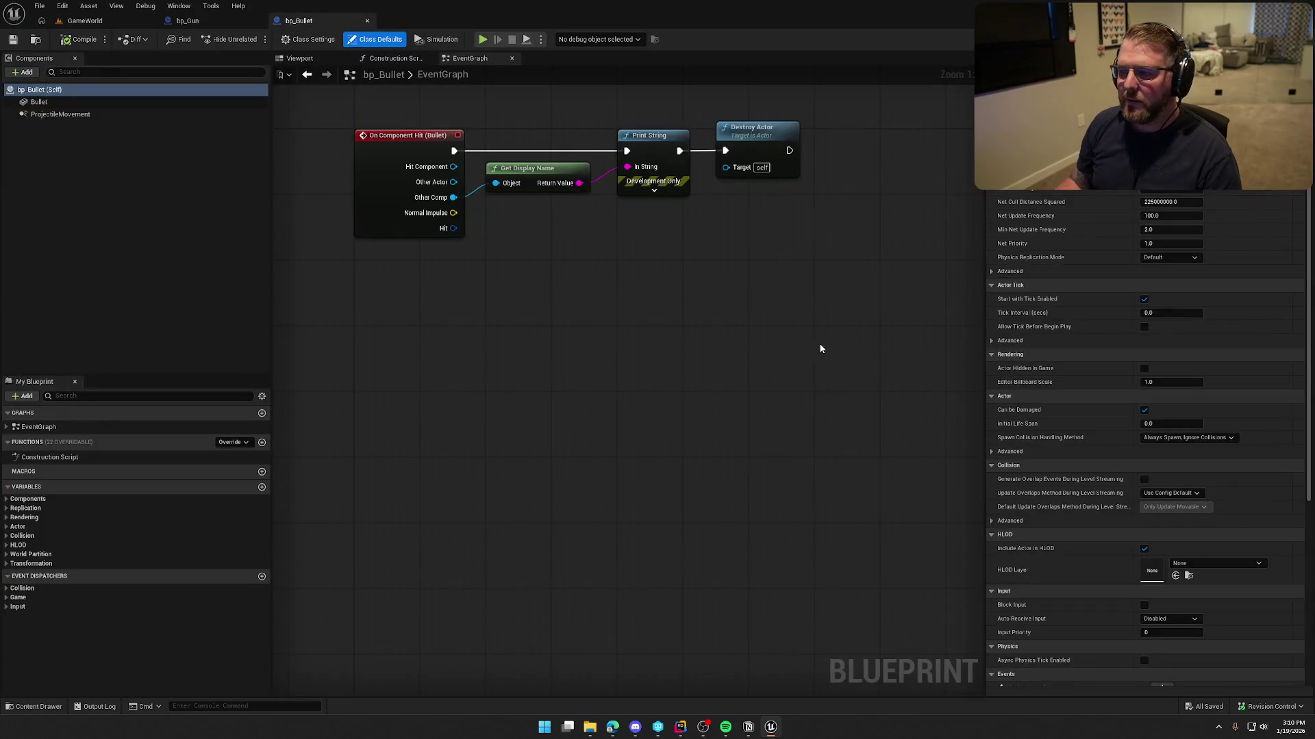
click(60, 114)
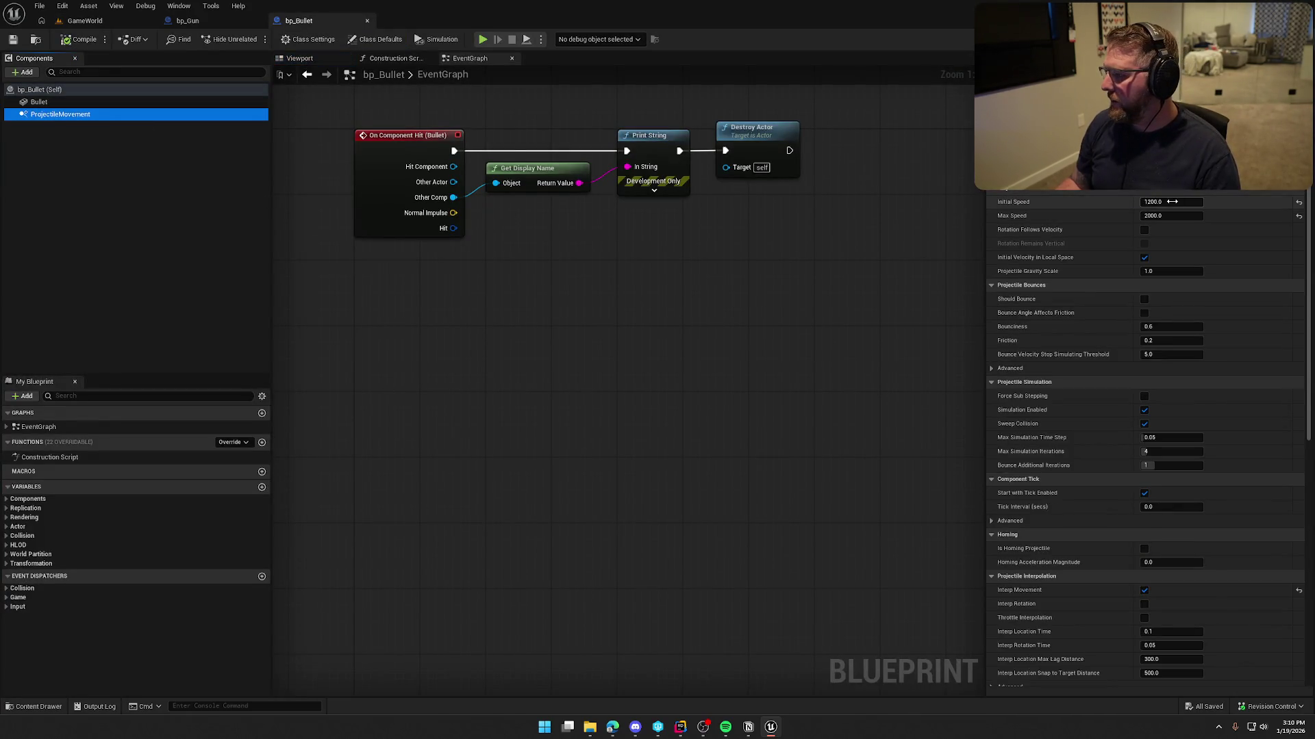
- Set bp_Bullet's Initial Speed to 5000 and Max Speed to 10000, then compile
text(5000)
key(Tab)
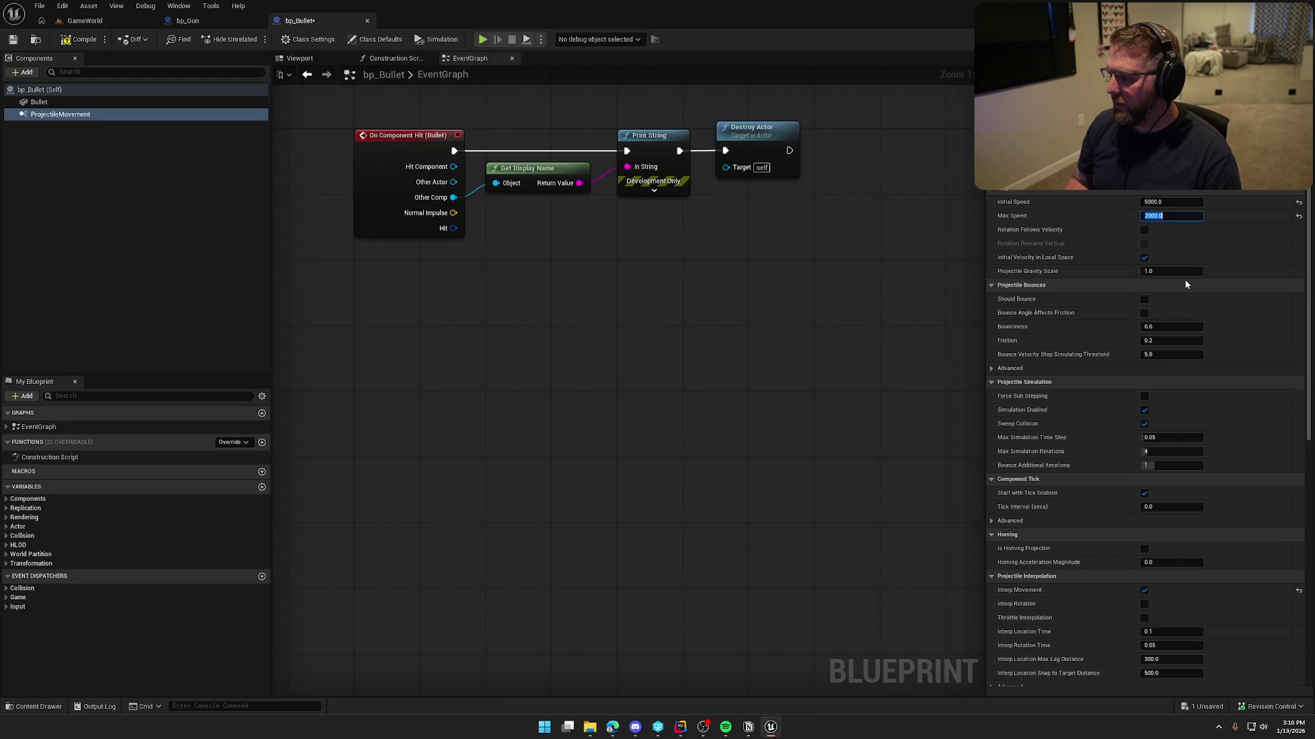
text(10)
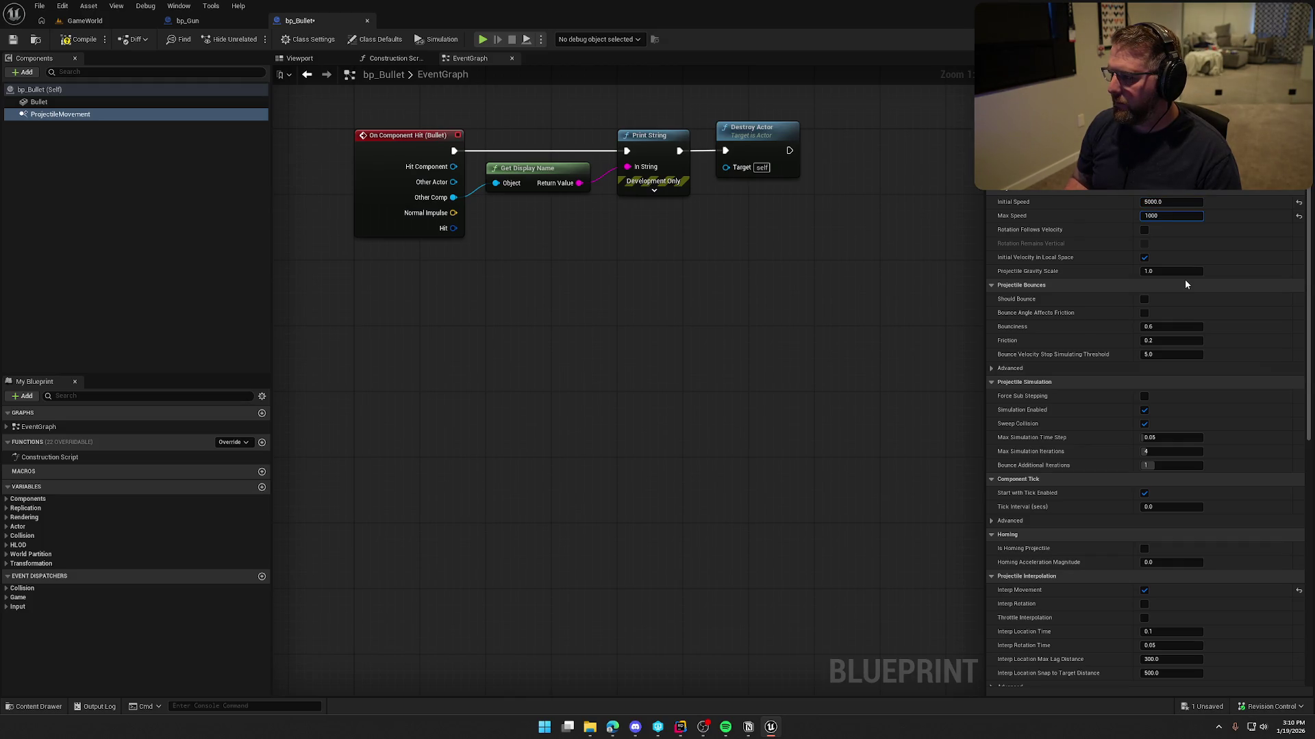
text(0)
key(Return)
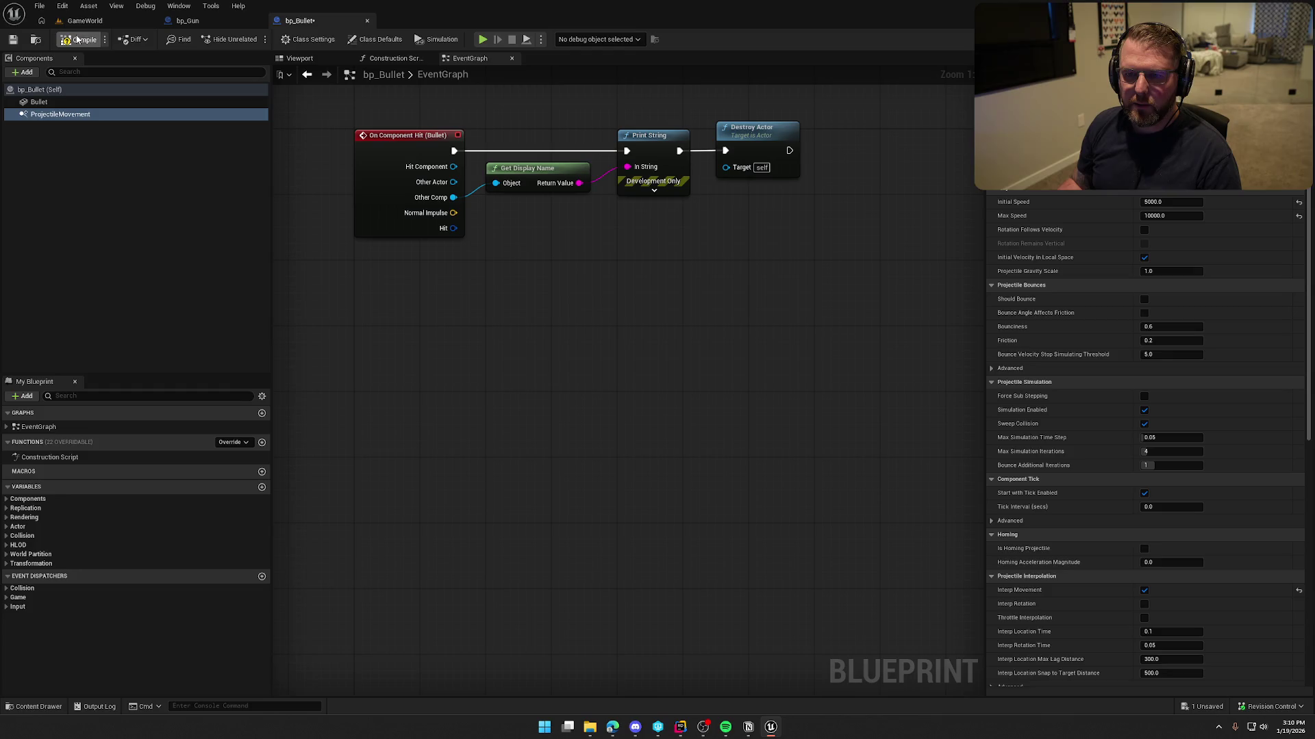
click(75, 42)
- Play-test the faster bullet by picking up the gun and running toward the deer
key(alt+p)
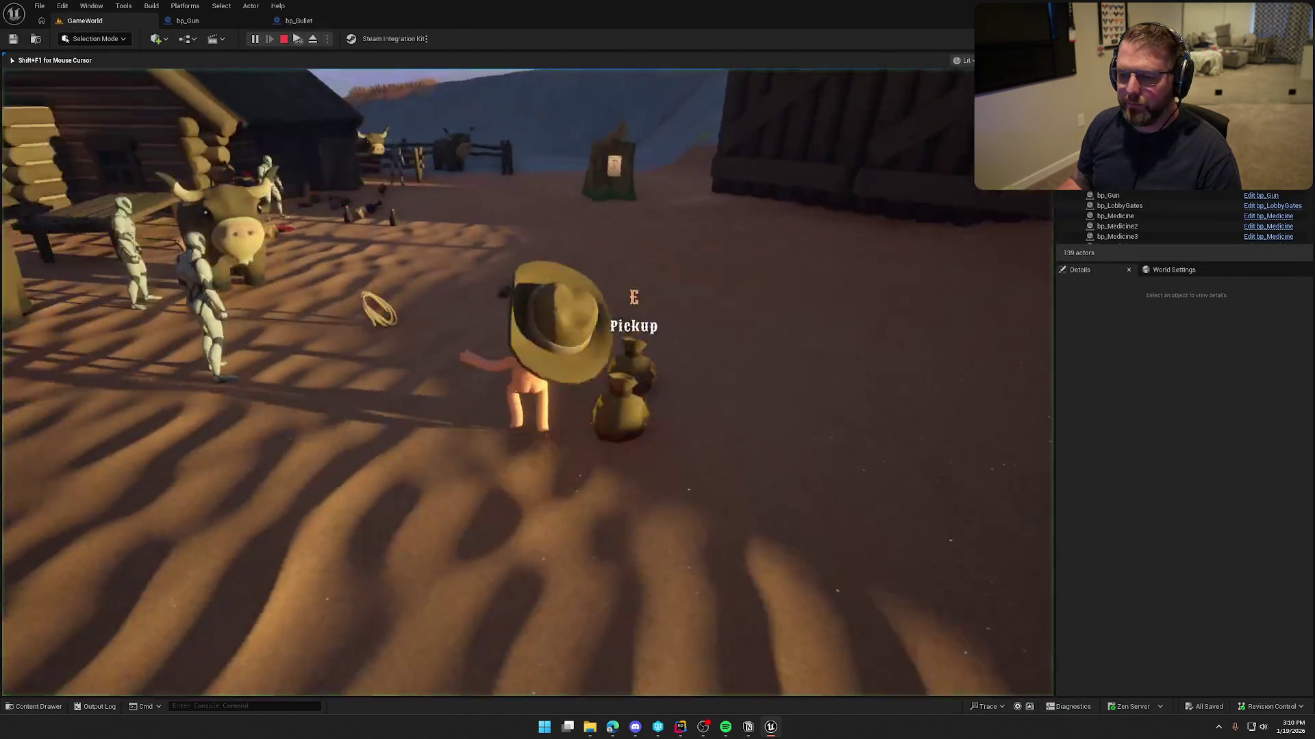
key(e)
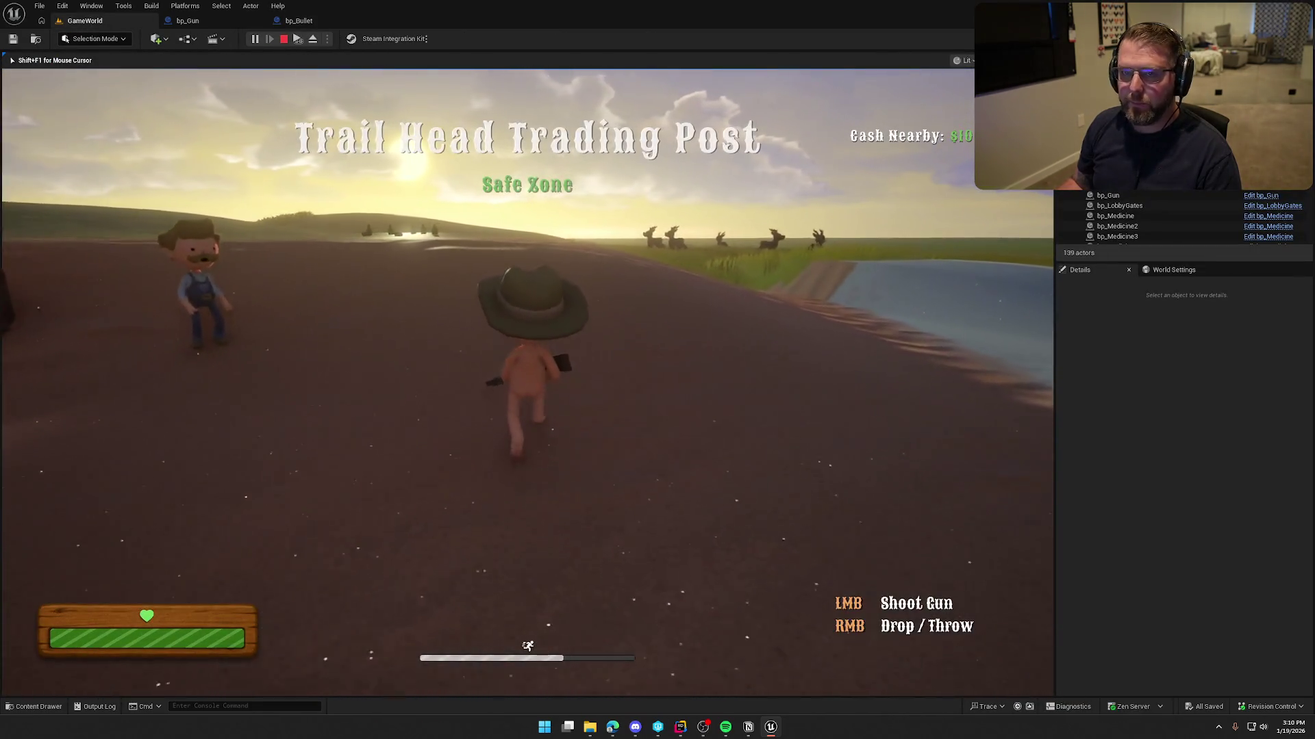
key(w)
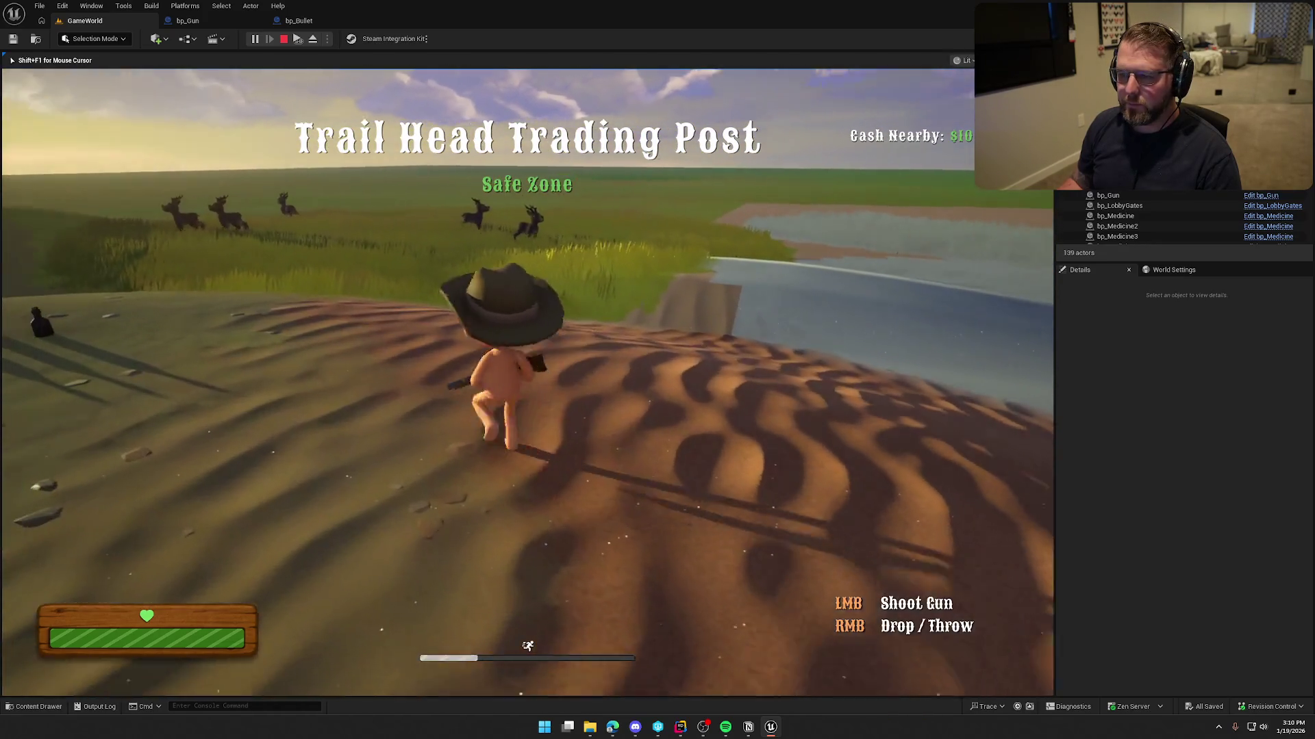
key(w)
key(w)
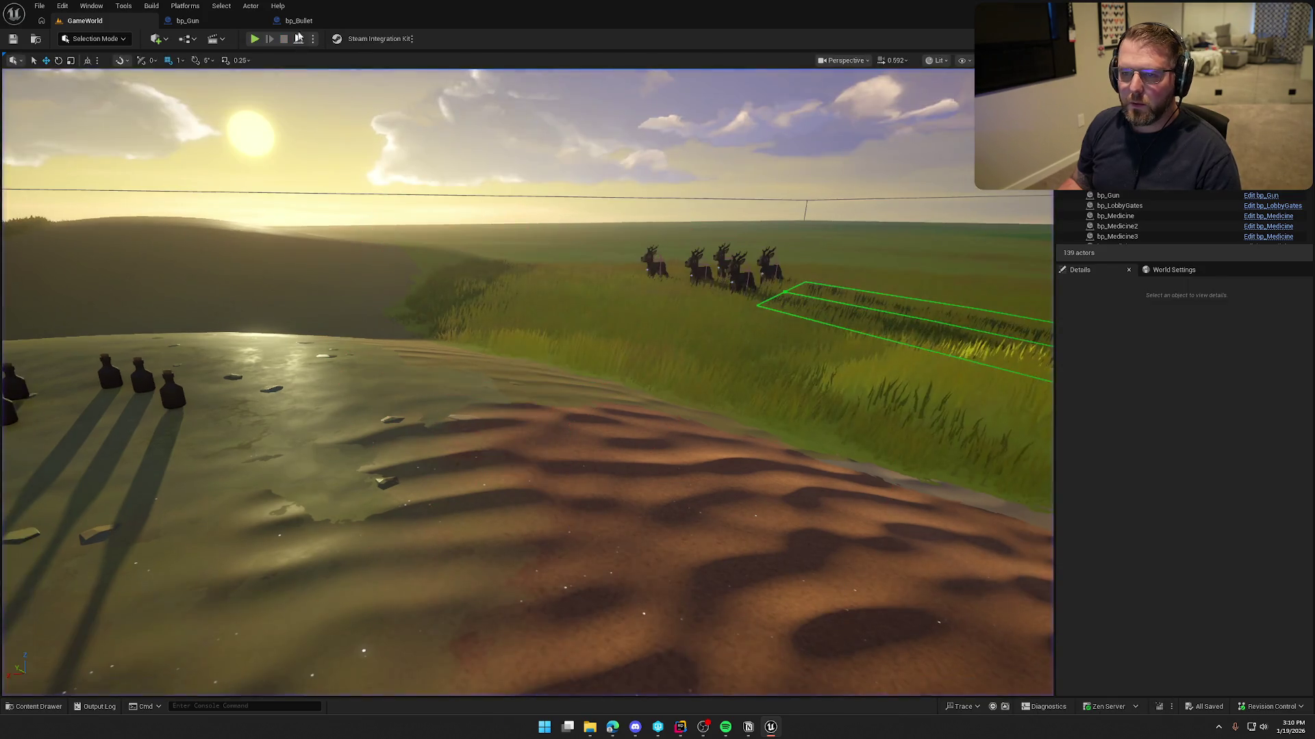
key(shift+F1)
click(298, 21)
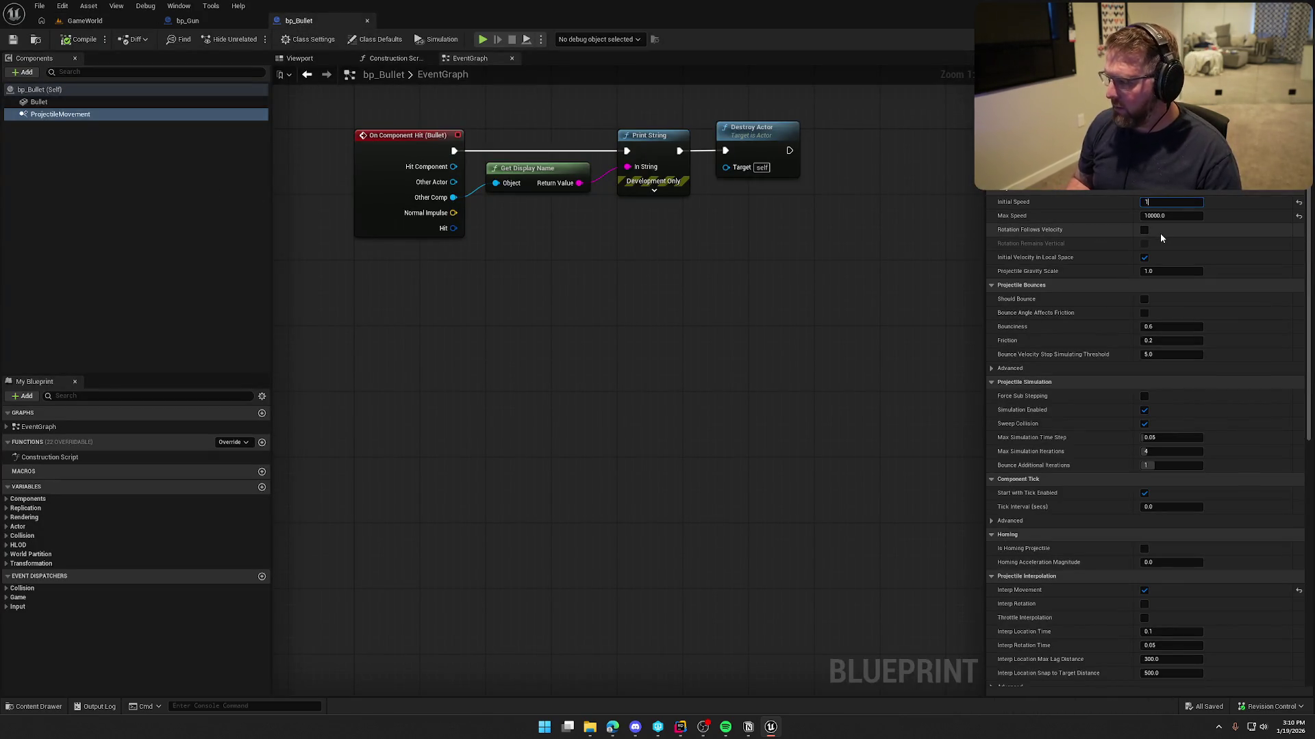
- Raise Initial Speed to 10000 and set Projectile Gravity Scale to 0.5
text(10000)
key(Return)
click(1171, 272)
text(.5)
key(Return)
click(84, 20)
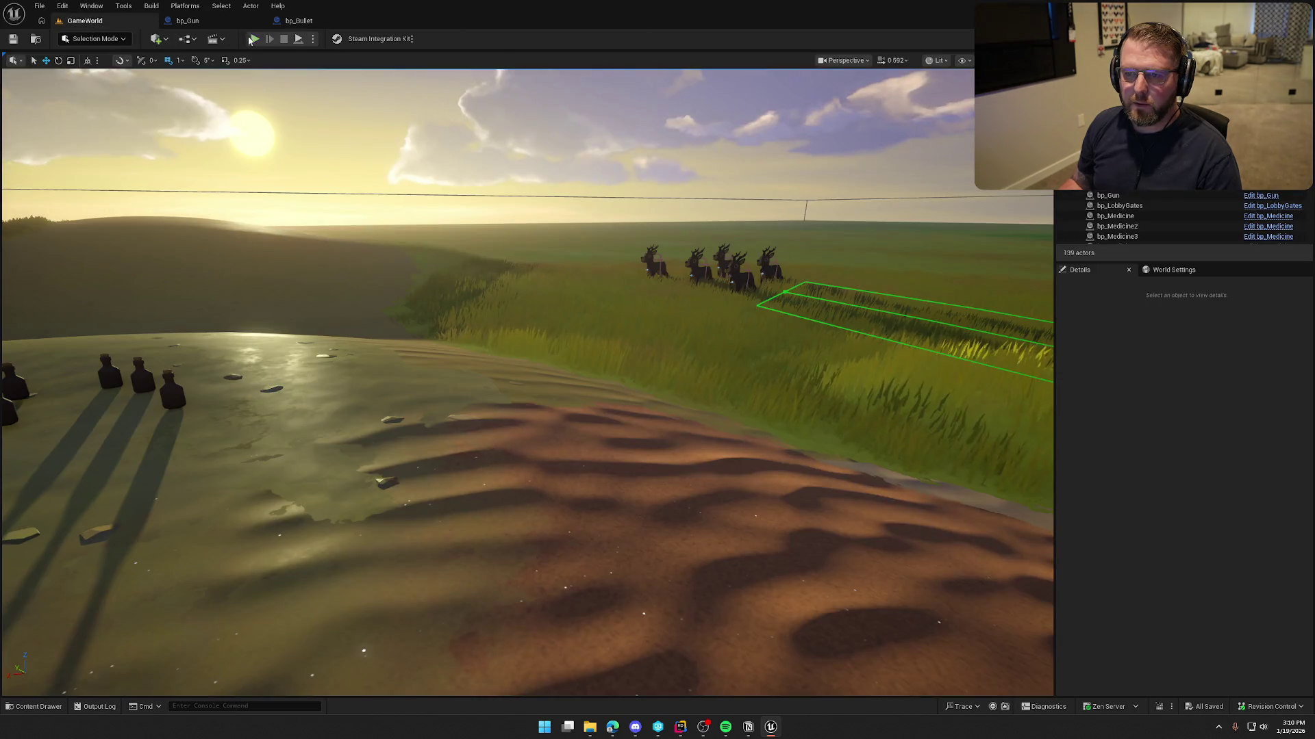
- Run the character across the map to the ridge facing the deer field
key(w)
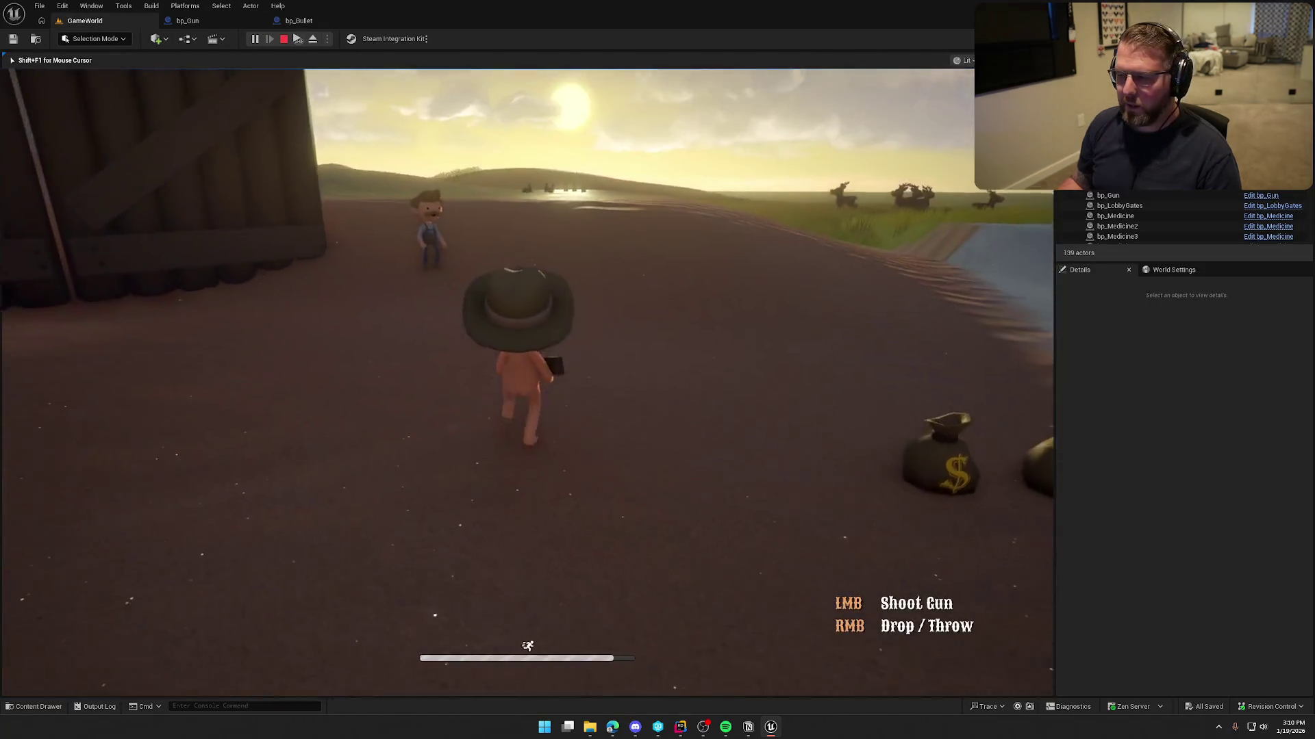
key(w)
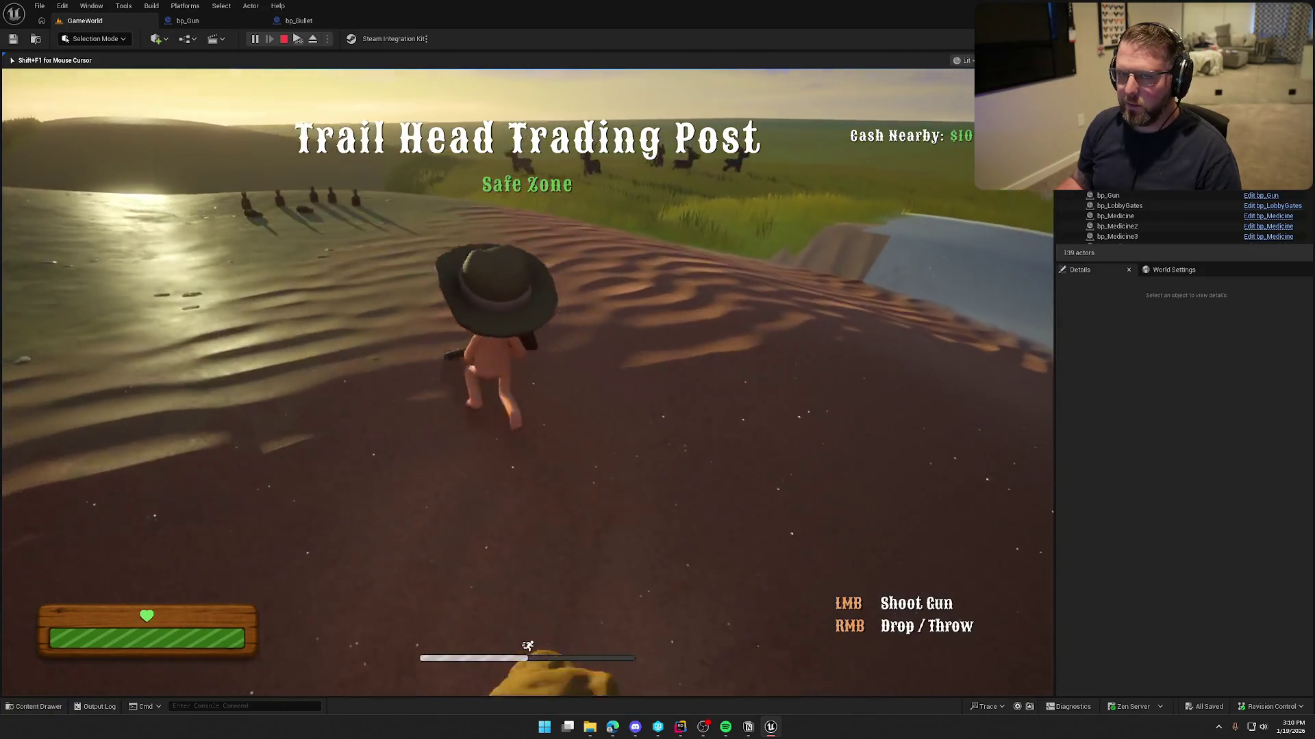
key(w)
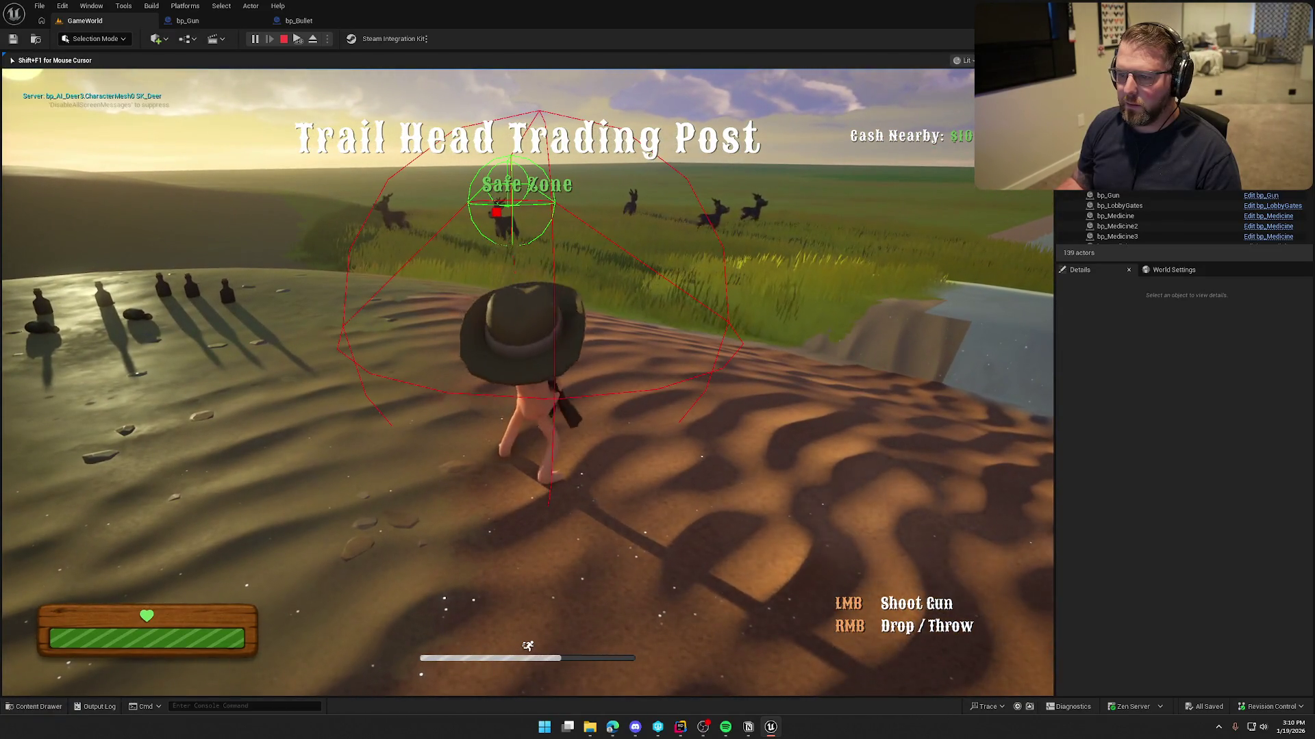
key(w)
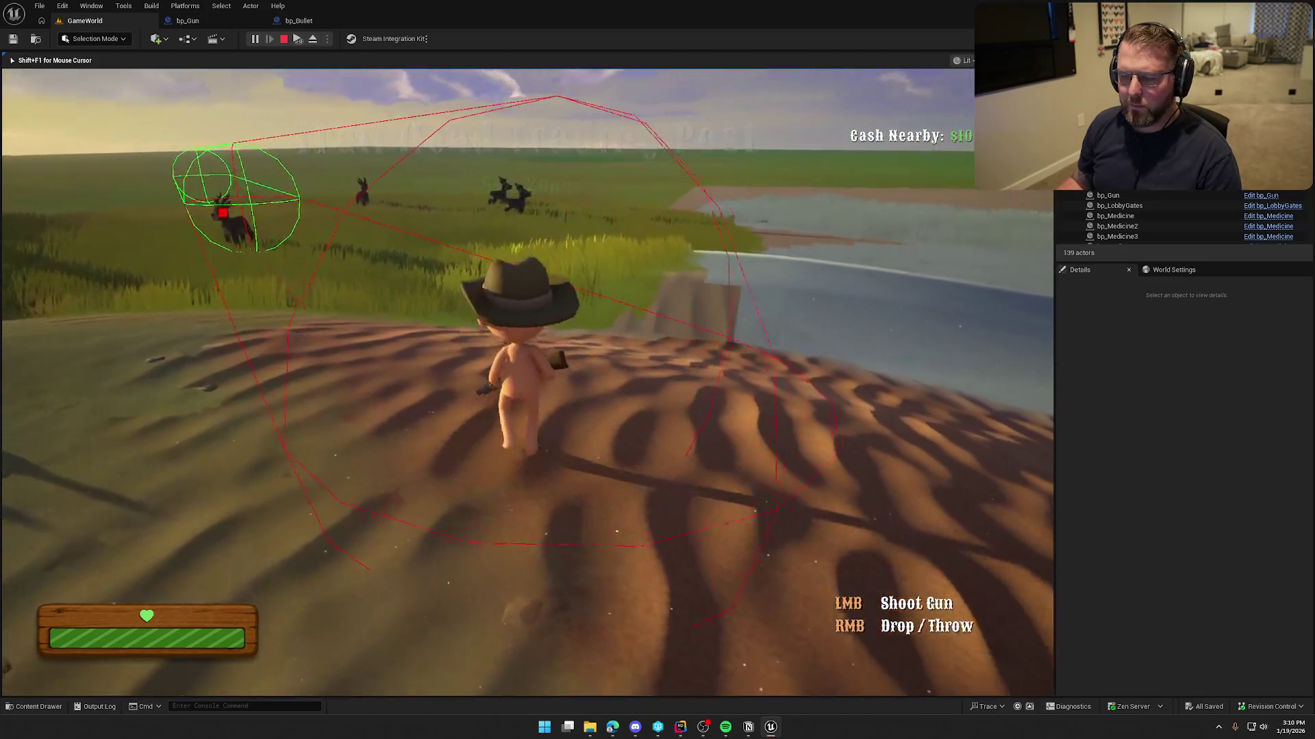
key(w)
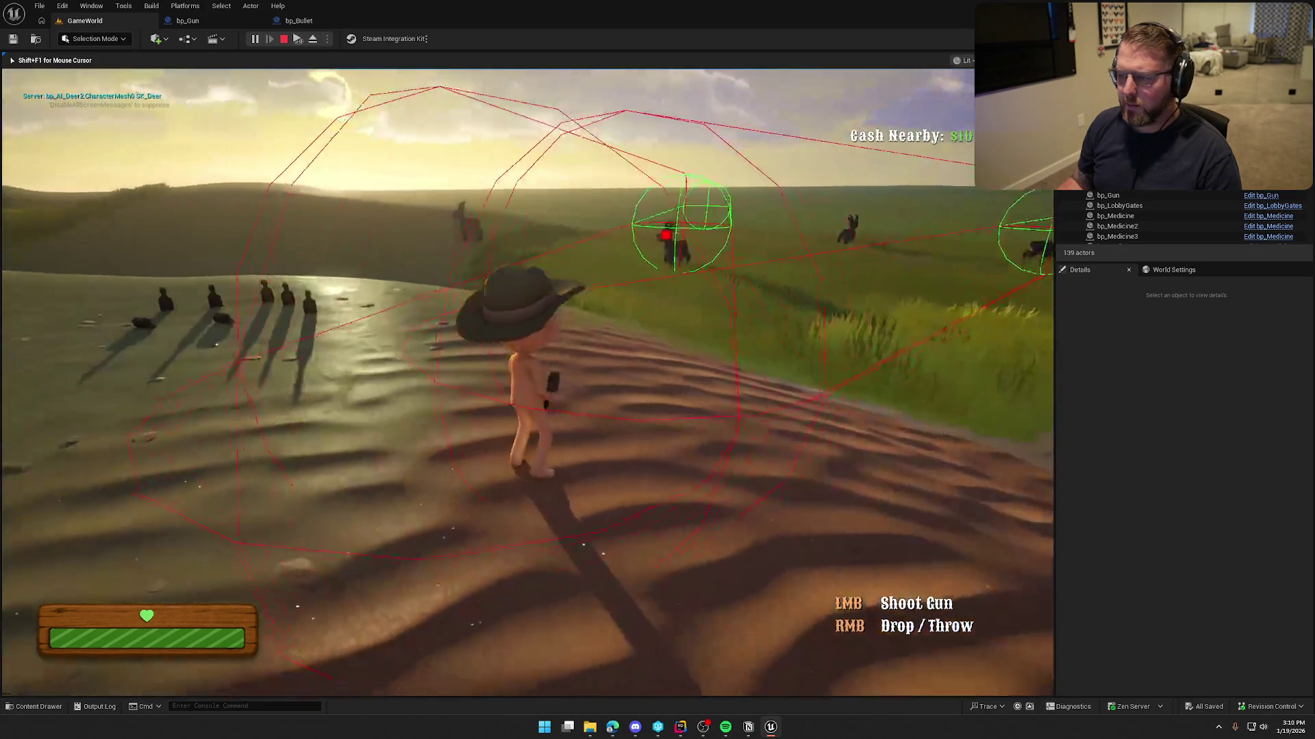
key(w)
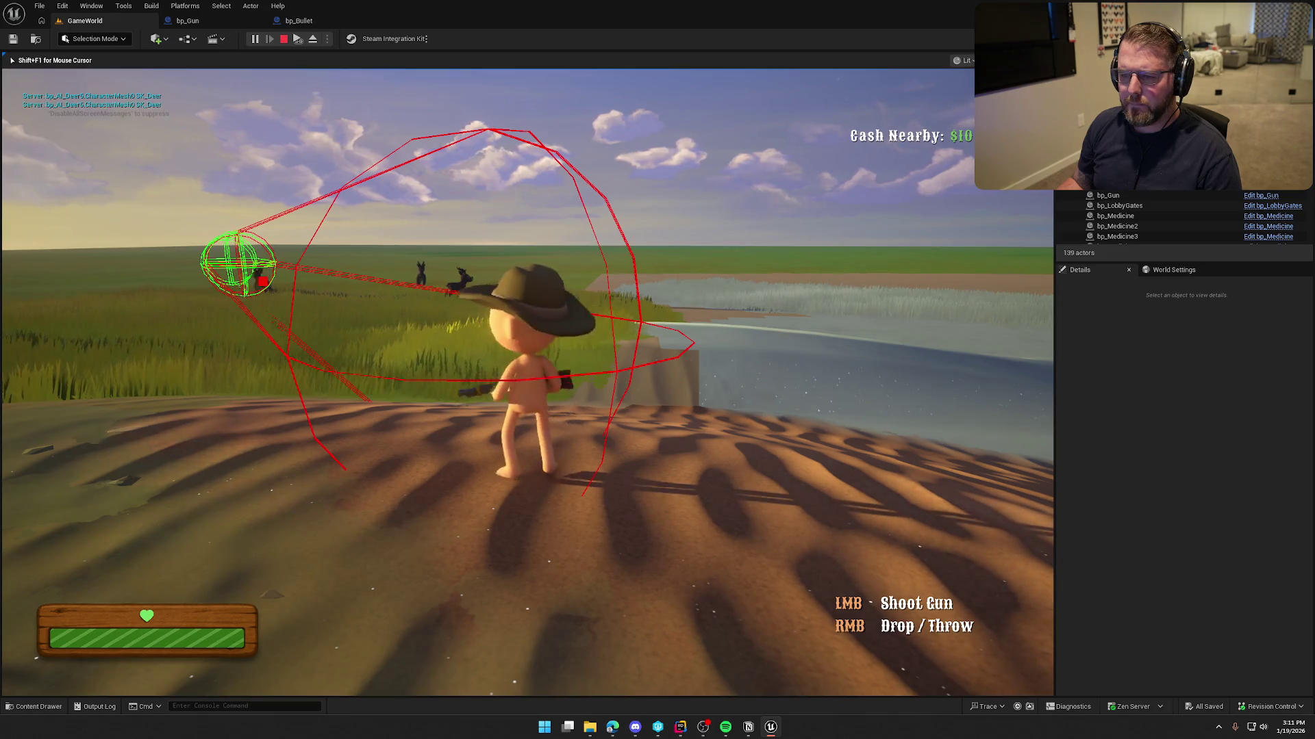
key(s)
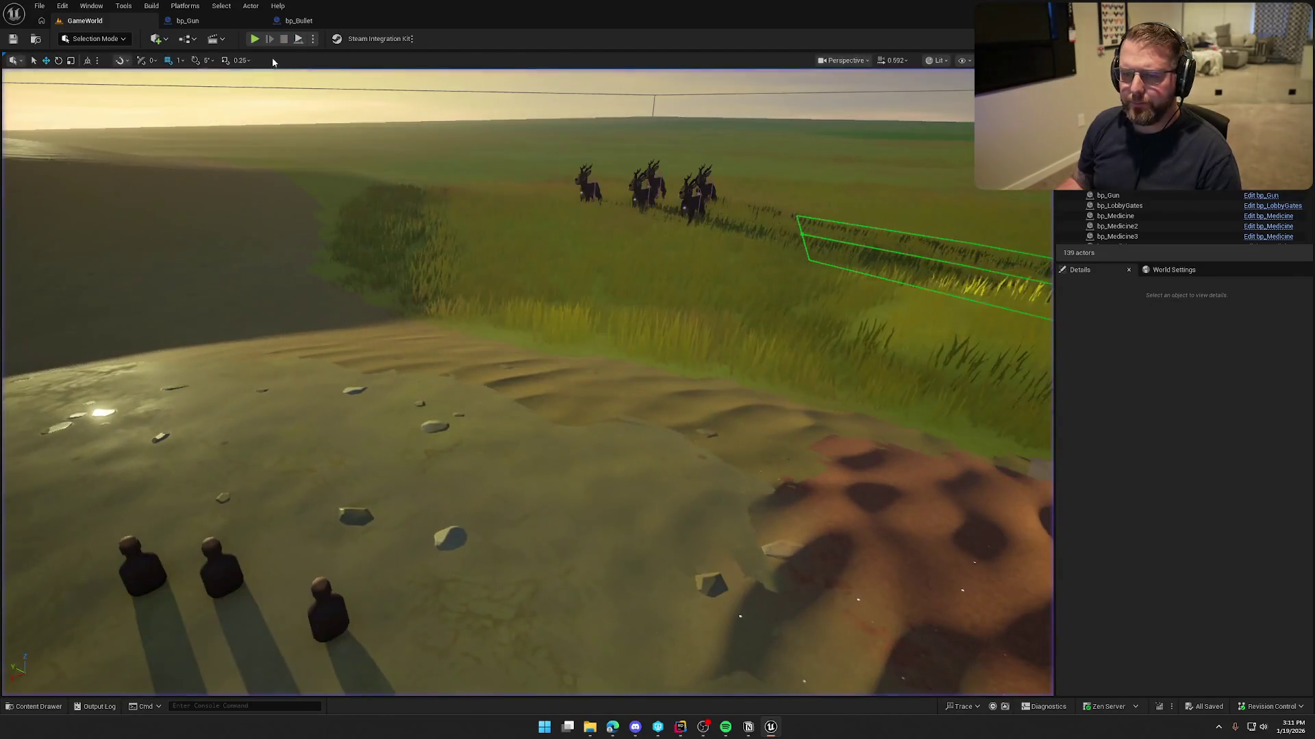
- Turn off debug drawing on bp_Gun's Sphere Trace For Objects node
key(shift+F1)
click(246, 22)
drag(274, 300, 578, 259)
click(575, 304)
click(558, 317)
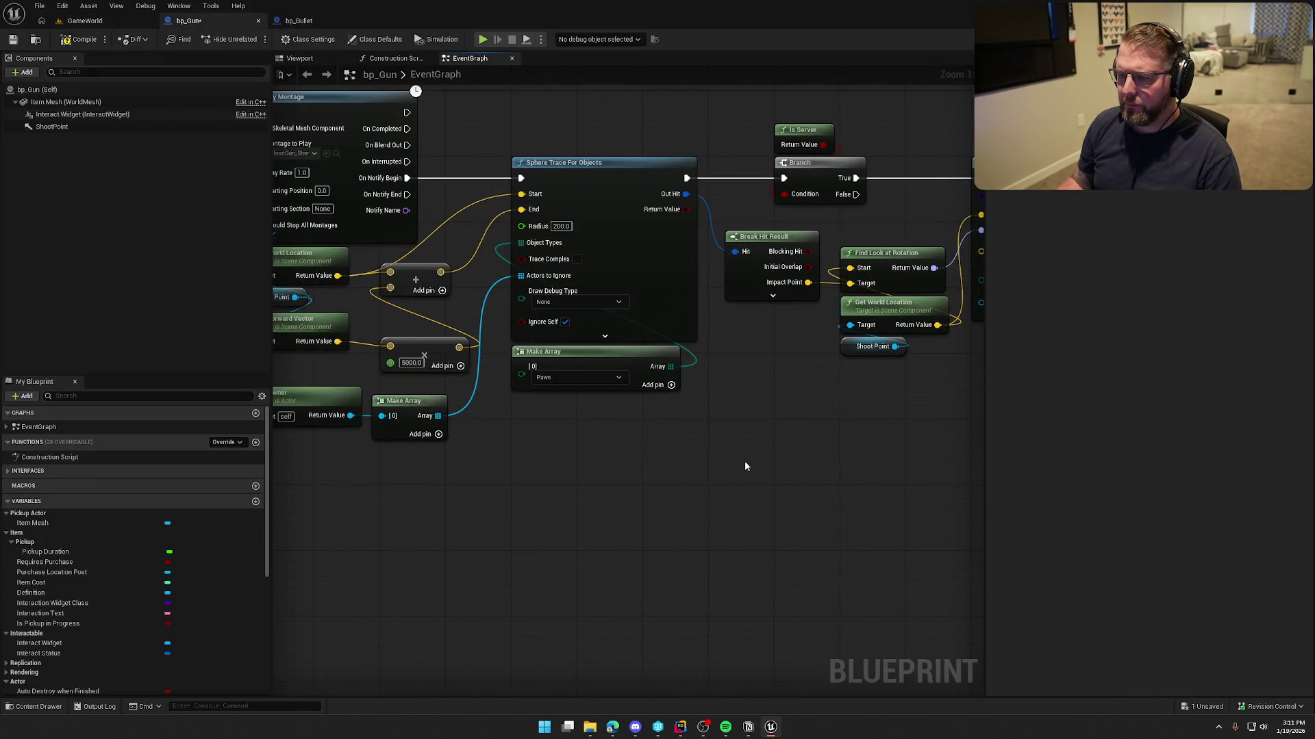
click(85, 21)
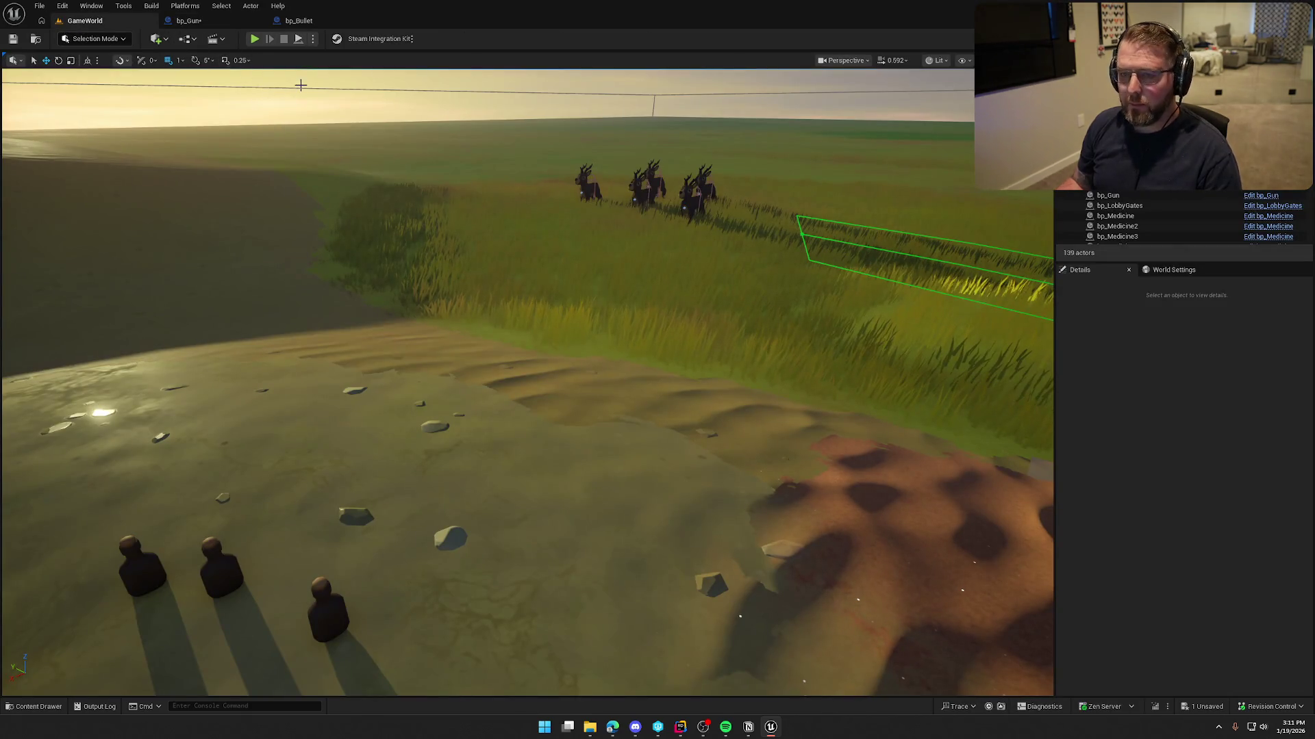
- Start a new play test, walk through the grassland, fire a shot and stop play
click(253, 39)
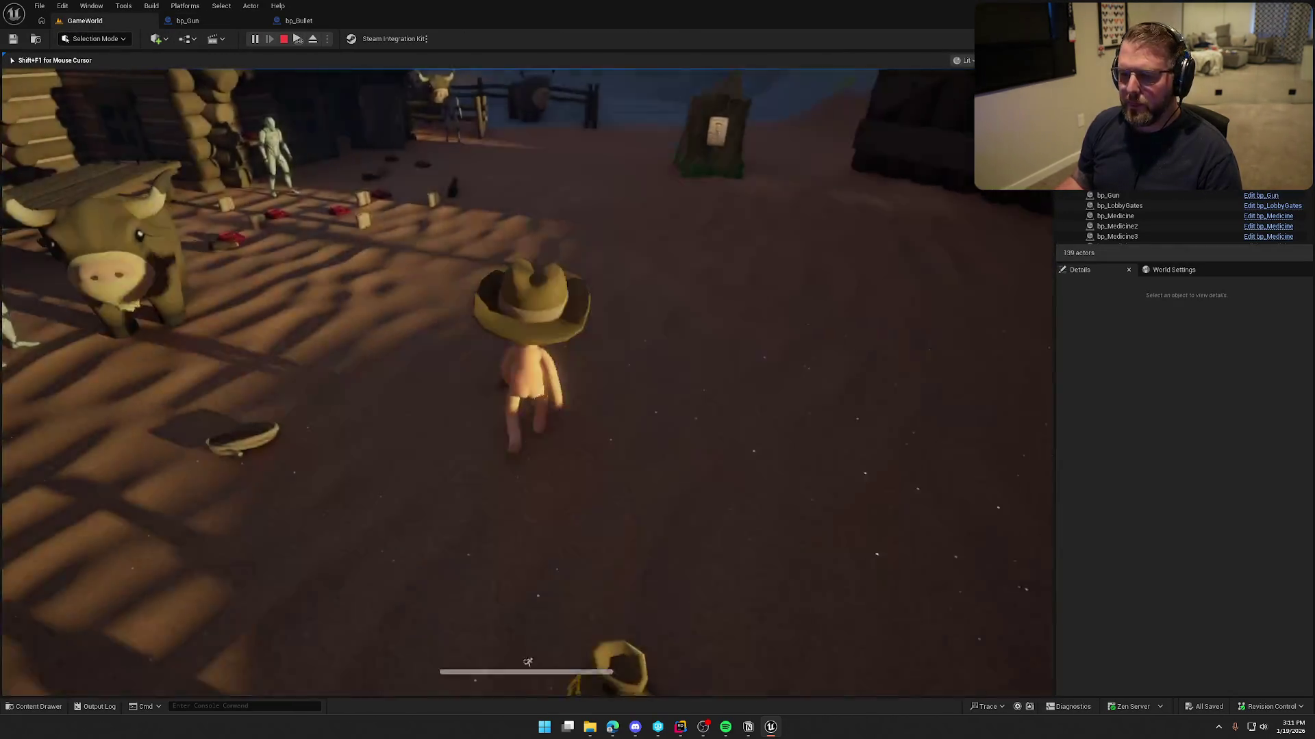
key(w)
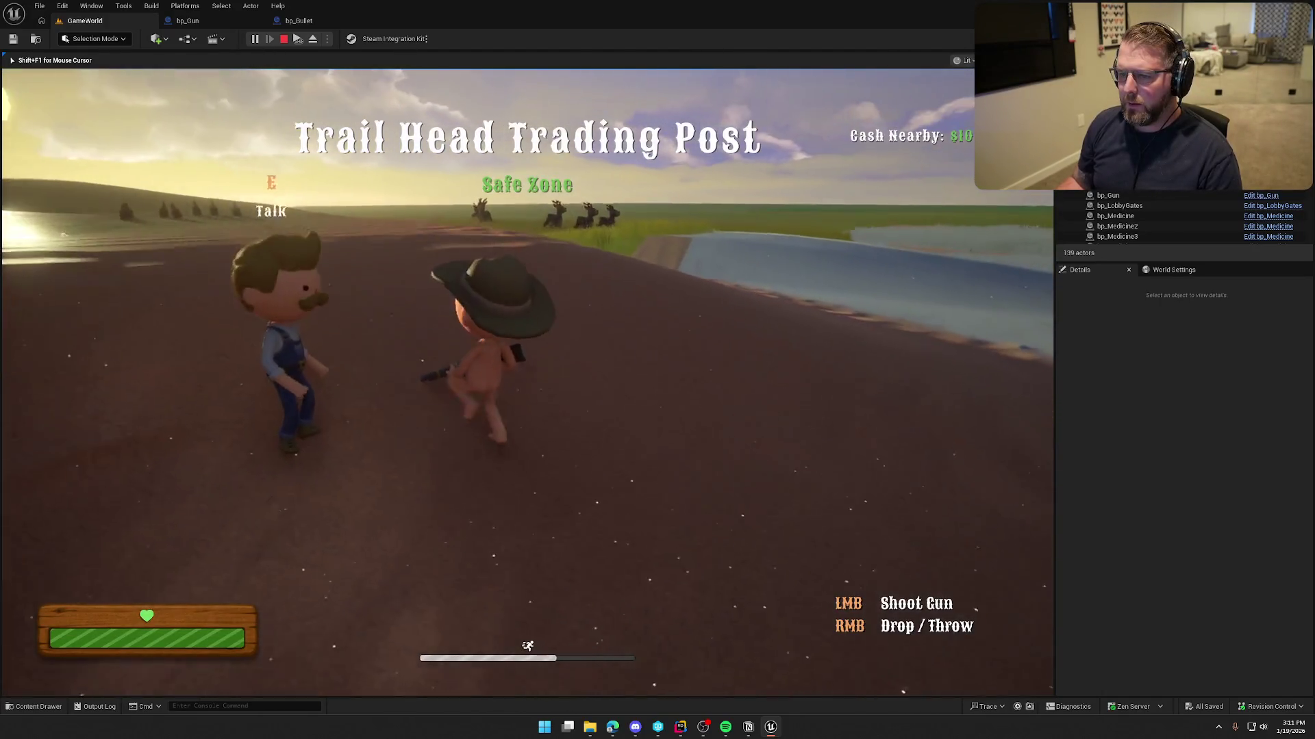
key(w)
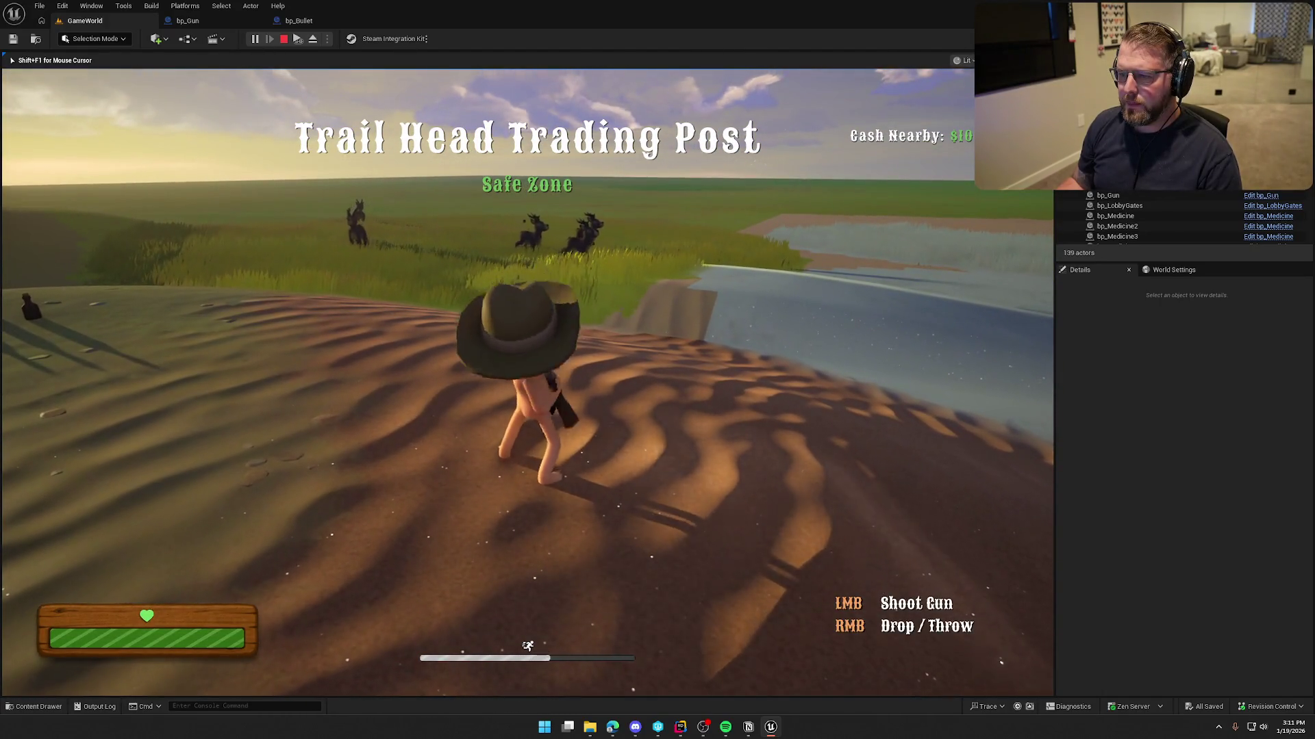
key(w)
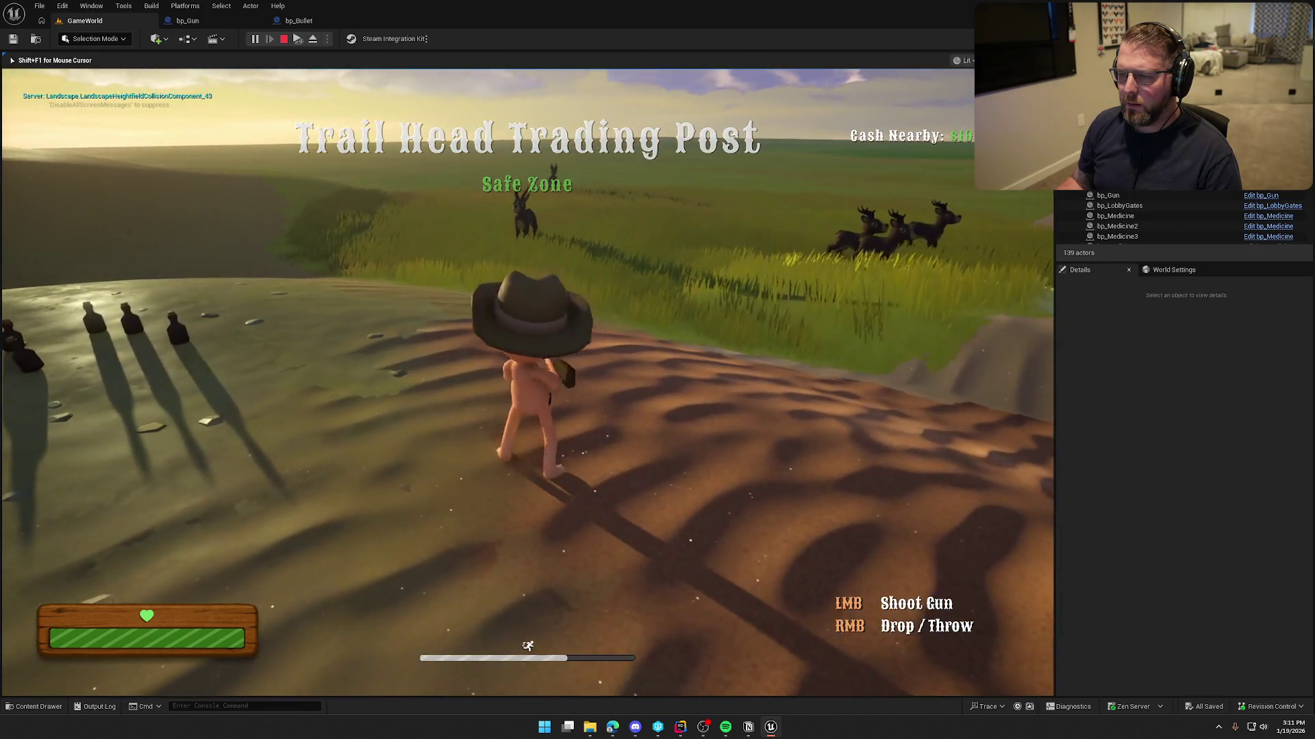
key(w)
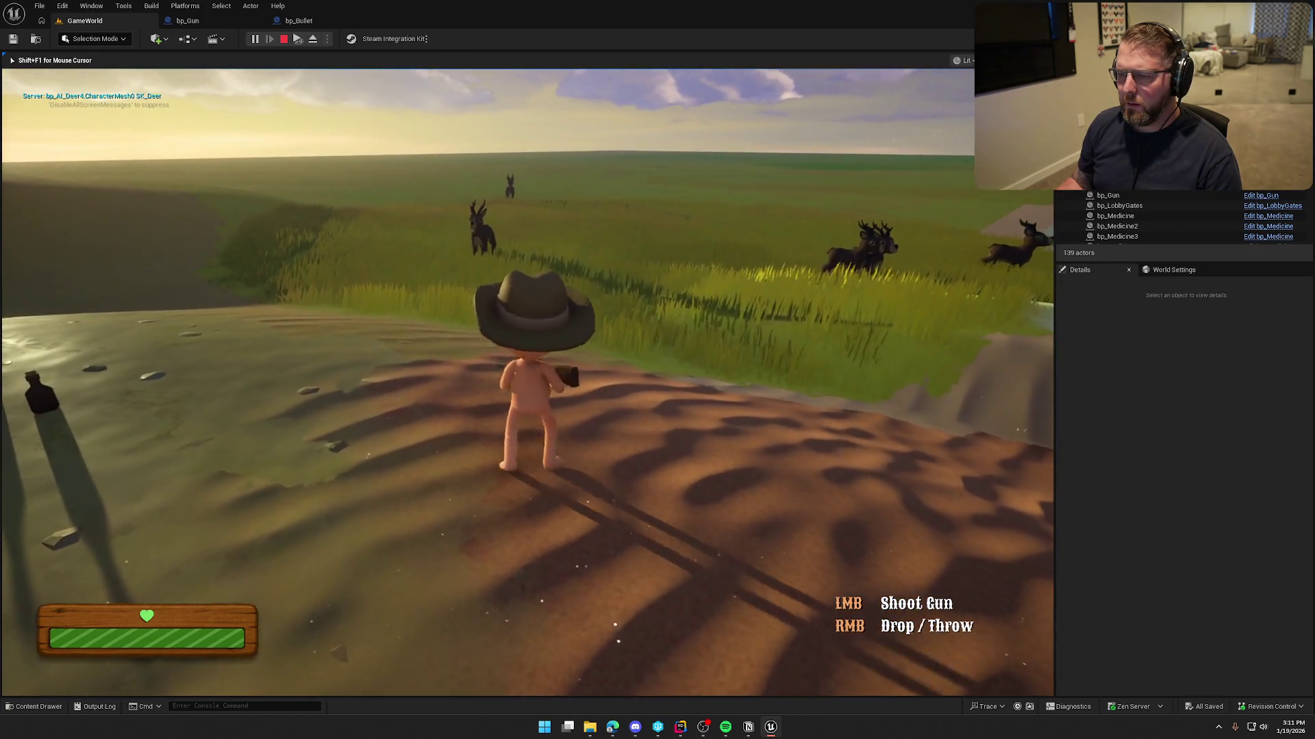
key(w)
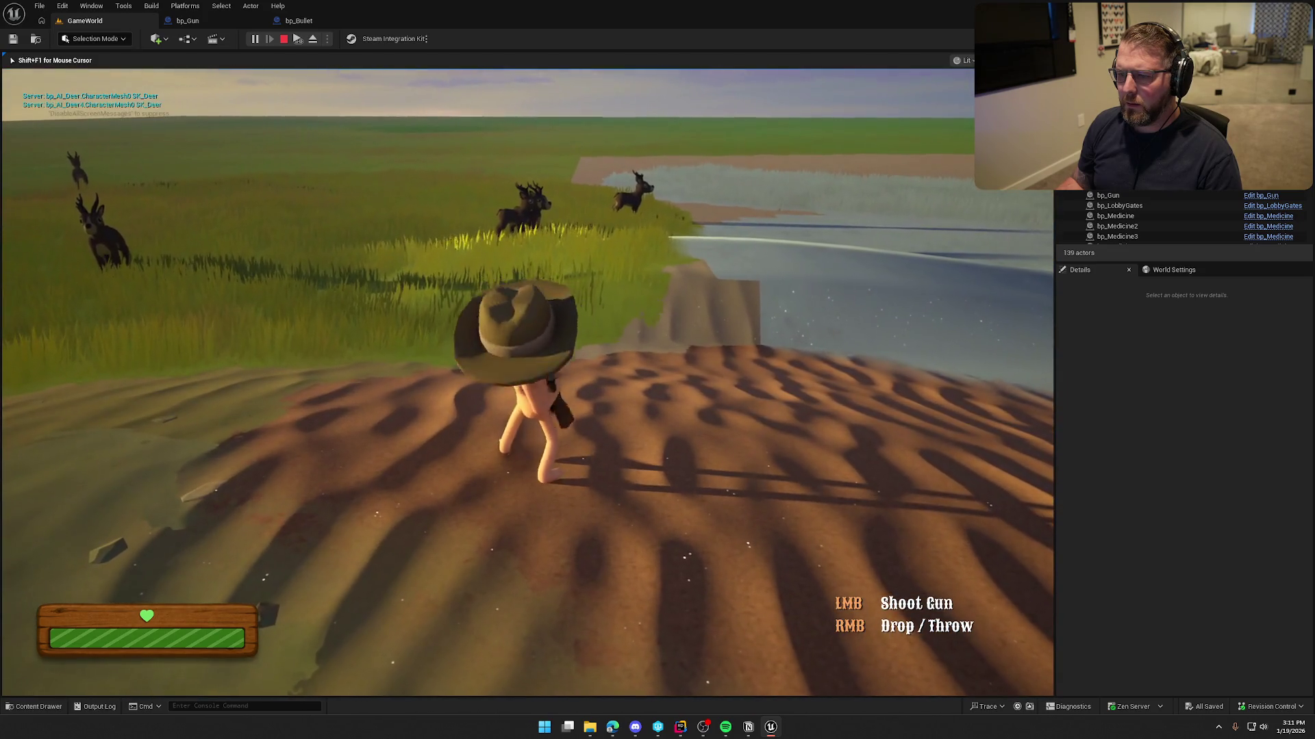
key(w)
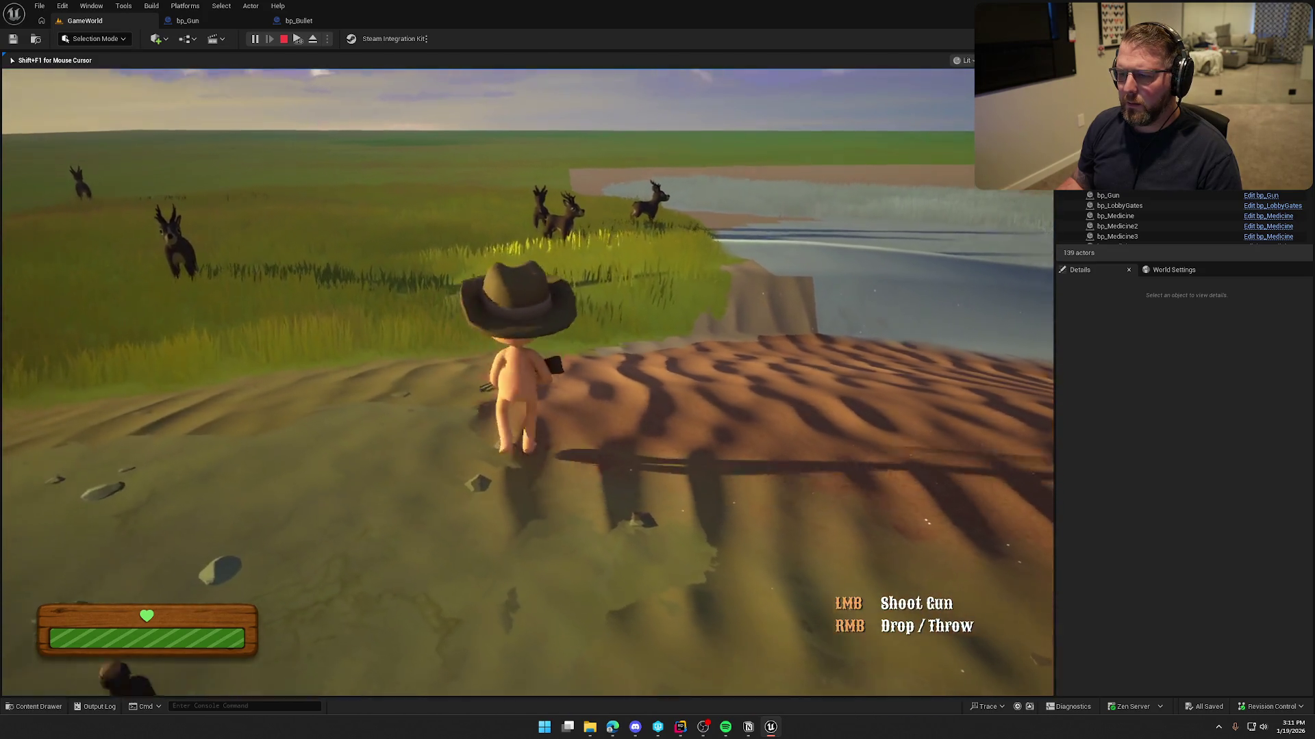
key(w)
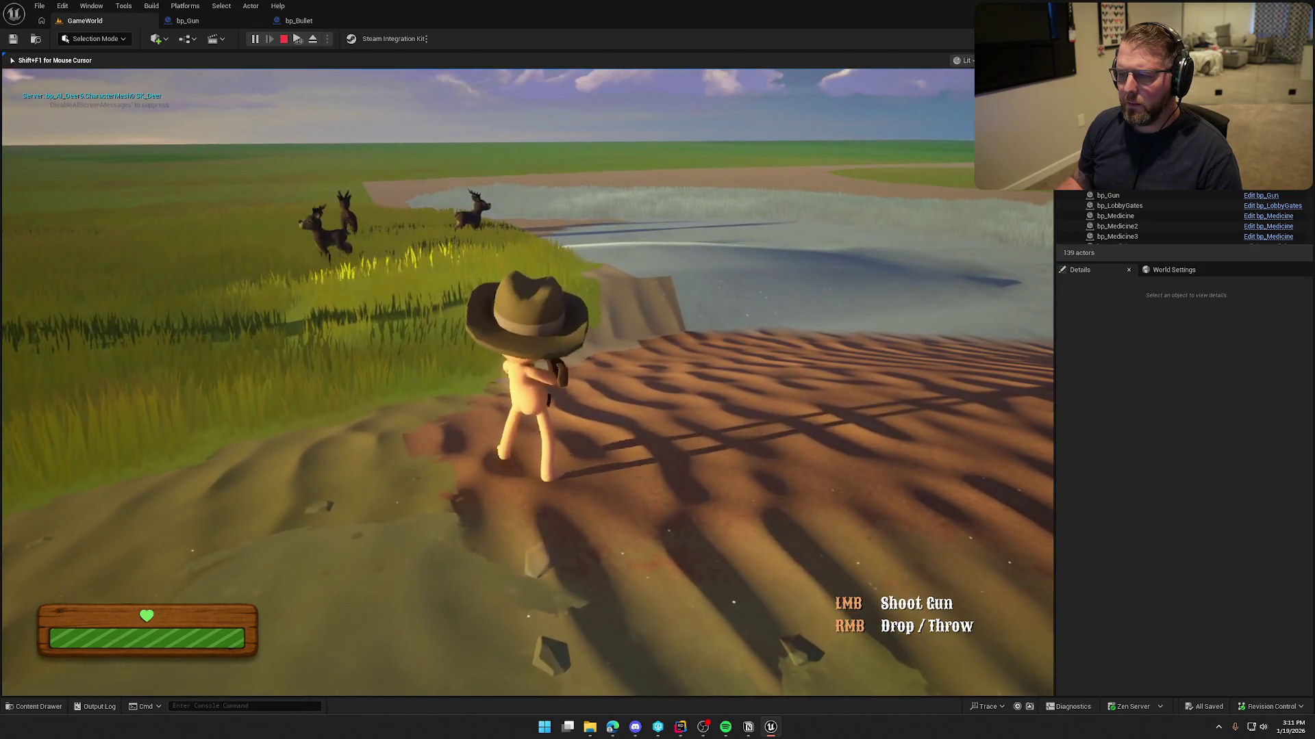
key(w)
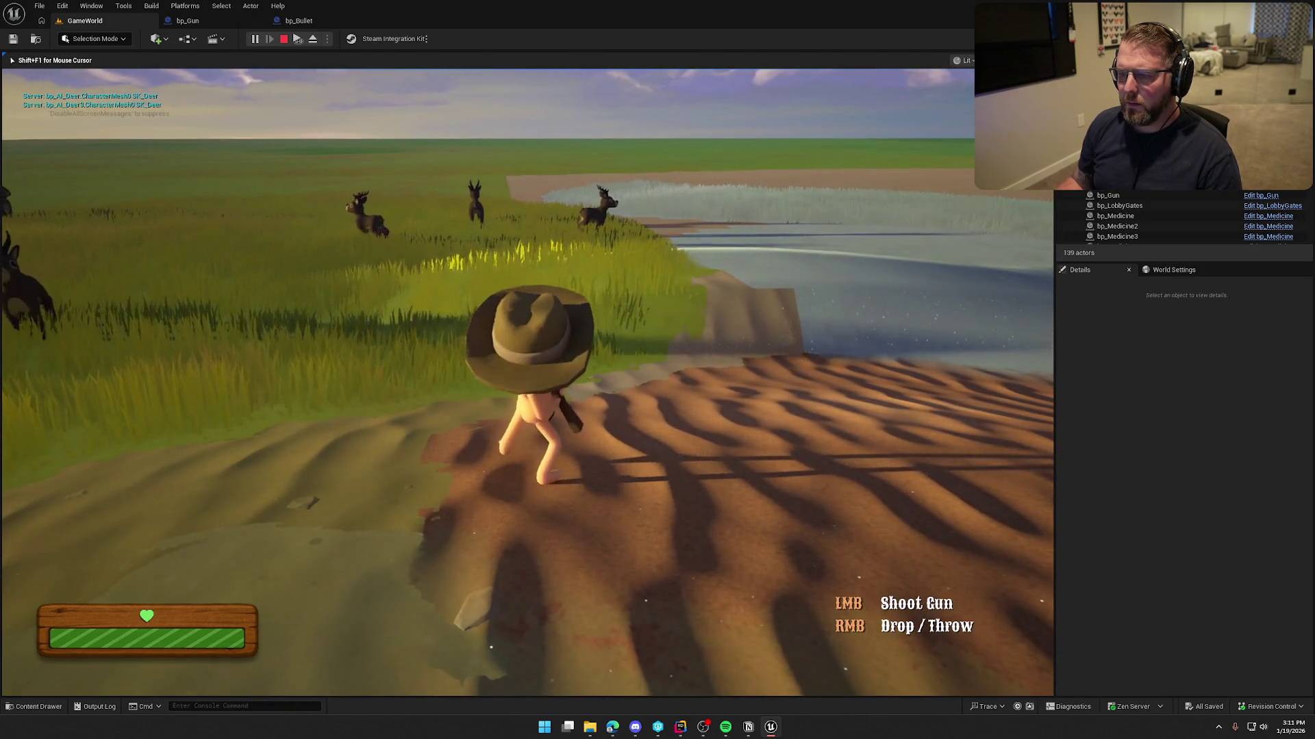
key(w)
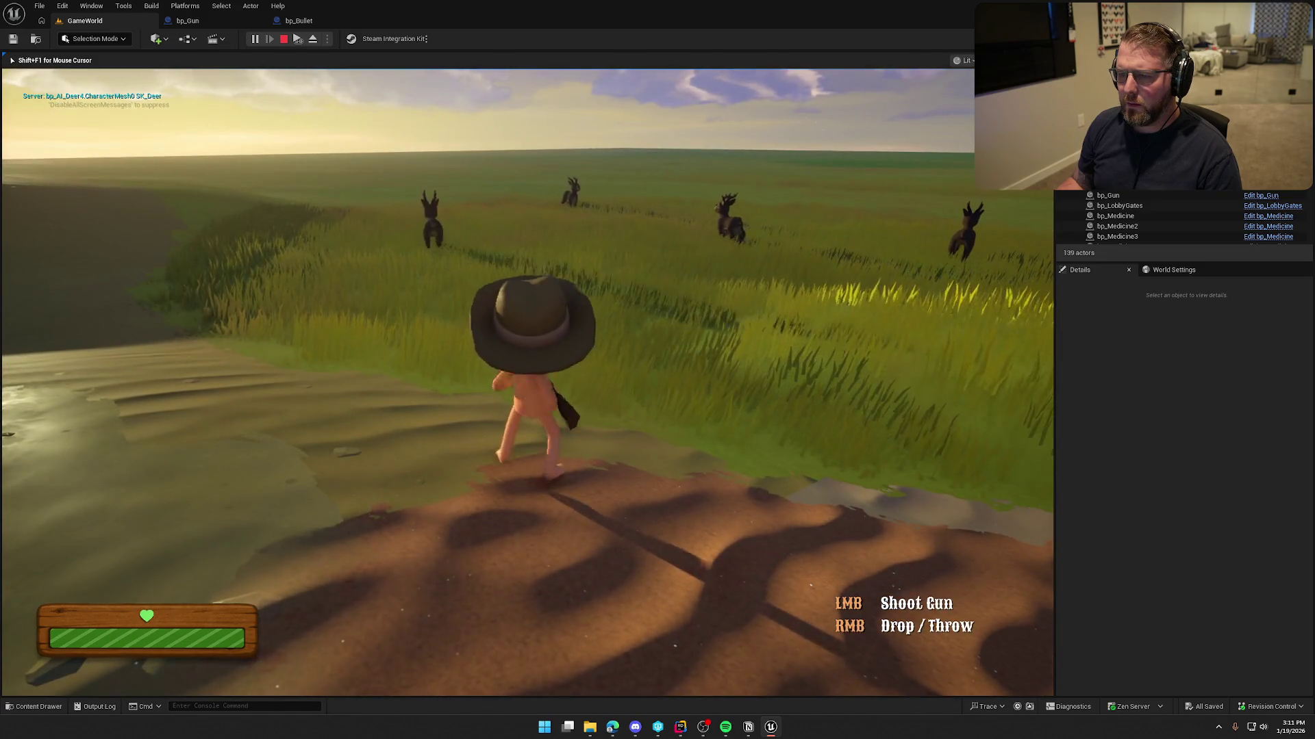
key(w)
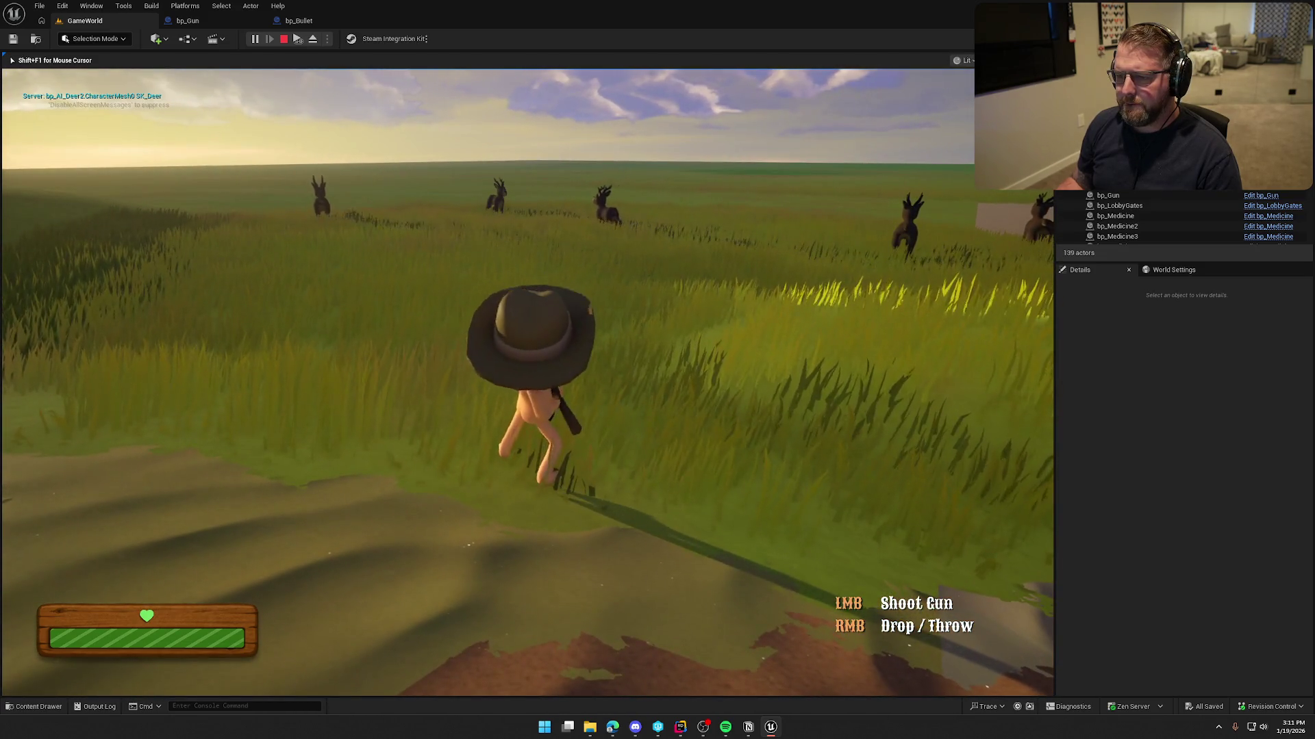
key(w)
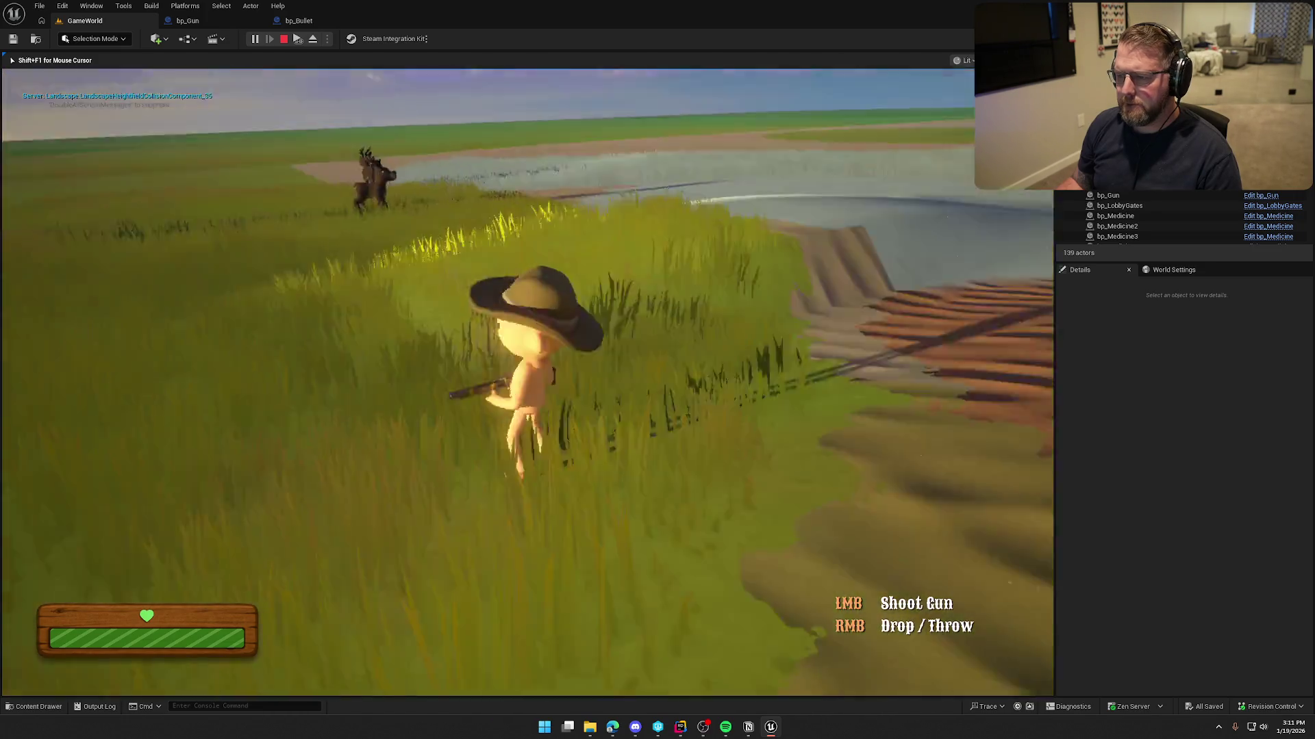
key(w)
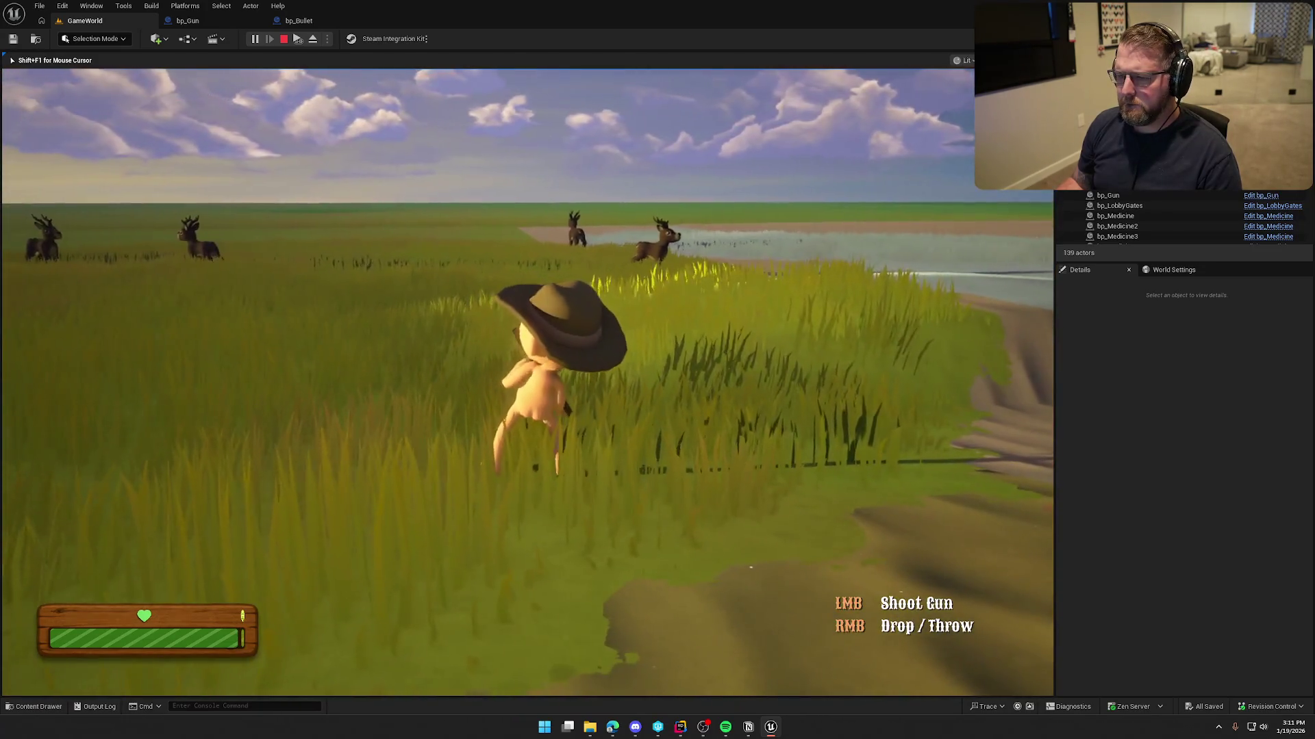
mouse_move(657, 369)
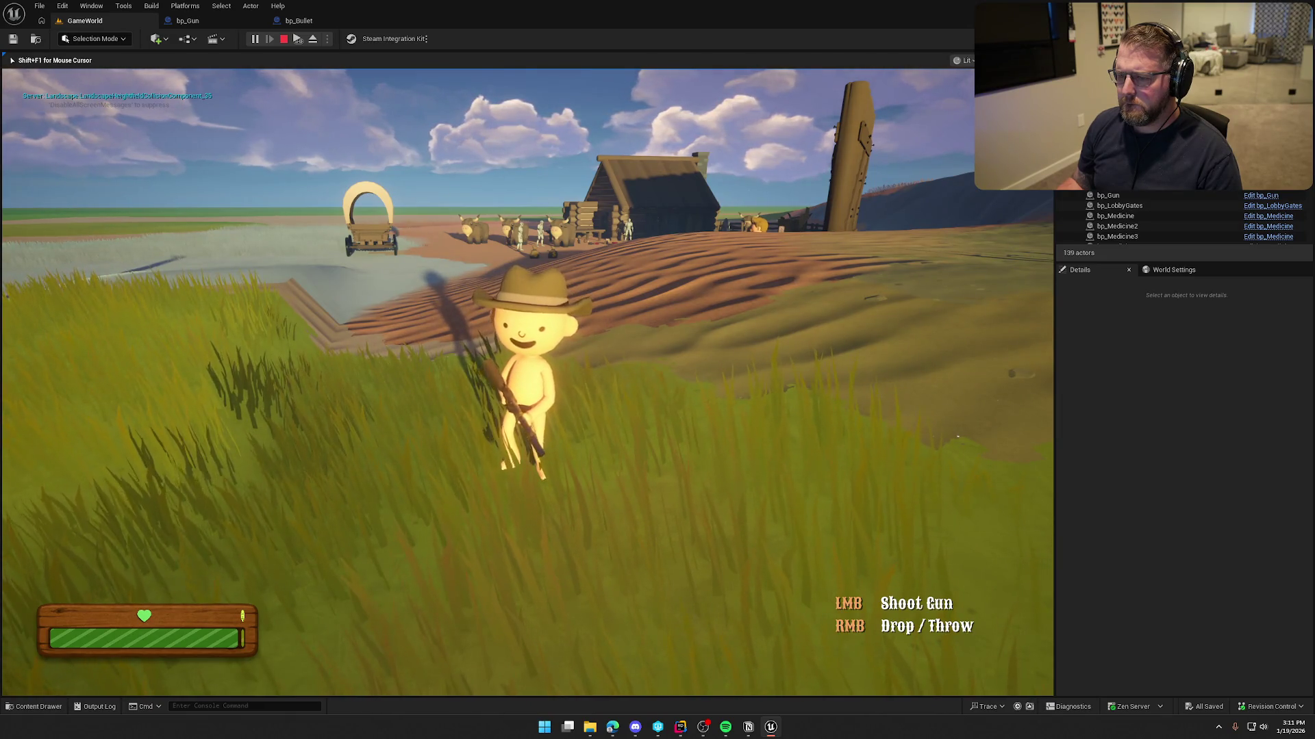
click(657, 369)
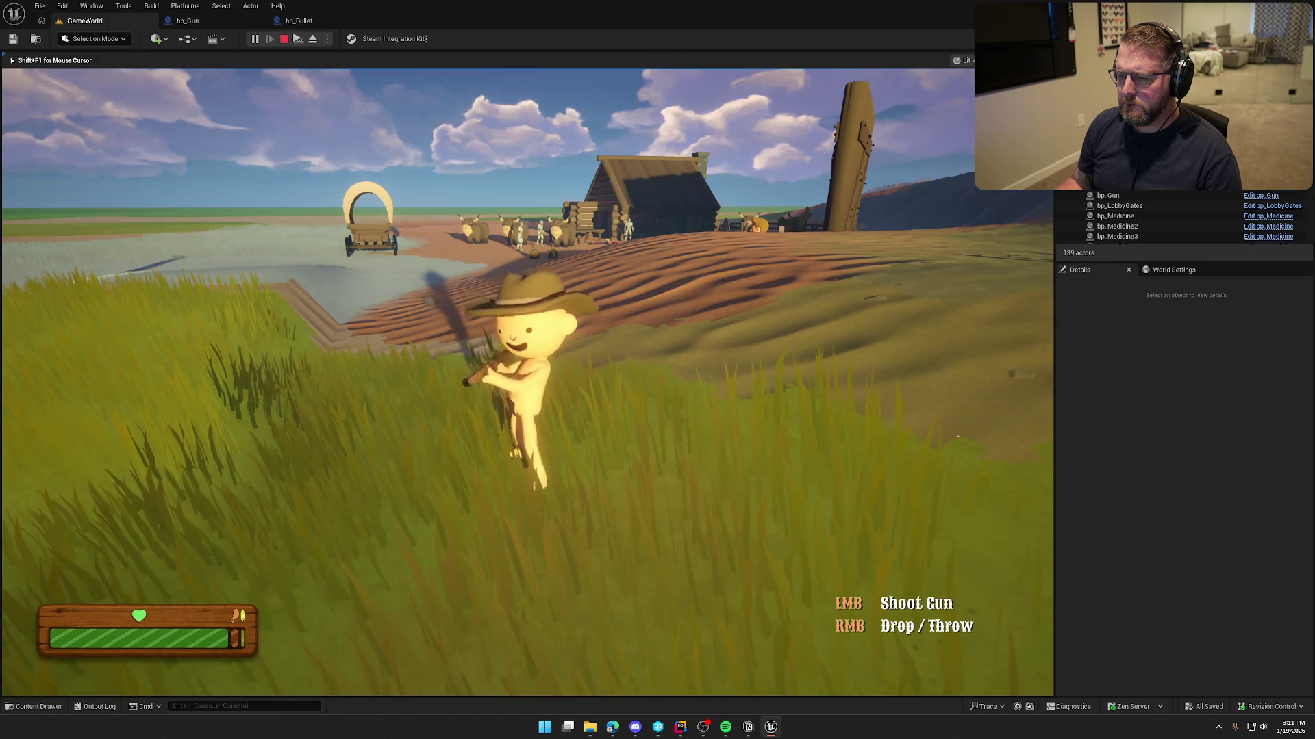
key(Escape)
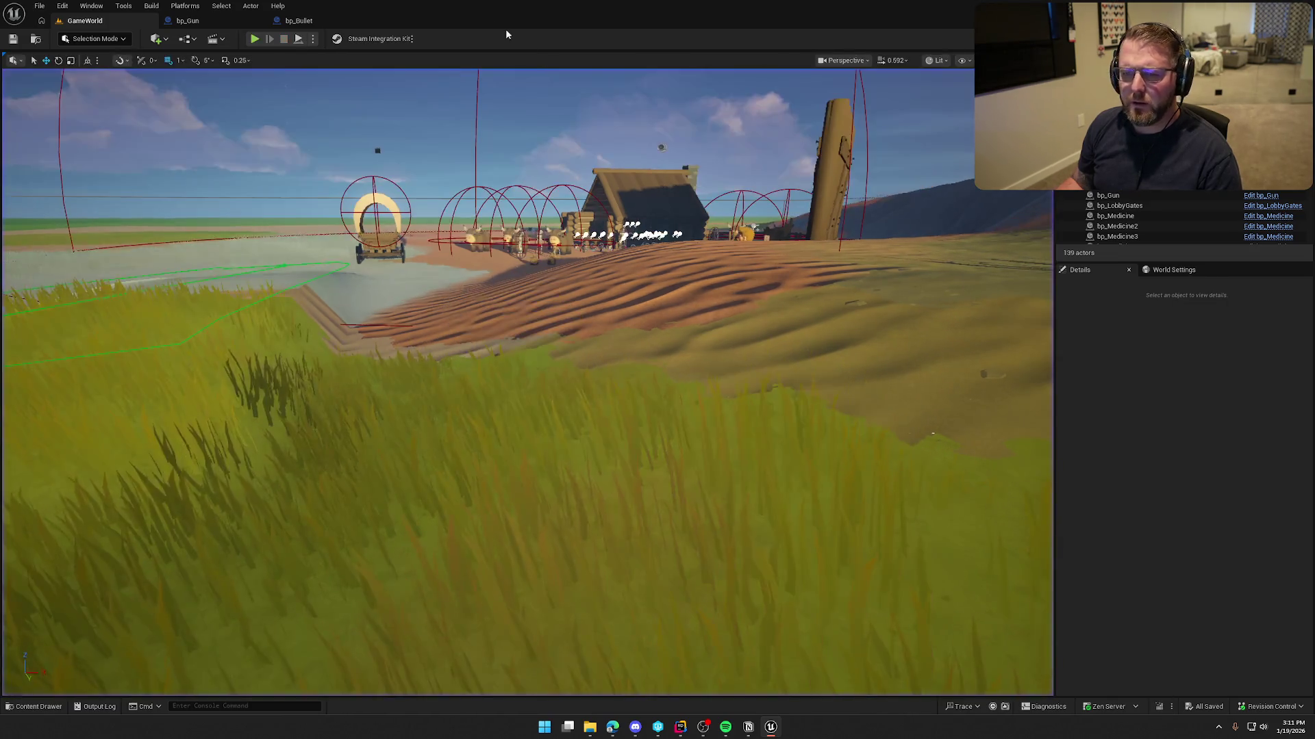
- Check bp_Gun's trace debug setting and start a new play session
click(232, 21)
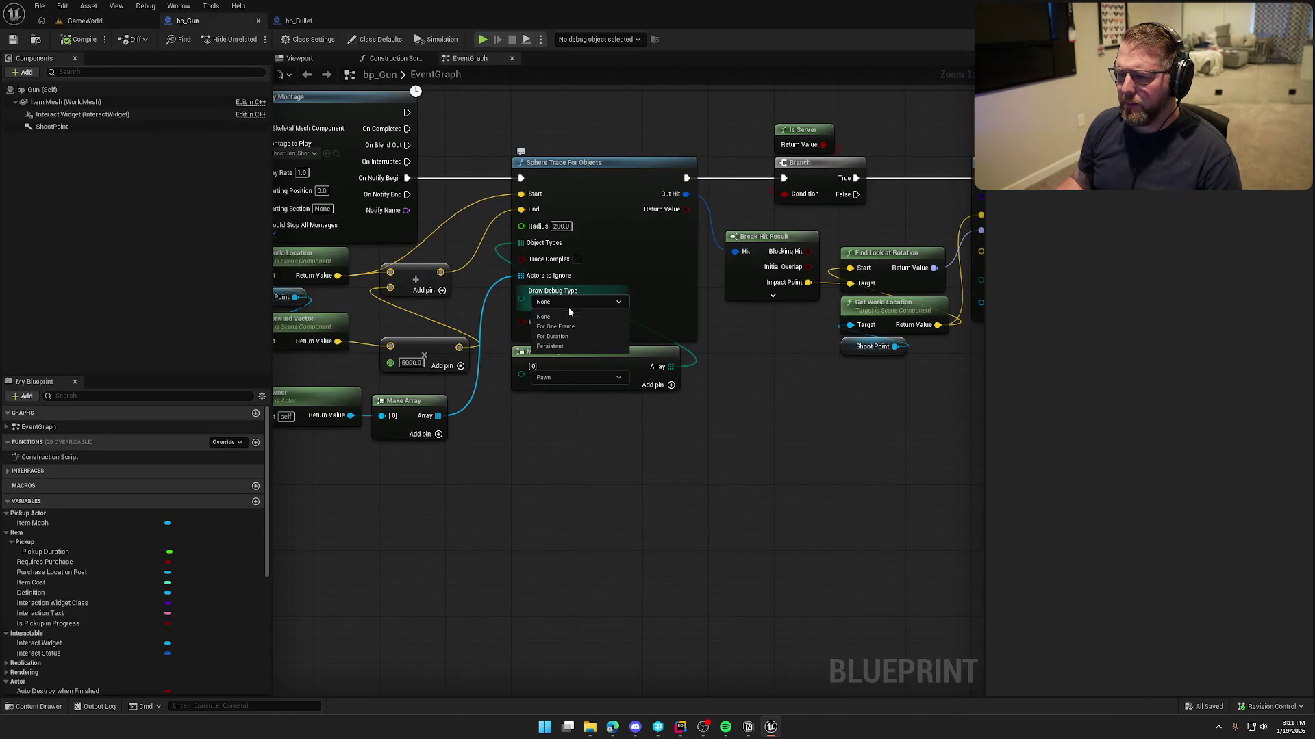
click(84, 21)
click(256, 39)
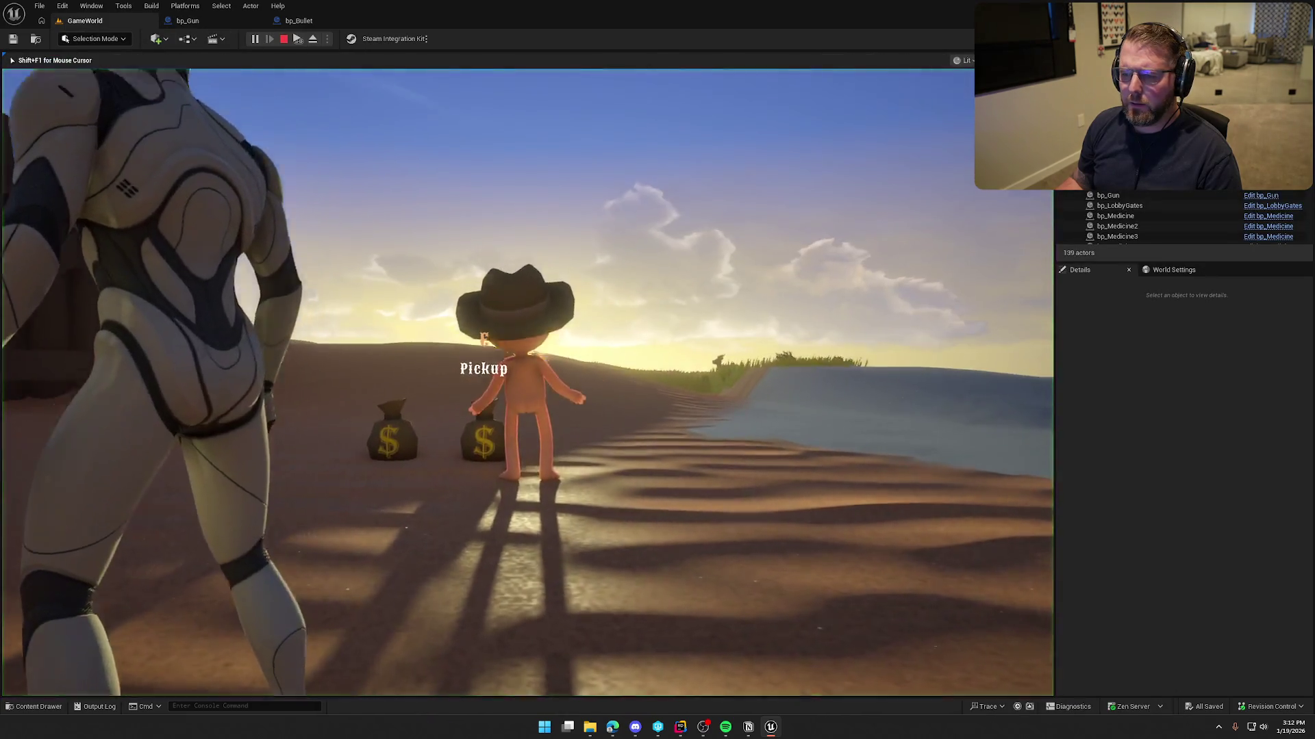
- Sprint the character into the grassland and fire a shot
key(shift+w)
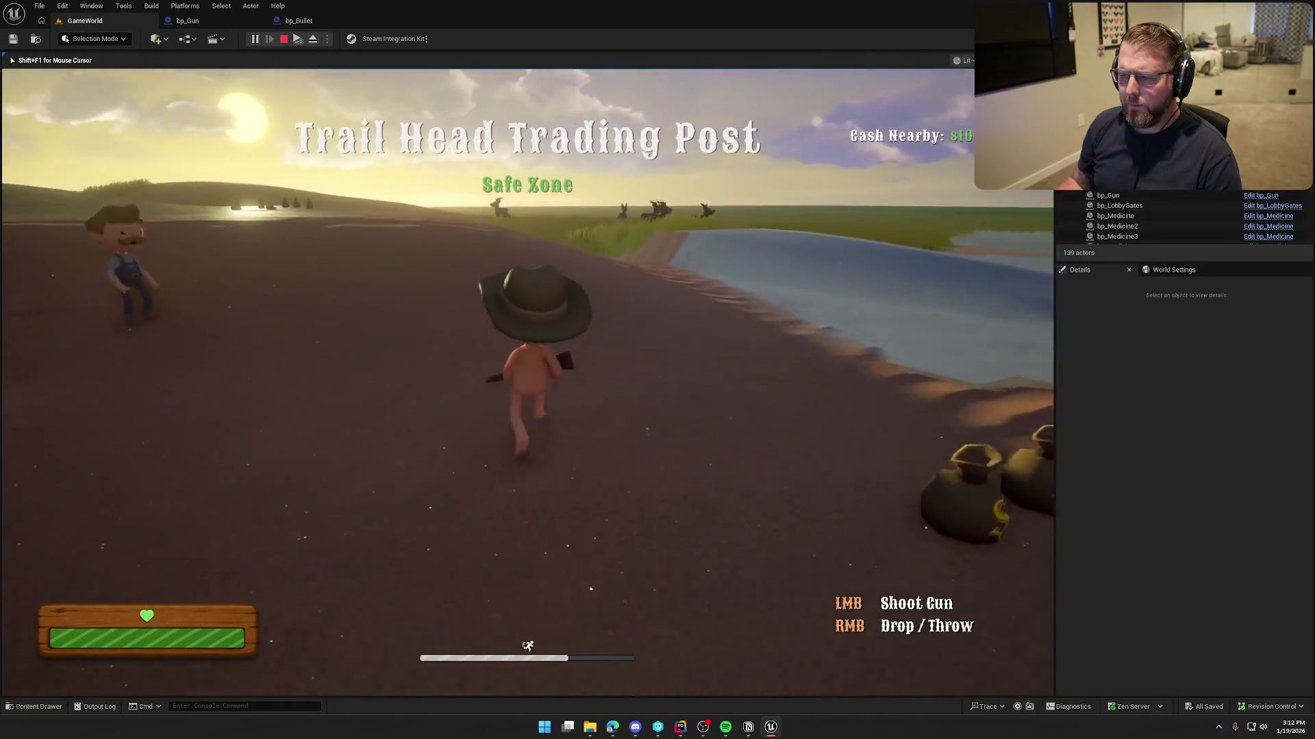
key(shift+w)
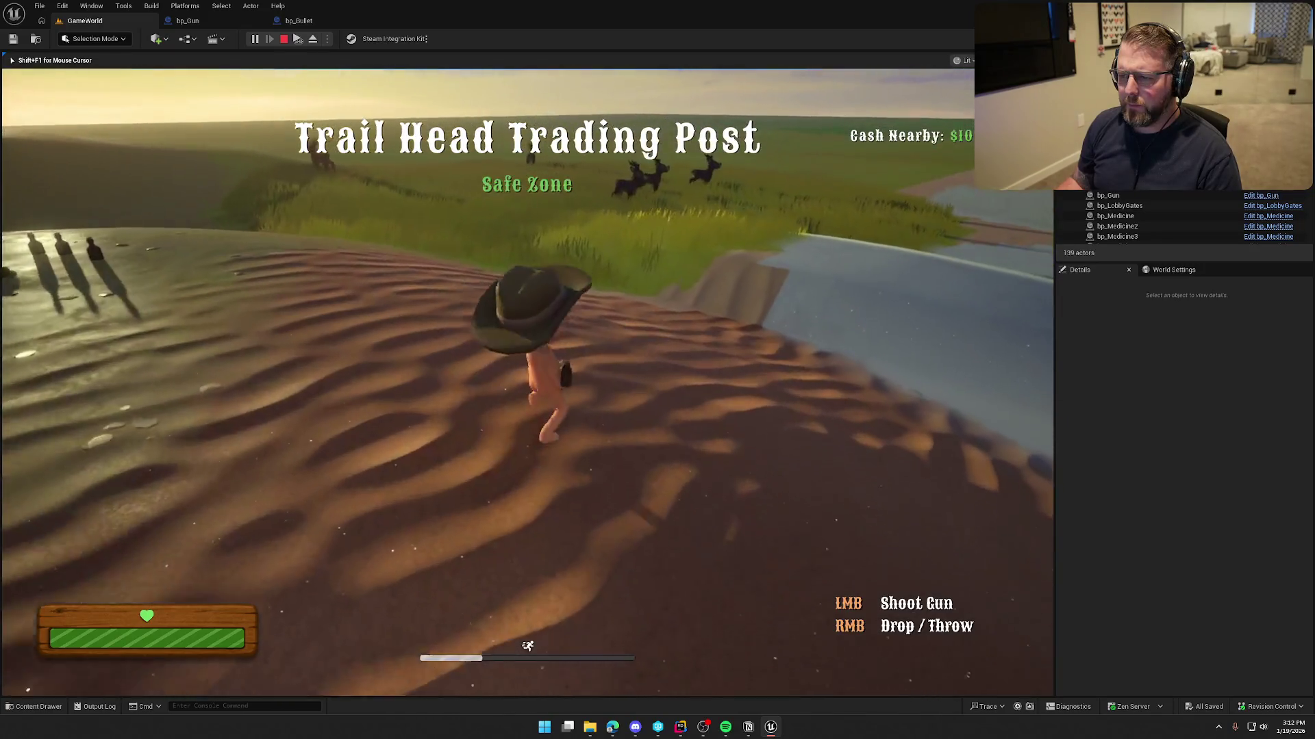
key(w)
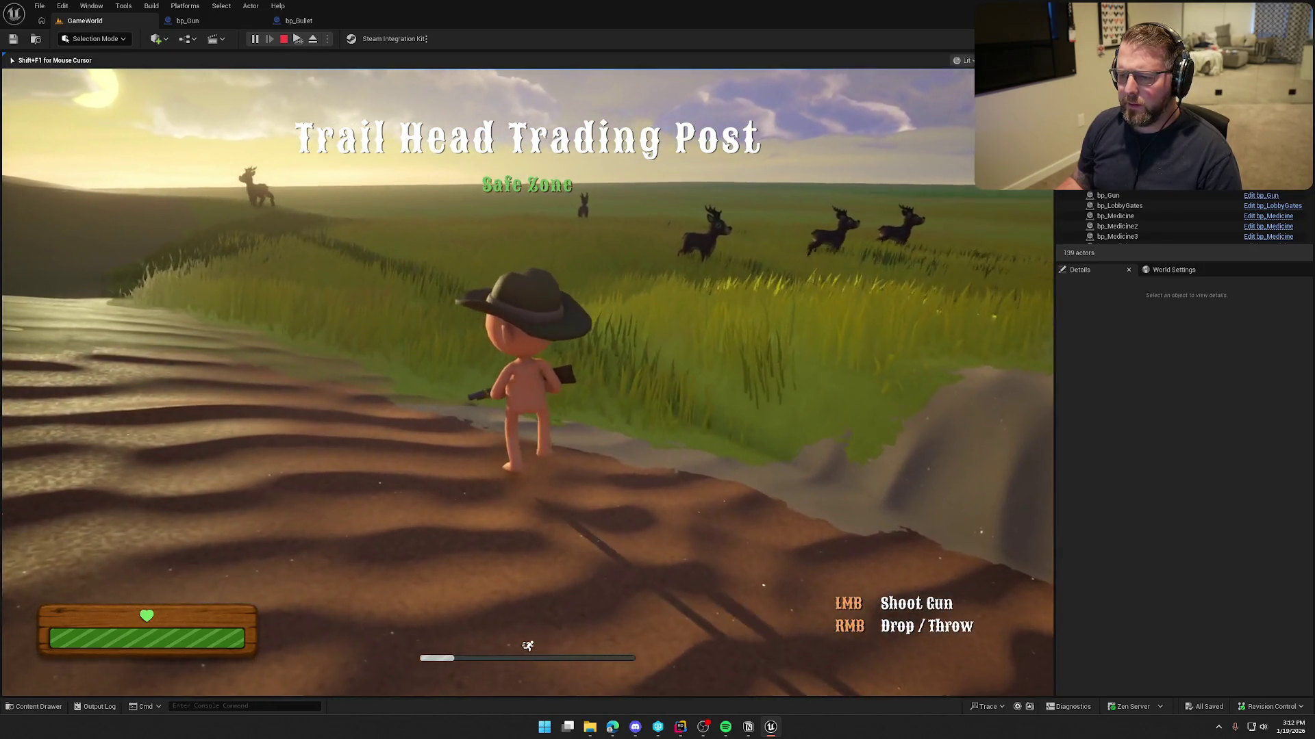
key(e)
key(w)
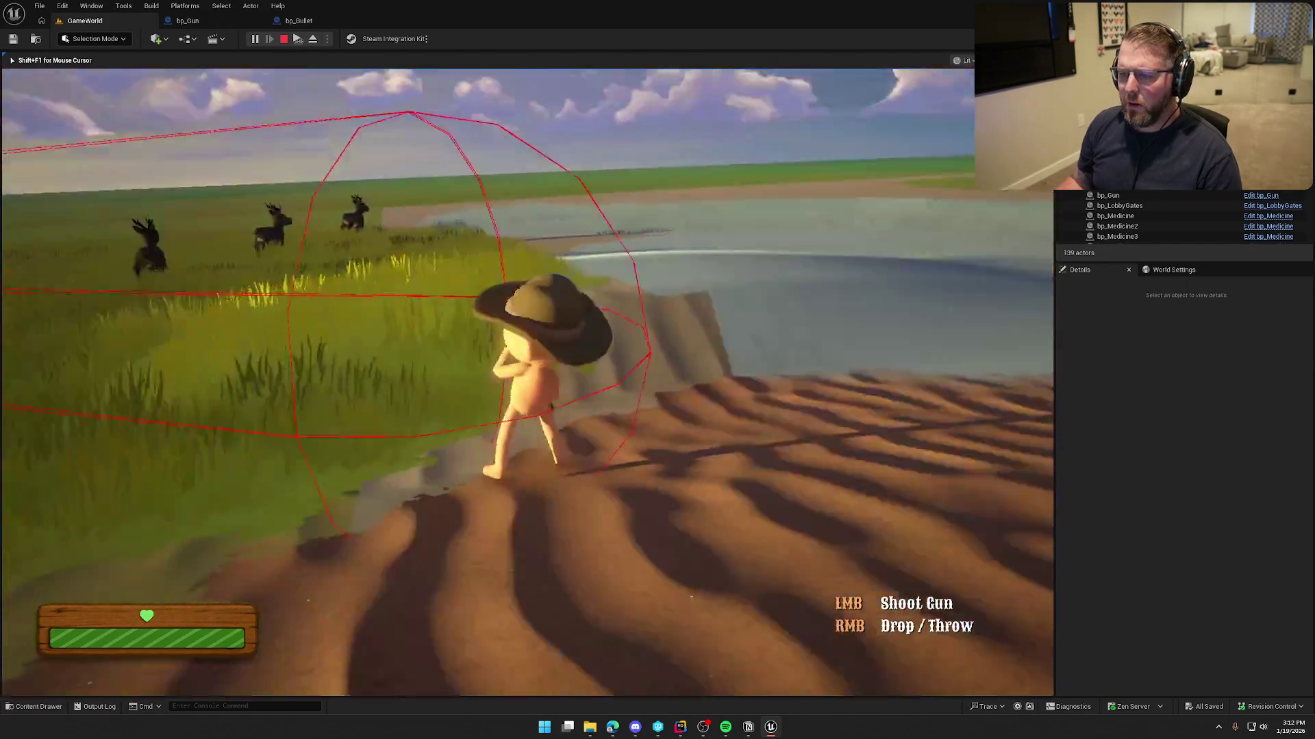
key(e)
click(510, 282)
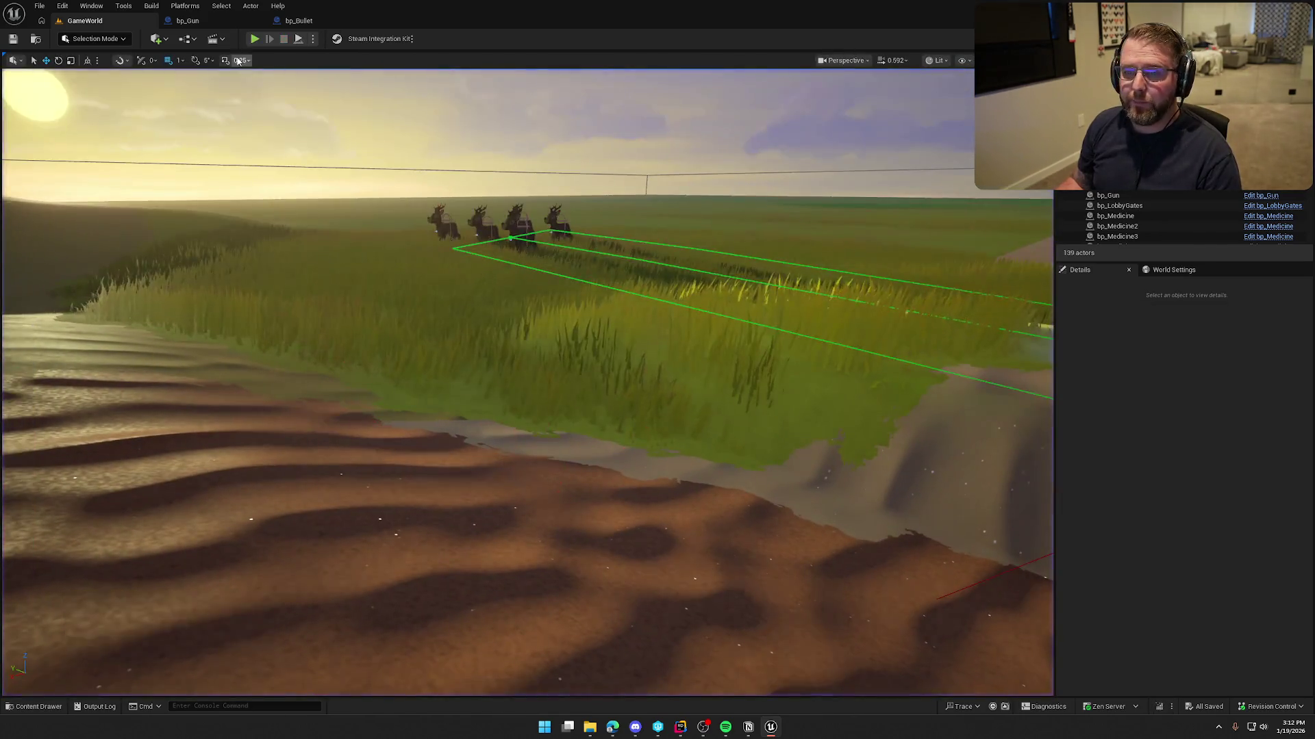
- Stop play and add a vector Select node from Break Hit Result's Impact Point
key(Escape)
mouse_move(664, 454)
mouse_down()
mouse_move(580, 427)
mouse_move(630, 455)
mouse_up()
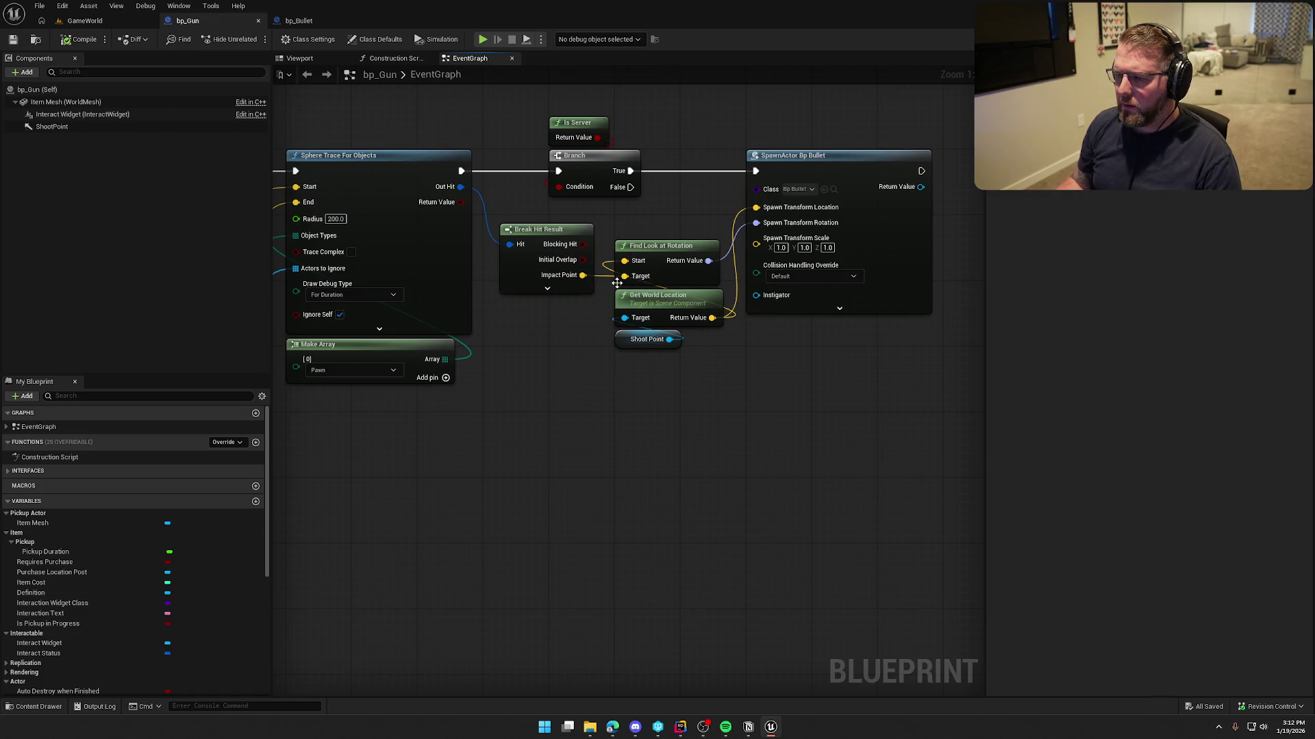
click(570, 290)
drag(586, 321, 640, 428)
text(s)
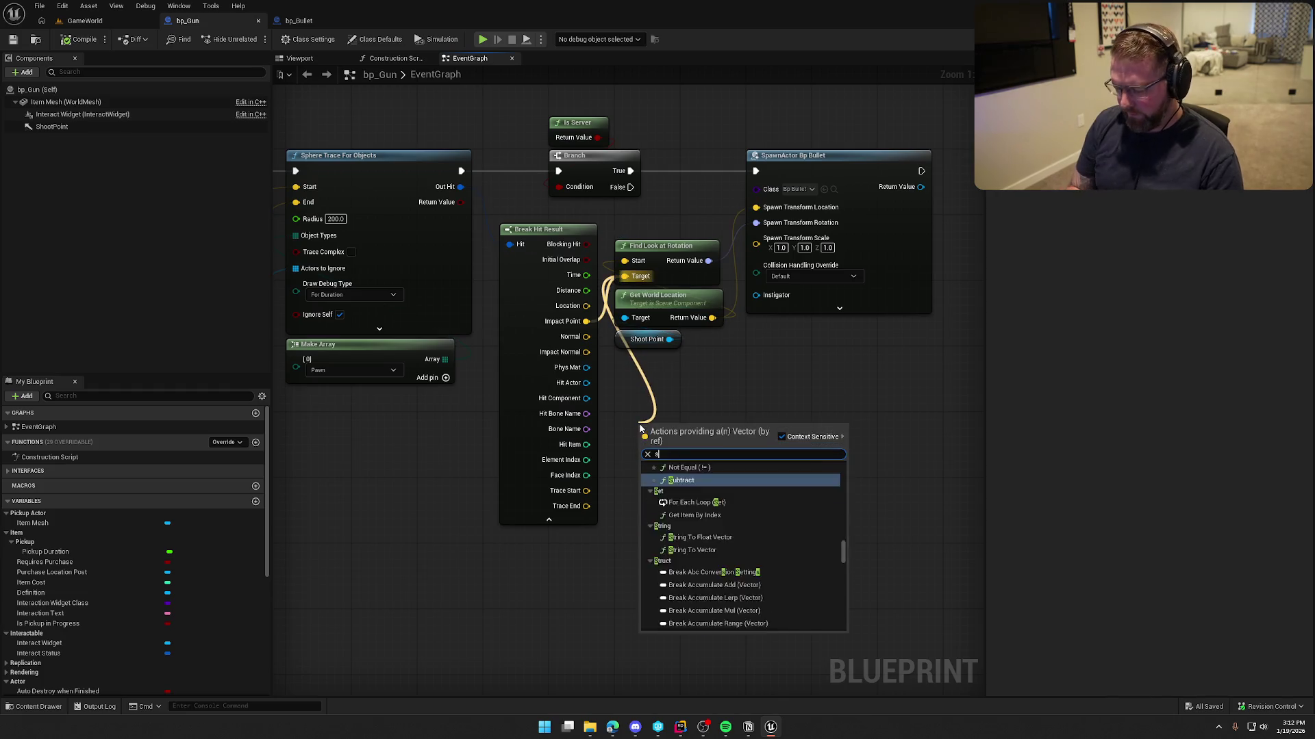
text(ele)
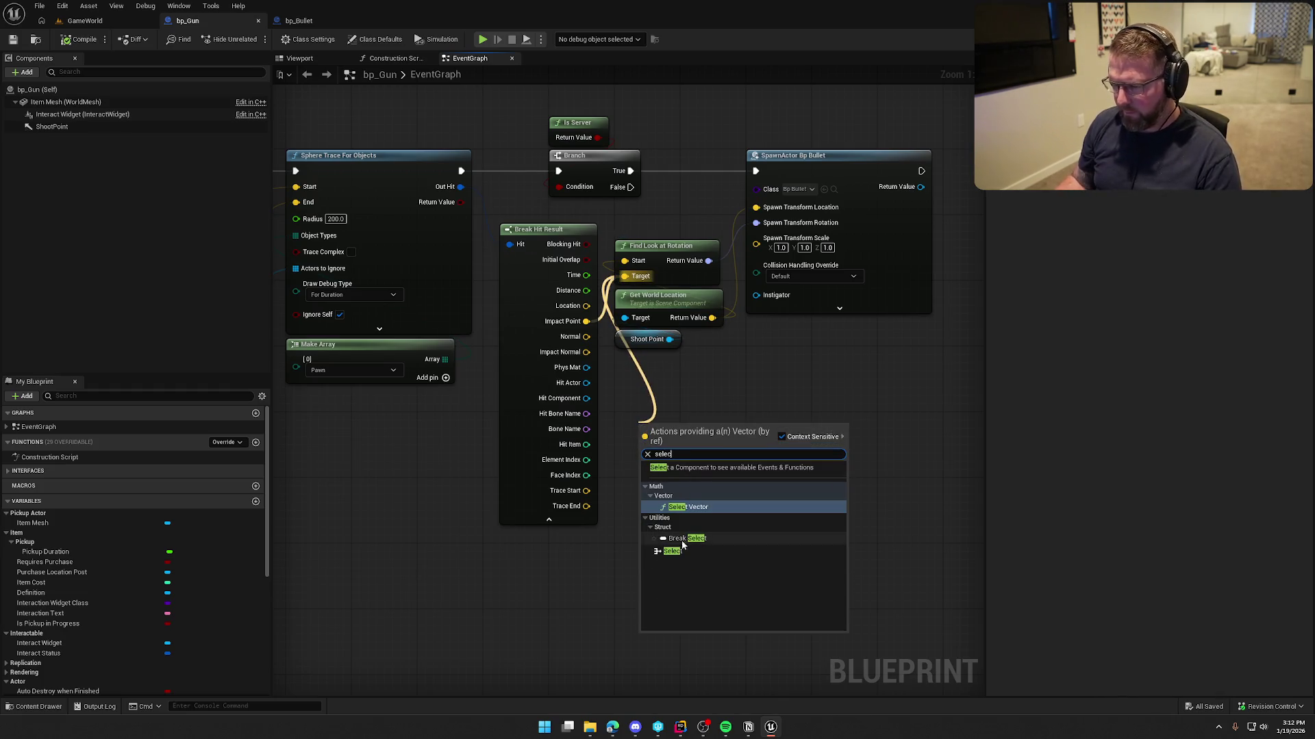
click(680, 550)
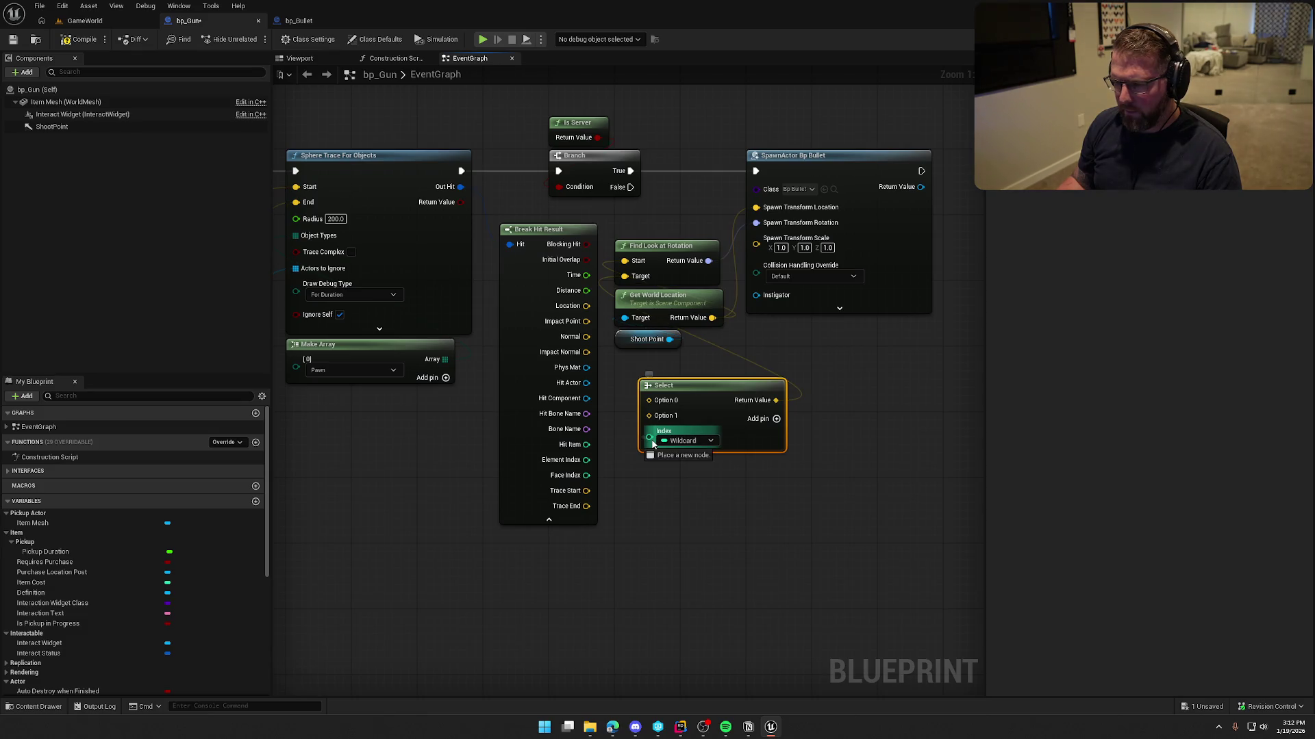
- Wire Blocking Hit to Index, Impact Point to True and Trace End to False, then tidy the nodes
mouse_move(649, 437)
mouse_down()
mouse_move(580, 267)
mouse_move(586, 245)
mouse_up()
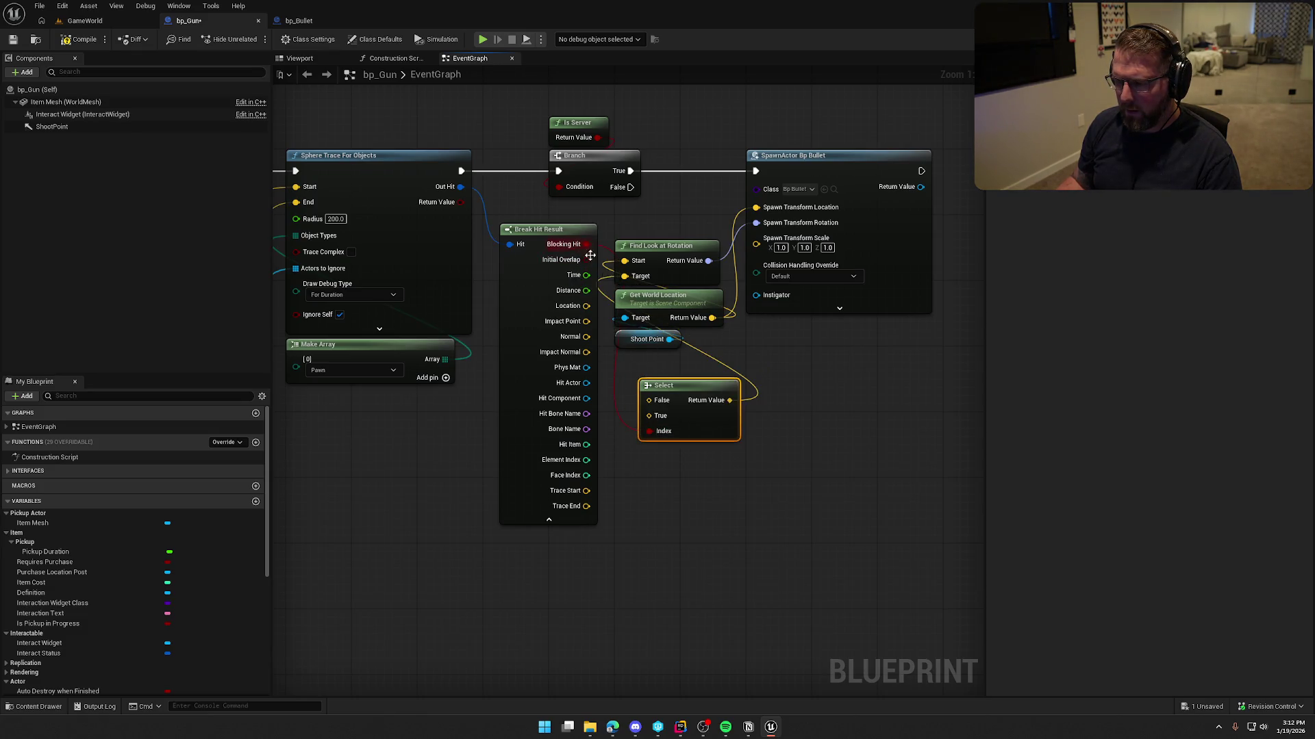
drag(651, 416, 587, 322)
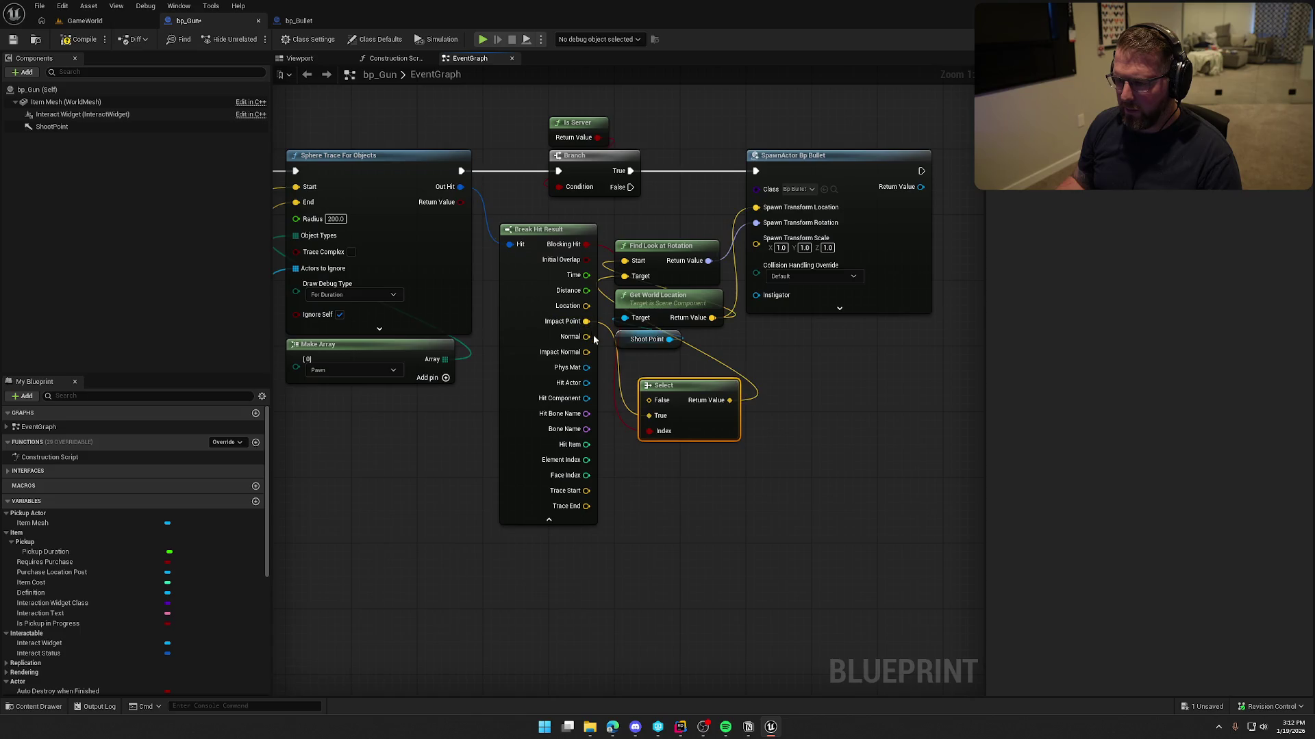
mouse_move(650, 404)
mouse_down()
mouse_move(595, 514)
mouse_move(586, 506)
mouse_up()
click(570, 520)
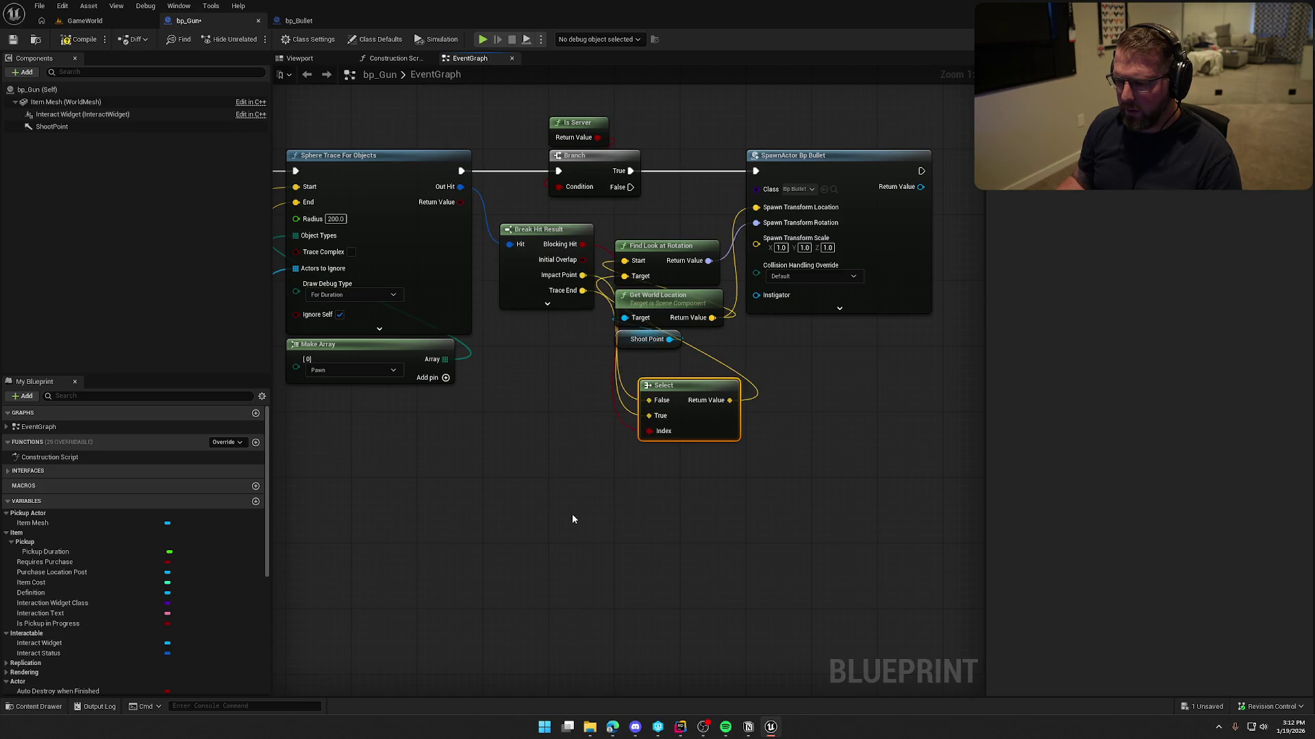
mouse_move(682, 401)
mouse_down()
mouse_move(541, 345)
mouse_move(562, 353)
mouse_up()
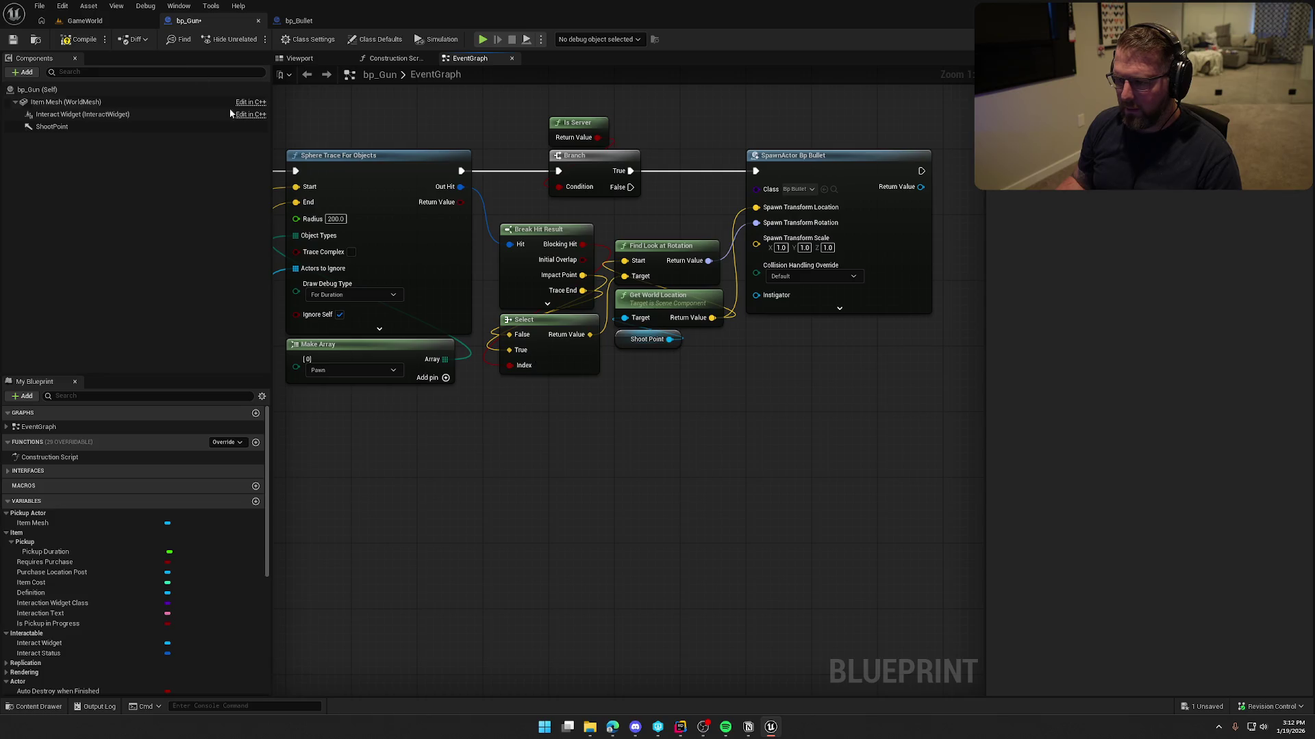
click(83, 22)
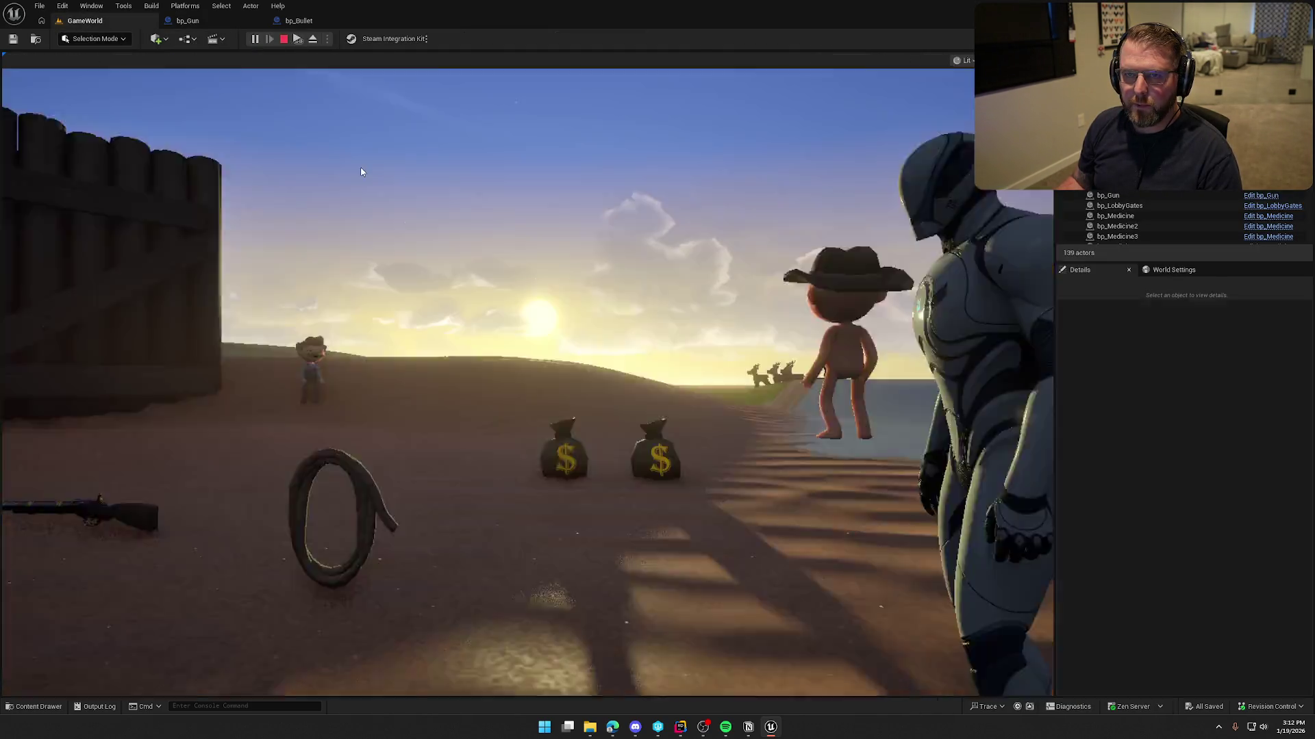
- Start play, run toward the river and shoot at the deer four times
click(361, 172)
key(w)
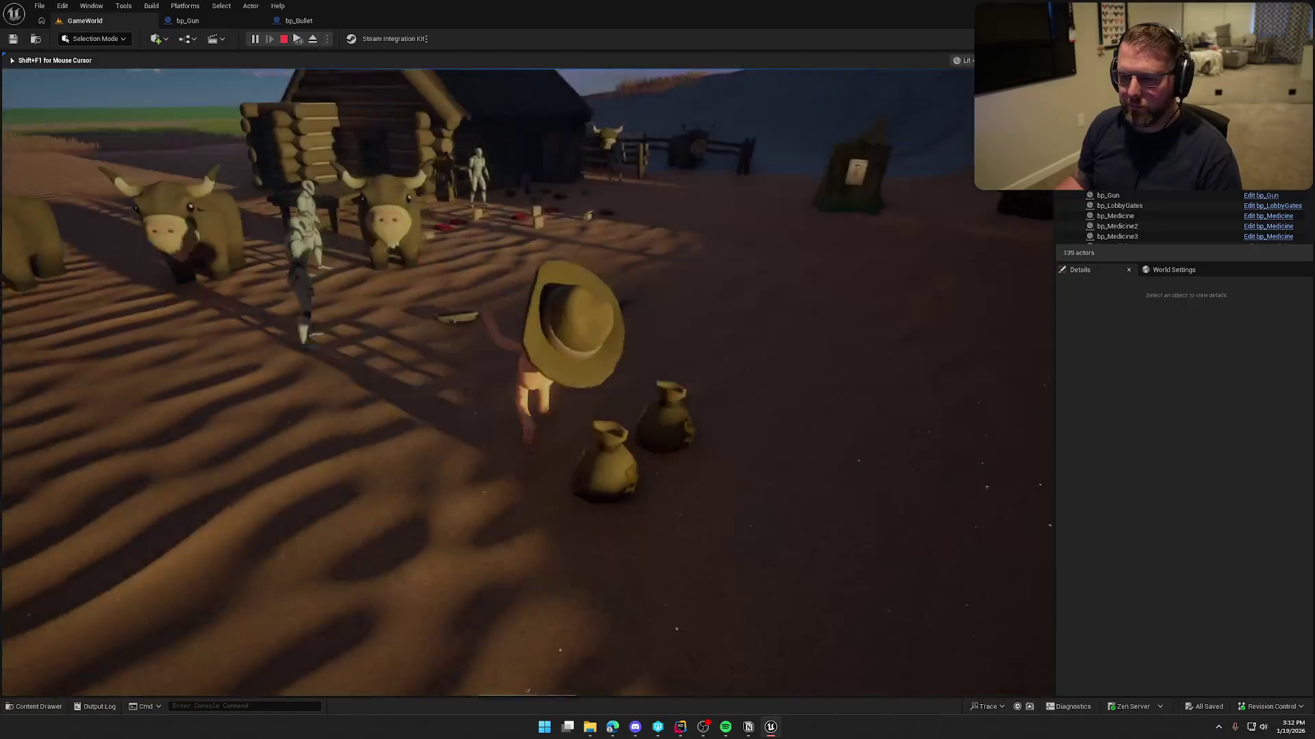
key(shift)
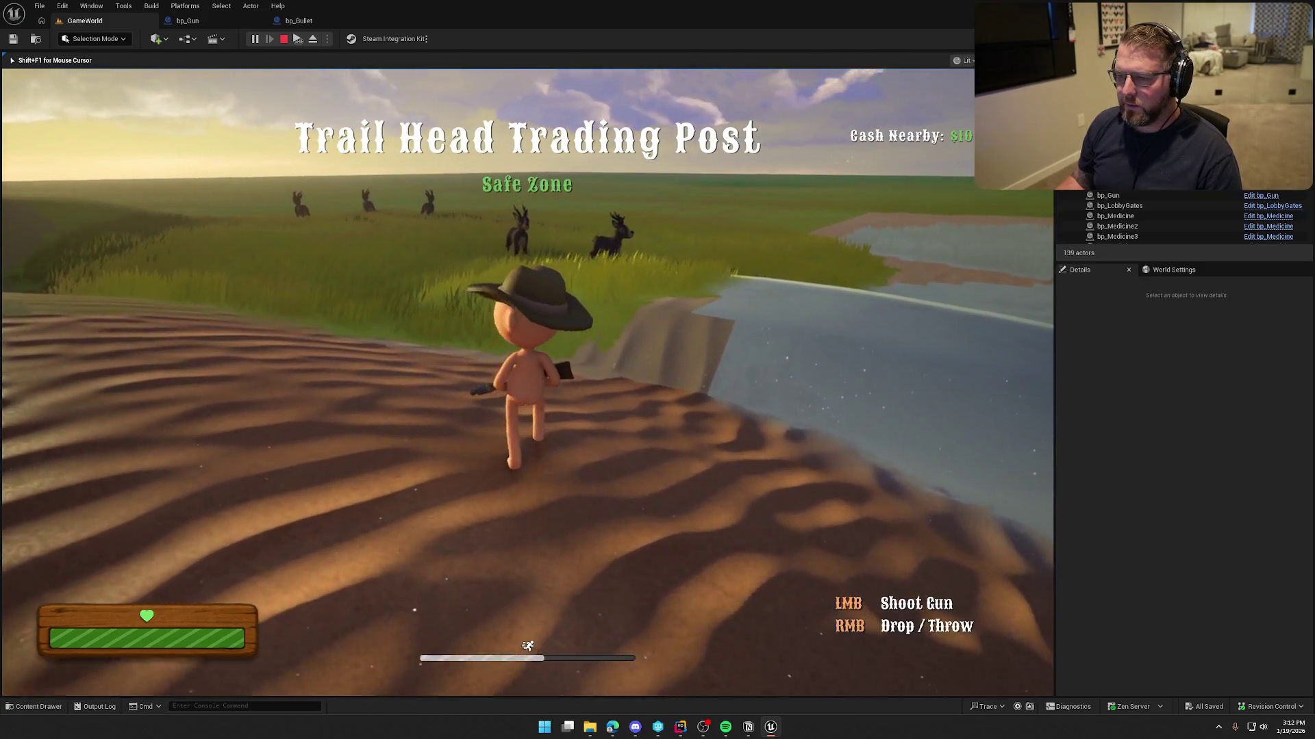
click(527, 370)
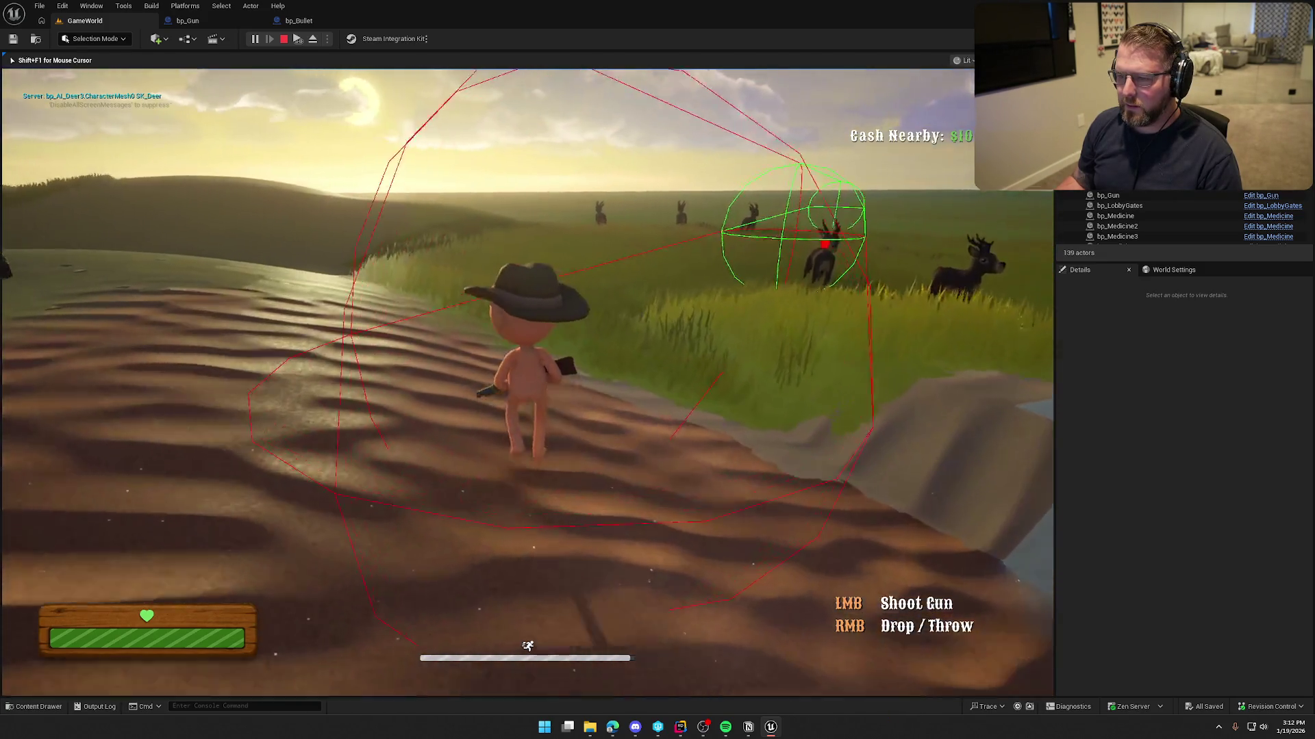
click(527, 369)
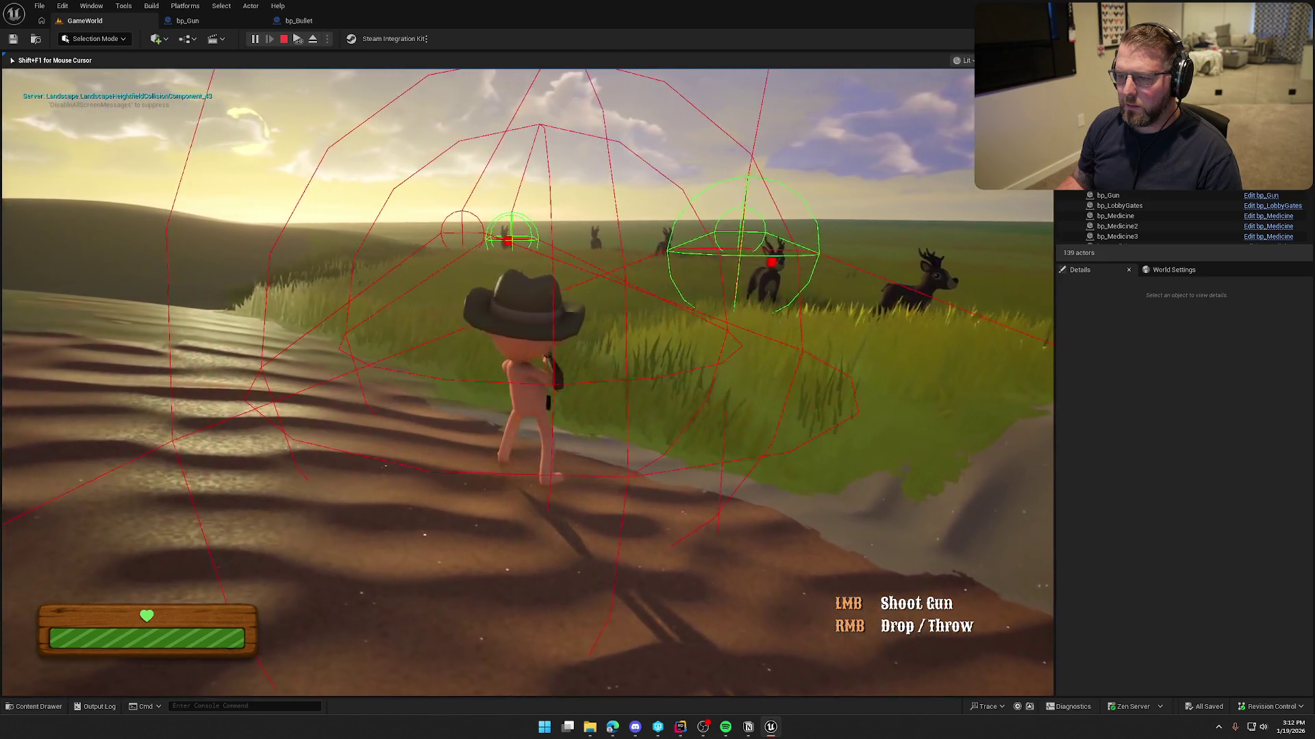
click(527, 369)
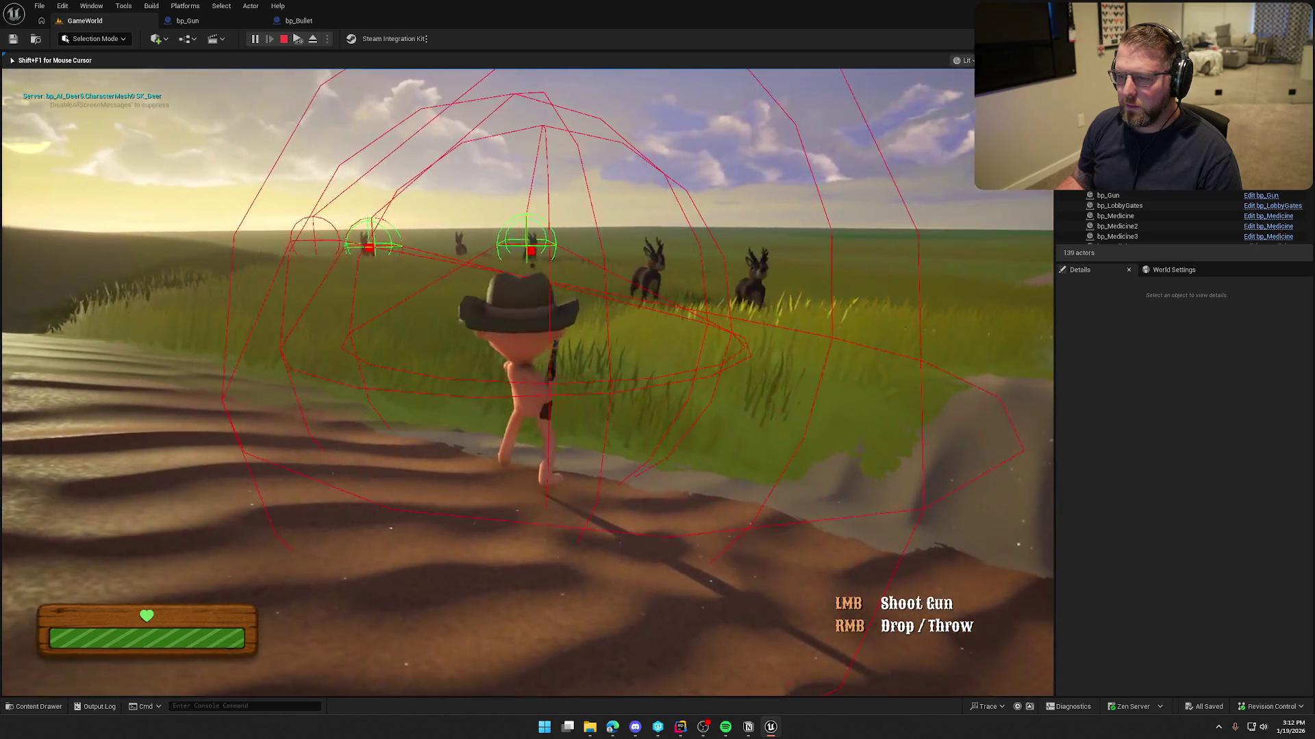
click(528, 370)
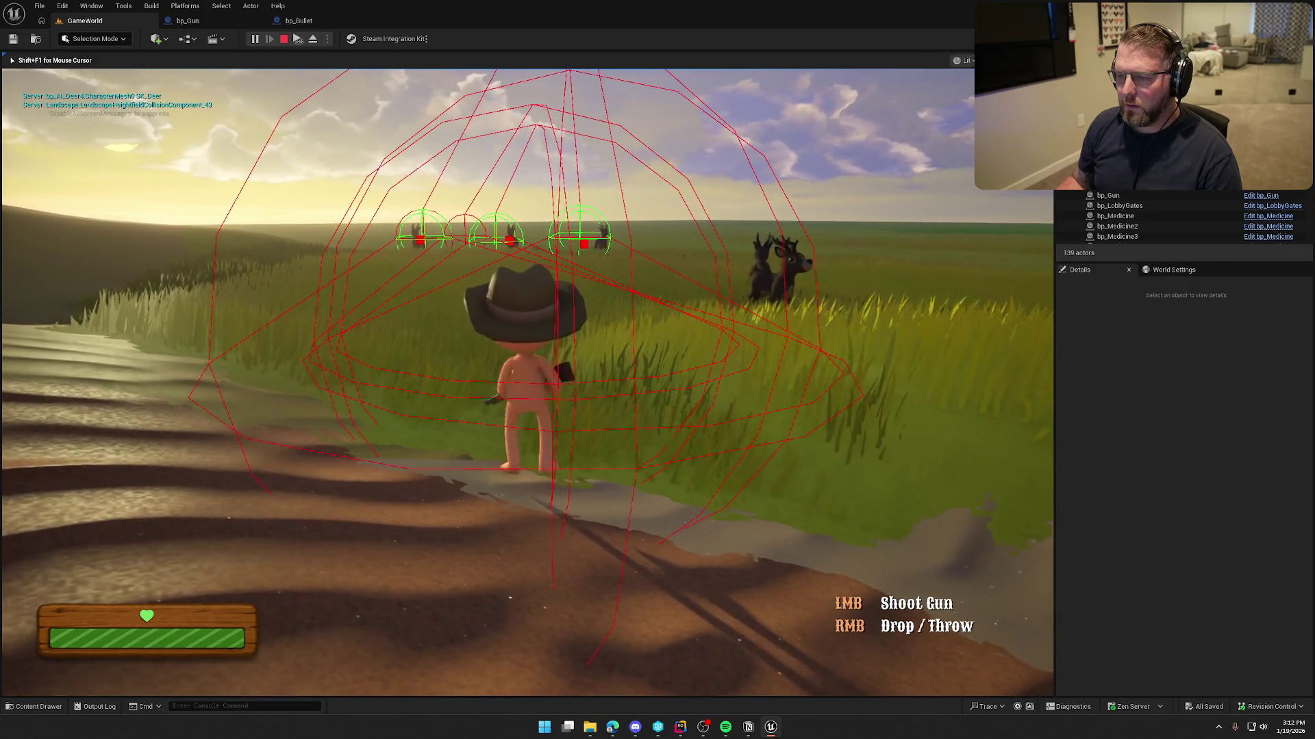
key(w)
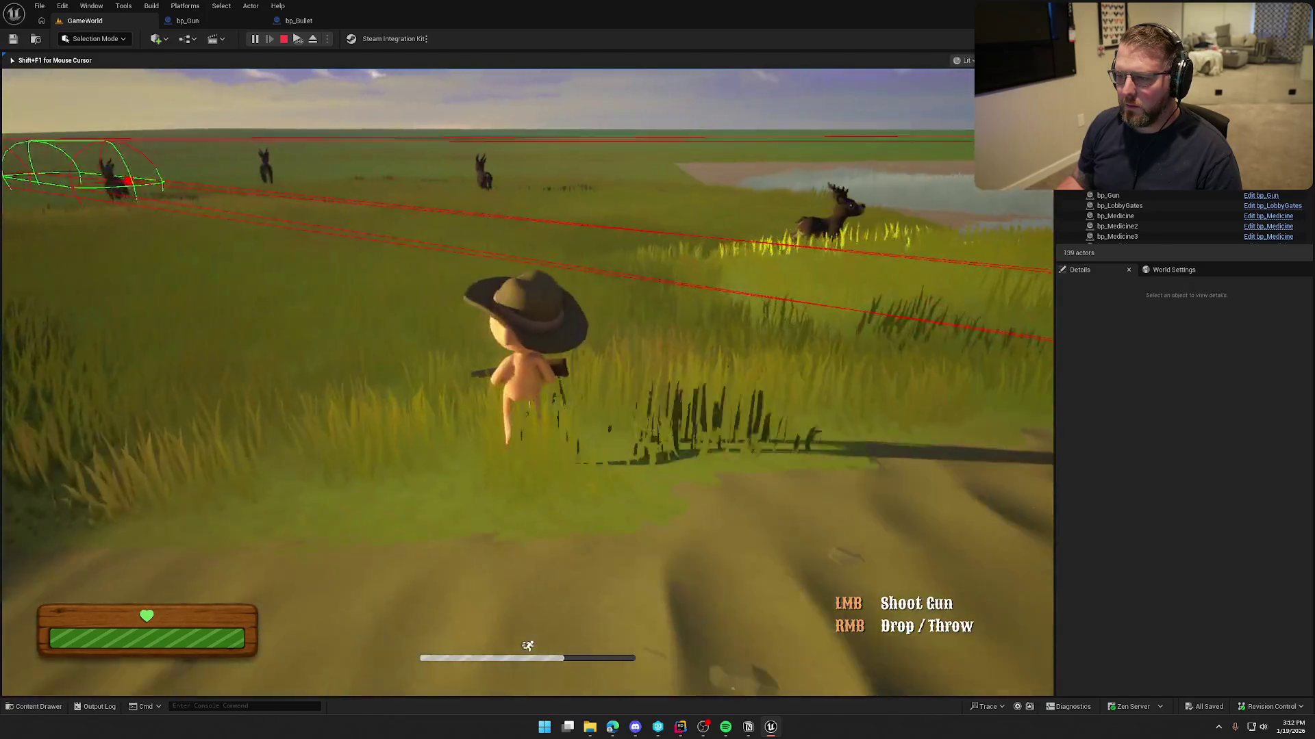
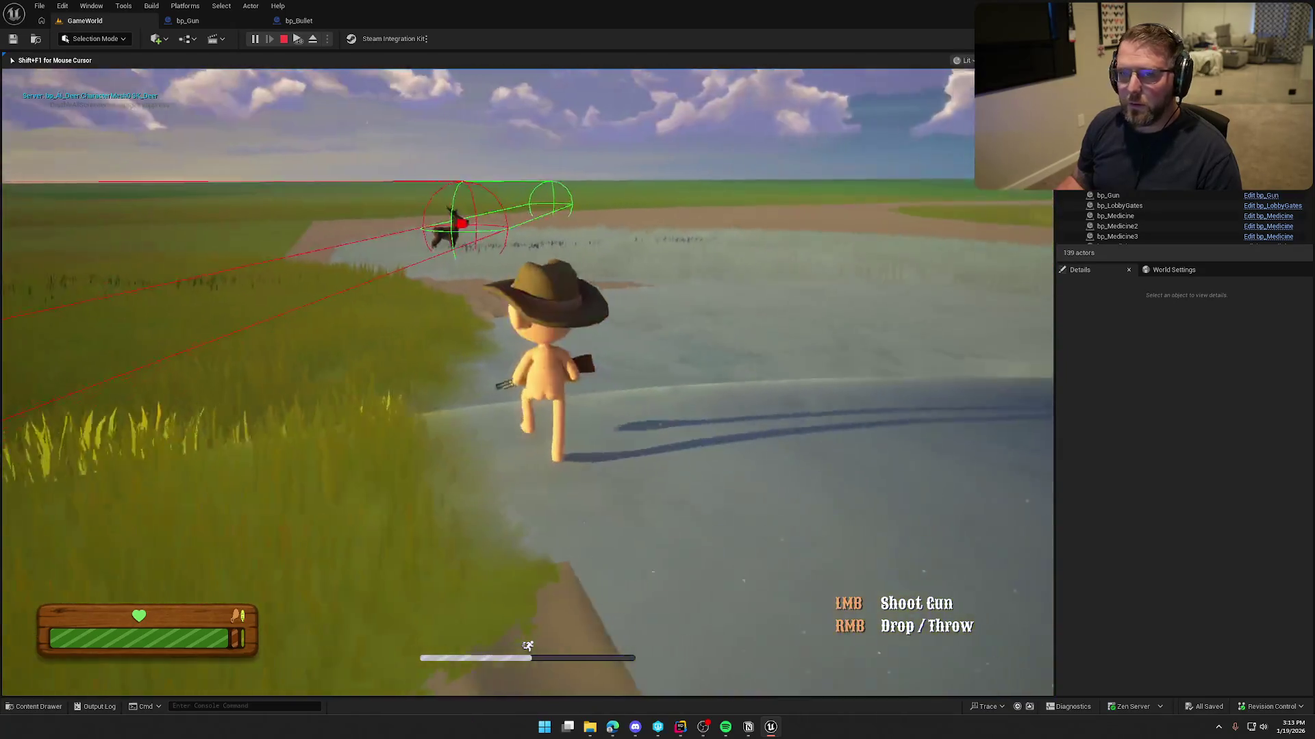
- Stop the play session and add an Apply Damage node targeting the hit event's Other Actor in bp_Bullet
key(Escape)
click(276, 21)
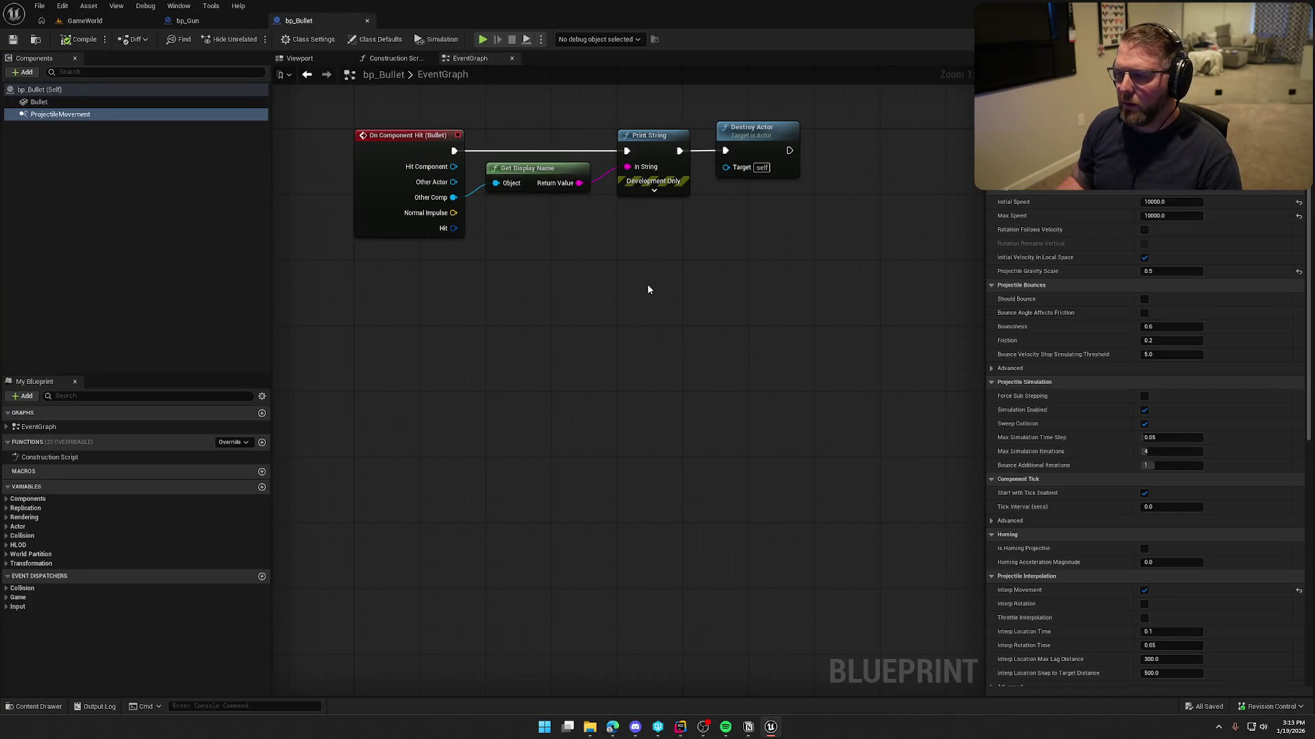
drag(648, 289, 617, 344)
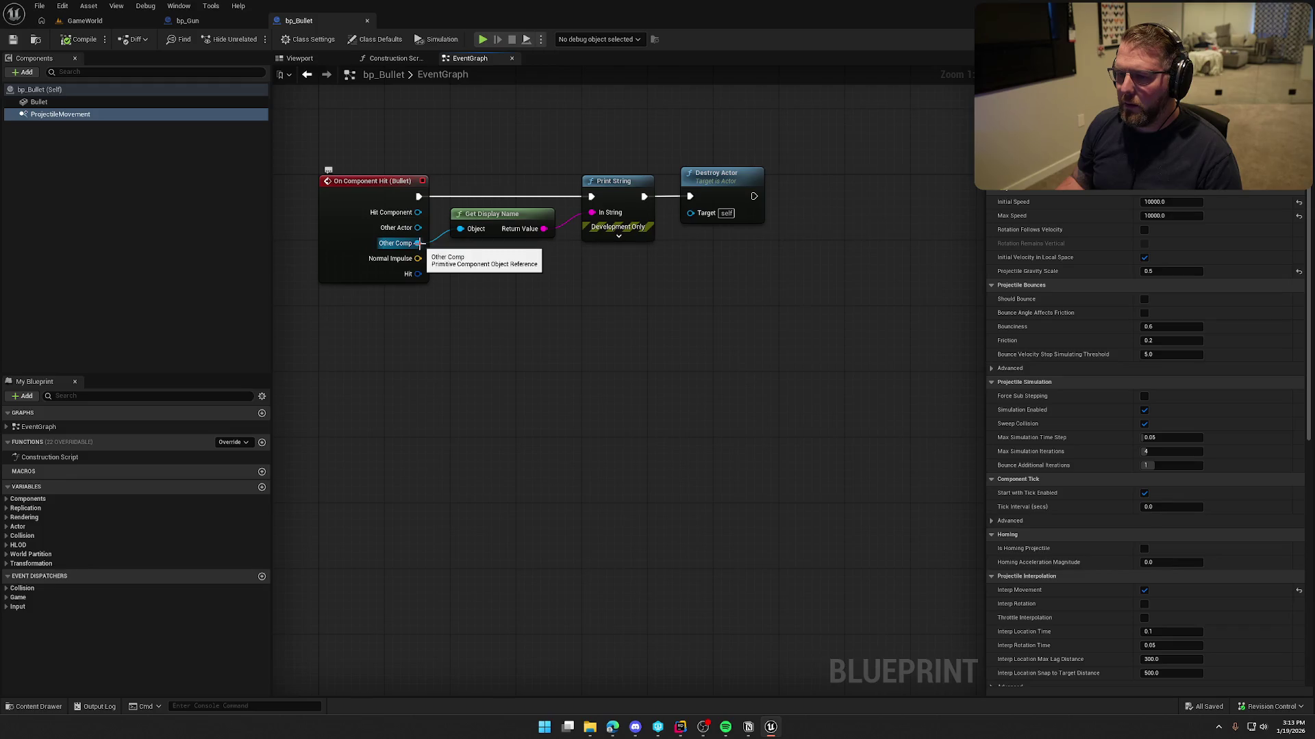
drag(418, 227, 506, 285)
click(507, 156)
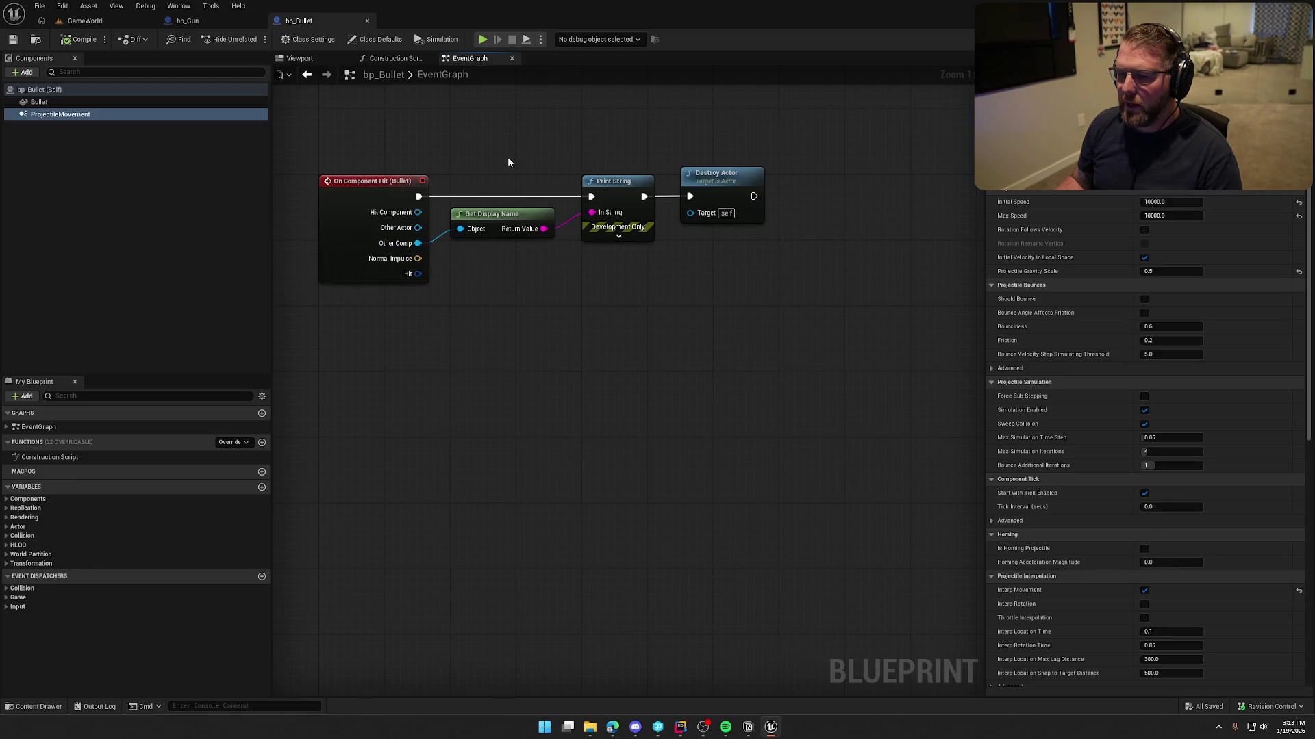
drag(419, 228, 501, 276)
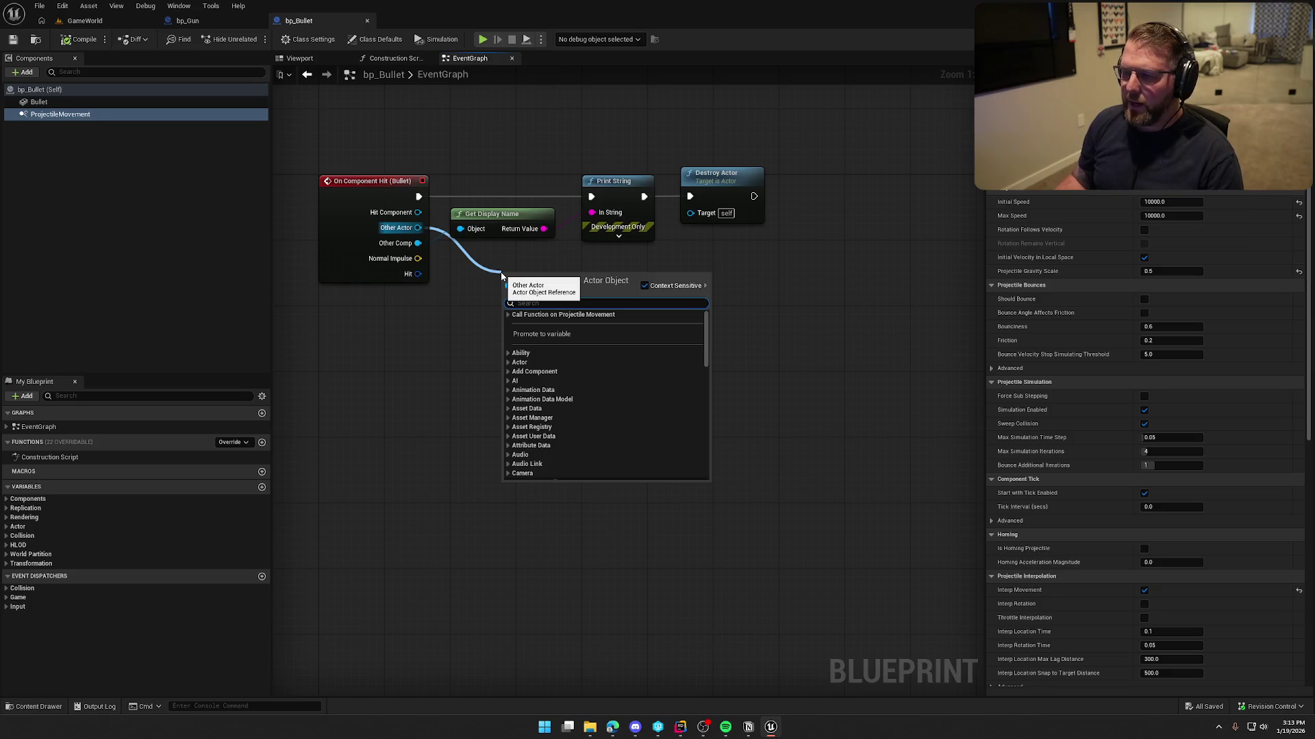
text(dam)
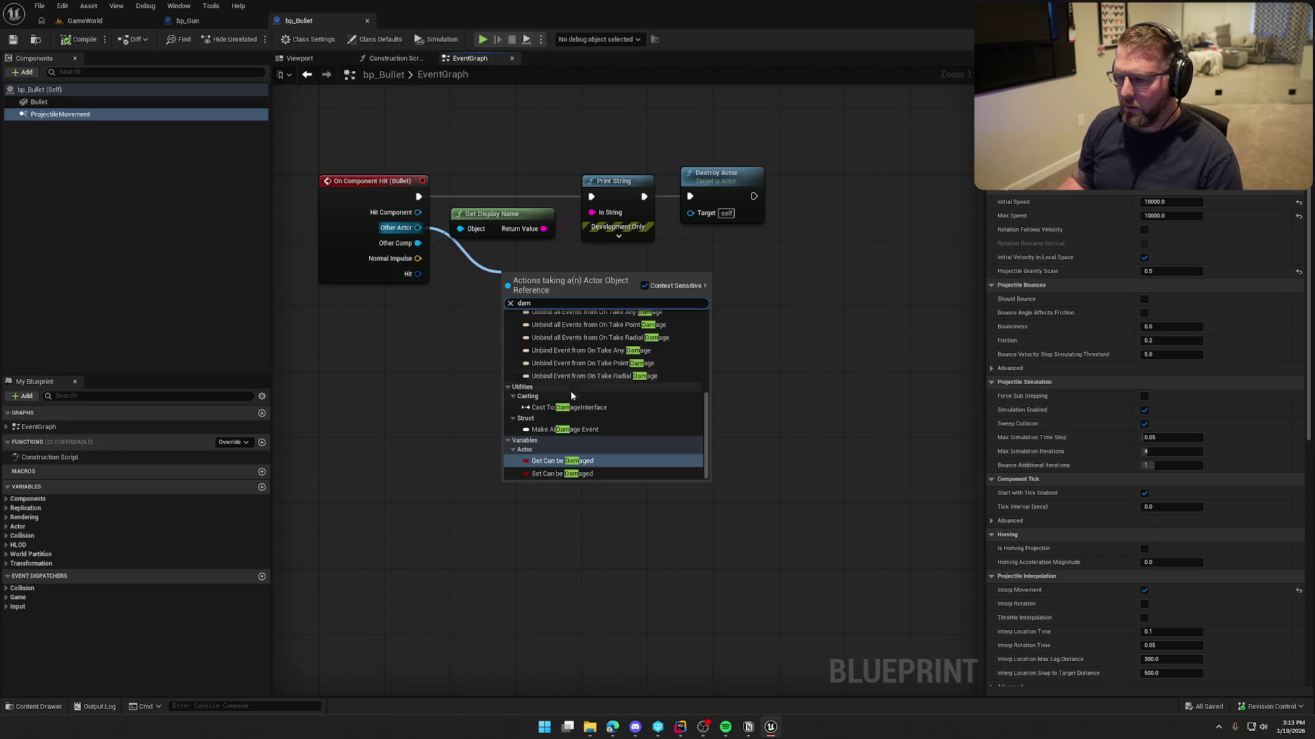
scroll(675, 433, up, 10)
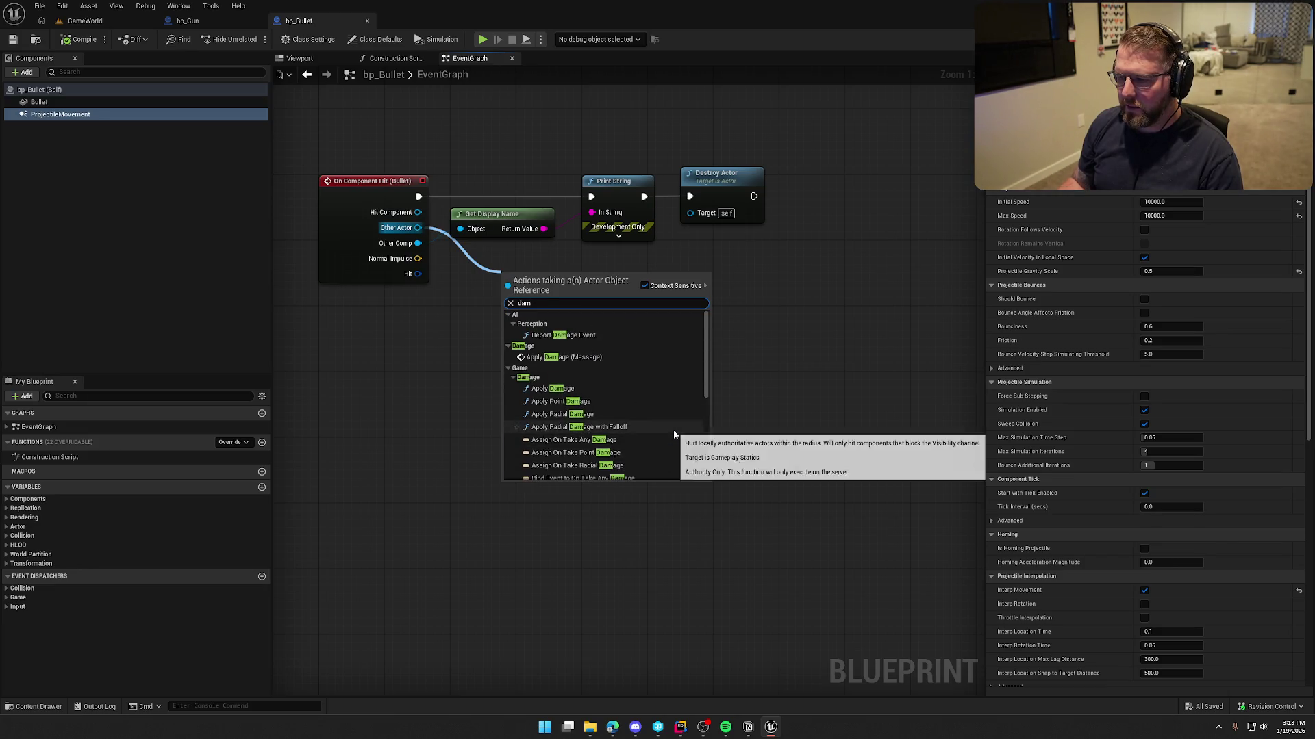
click(545, 356)
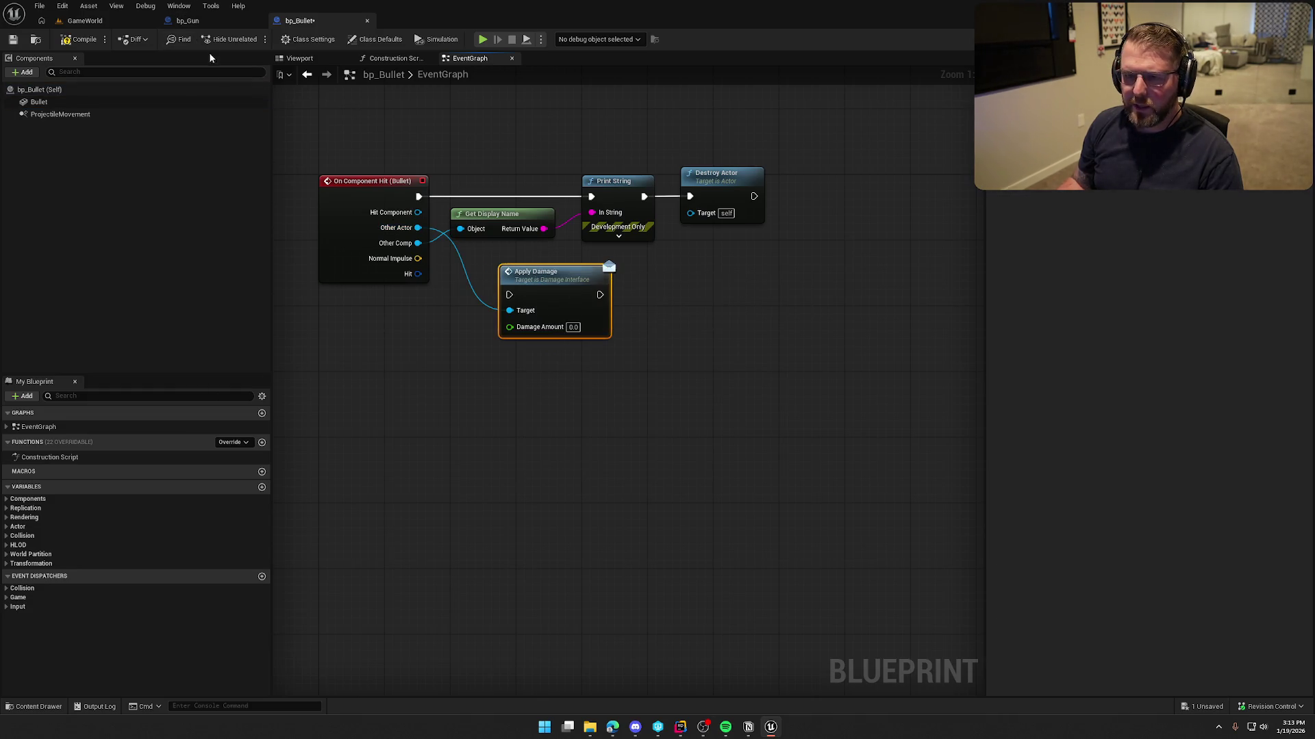
- Delete the Get Display Name and Print String nodes, and wire Apply Damage (50) before Destroy Actor
mouse_move(495, 162)
mouse_down()
mouse_move(742, 228)
mouse_move(628, 254)
mouse_up()
key(Delete)
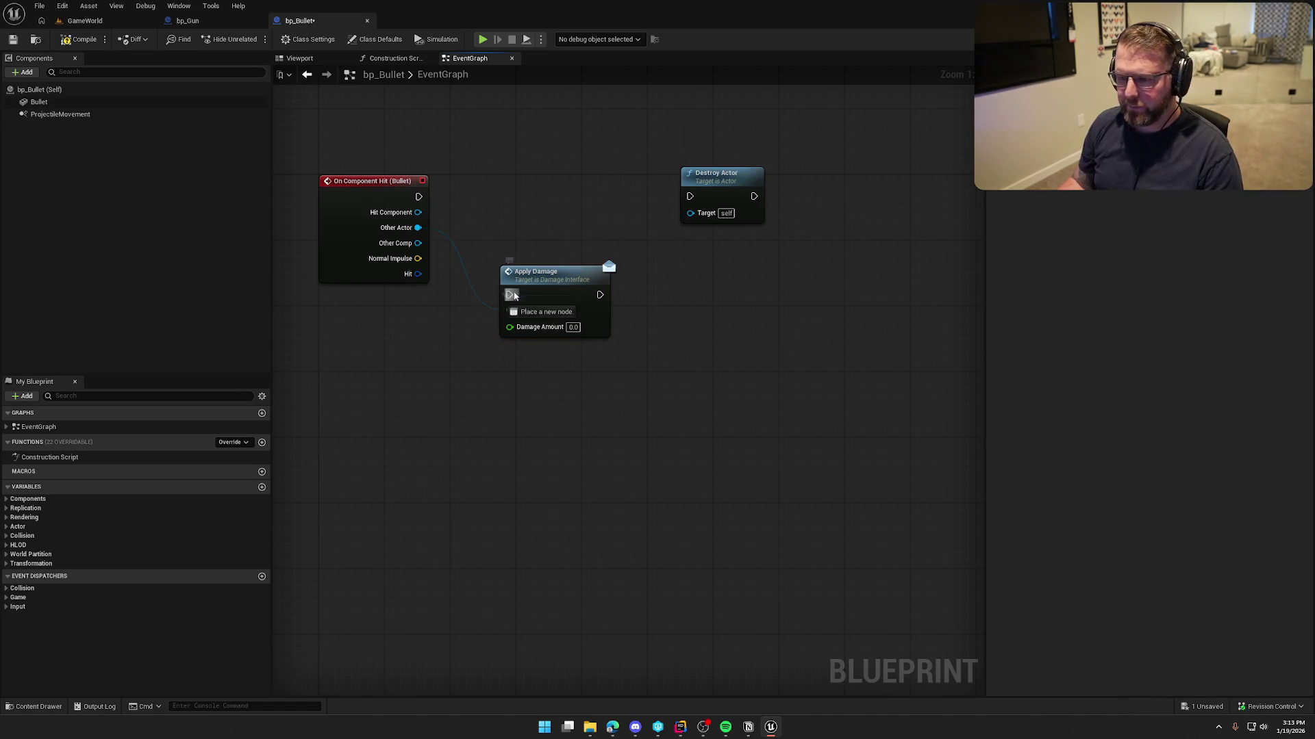
drag(541, 295, 556, 195)
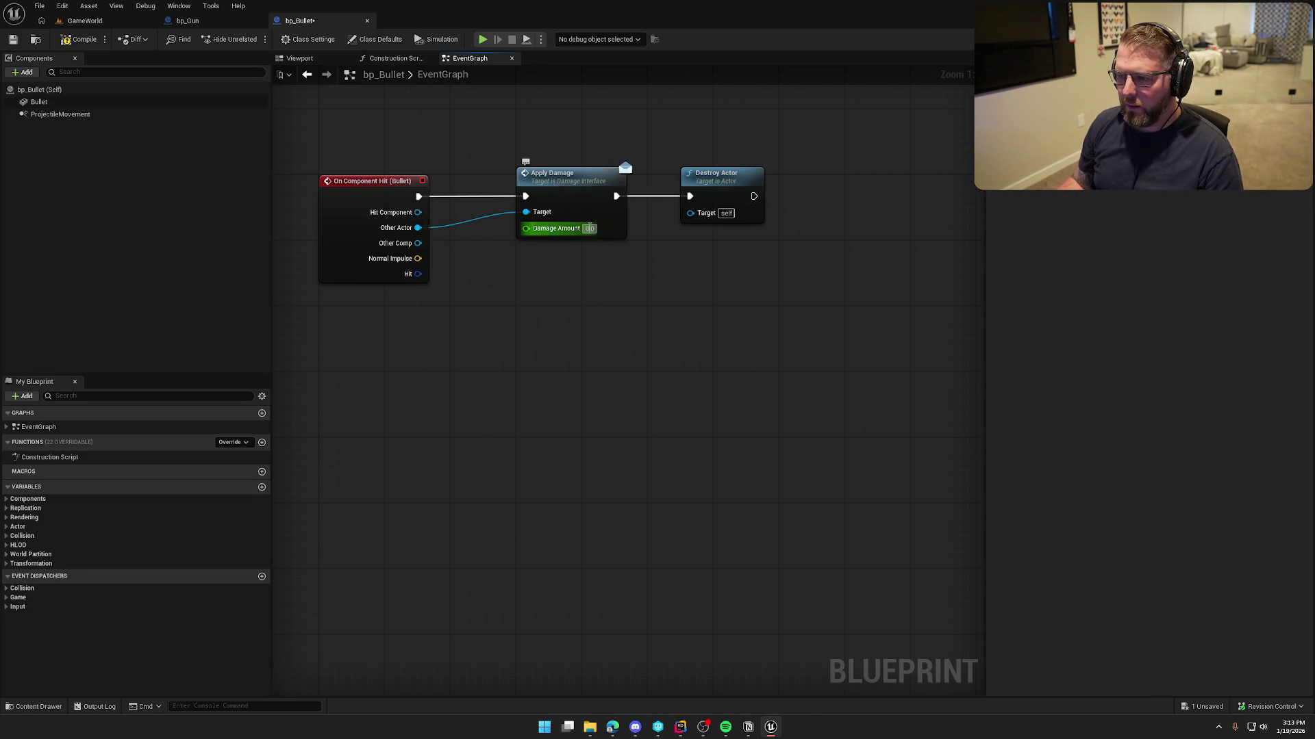
text(50)
key(Return)
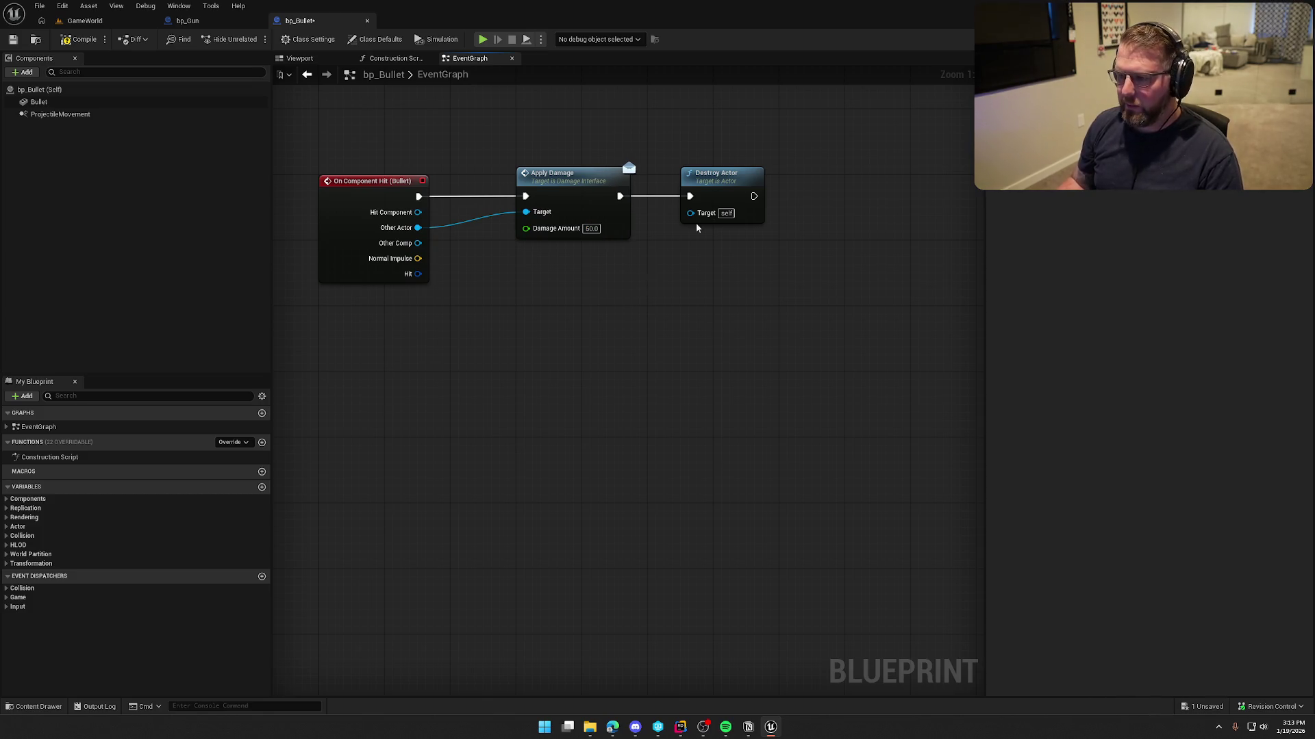
drag(740, 183, 715, 184)
- Compile and save bp_Bullet, then run a quick play test
click(79, 39)
click(85, 21)
click(254, 39)
key(shift+w)
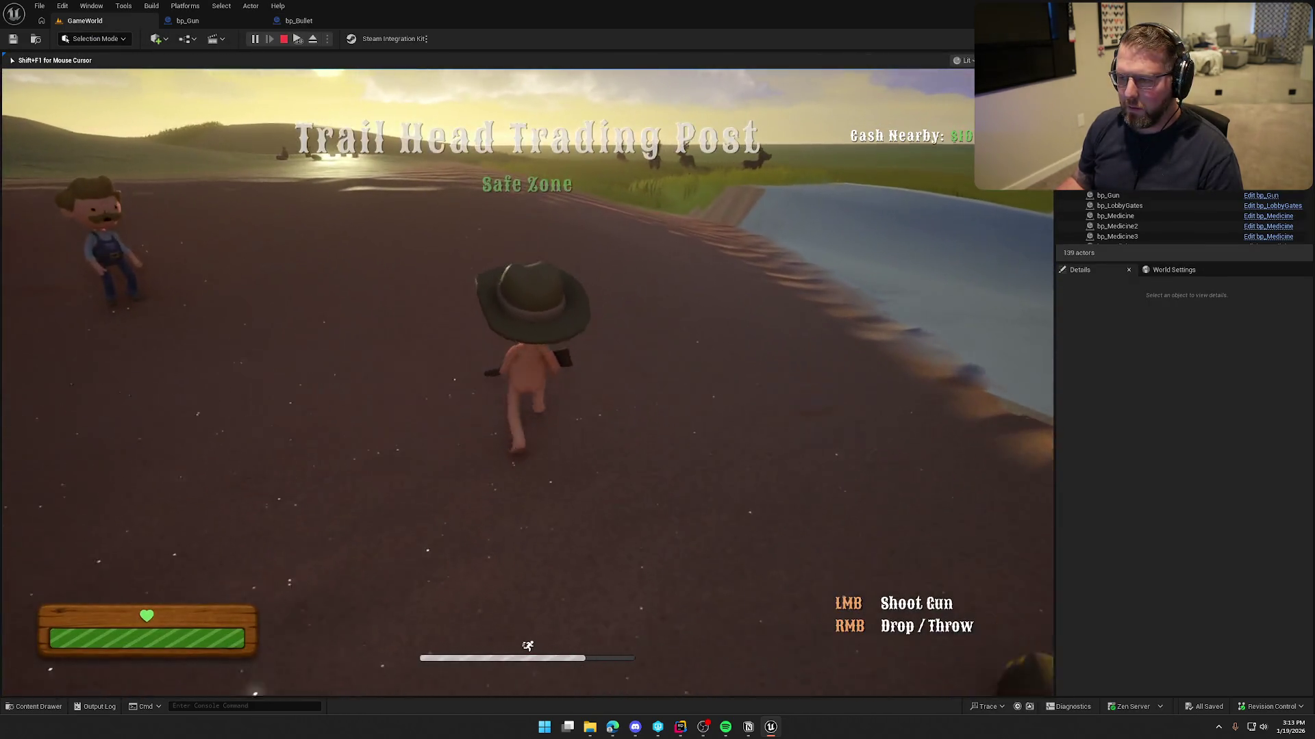
key(Escape)
- Set bp_Gun's sphere trace Draw Debug Type to None
click(188, 20)
scroll(515, 312, up, 2)
click(515, 309)
click(503, 320)
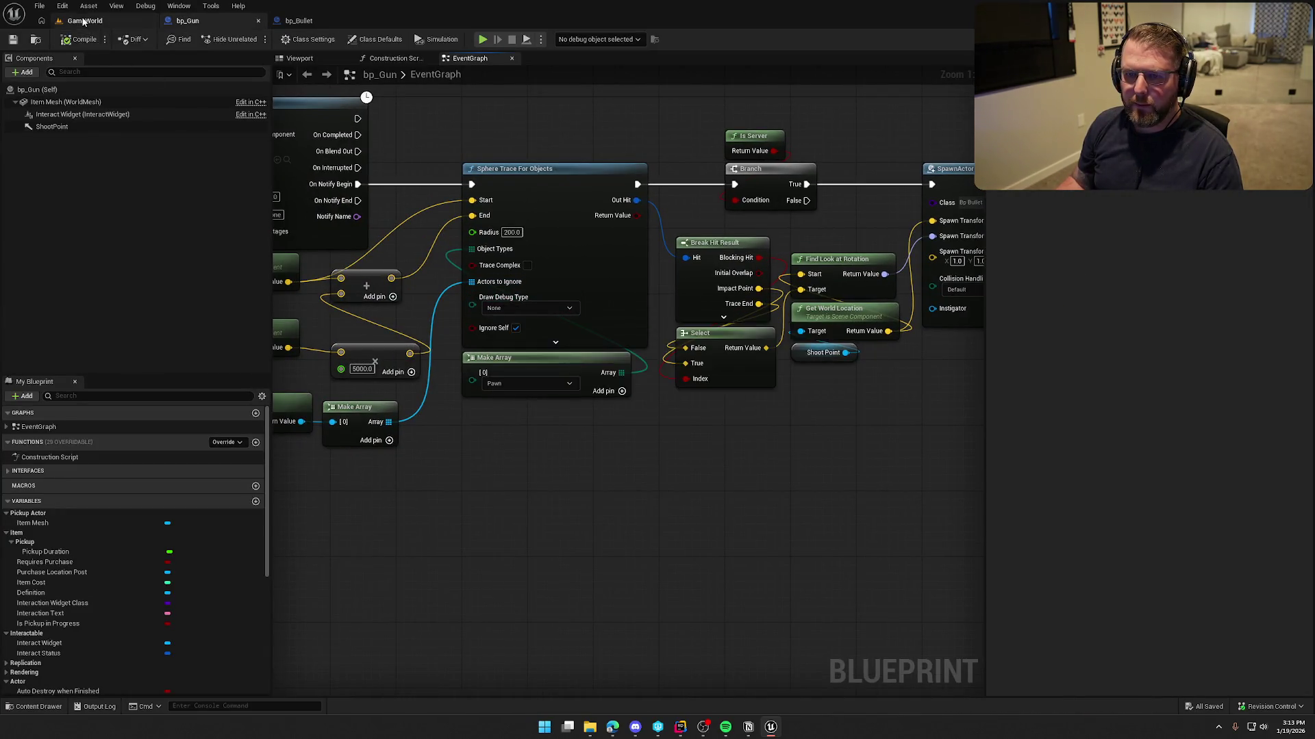
- Play-test again, running toward the deer by the water, then return to bp_Bullet's graph
click(82, 21)
click(255, 38)
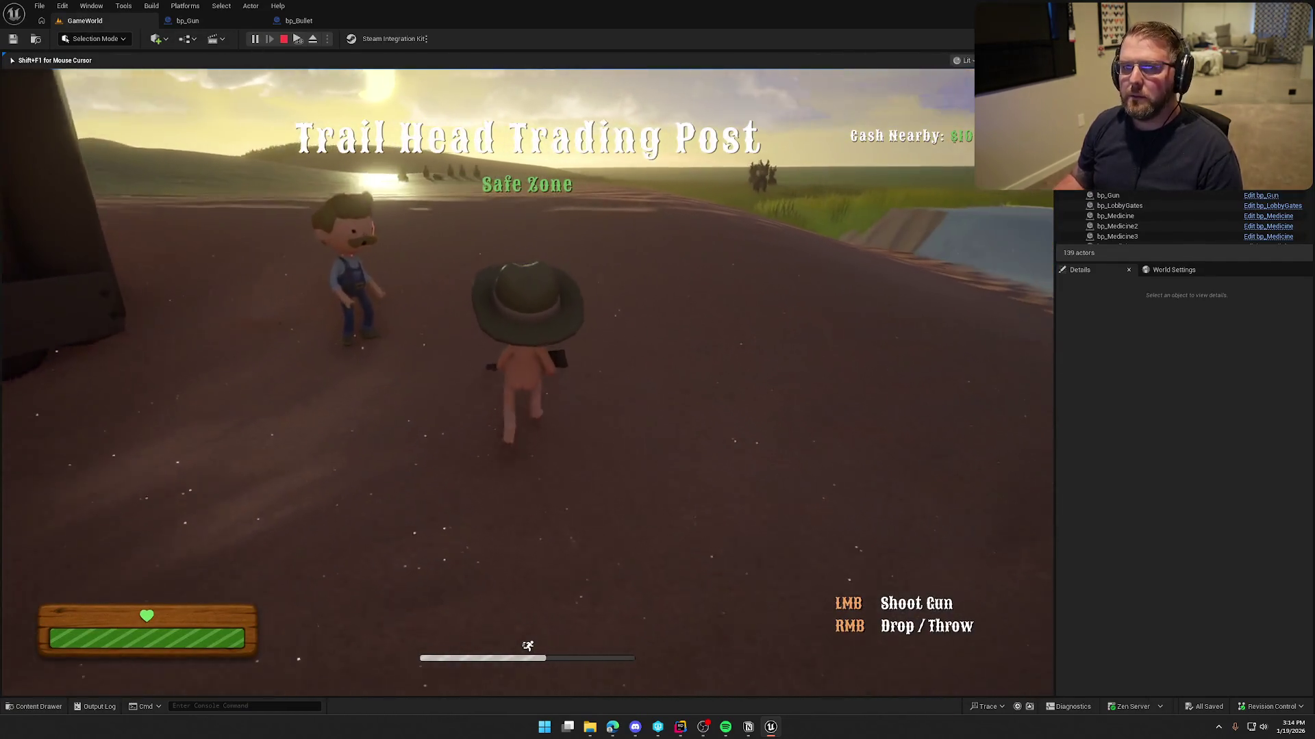
key(shift+w)
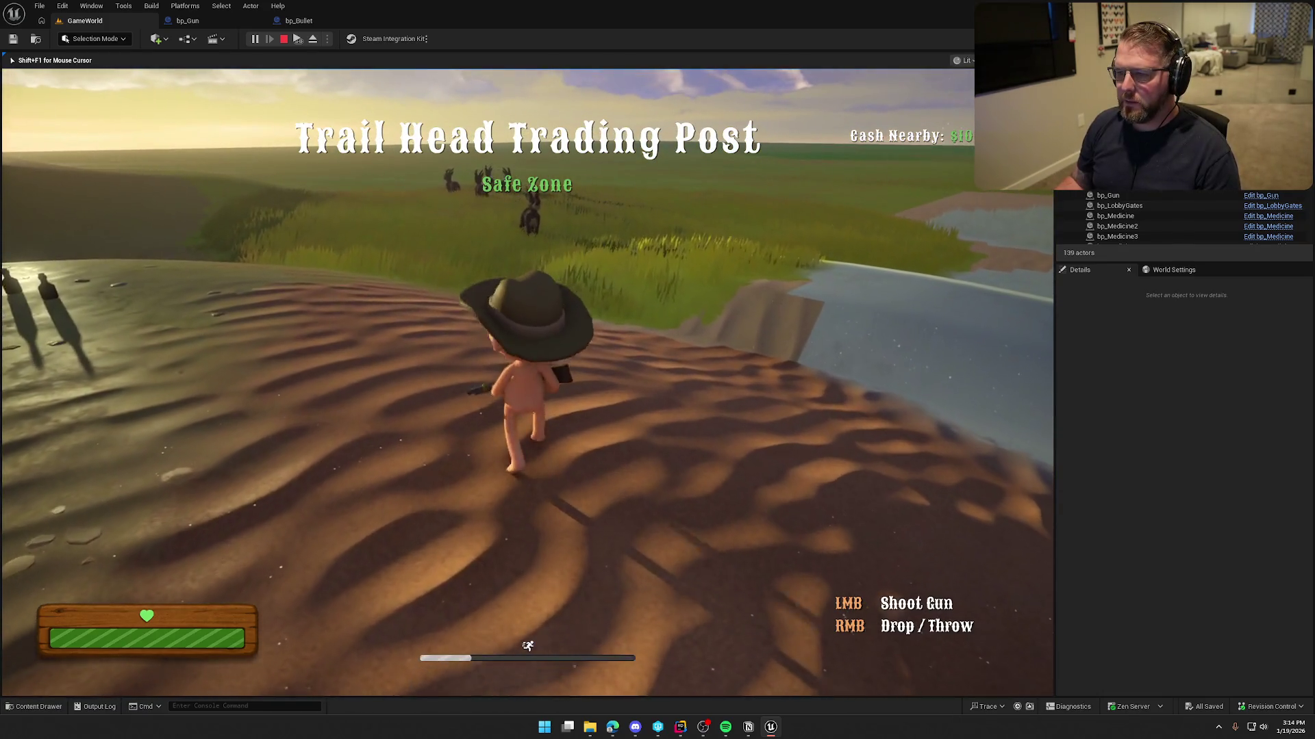
key(a)
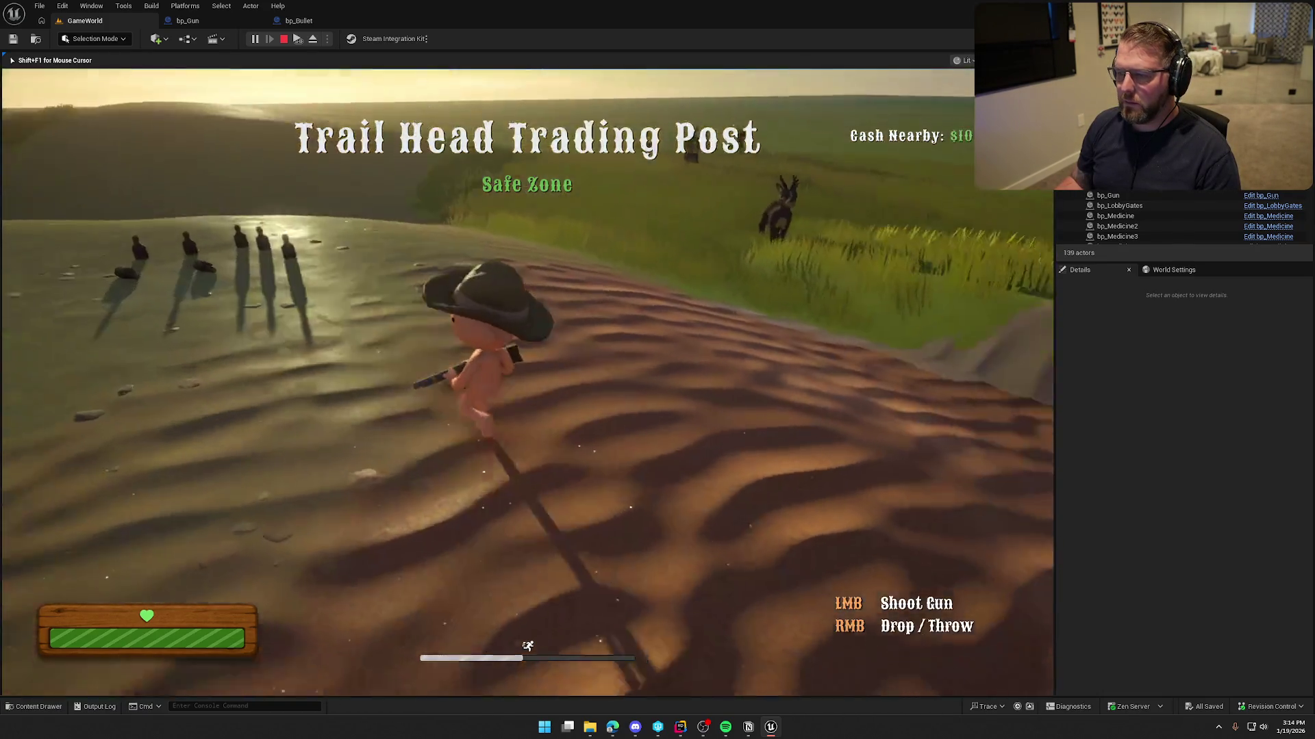
key(d)
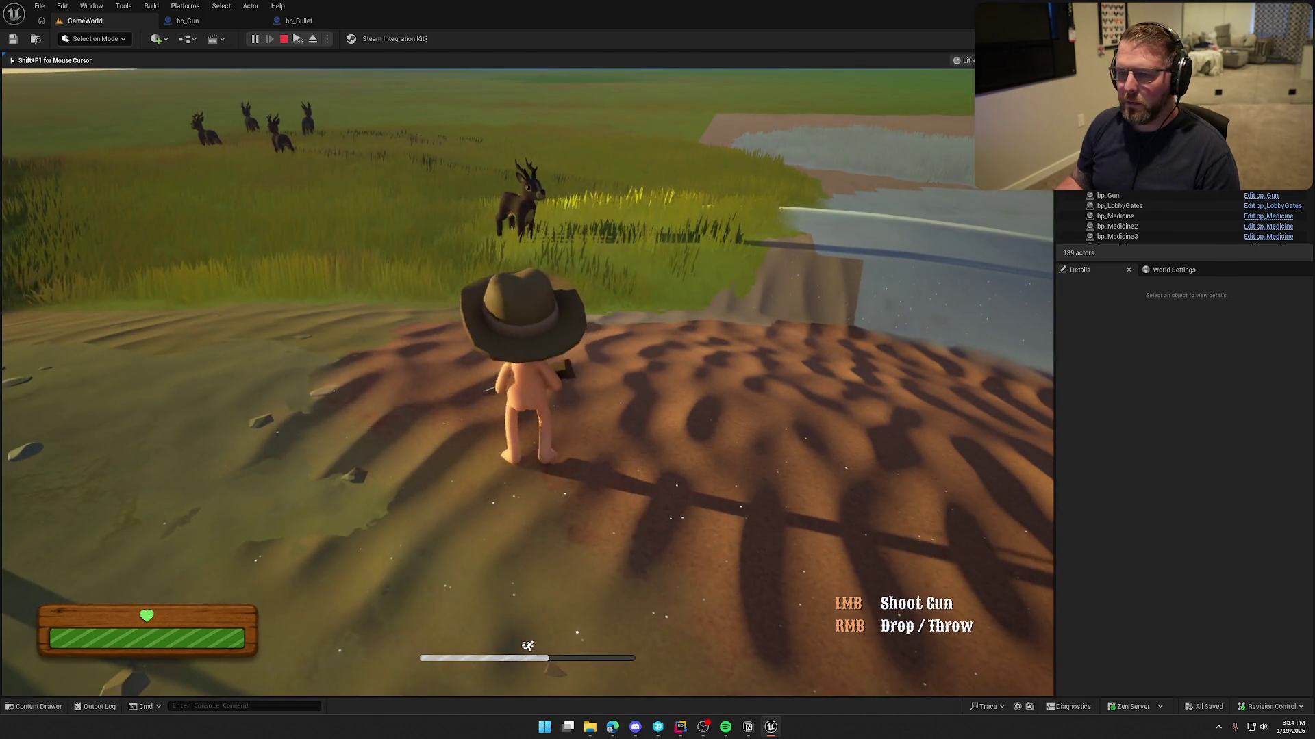
click(260, 24)
click(299, 21)
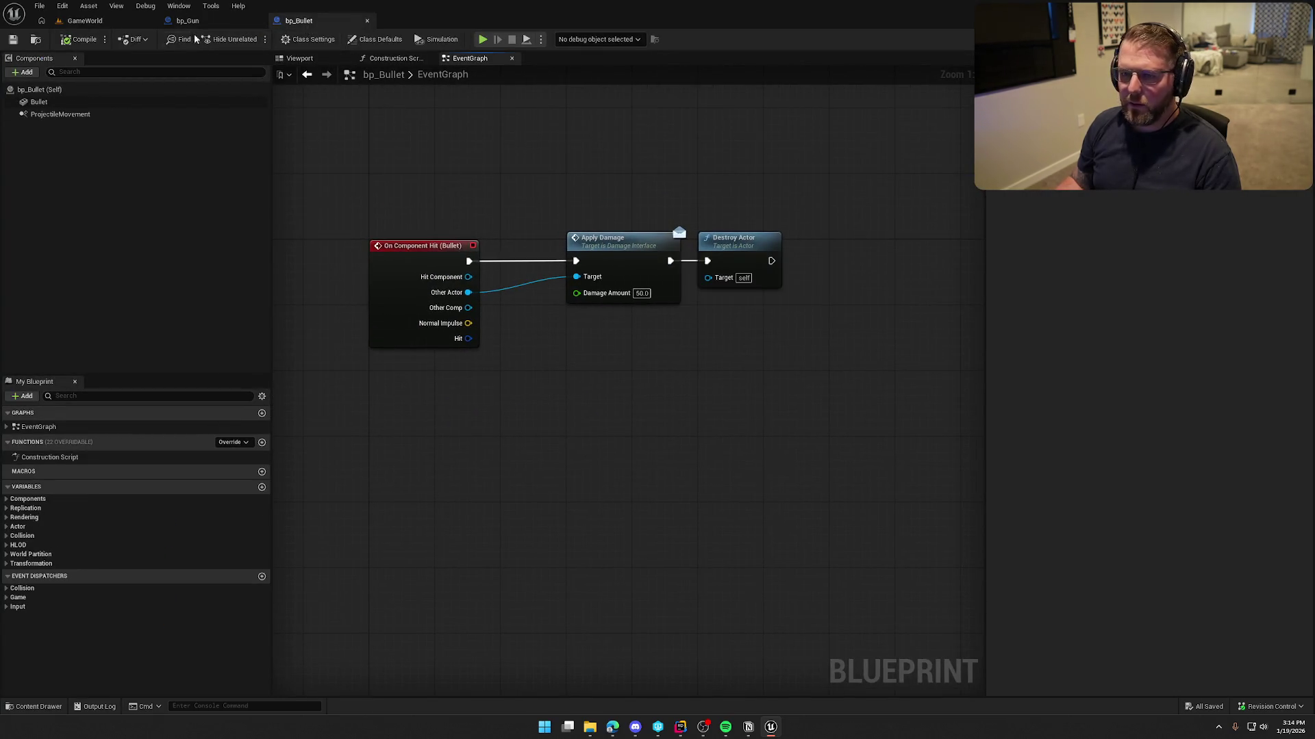
- Select a deer in GameWorld, open bp_AI_Deer with Ctrl+E, and expand its implemented Interfaces list
click(85, 20)
click(368, 174)
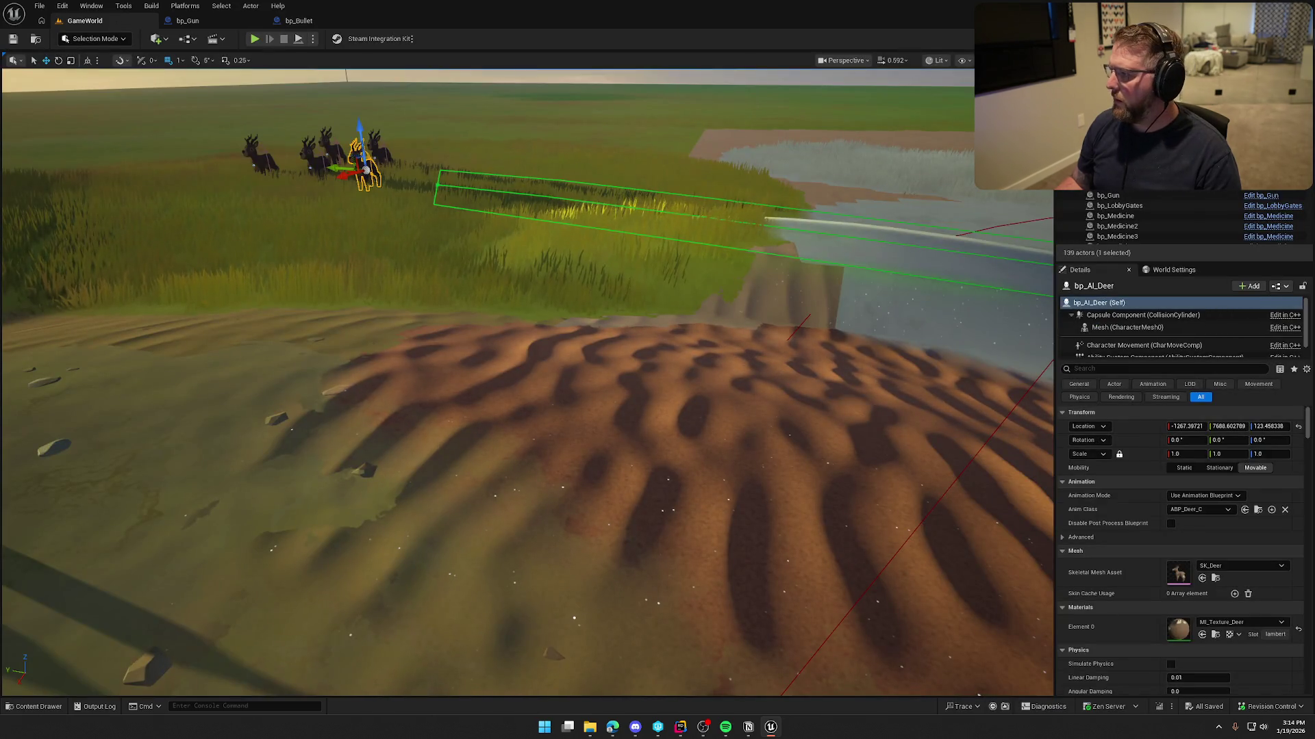
key(ctrl+e)
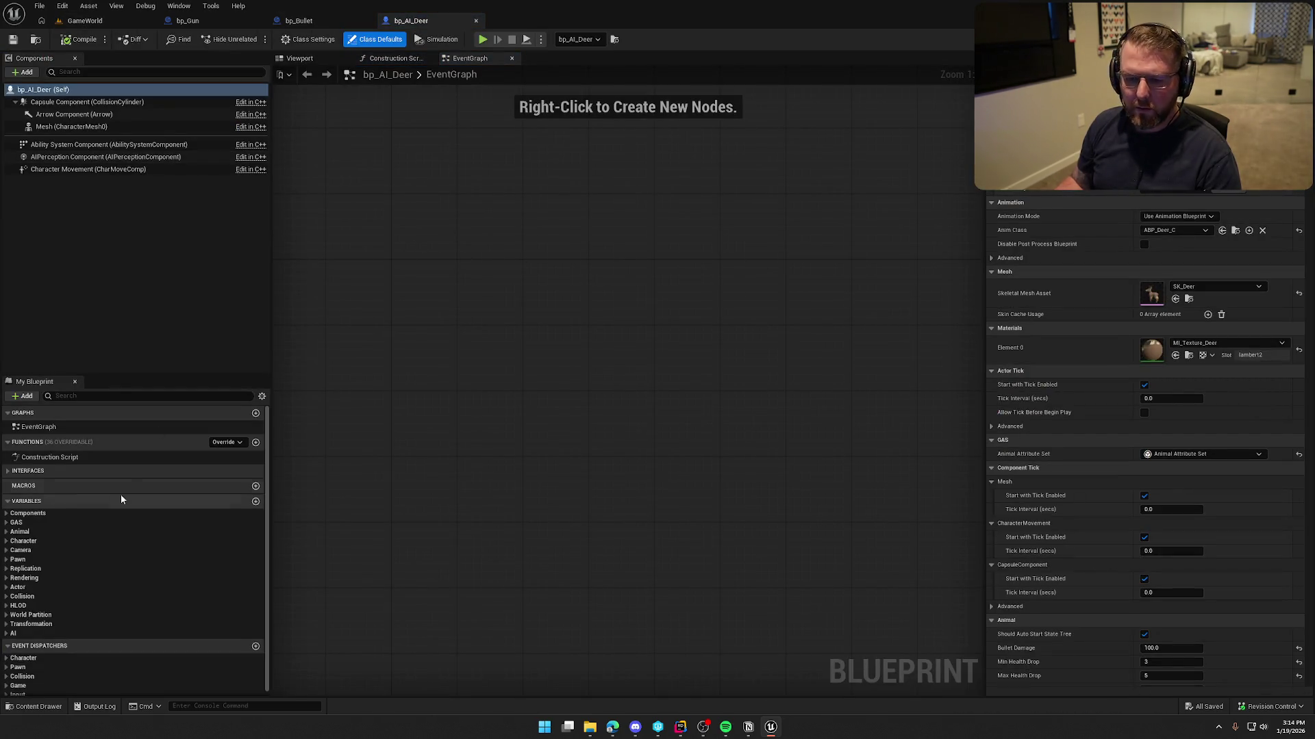
click(8, 471)
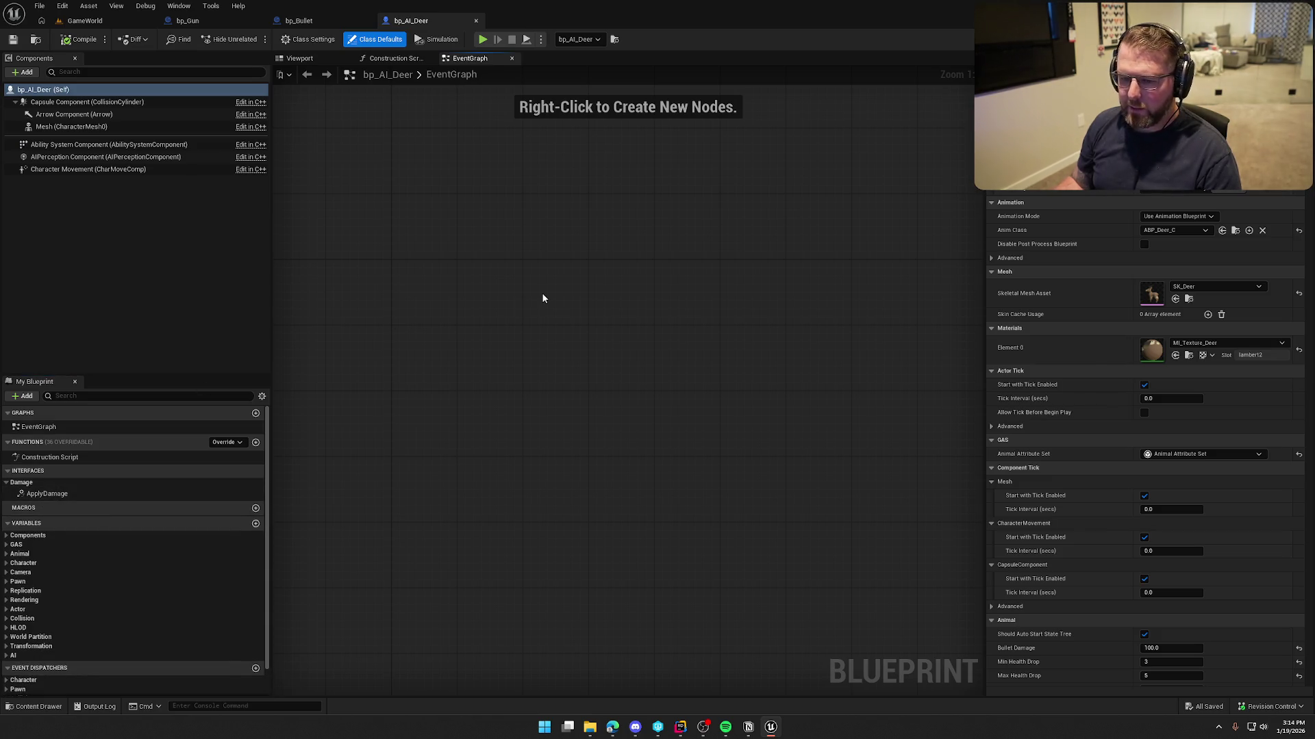
key(alt+Tab)
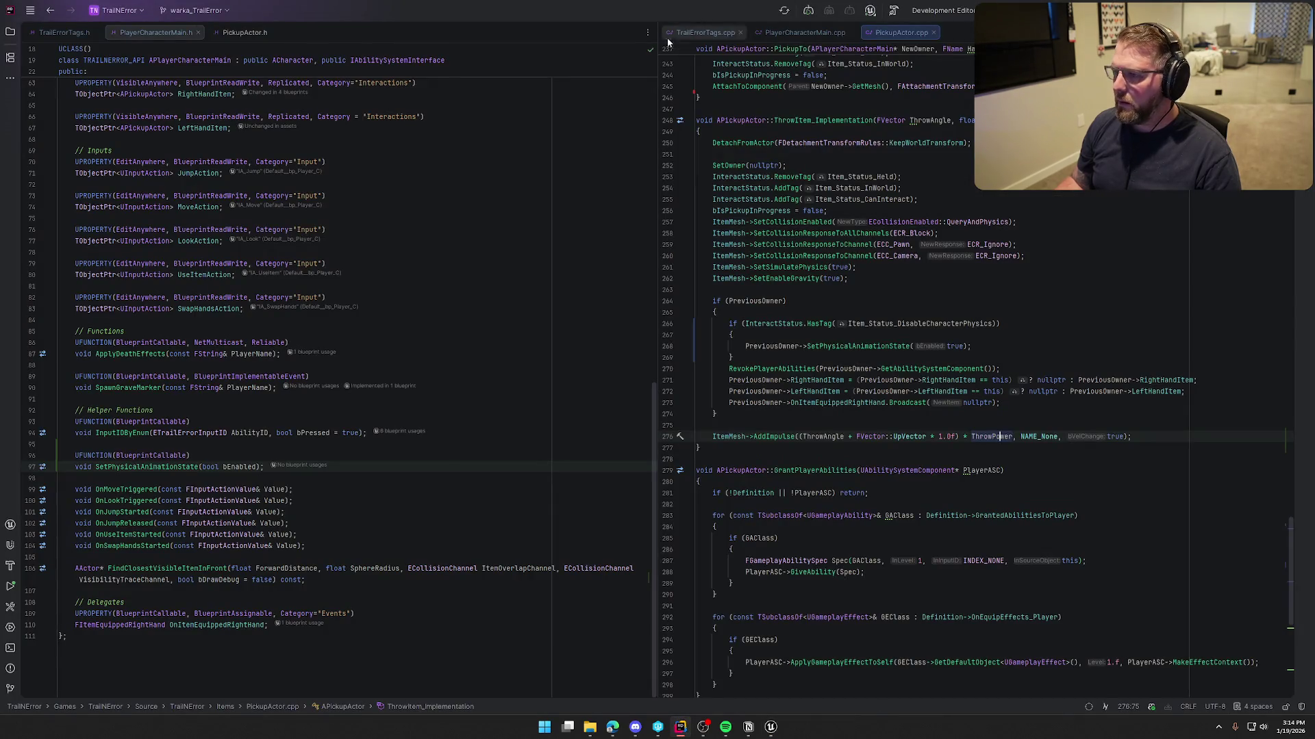
- Arrange Animal.h and Animal.cpp side by side at ApplyDamage_Implementation in Rider
key(alt+Tab)
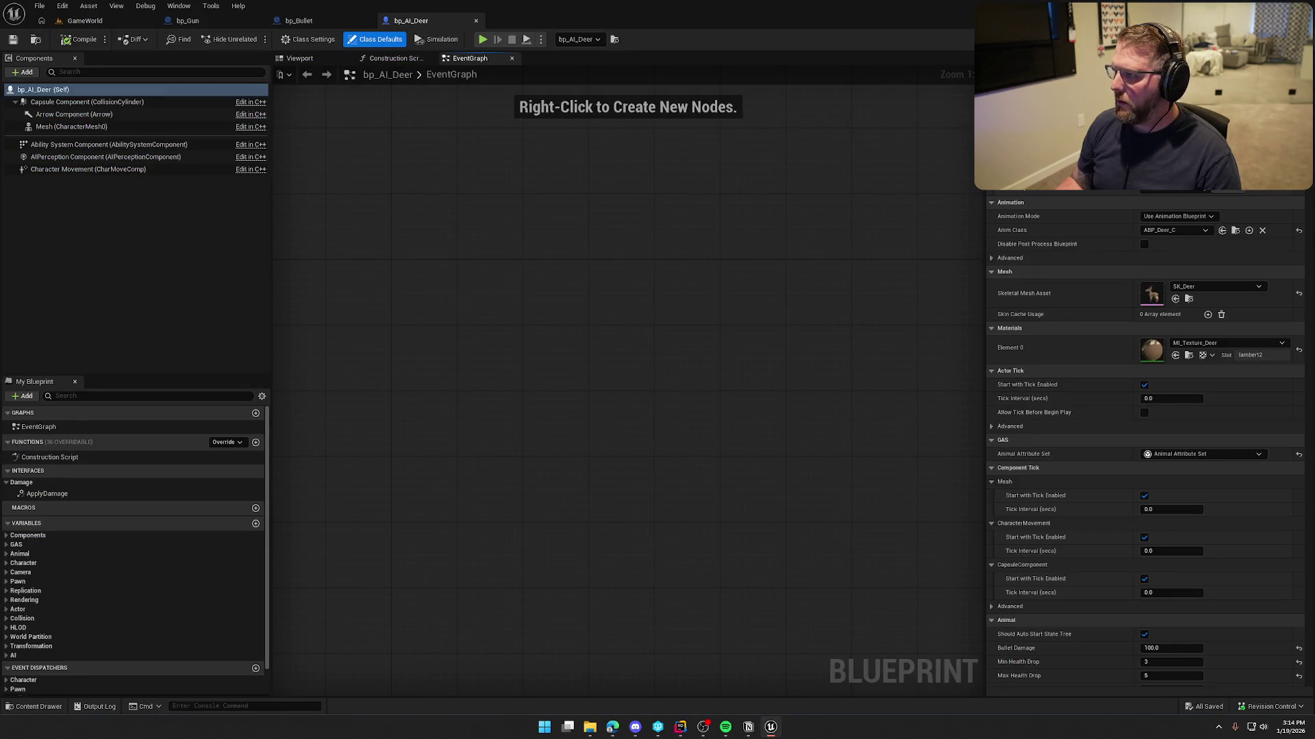
key(alt+Tab)
mouse_move(967, 37)
mouse_down()
mouse_move(358, 108)
mouse_move(313, 35)
mouse_up()
scroll(277, 436, down, 8)
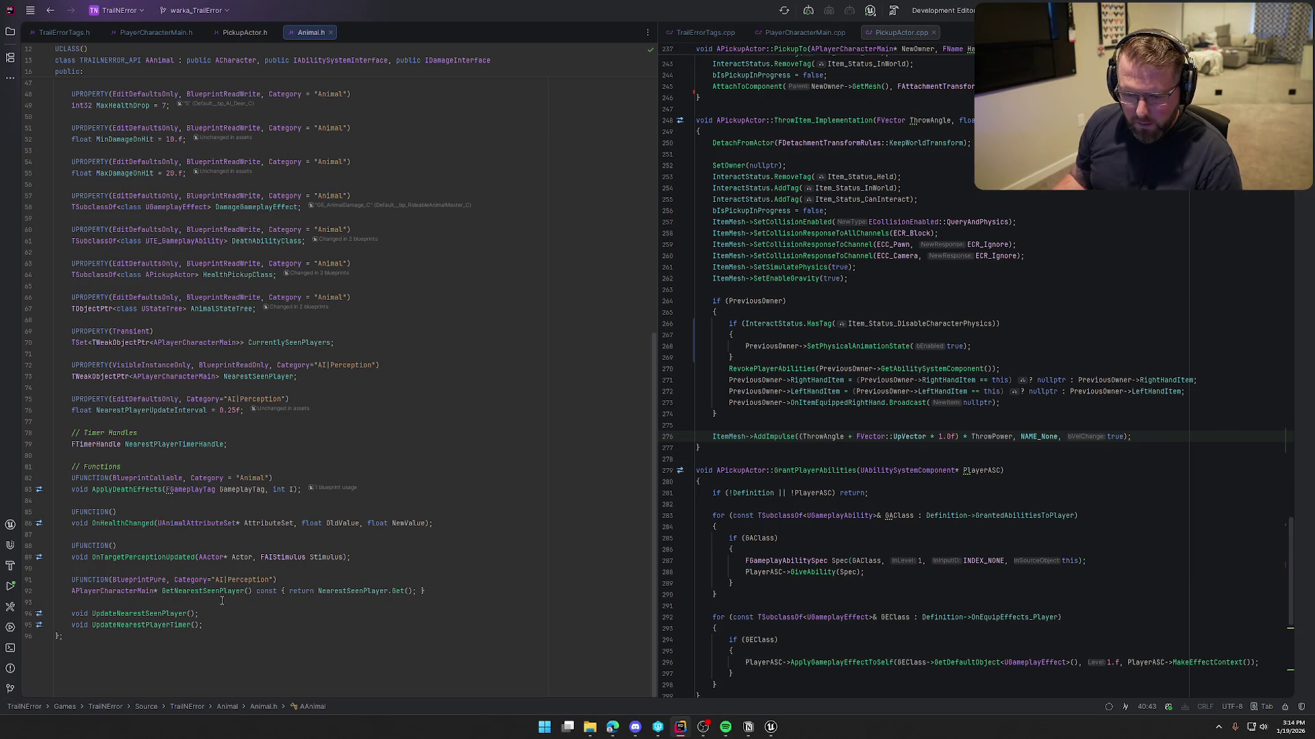
scroll(134, 507, up, 15)
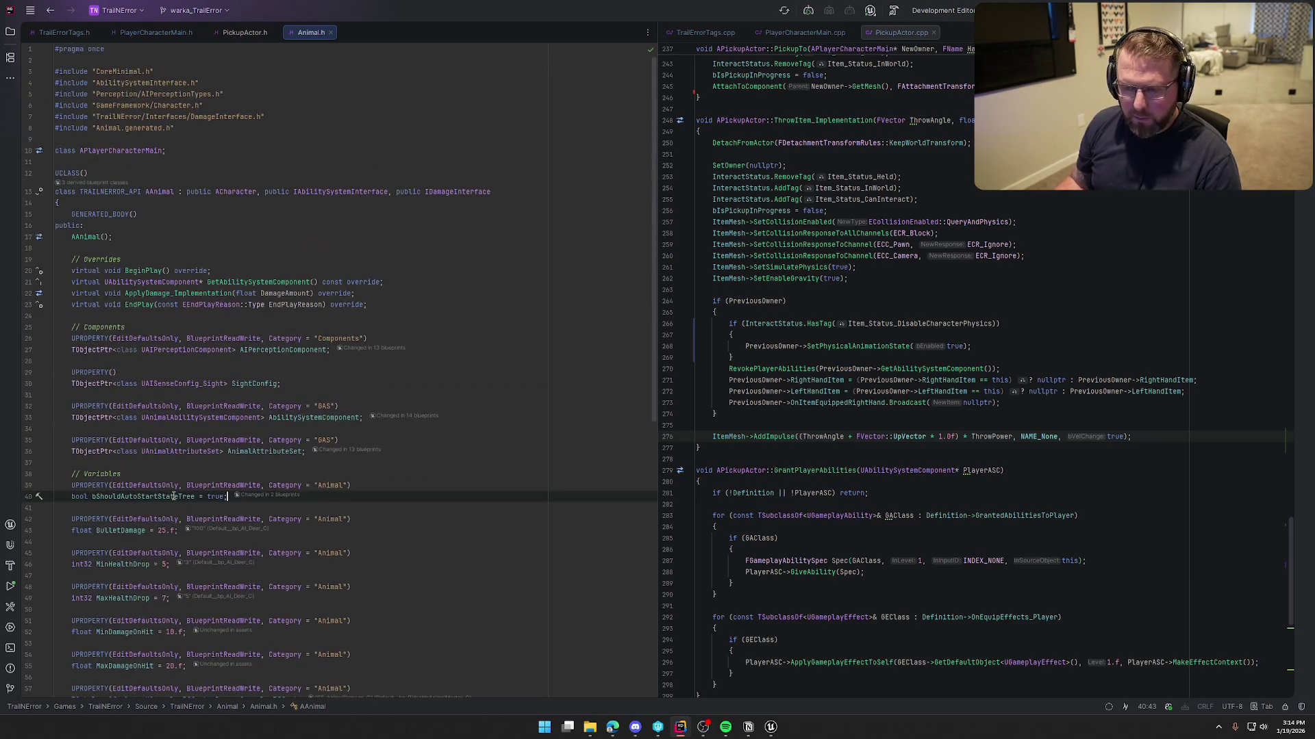
ctrl+click(150, 291)
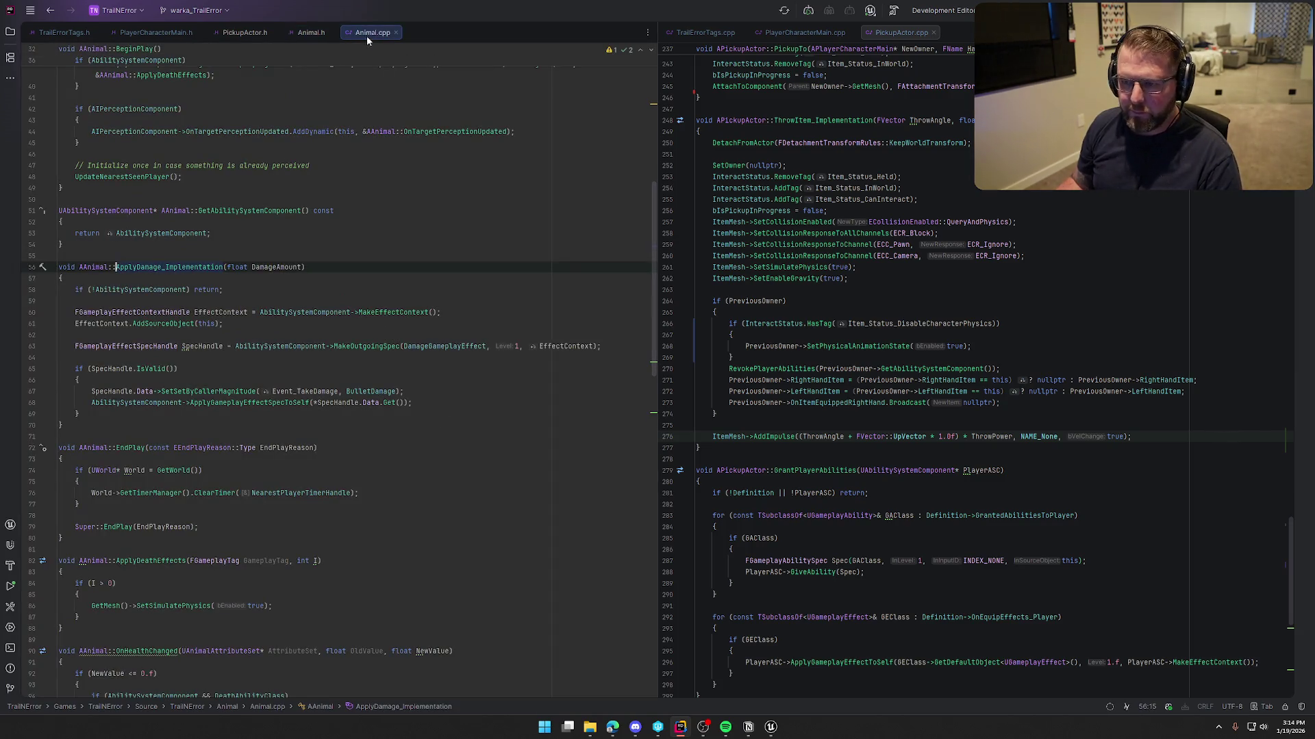
mouse_move(367, 34)
mouse_down()
mouse_move(924, 274)
mouse_move(1006, 256)
mouse_up()
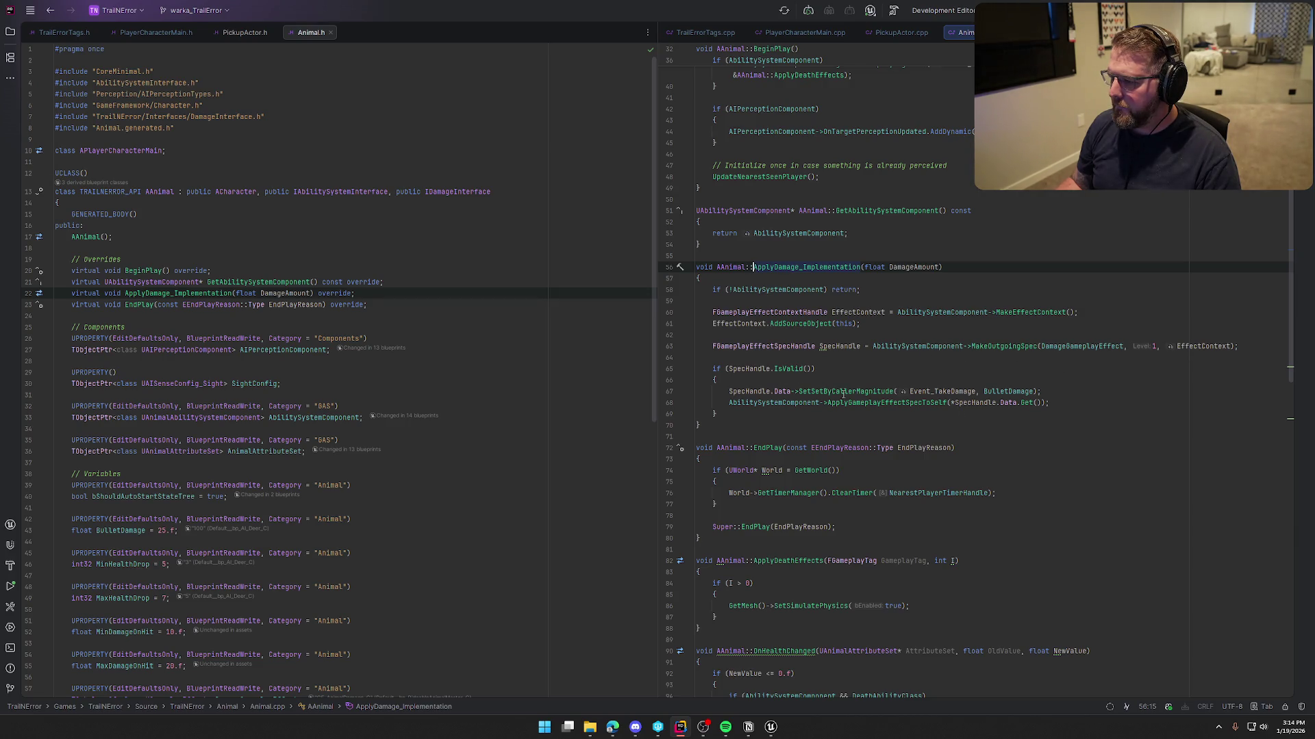
- Add a UE_LOG(LogTemp, ...) warning after the damage-effect block, printing the animal's name and damage
click(763, 415)
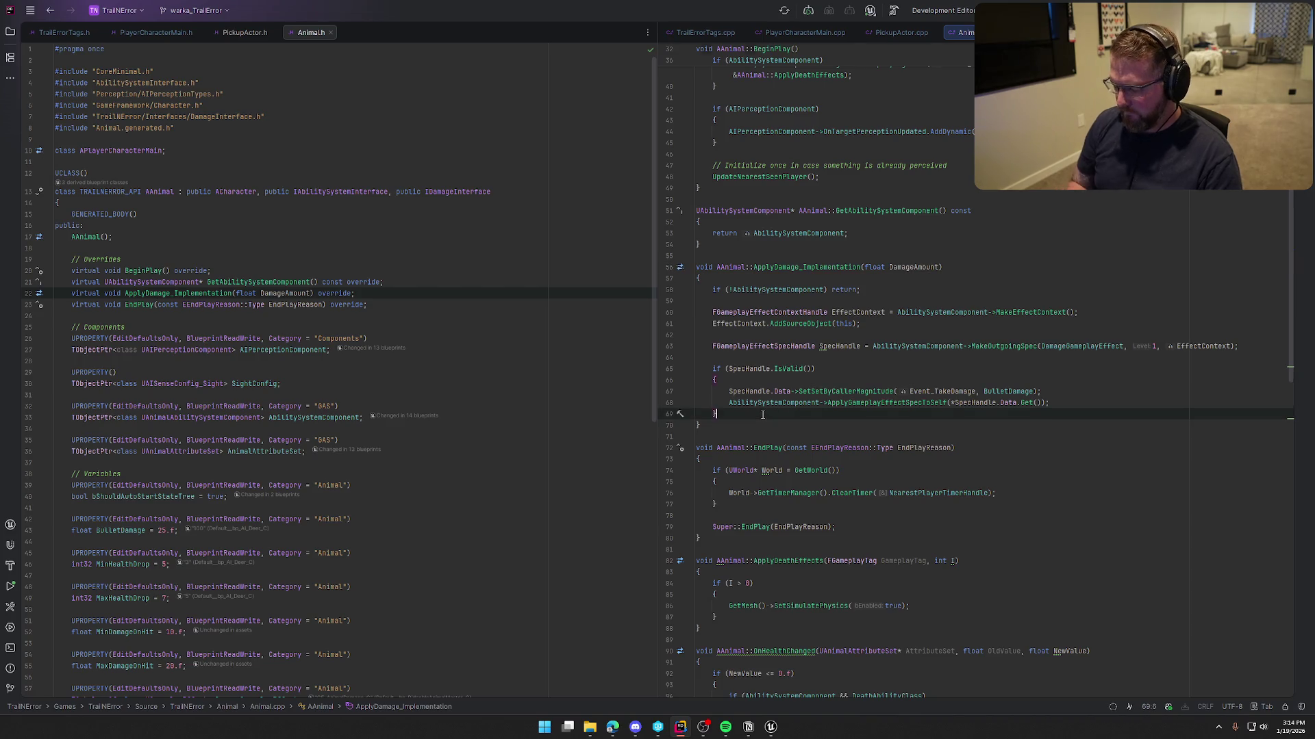
key(Return)
text(UE_LOG()
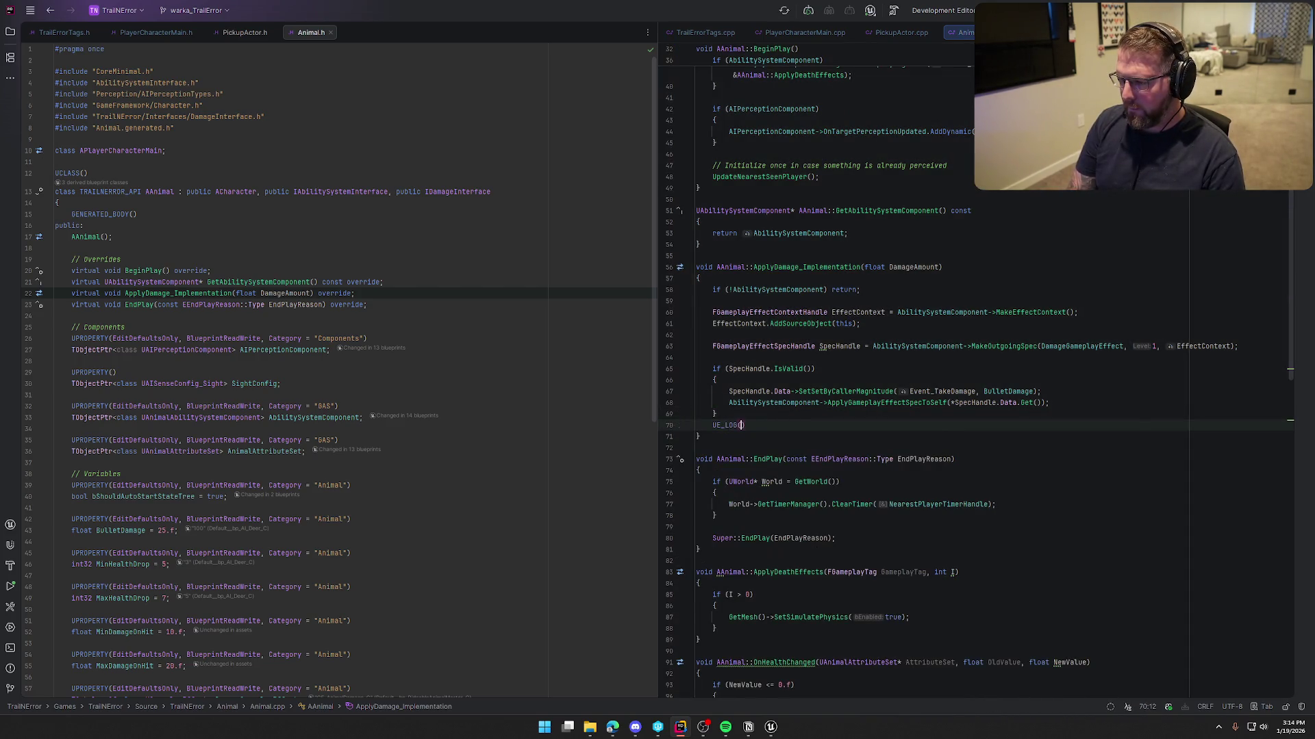
text(Log)
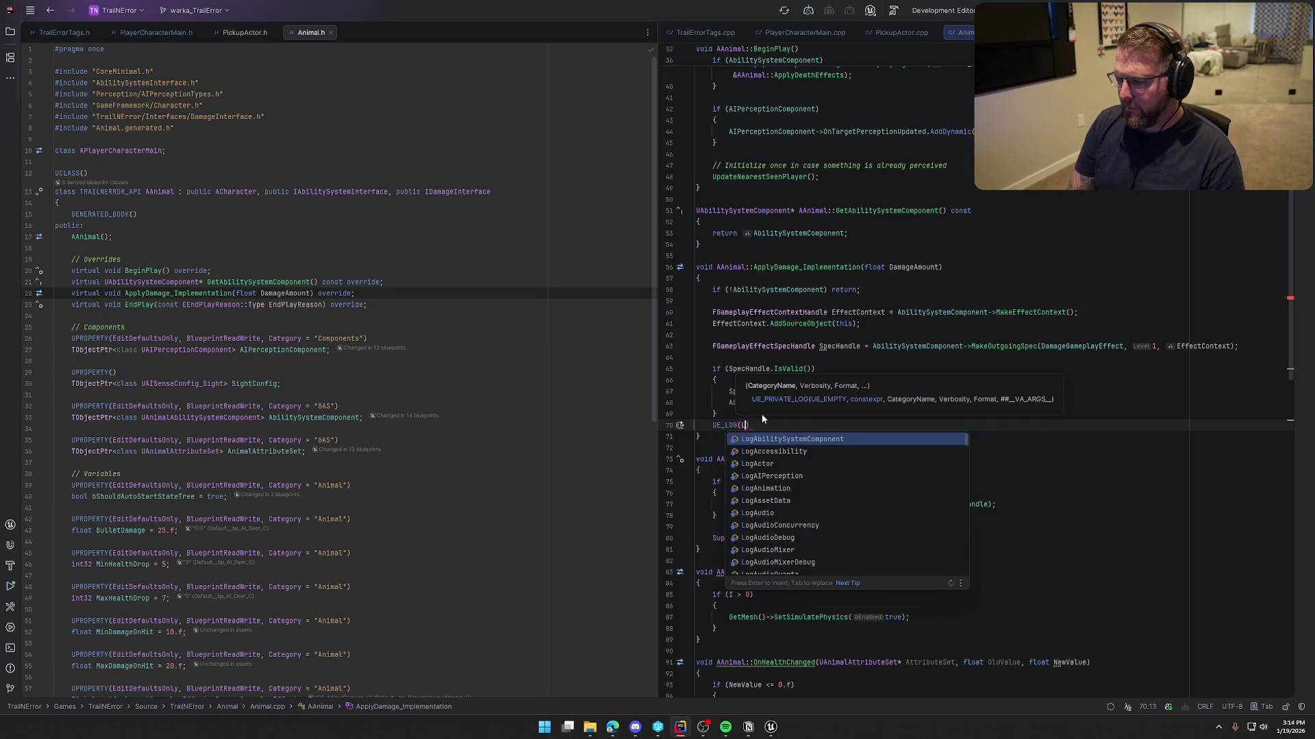
text(Temp,)
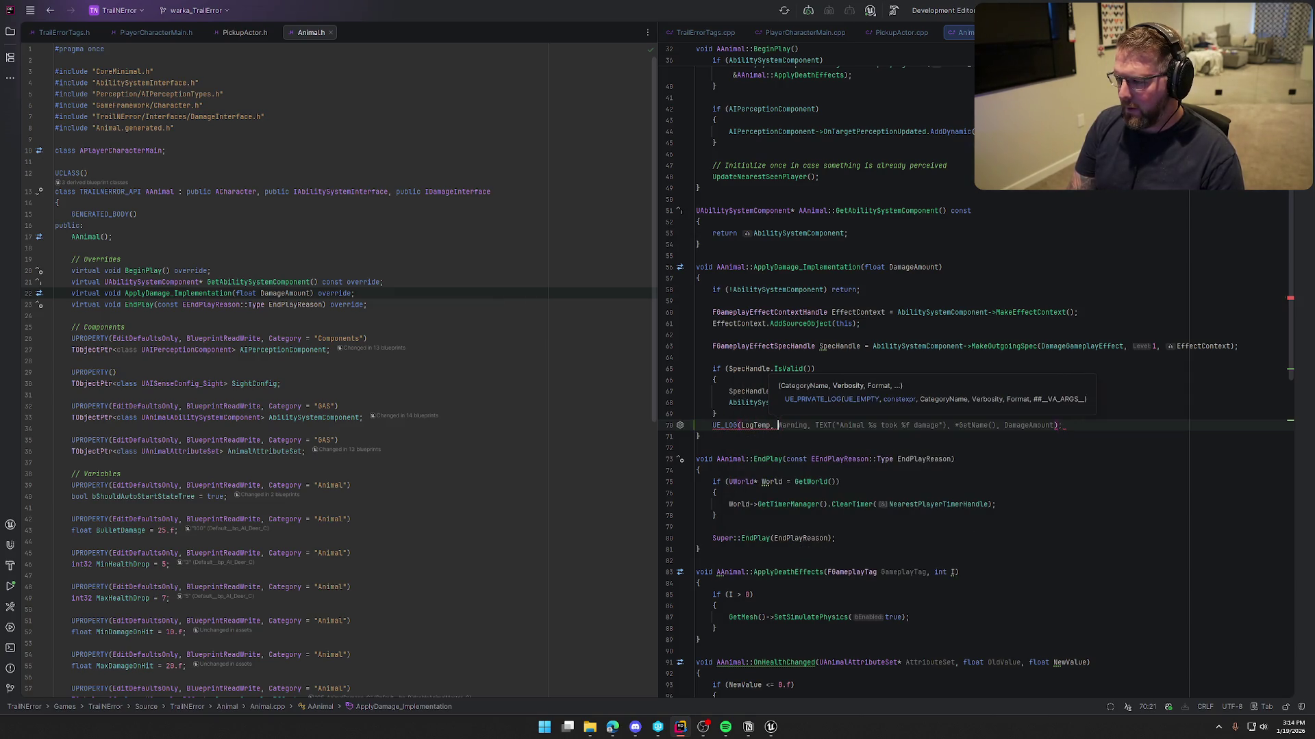
key(Tab)
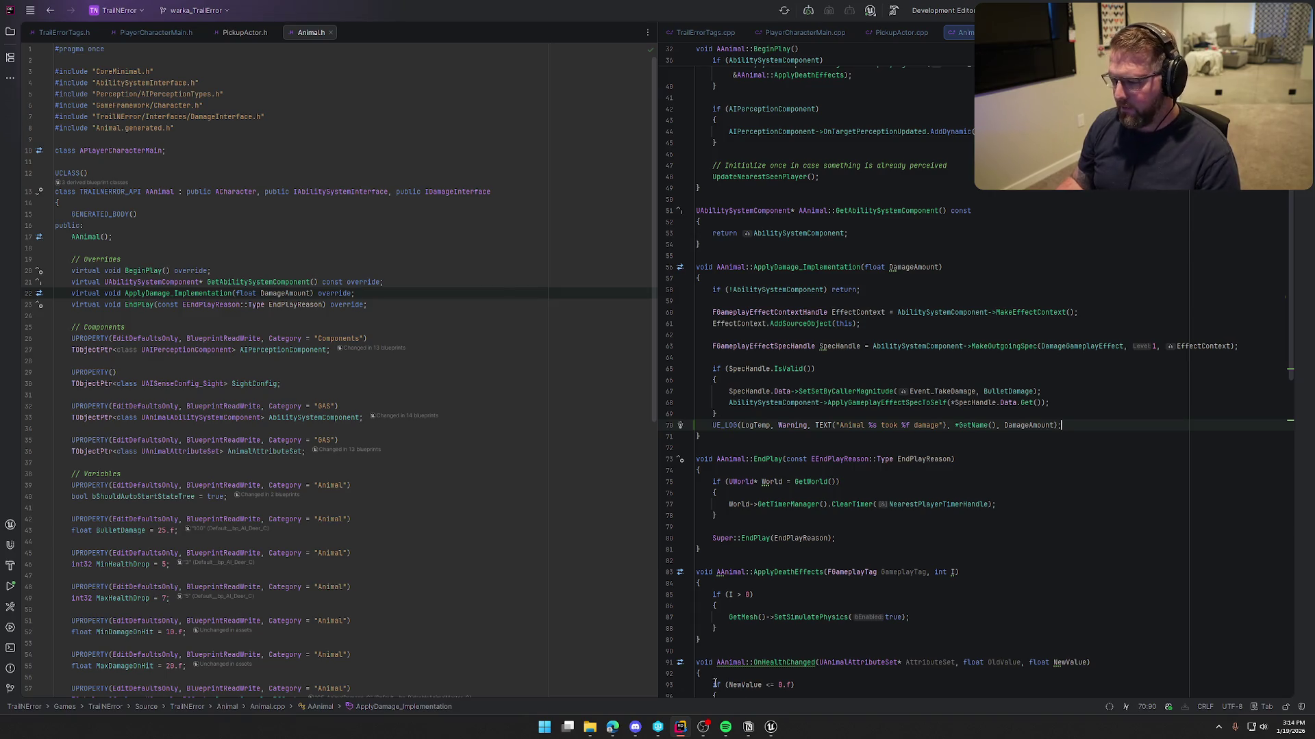
click(770, 729)
click(83, 21)
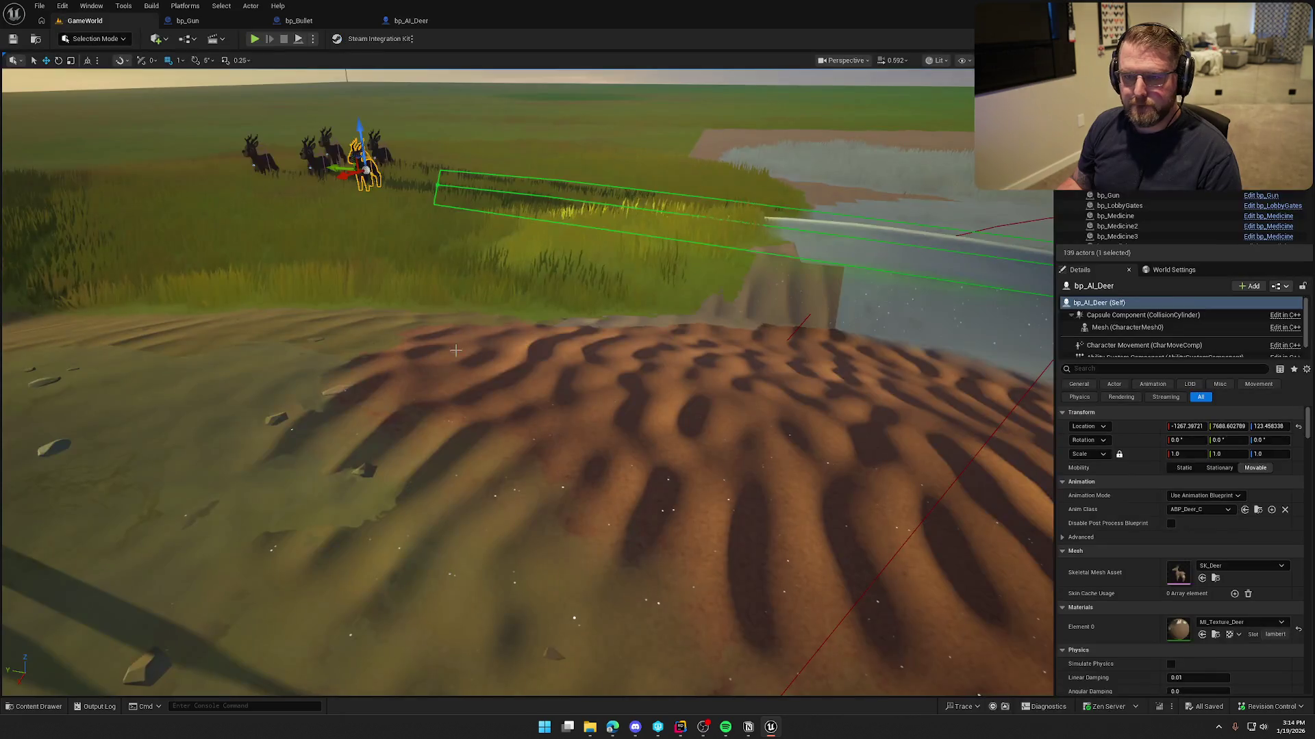
- Live Coding compile the Animal changes, check the Output Log, and start Play with Alt+P
click(1159, 707)
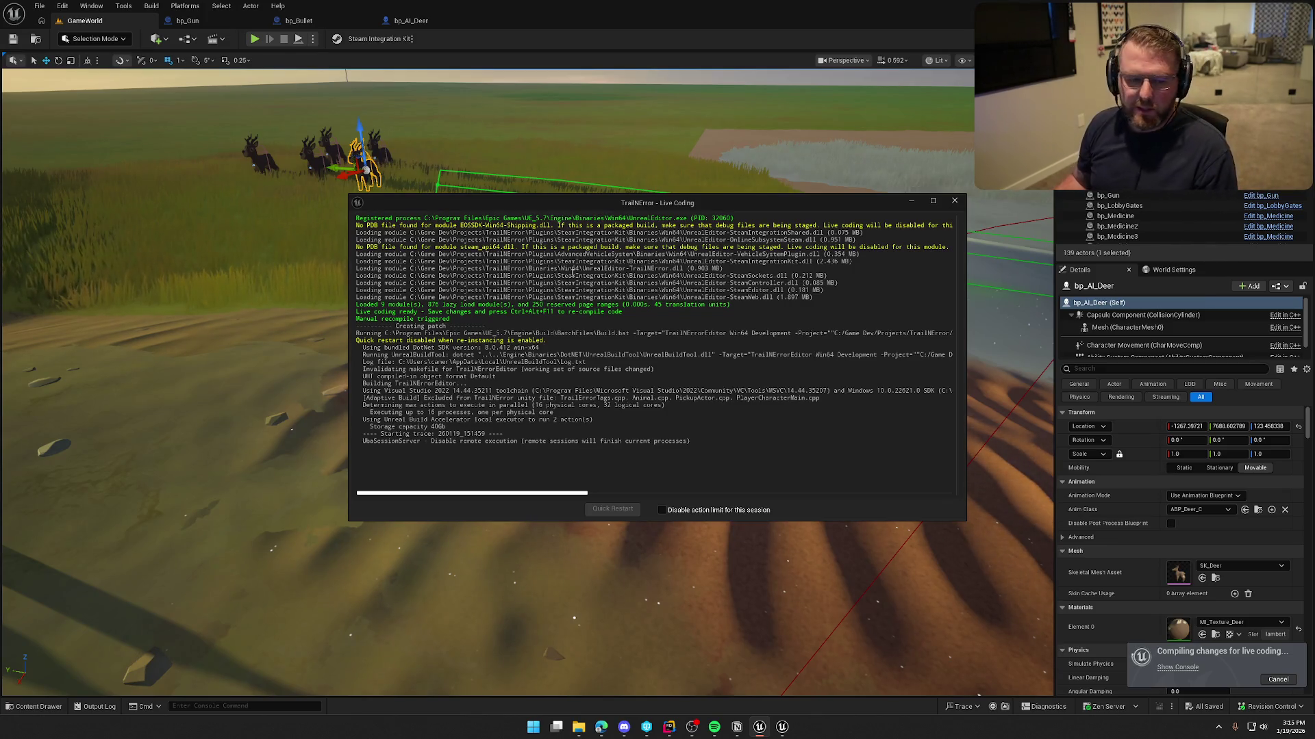
click(955, 203)
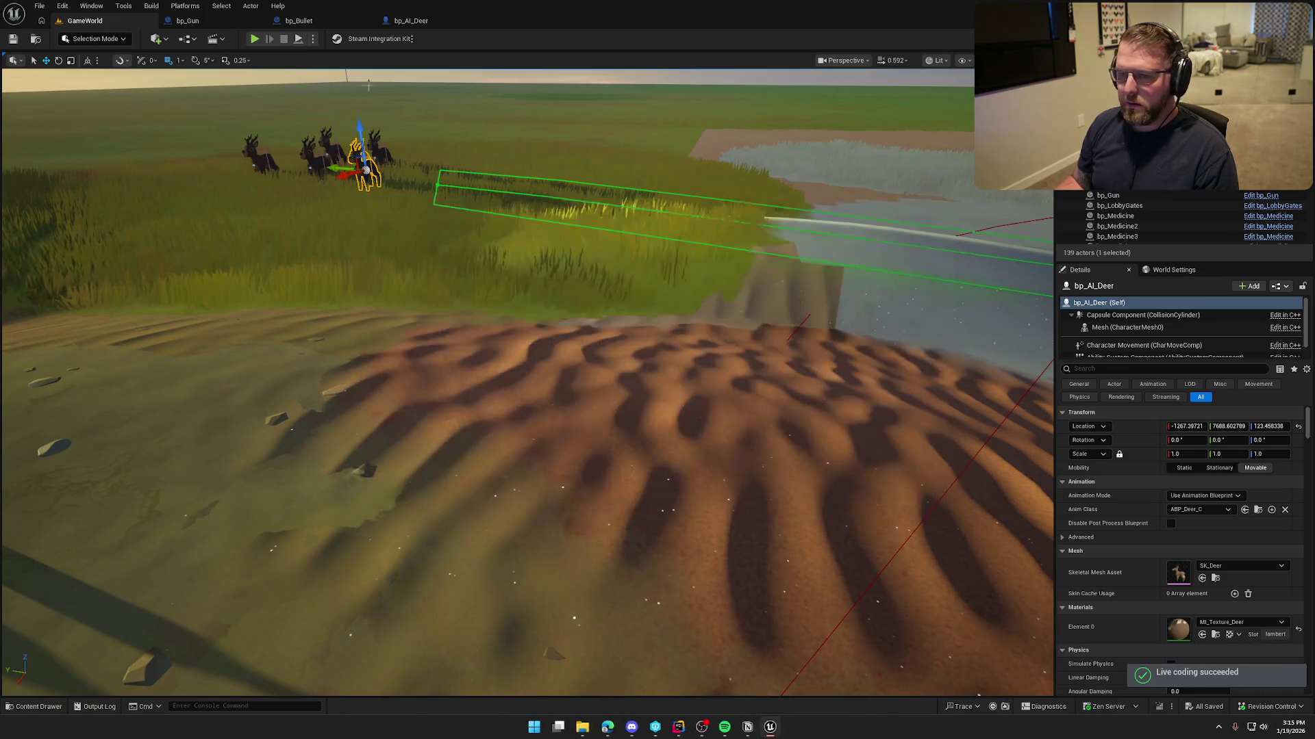
click(86, 708)
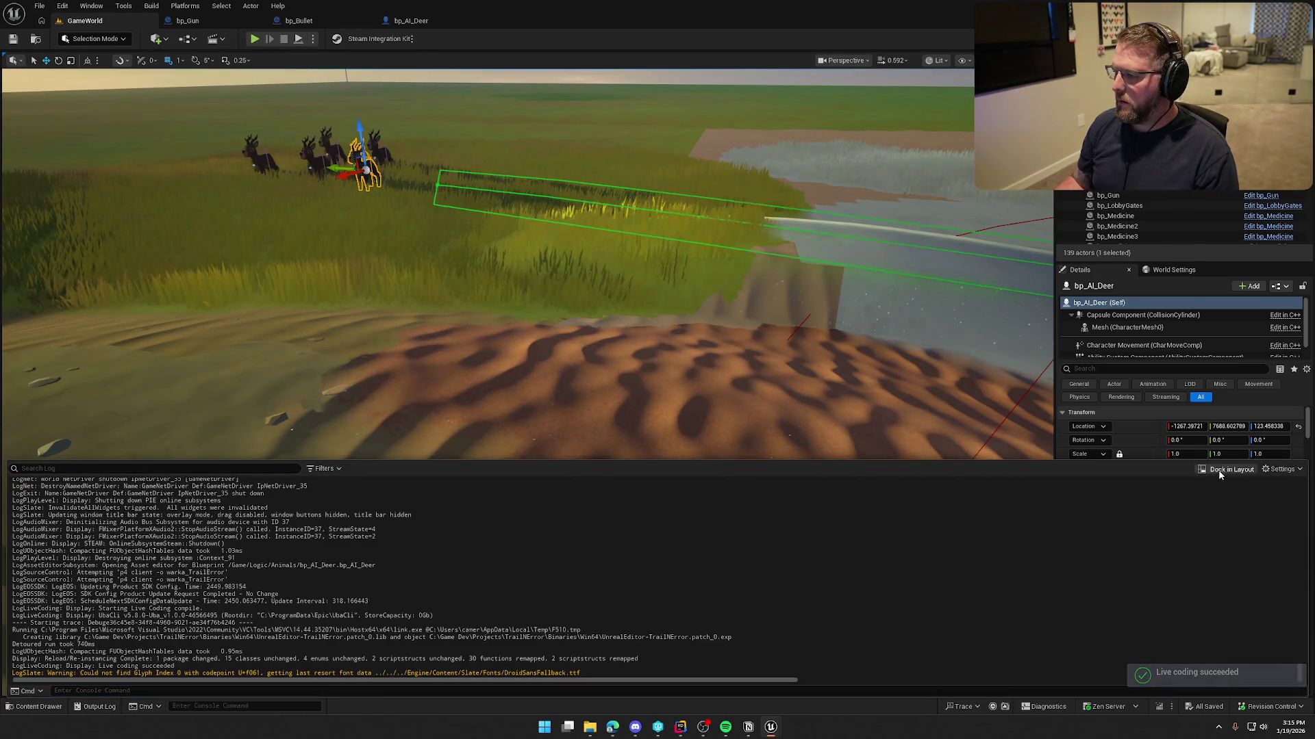
key(alt+p)
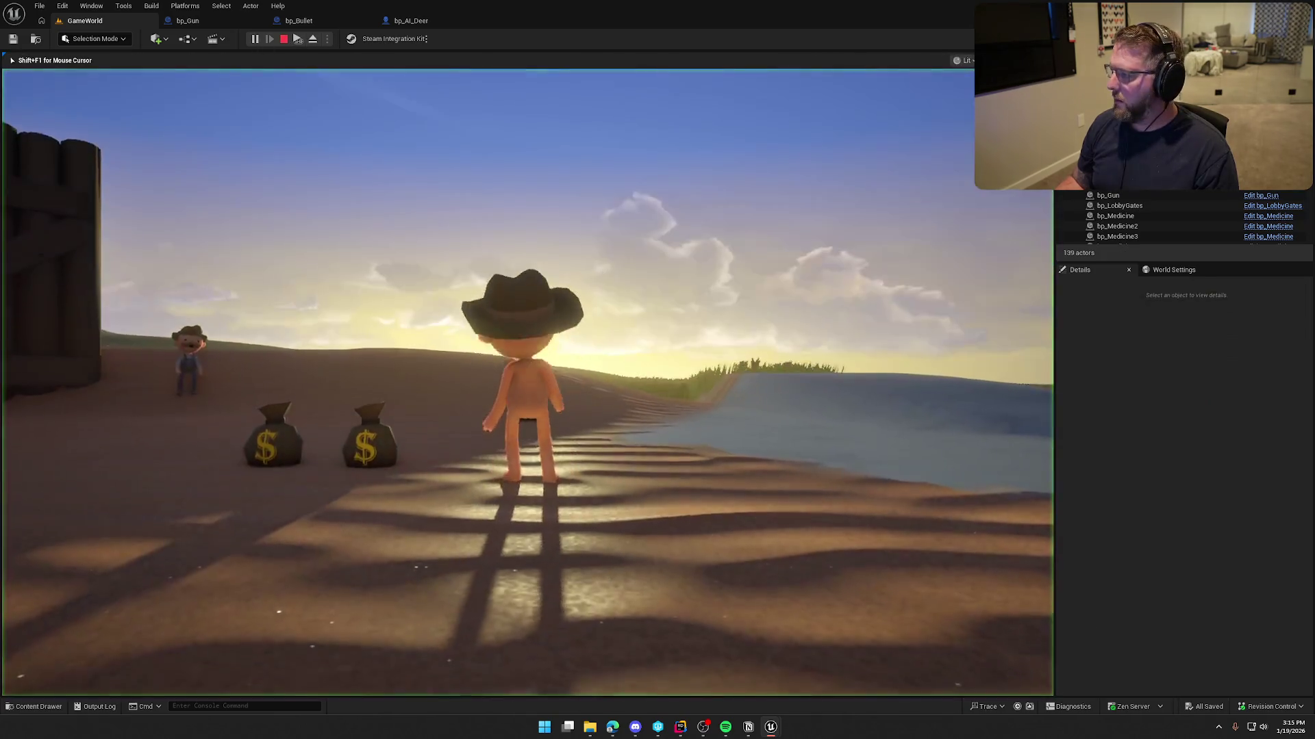
- Run the character across the level and grassland to the deer herd, then end the session
key(e)
key(w)
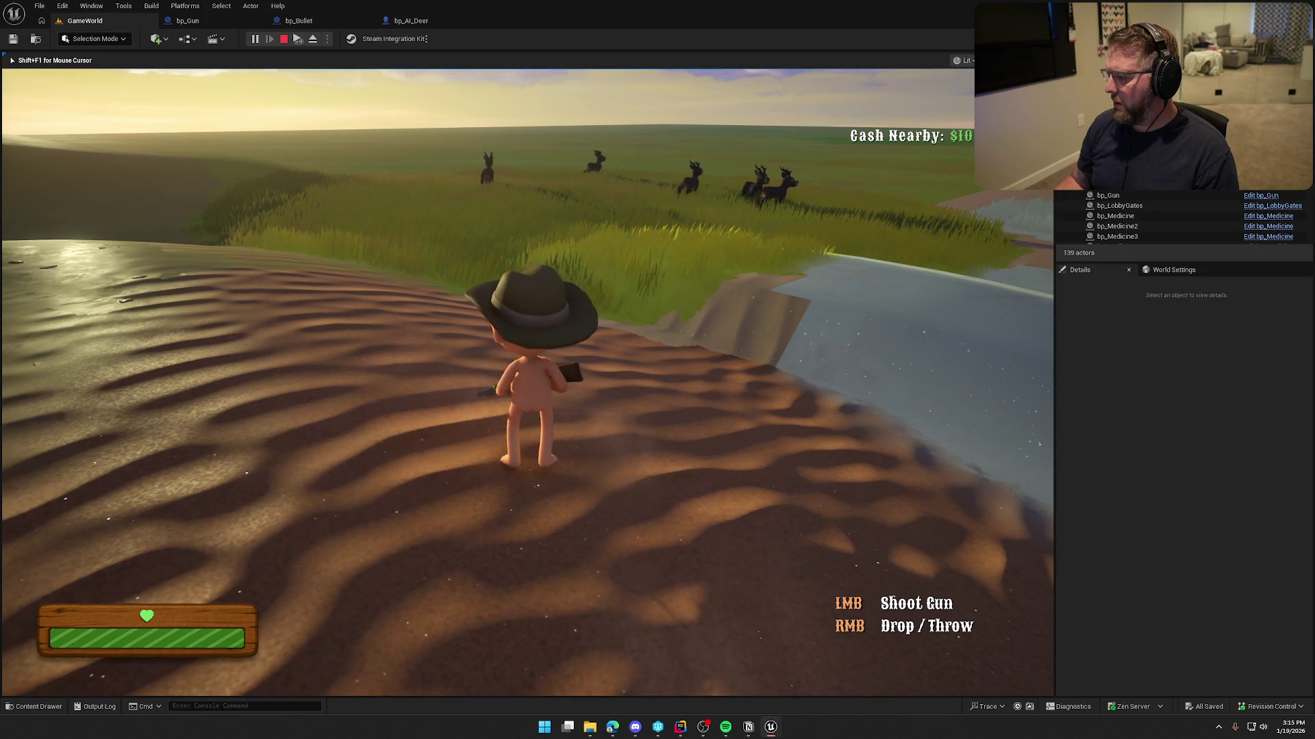
key(shift+w)
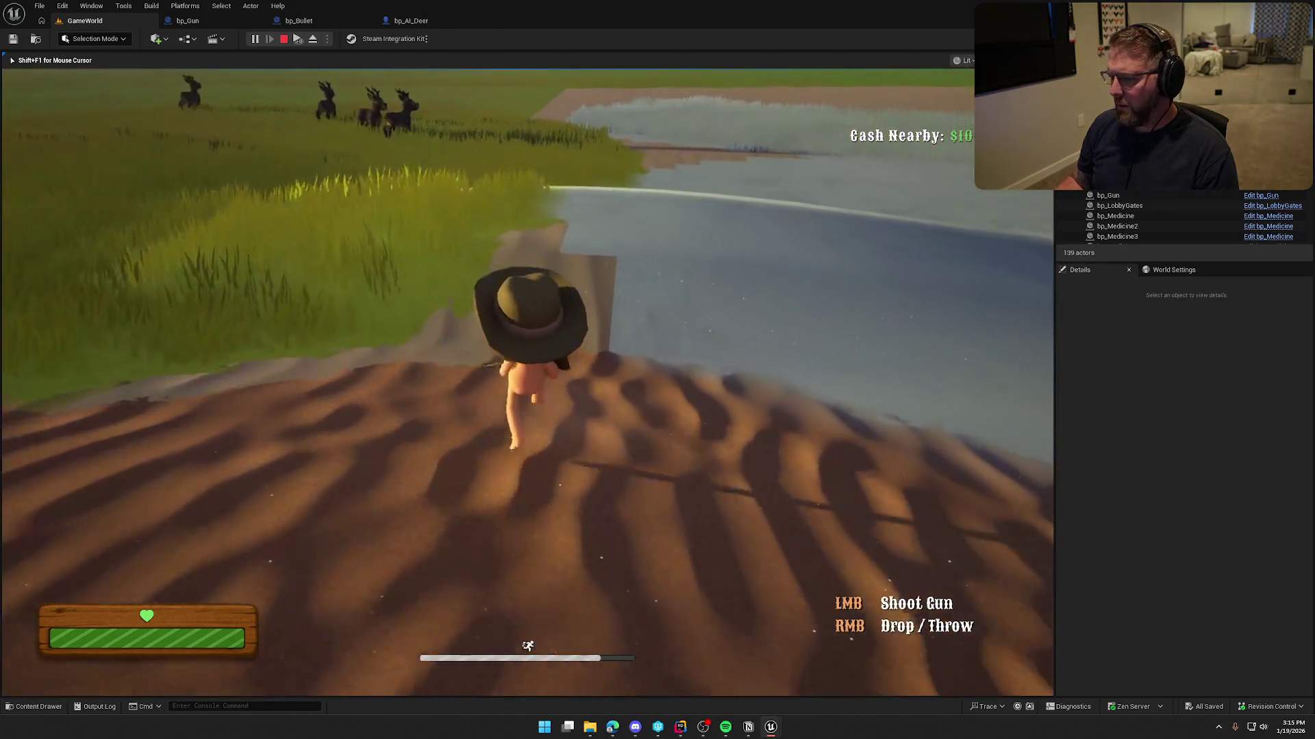
key(w)
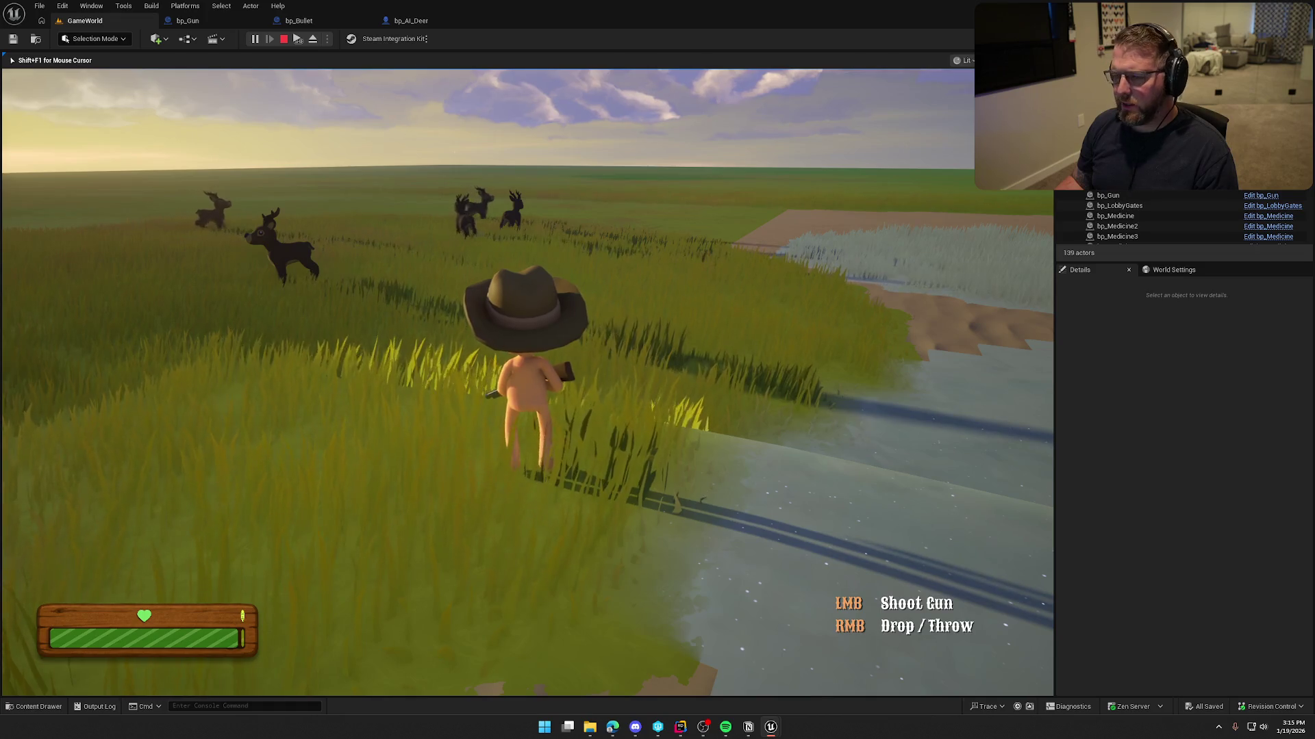
key(Escape)
- In bp_AI_Deer, expand the Animal variables and inspect Bullet Damage
mouse_move(678, 730)
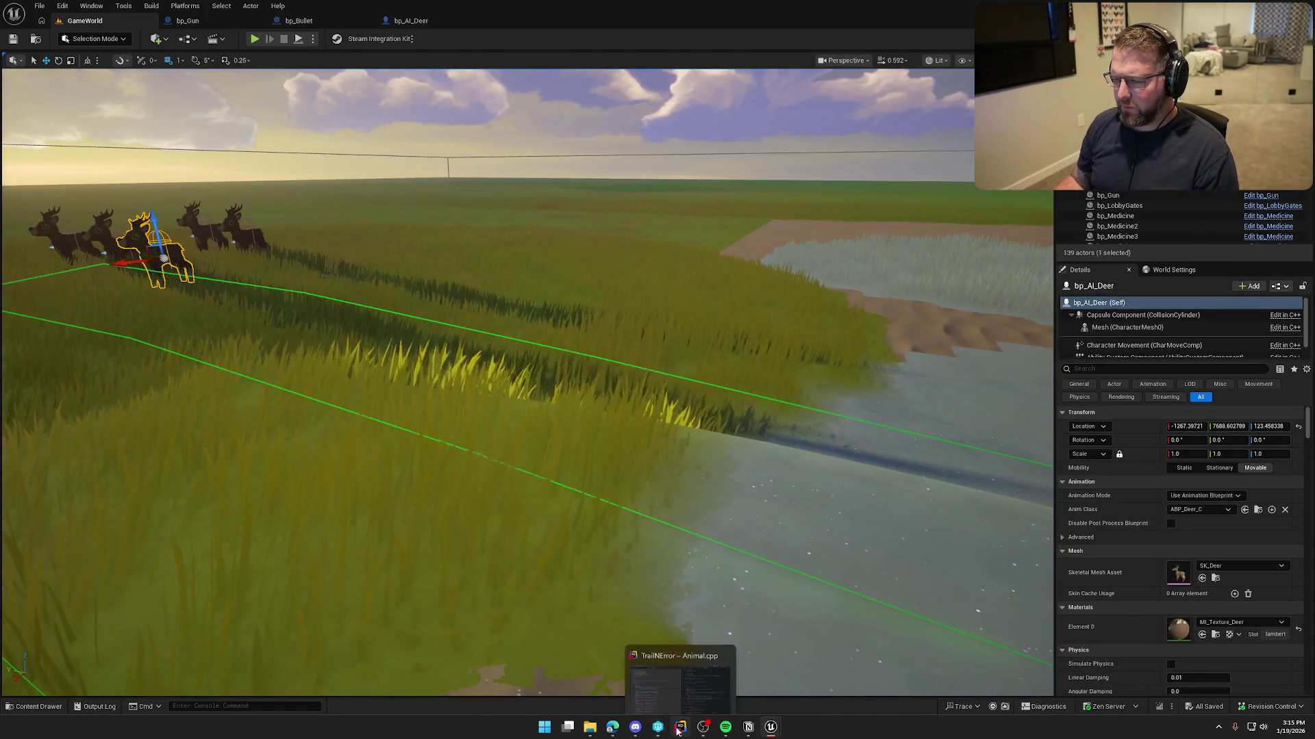
click(411, 20)
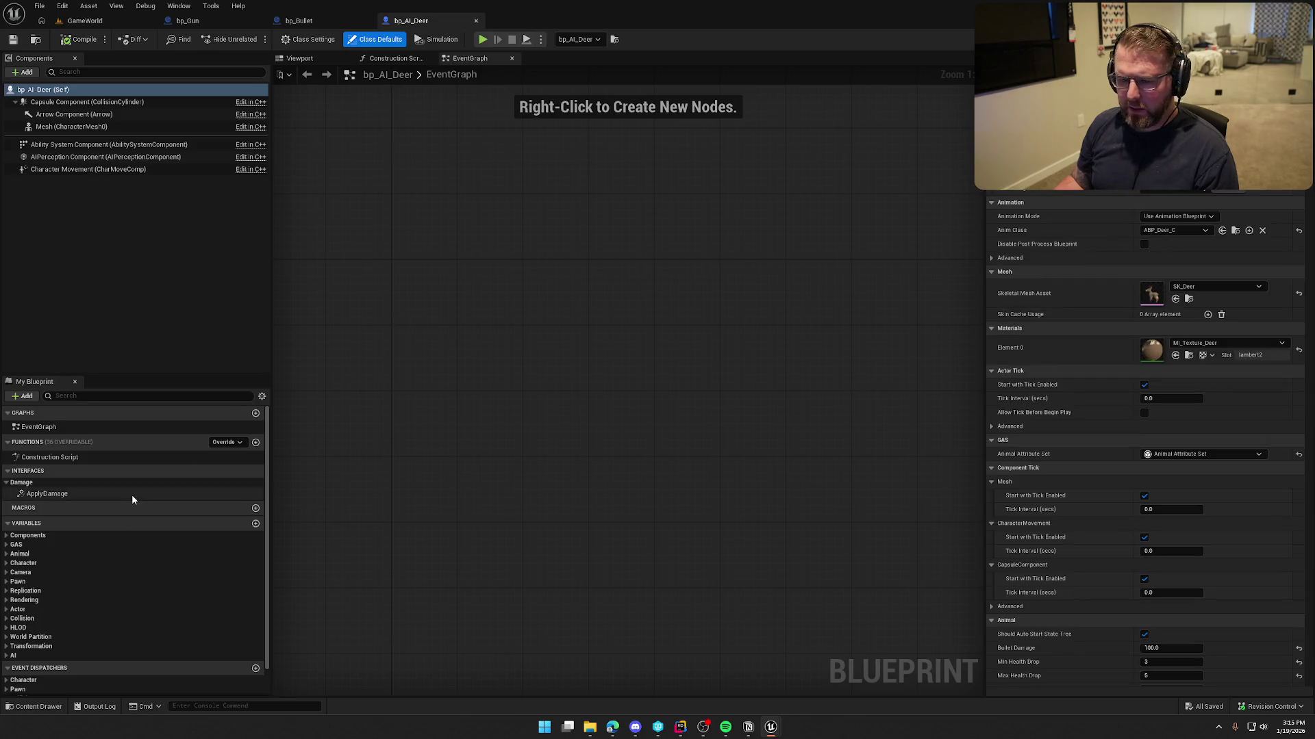
click(6, 544)
click(7, 544)
click(8, 555)
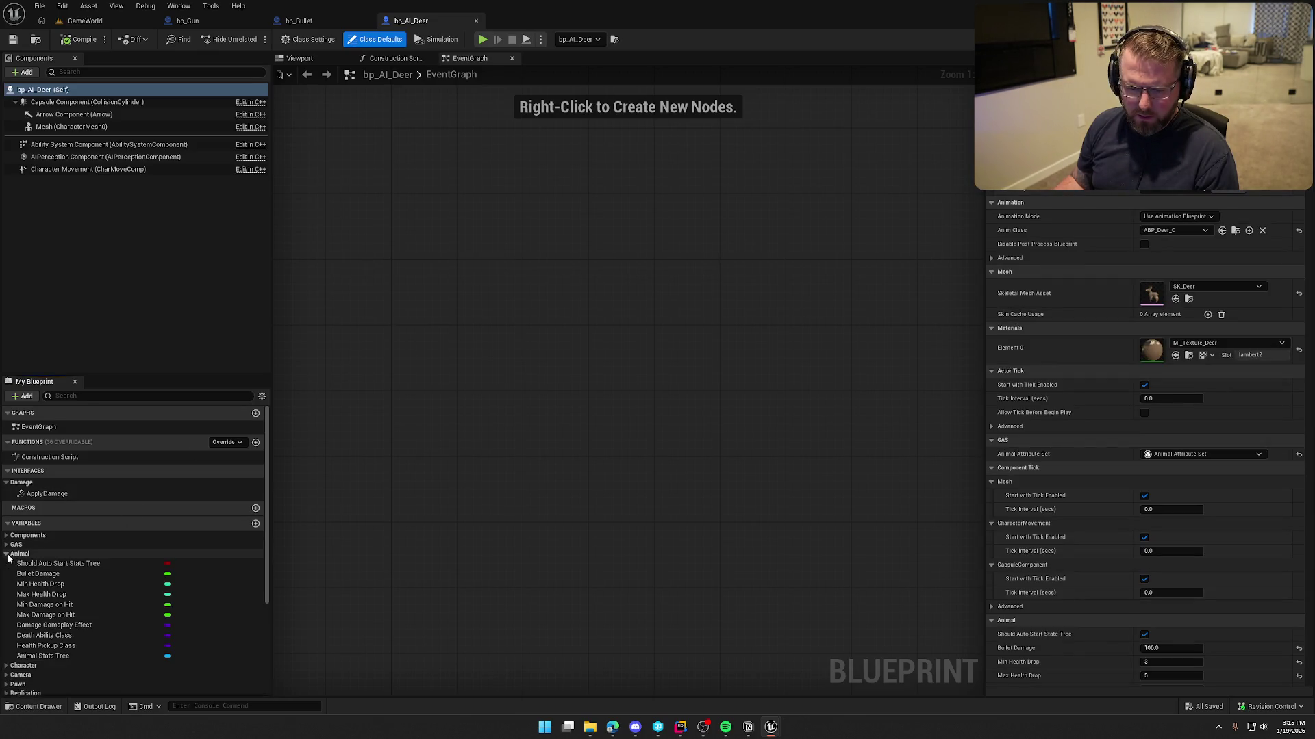
click(41, 574)
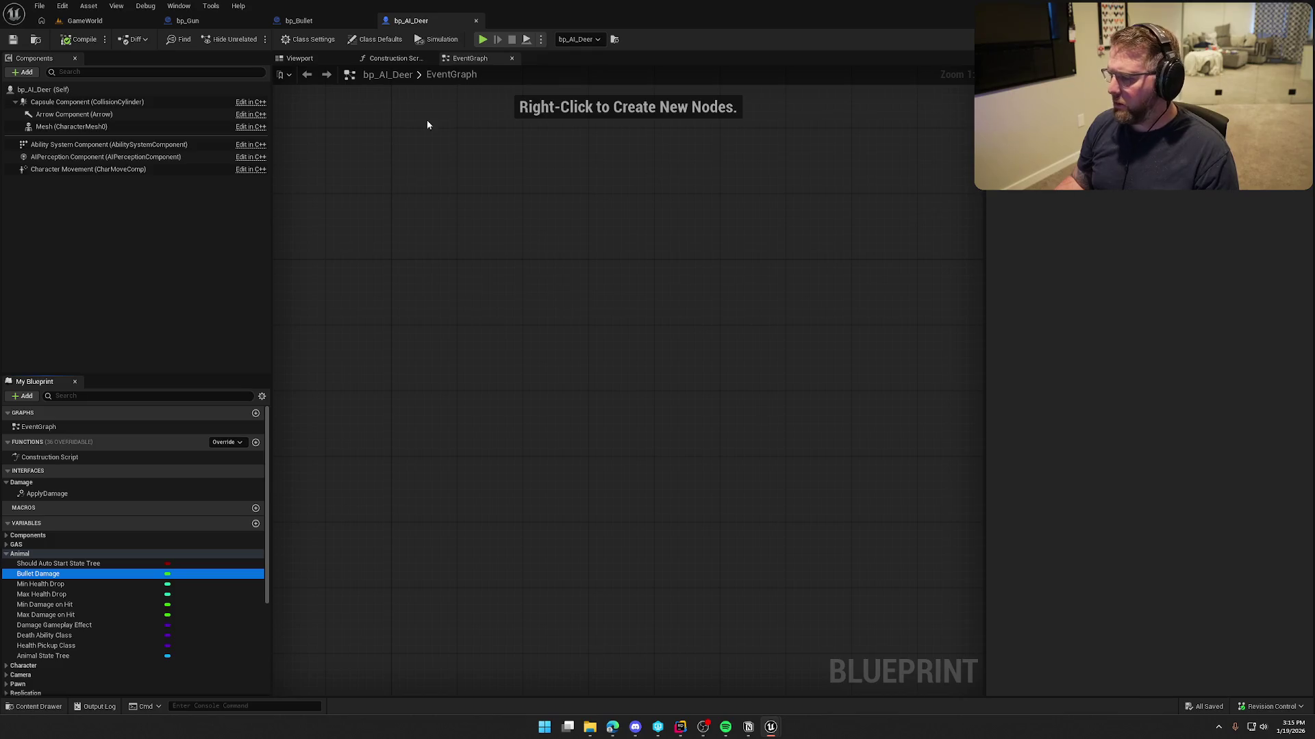
click(210, 22)
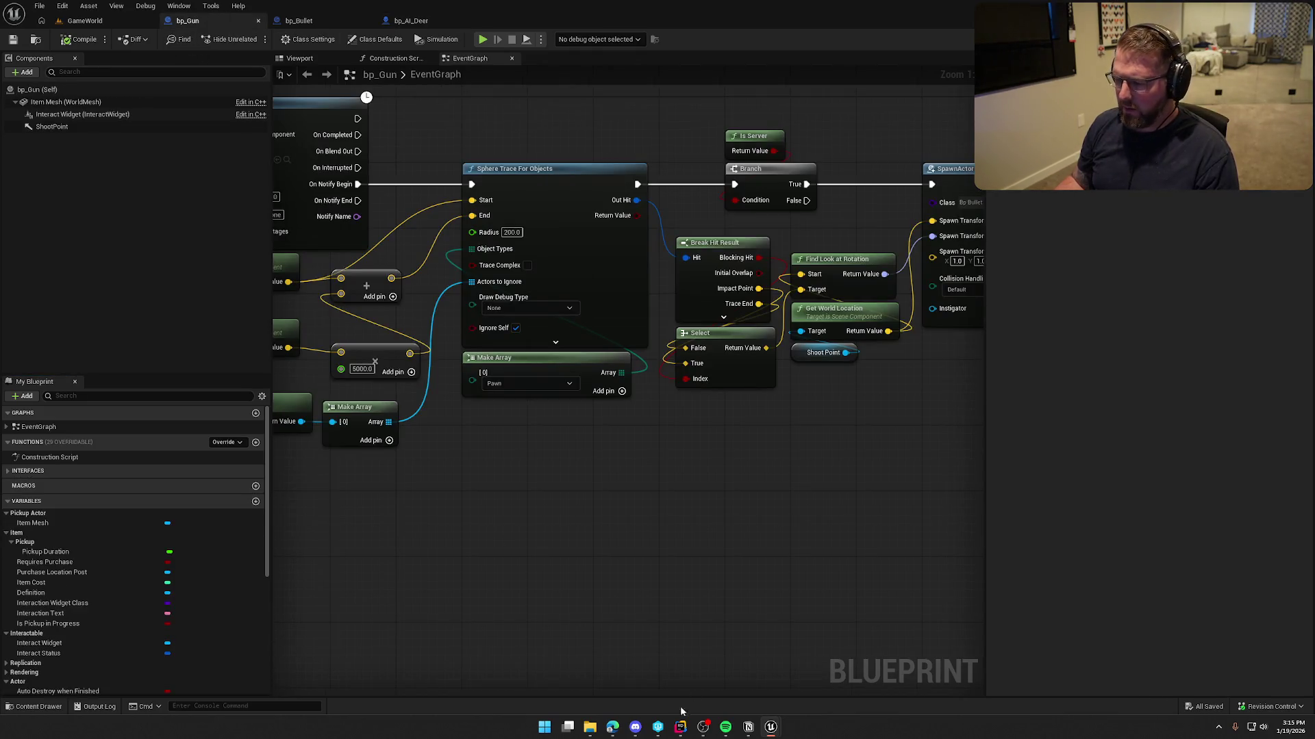
- In Animal.cpp, replace DamageAmount with BulletDamage in the UE_LOG call
click(680, 727)
double_click(1037, 426)
double_click(1019, 392)
key(ctrl+c)
double_click(1032, 428)
key(ctrl+v)
click(1085, 428)
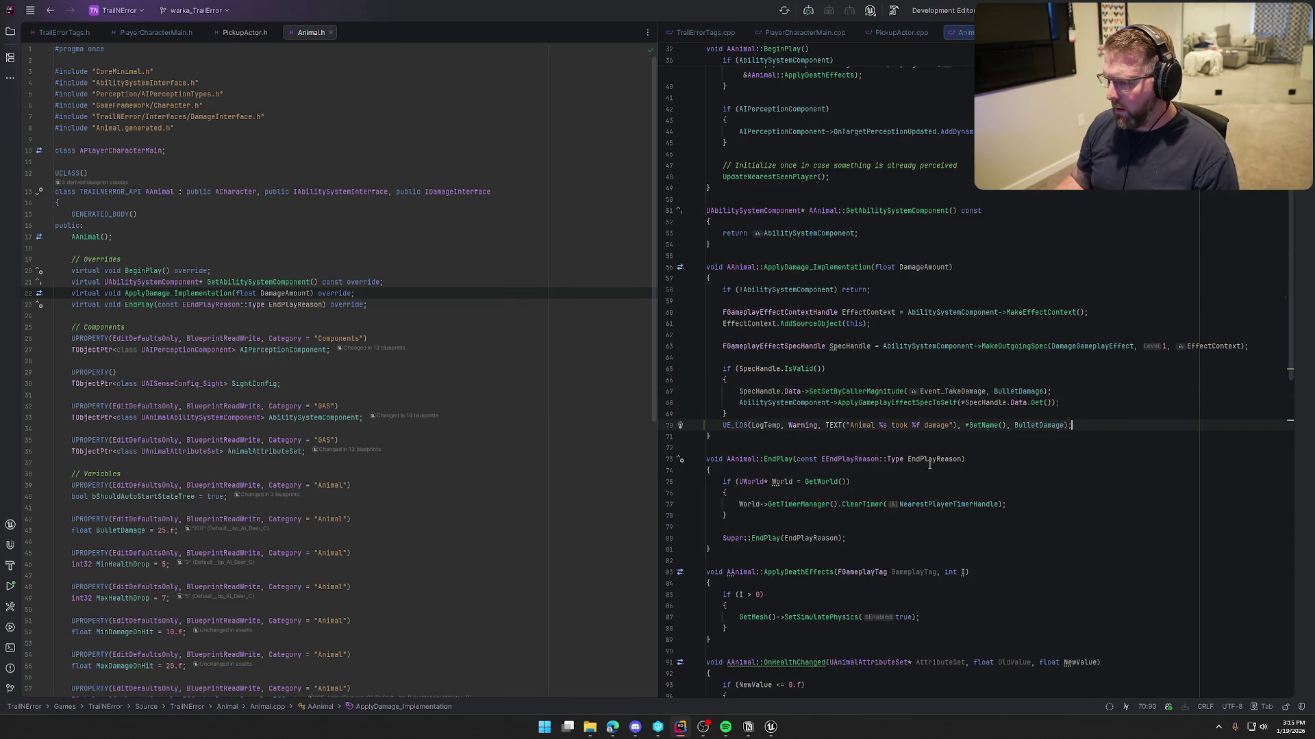
- Leave Rider with the BulletDamage log line and return to Unreal's bp_Gun graph
mouse_move(886, 404)
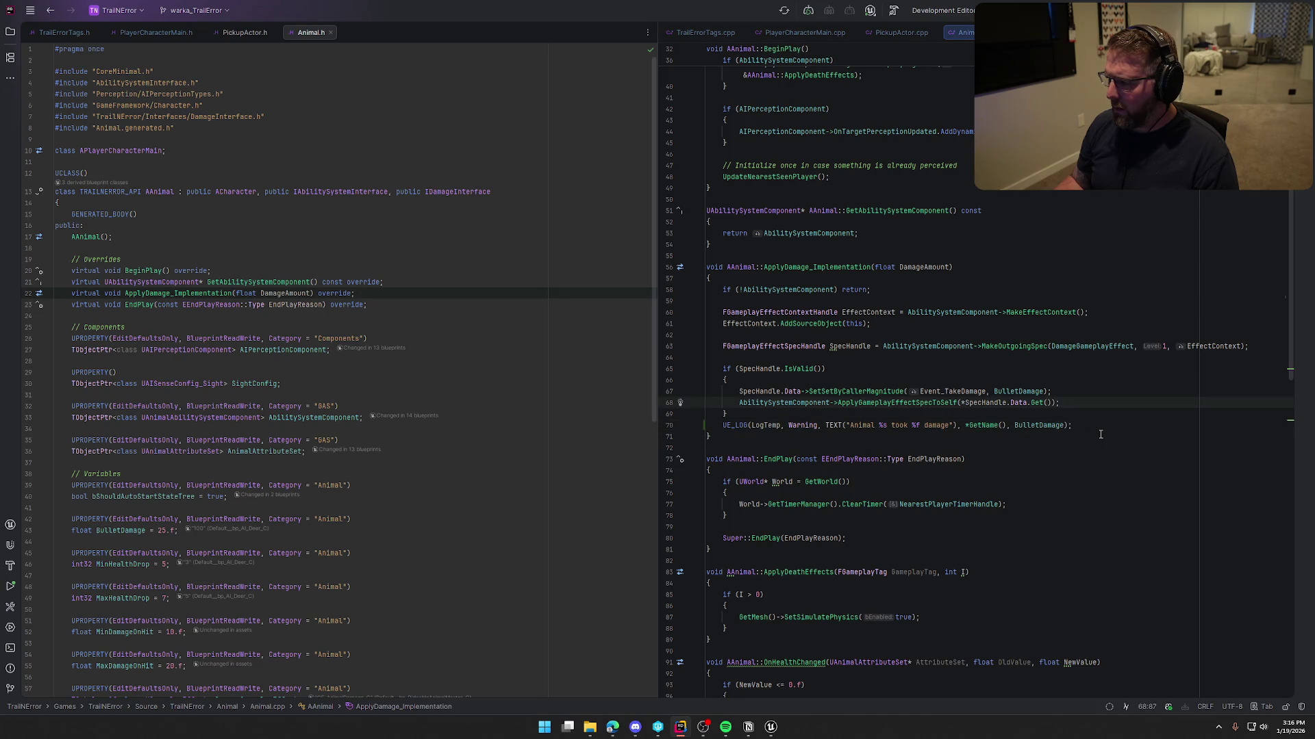
mouse_move(771, 727)
click(738, 675)
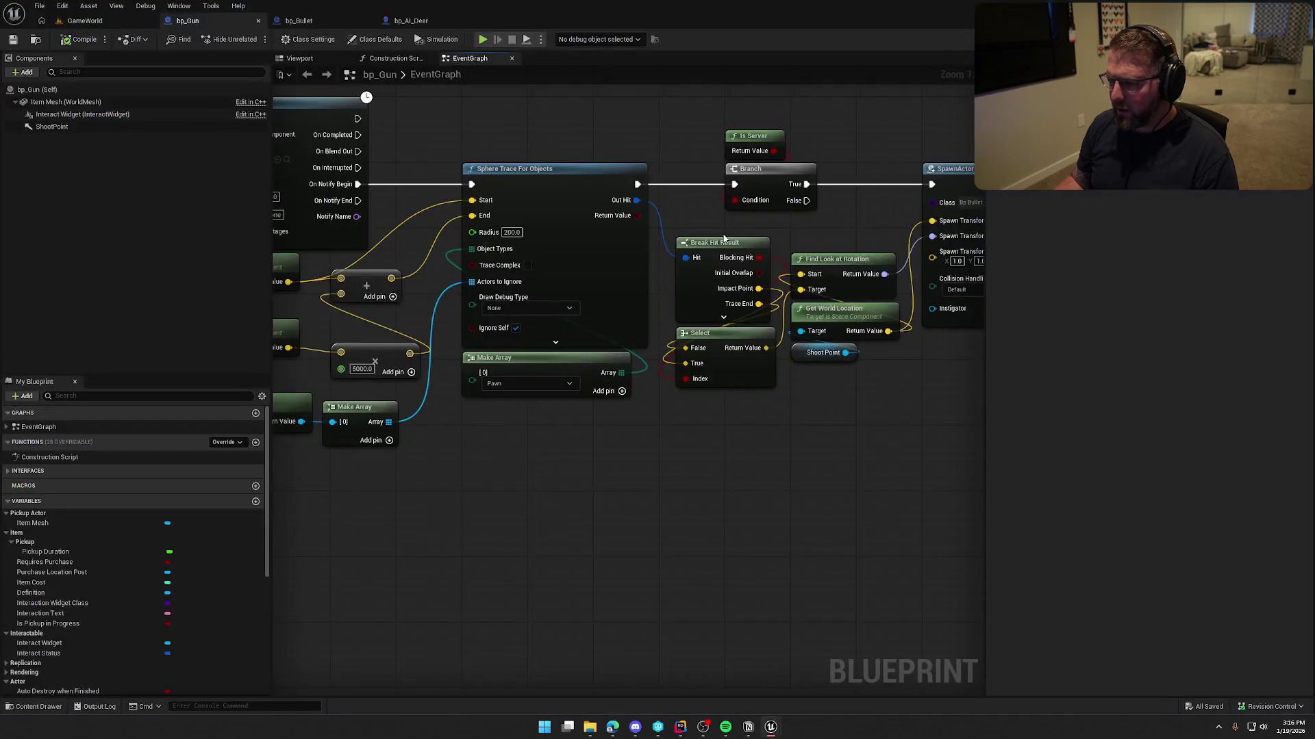
- Set bp_AI_Deer's Damage Gameplay Effect to GE_AnimalDamage, compile, and check out the asset
click(411, 20)
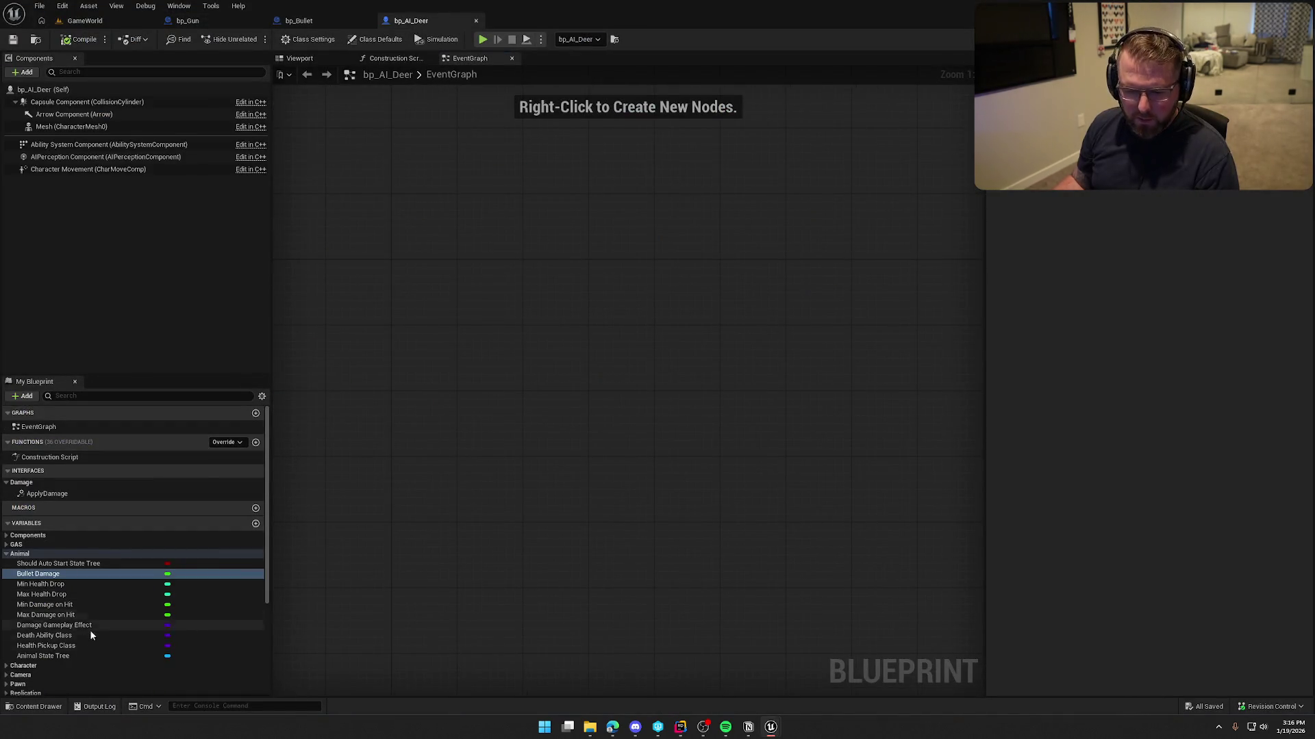
click(64, 626)
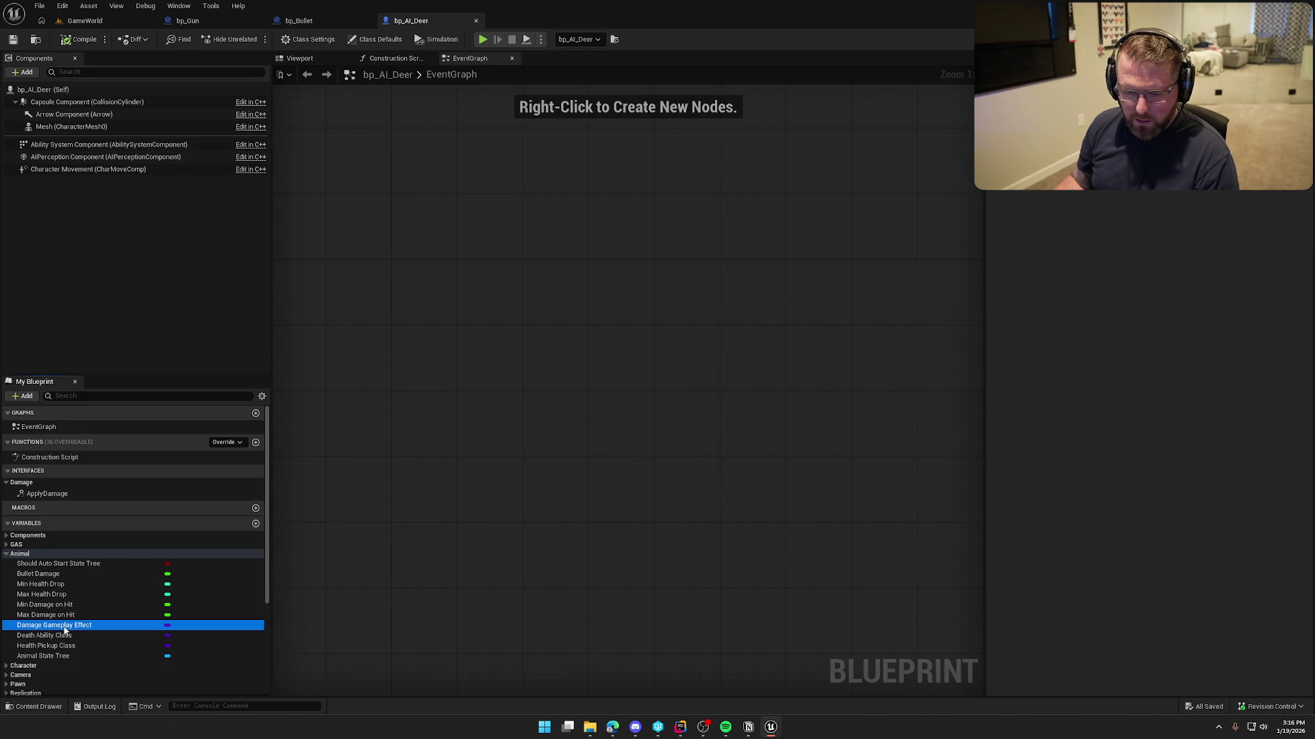
click(1233, 184)
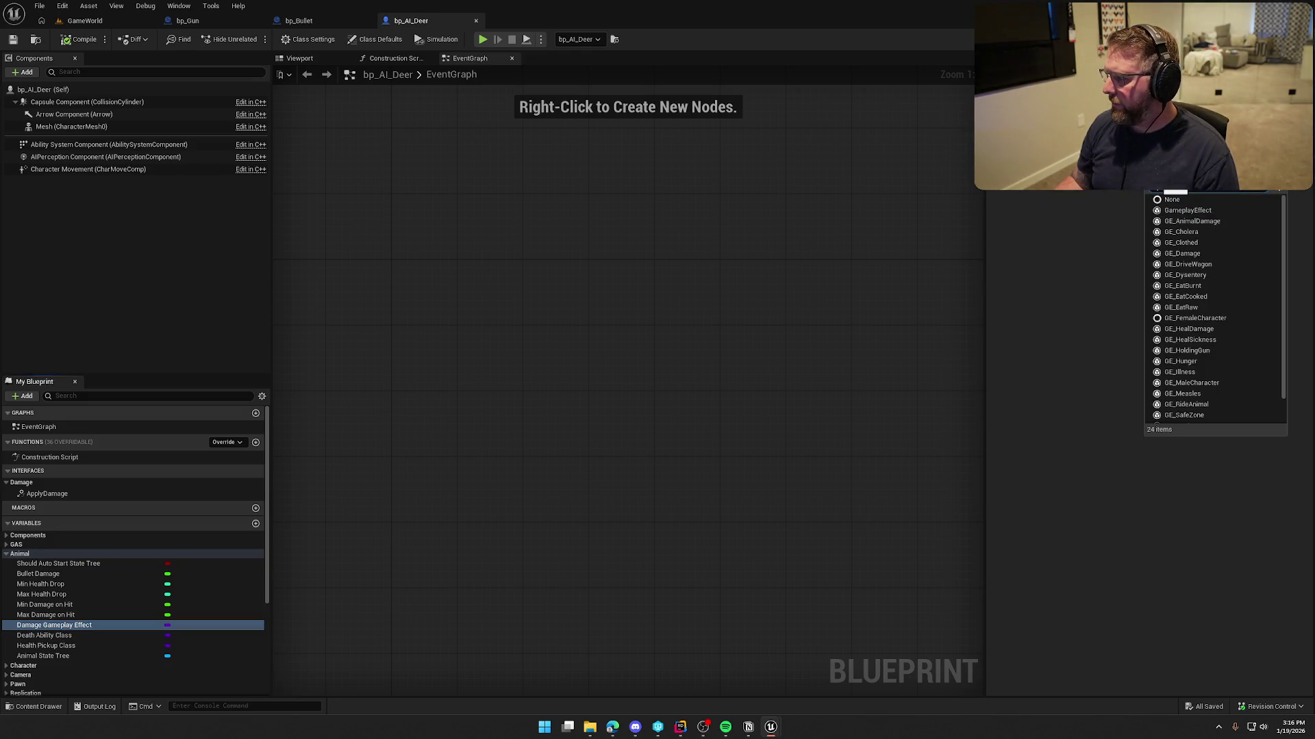
click(1164, 221)
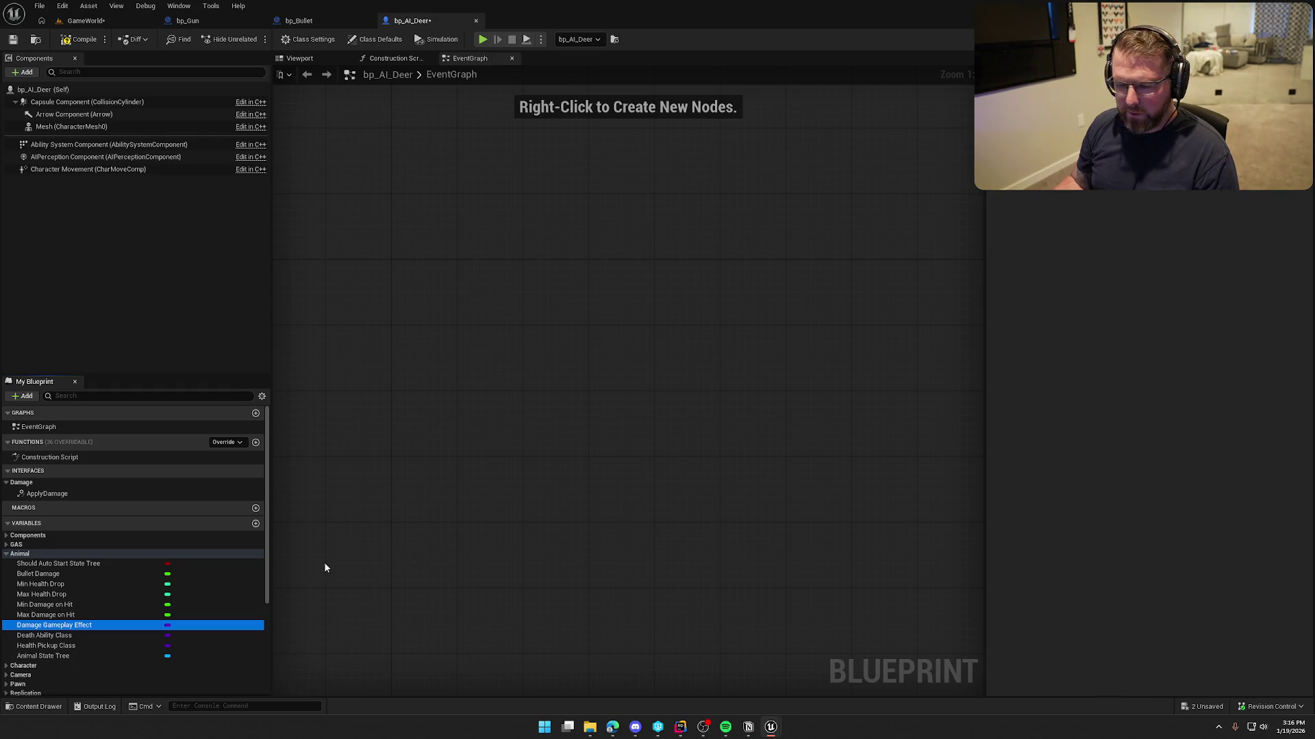
click(51, 636)
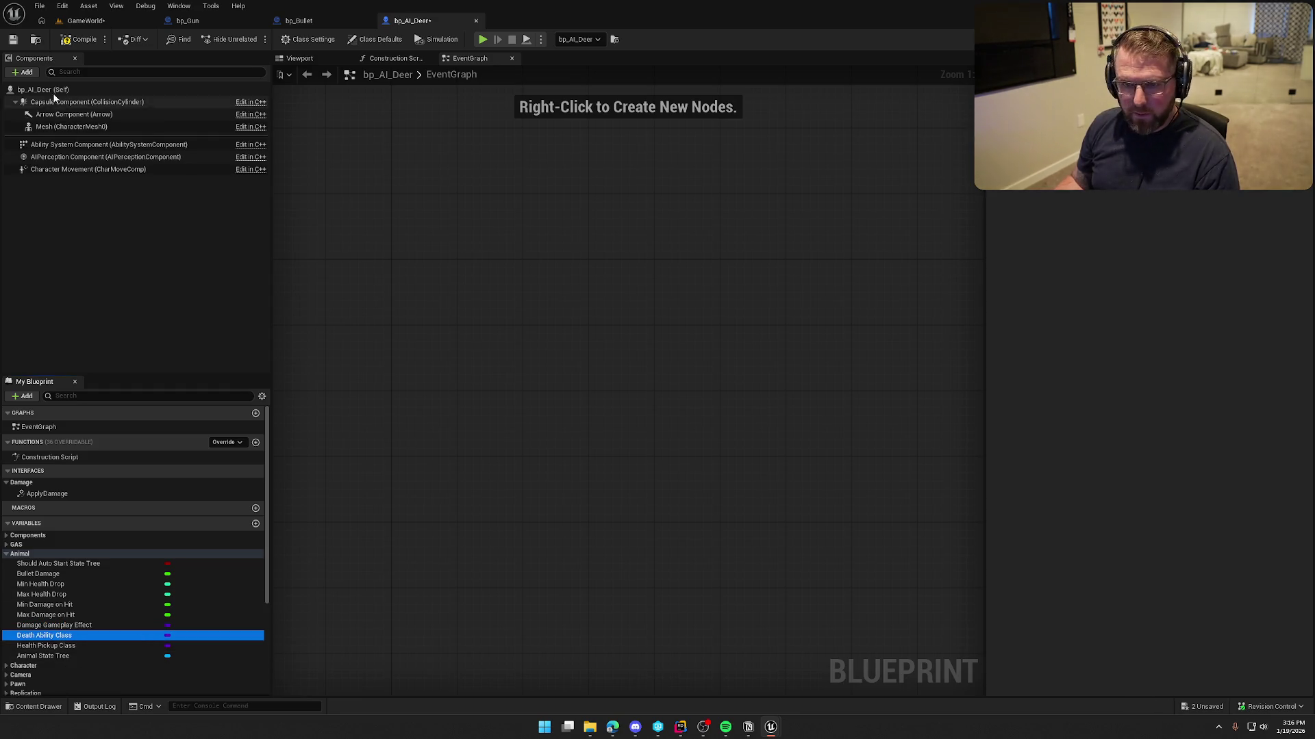
click(79, 39)
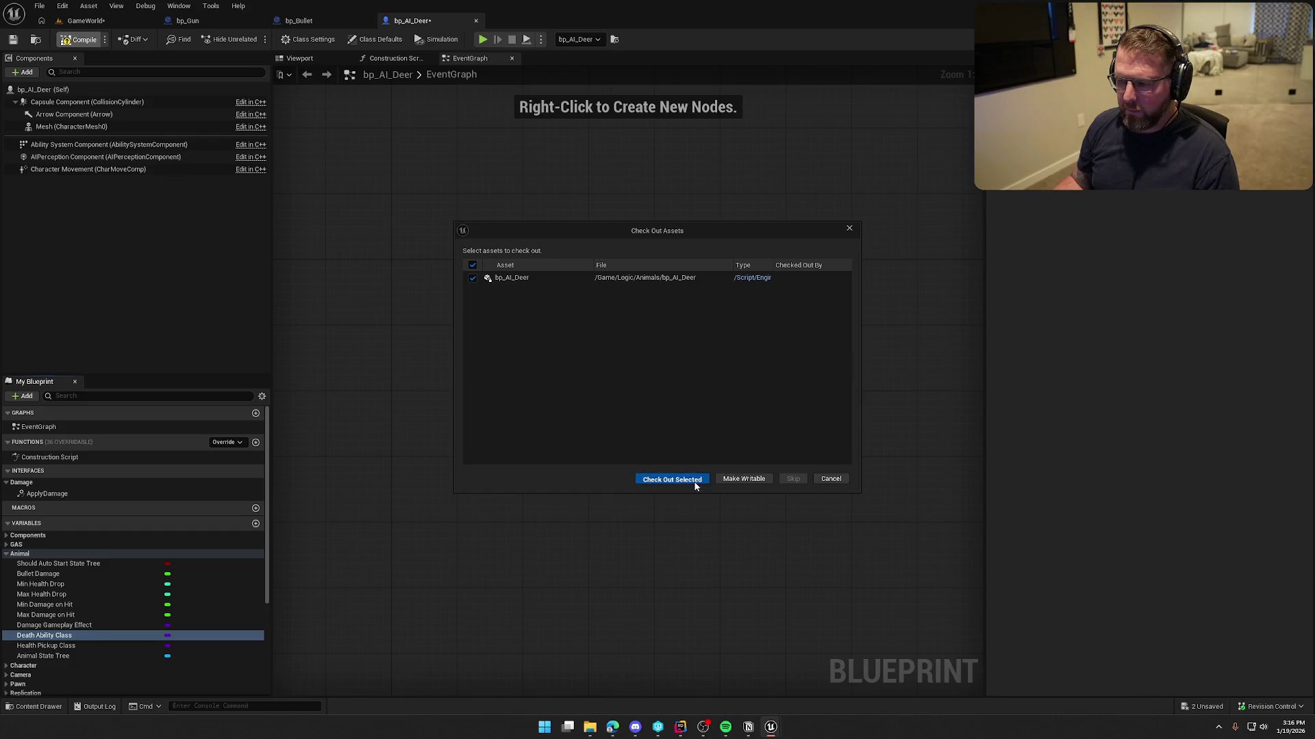
click(672, 480)
click(86, 20)
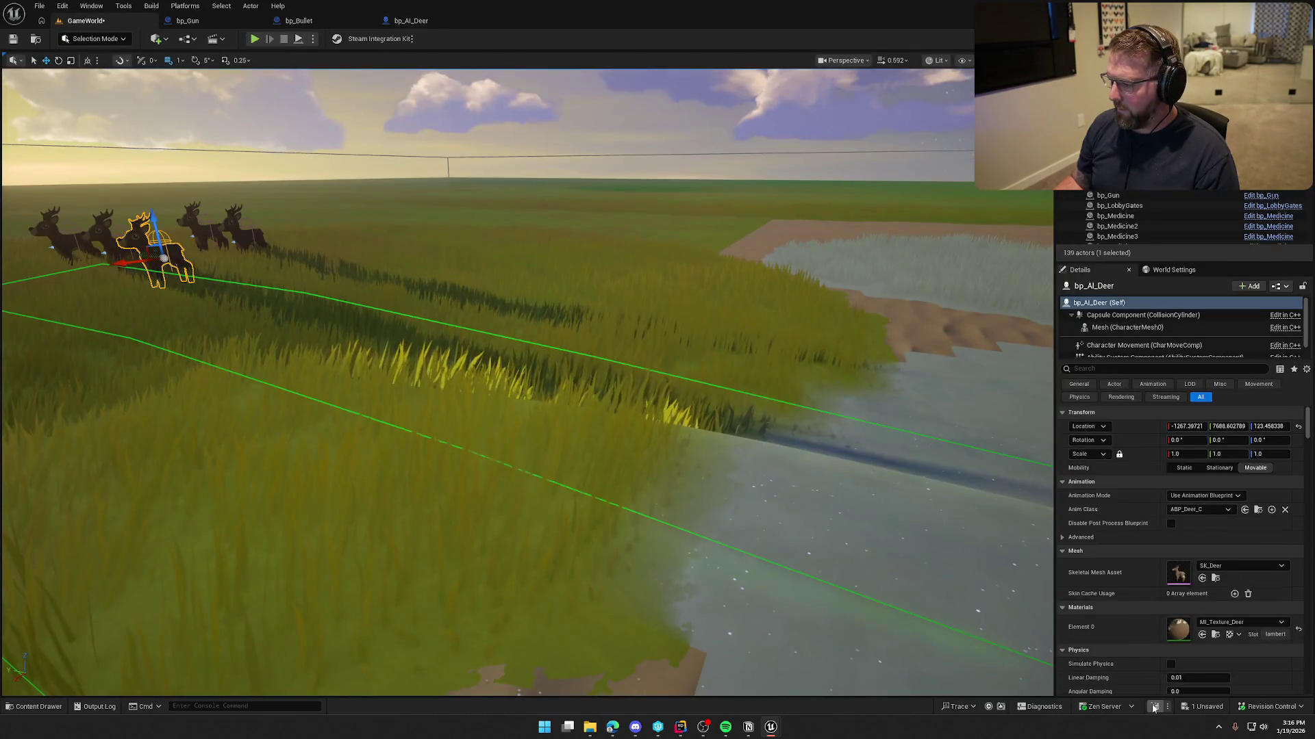
- Live-compile the code, play-test walking toward the deer, then stop and open bp_Gun
click(1154, 706)
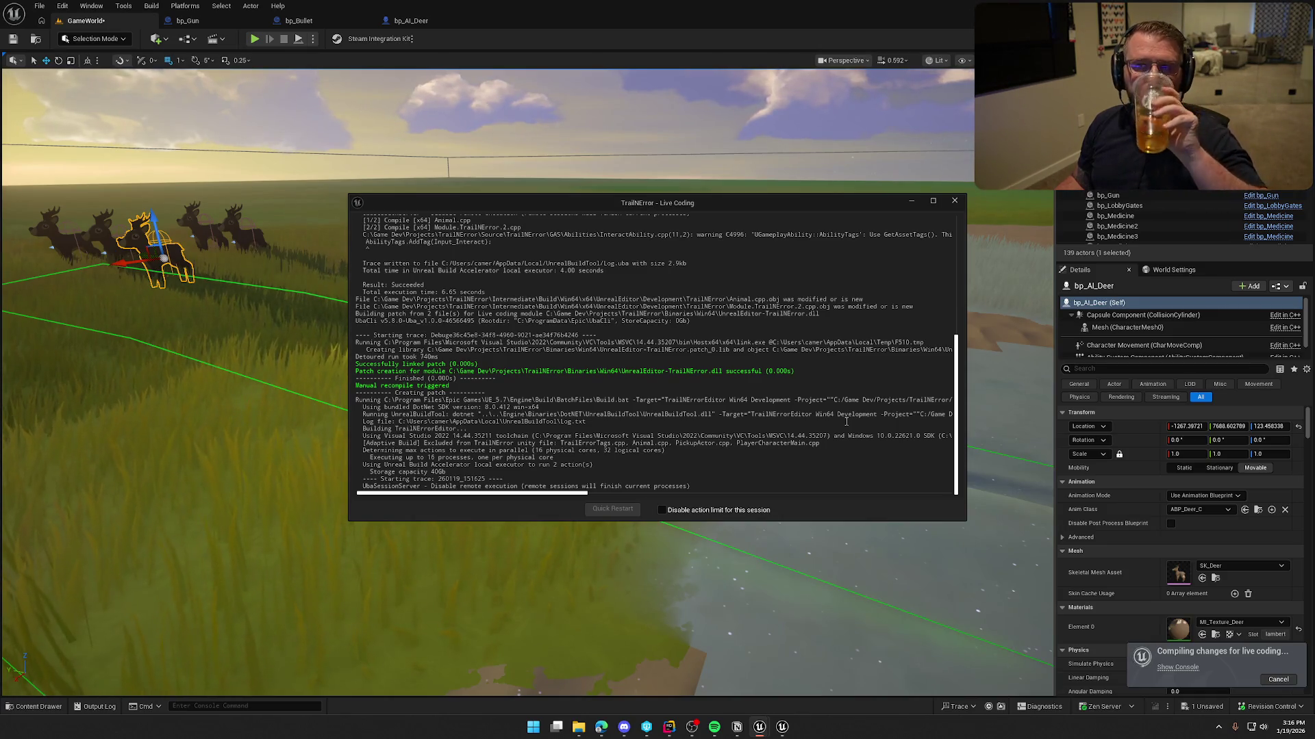
click(954, 202)
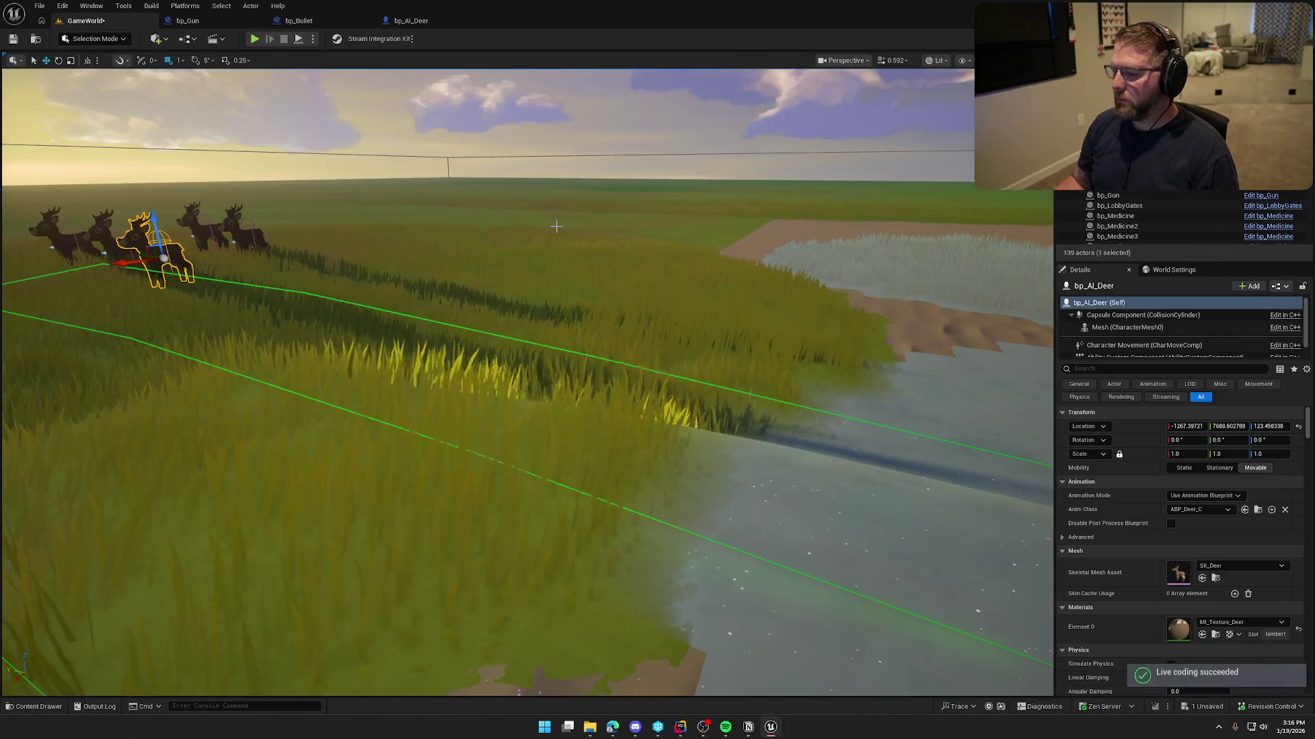
click(254, 39)
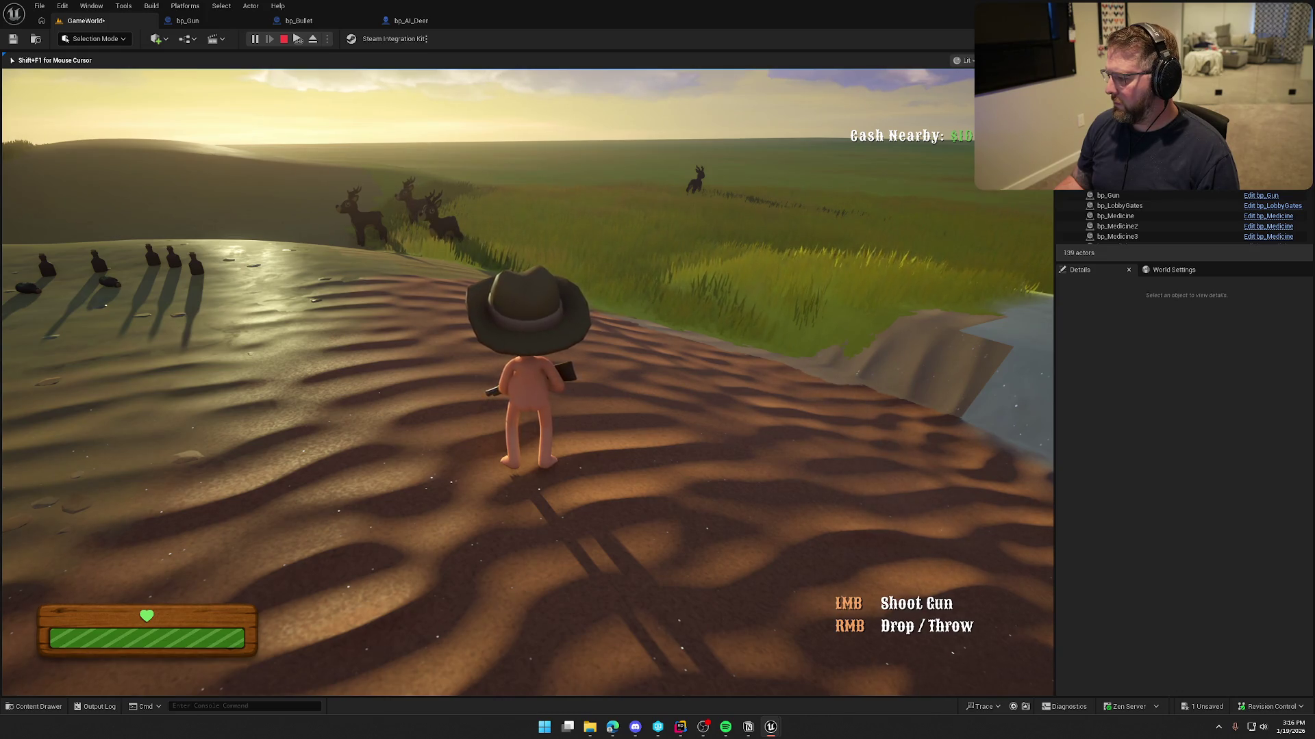
key(w)
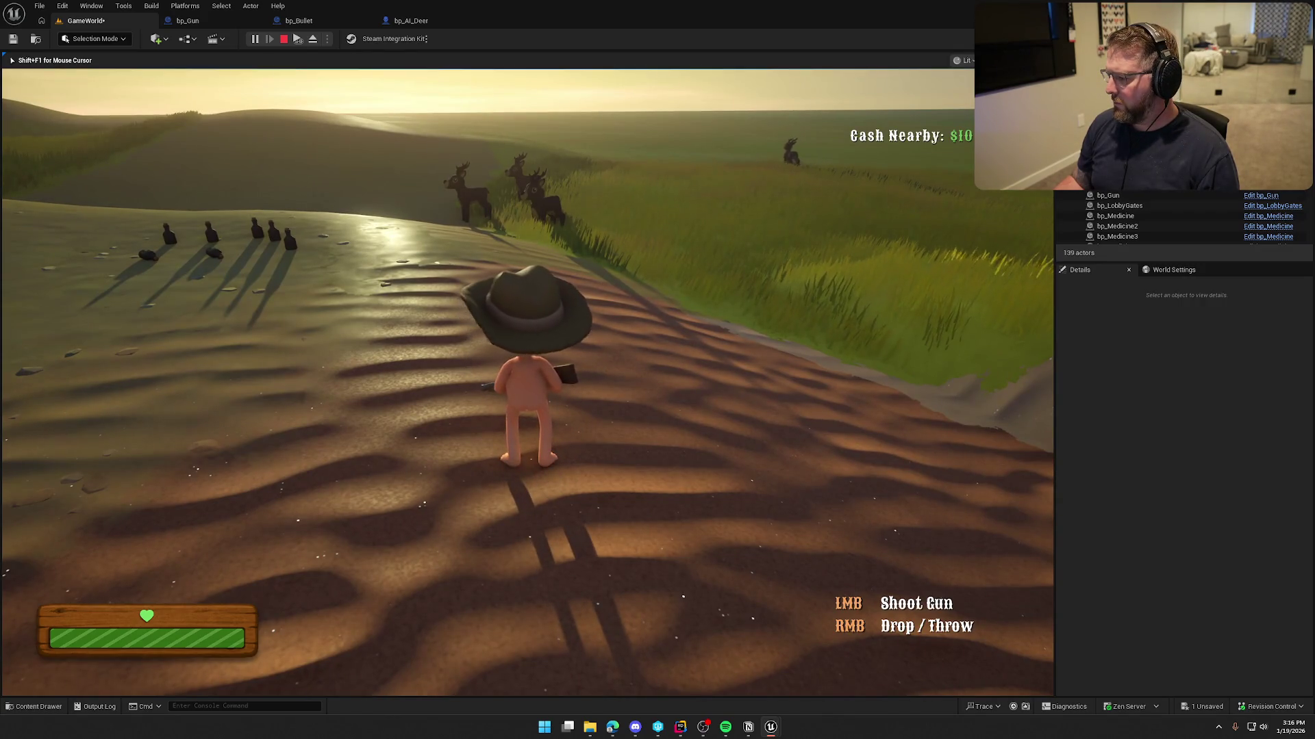
key(w)
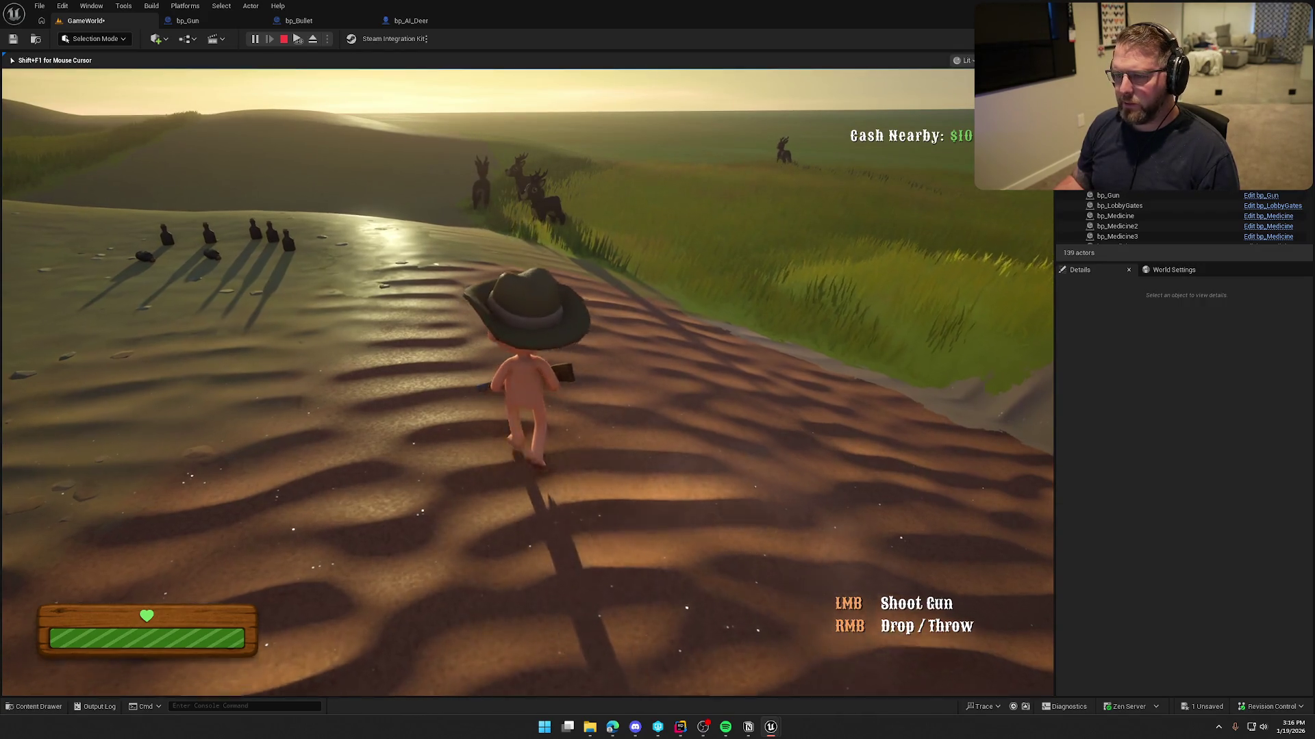
key(Escape)
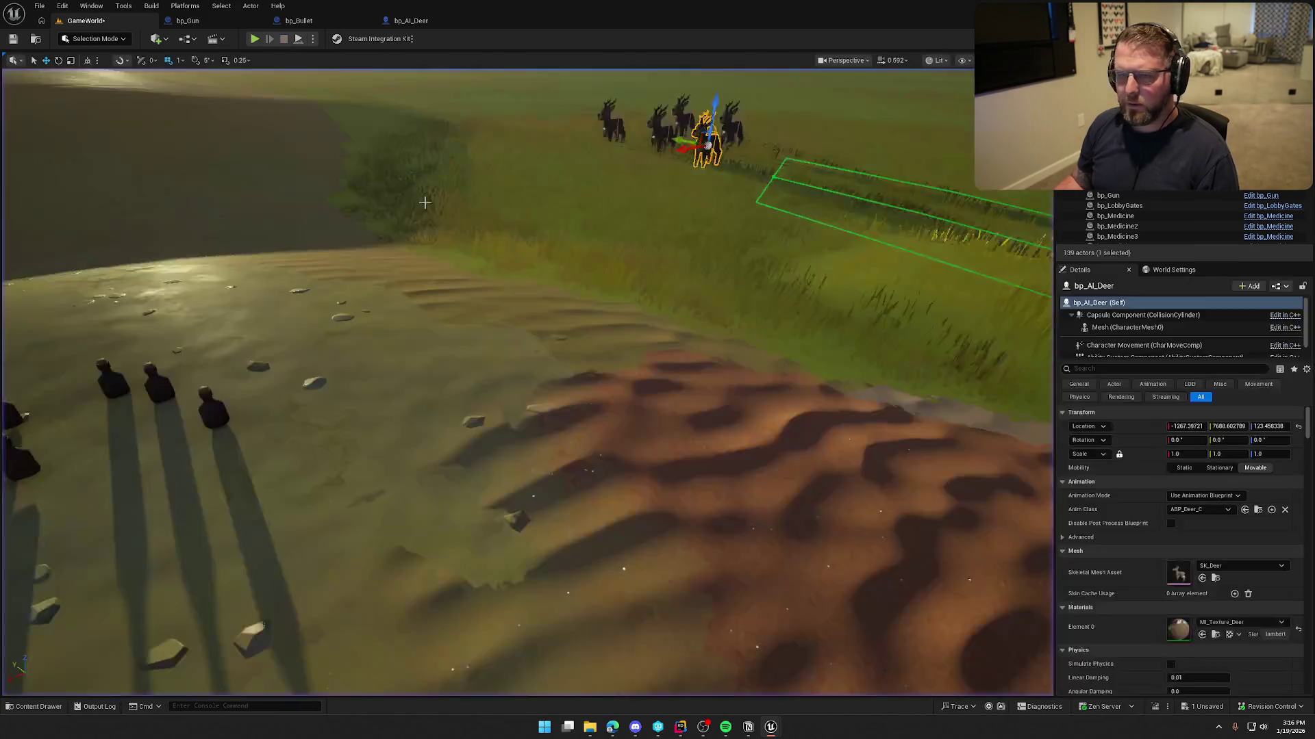
click(188, 21)
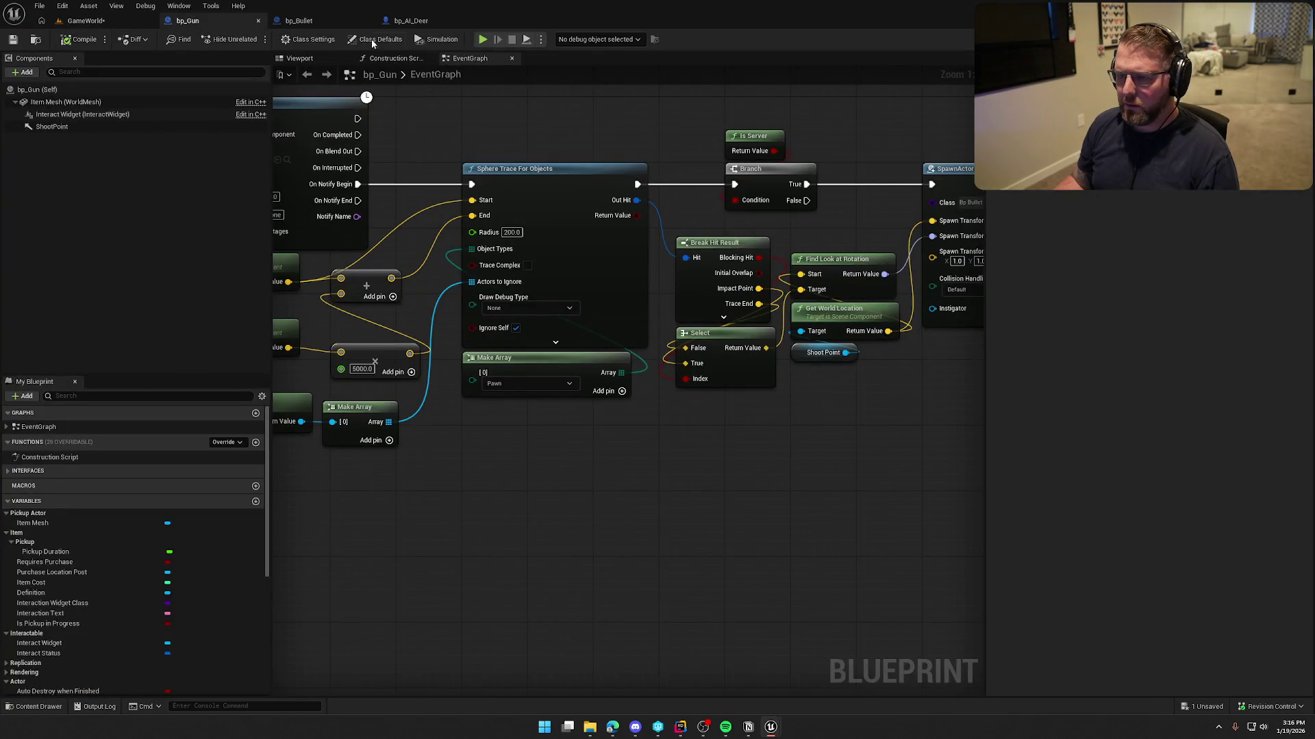
- Open GE_AnimalDamage from bp_AI_Deer's Damage Gameplay Effect and check its Health modifier
click(411, 21)
click(58, 625)
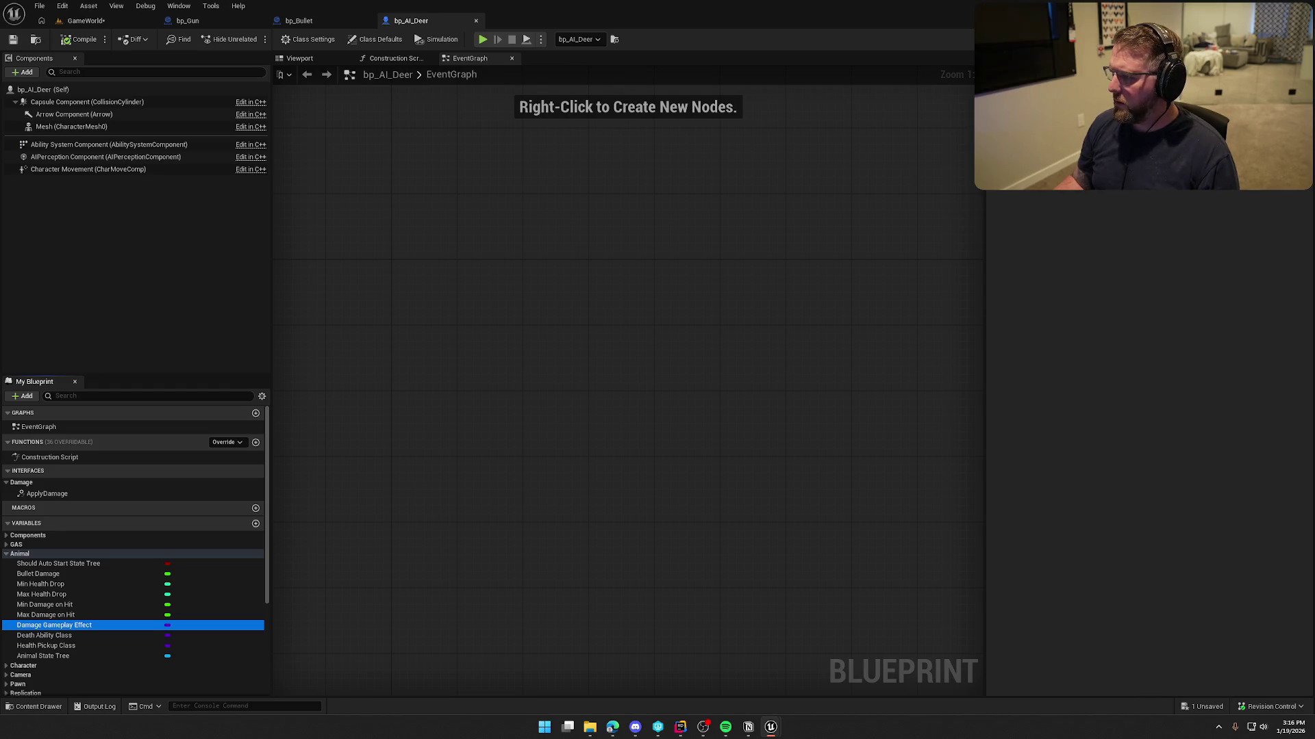
key(ctrl+space)
double_click(156, 524)
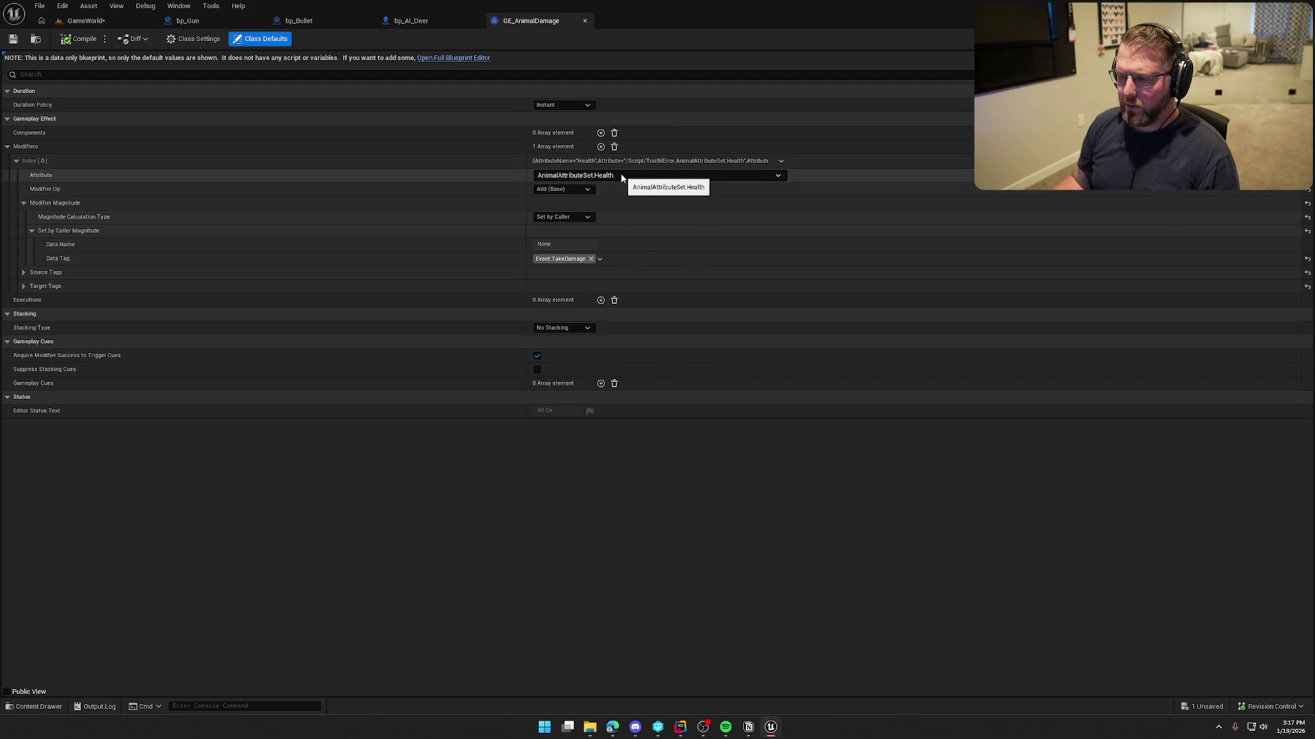
click(680, 727)
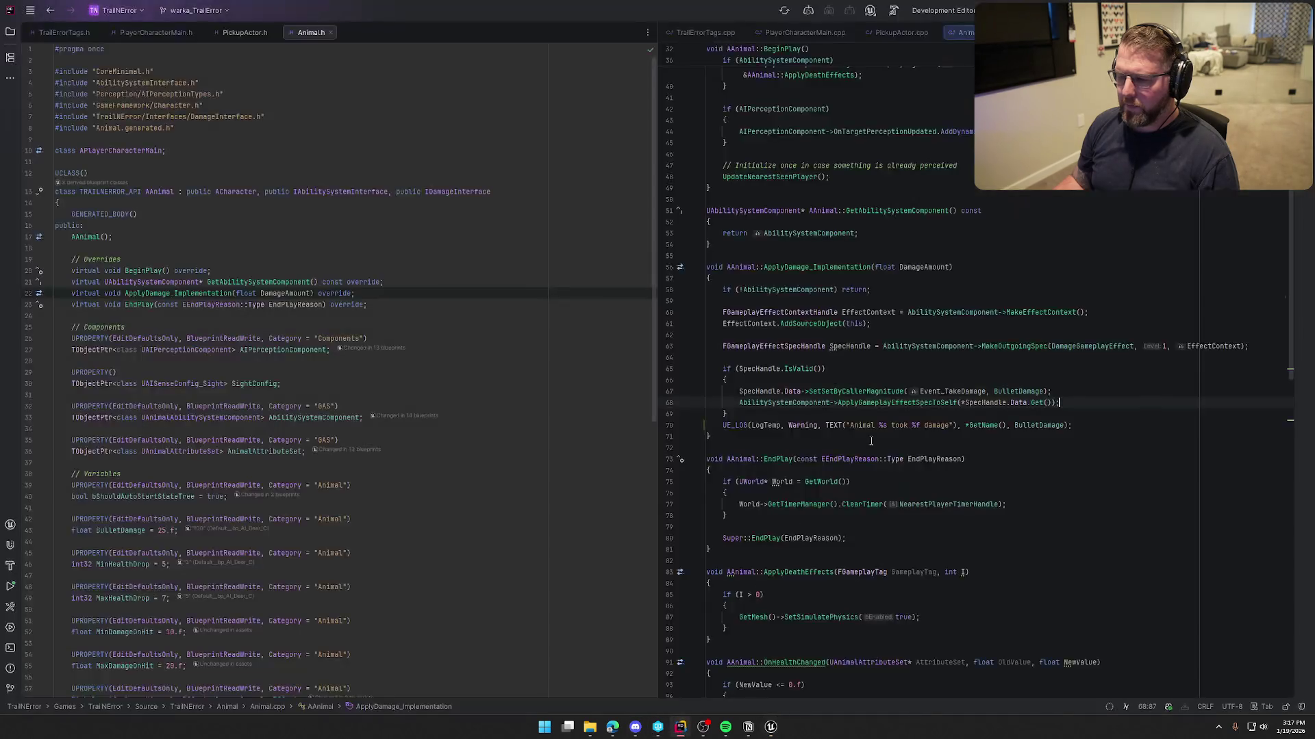
- Inspect the AnimalAbilitySystemComponent and AnimalAttributeSet declarations, including OnRep_Health and the implementation file
scroll(963, 366, up, 8)
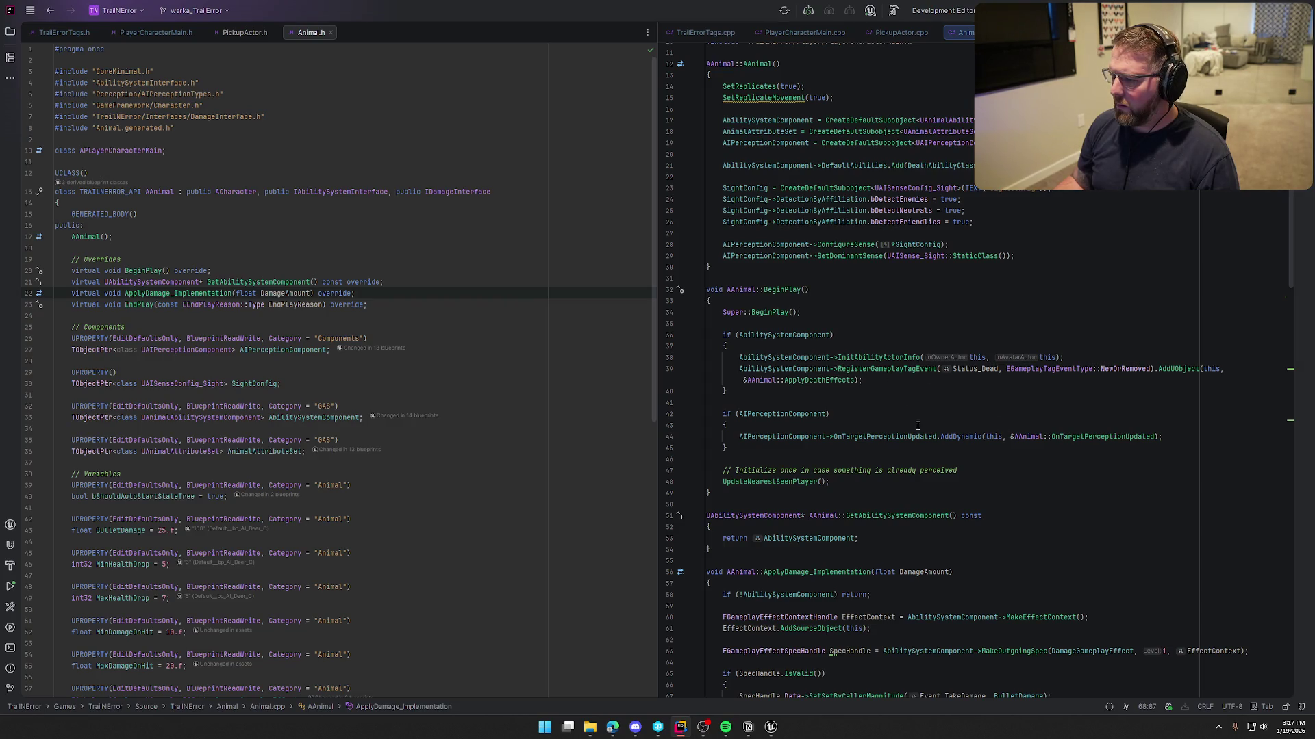
scroll(810, 326, up, 3)
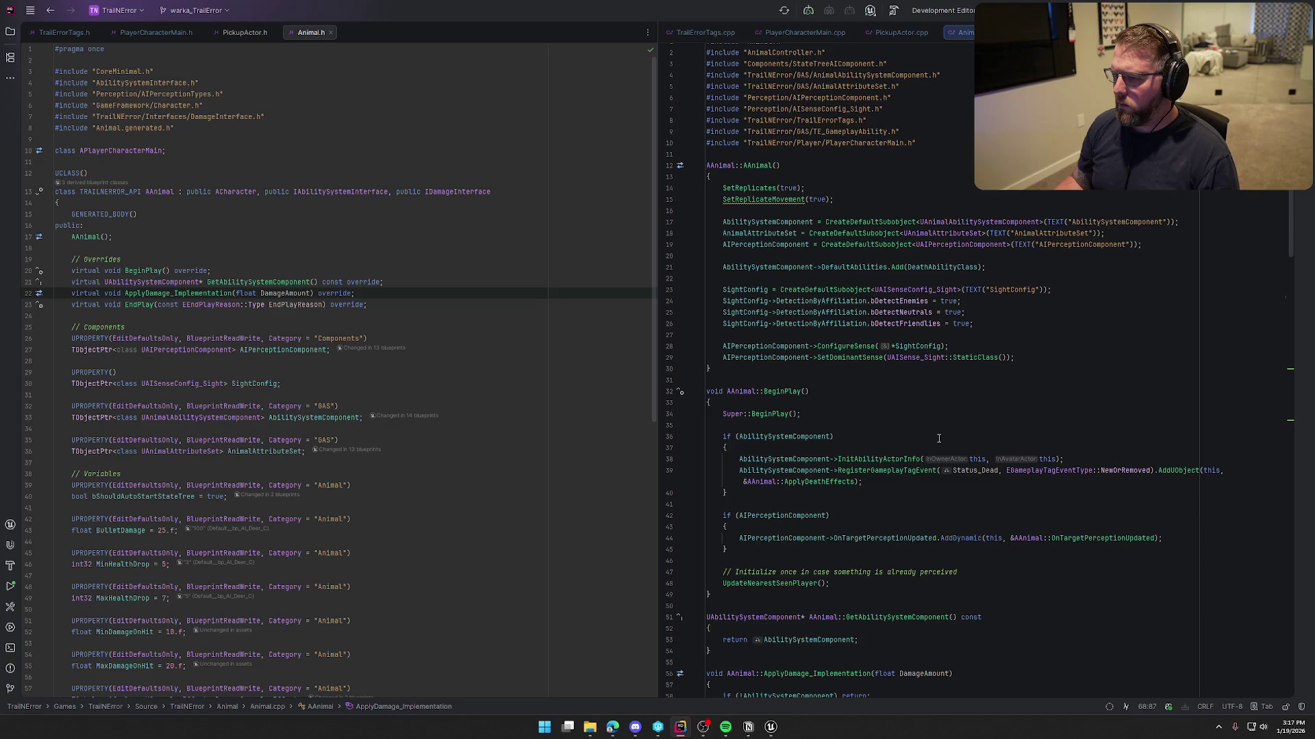
scroll(939, 438, down, 9)
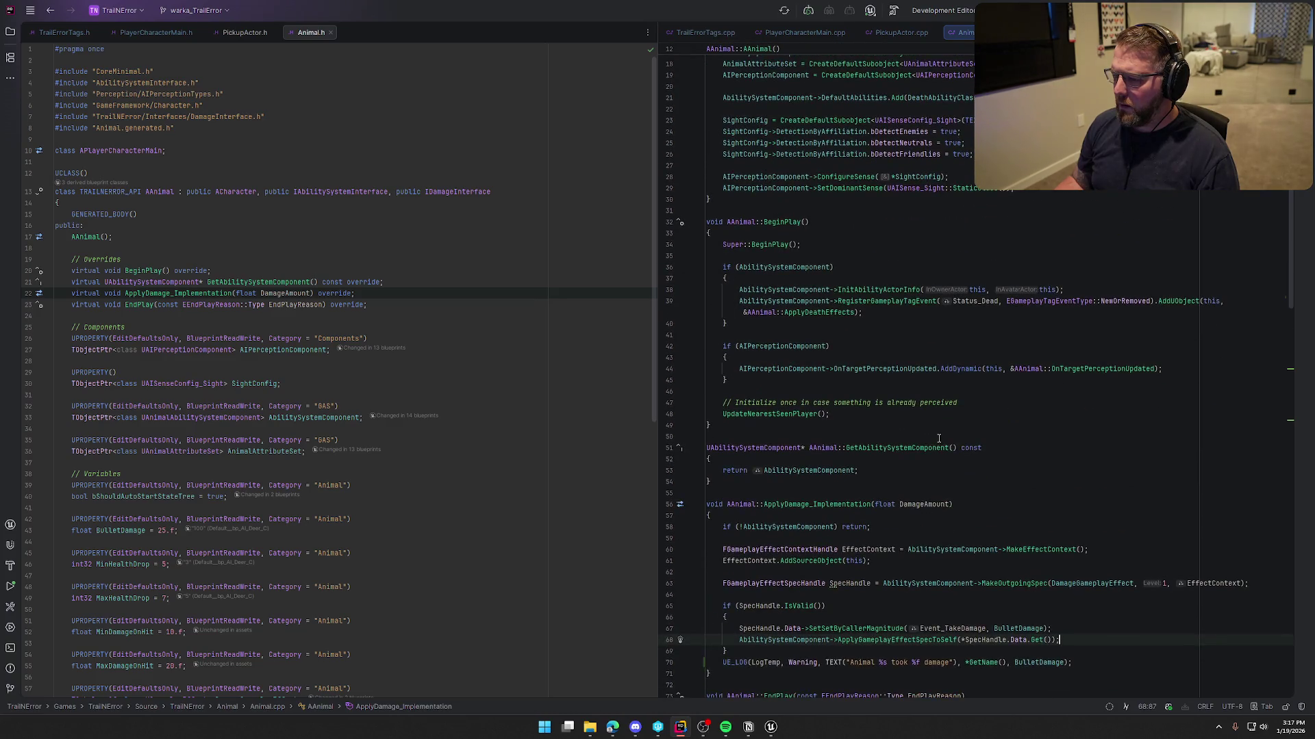
scroll(939, 438, down, 4)
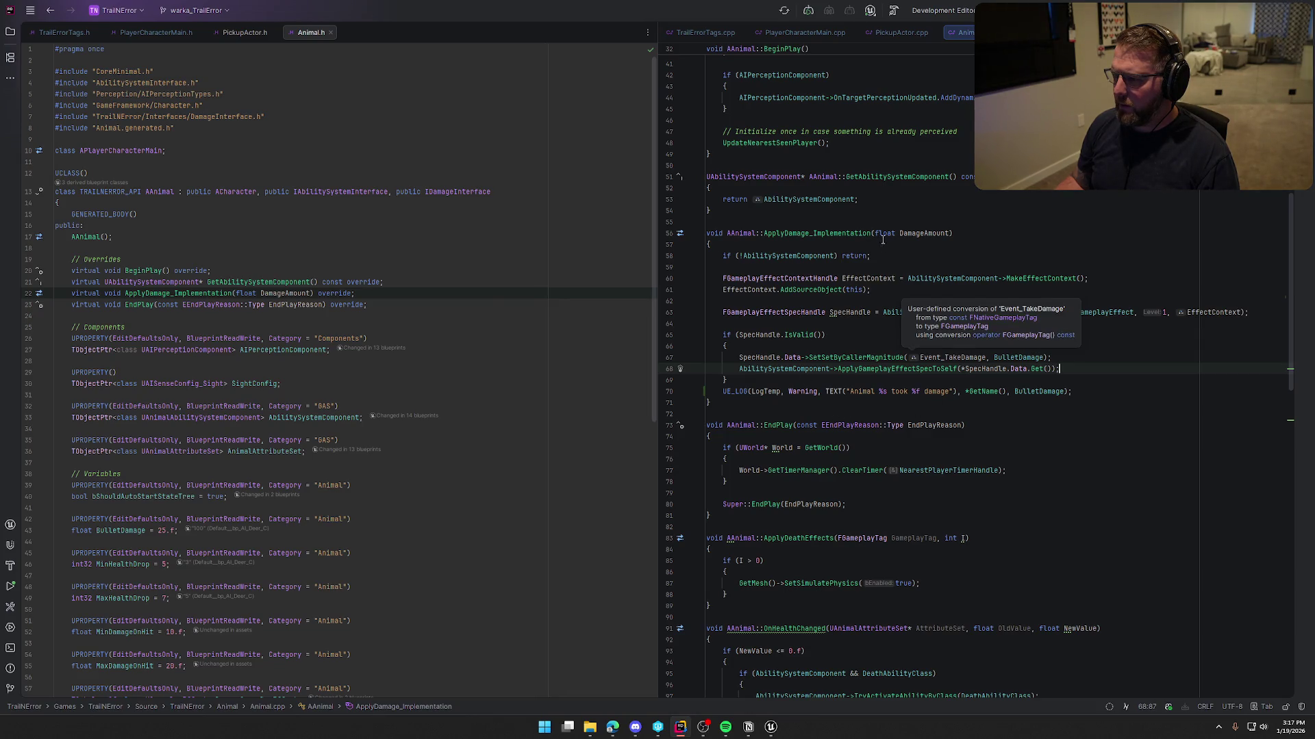
scroll(939, 369, up, 2)
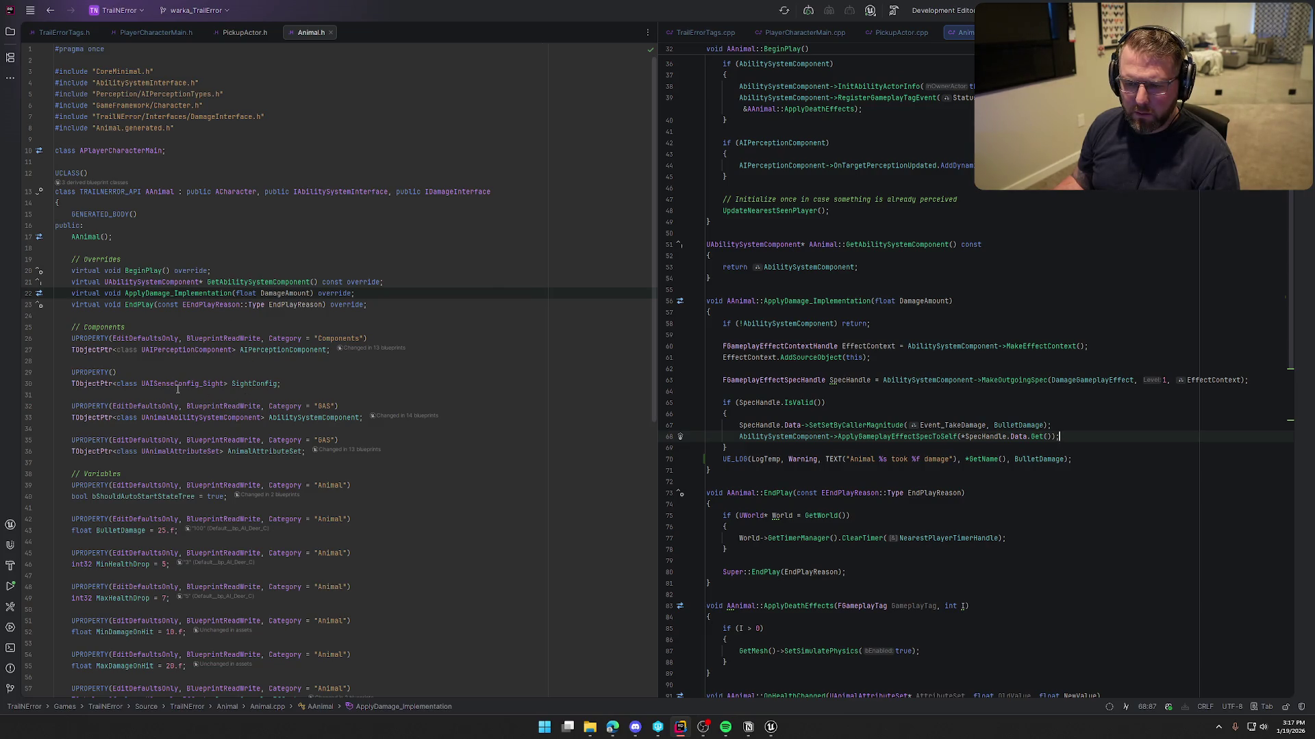
click(186, 417)
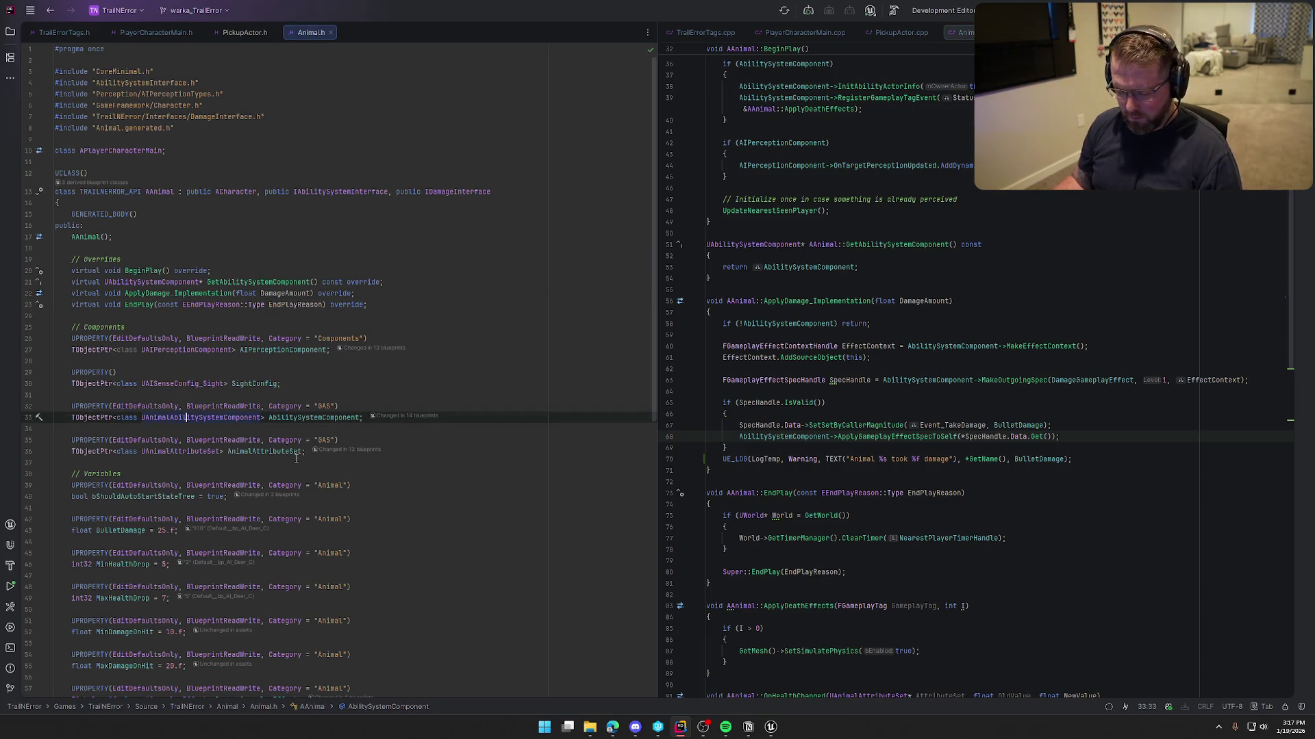
key(F12)
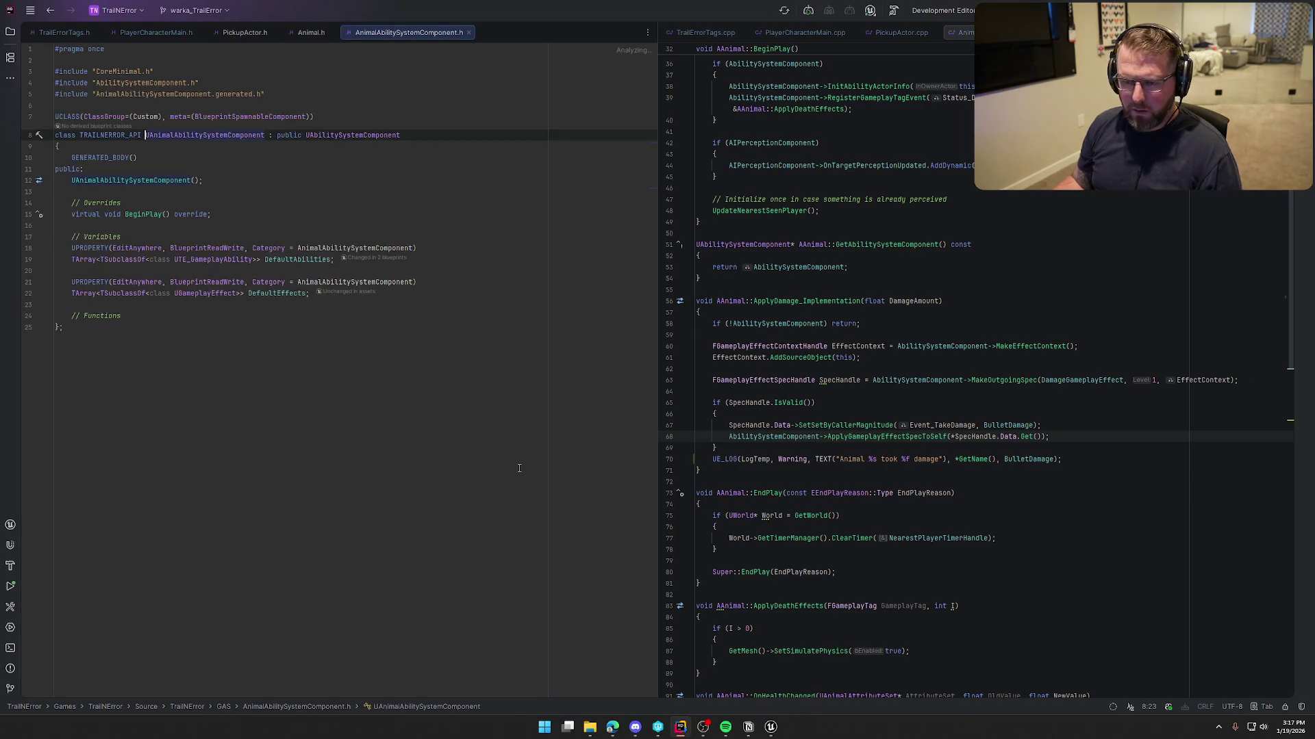
click(311, 32)
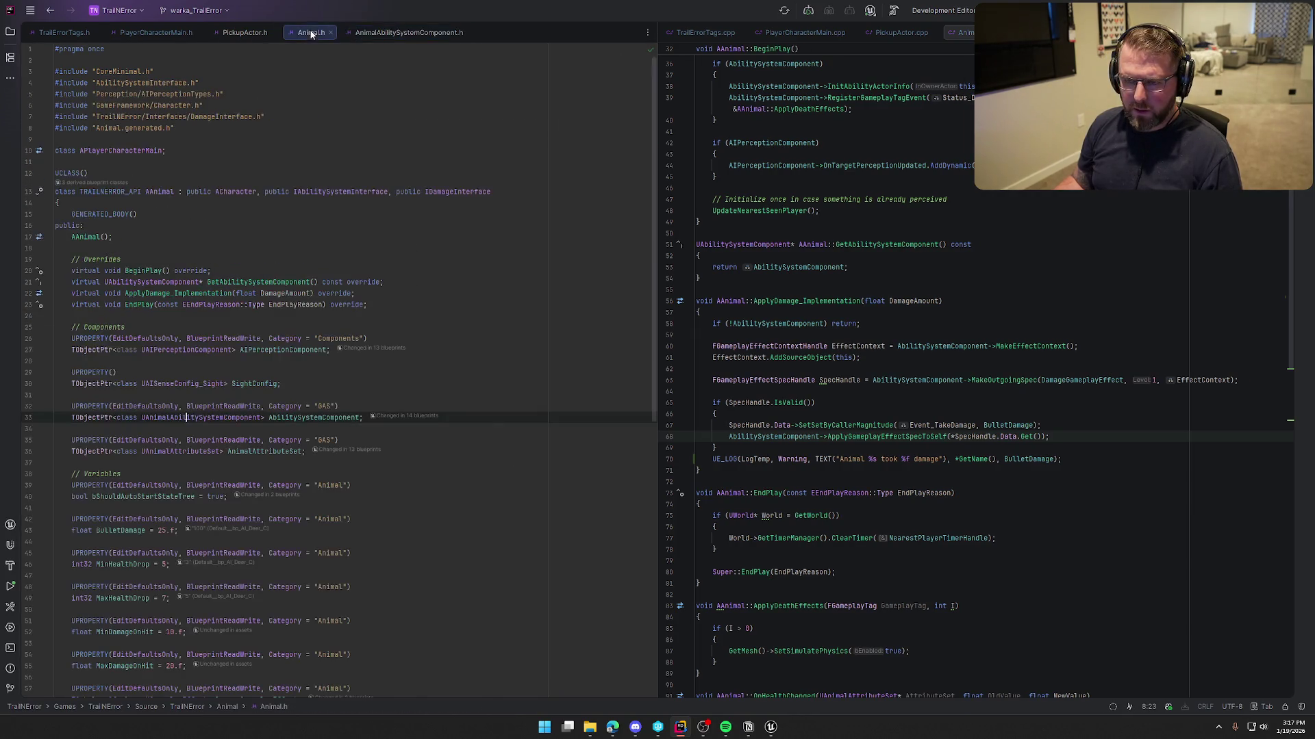
click(239, 451)
key(F12)
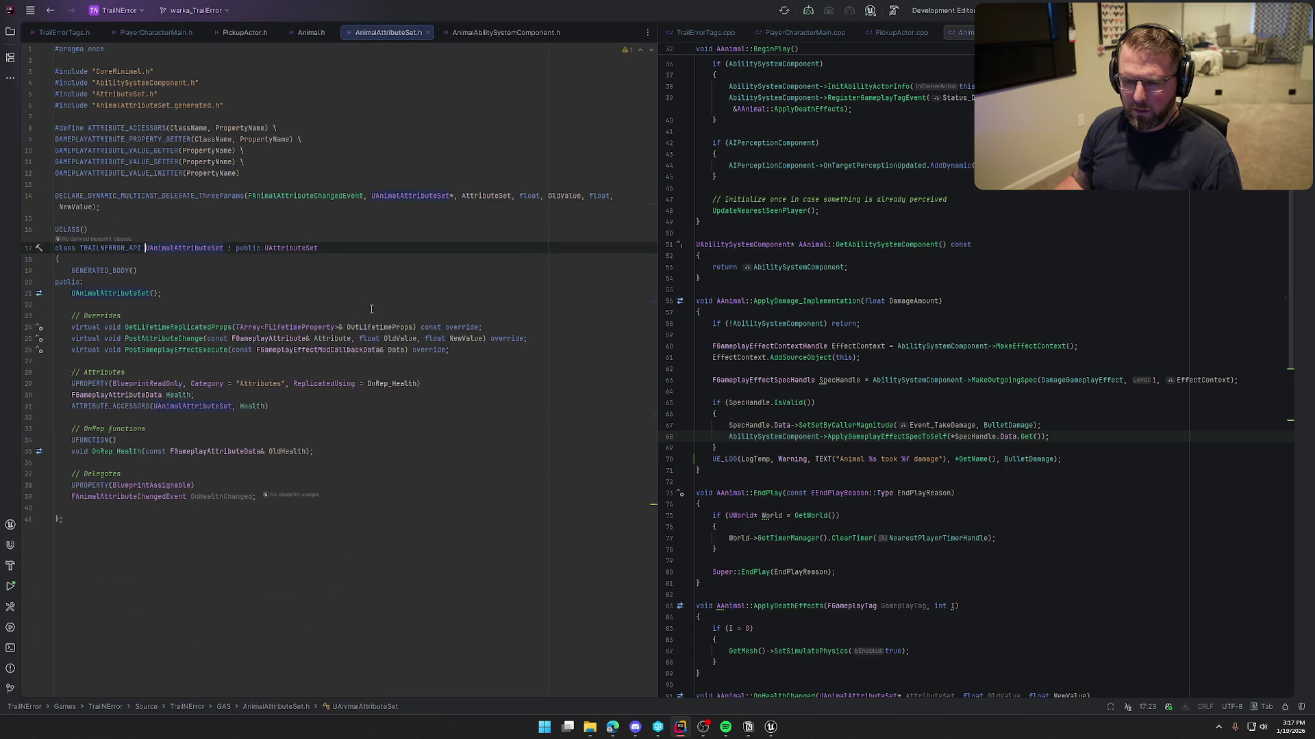
click(102, 452)
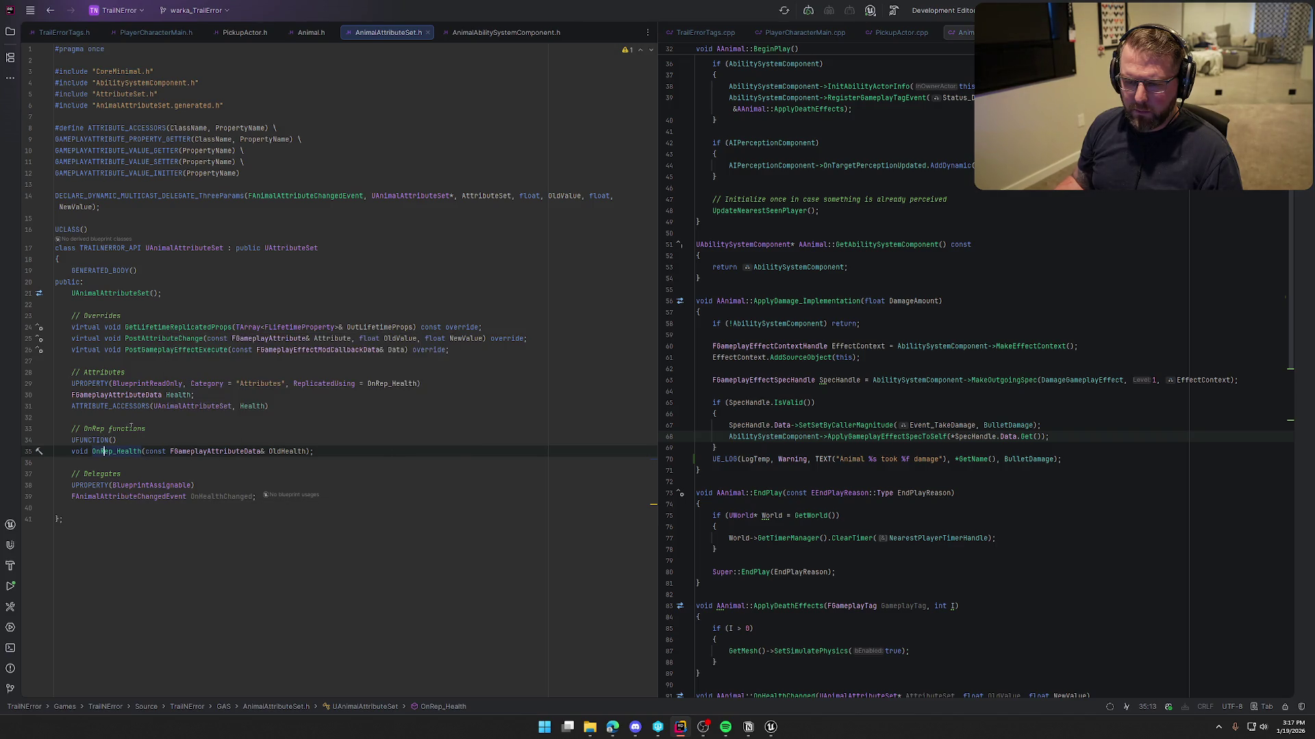
ctrl+click(171, 327)
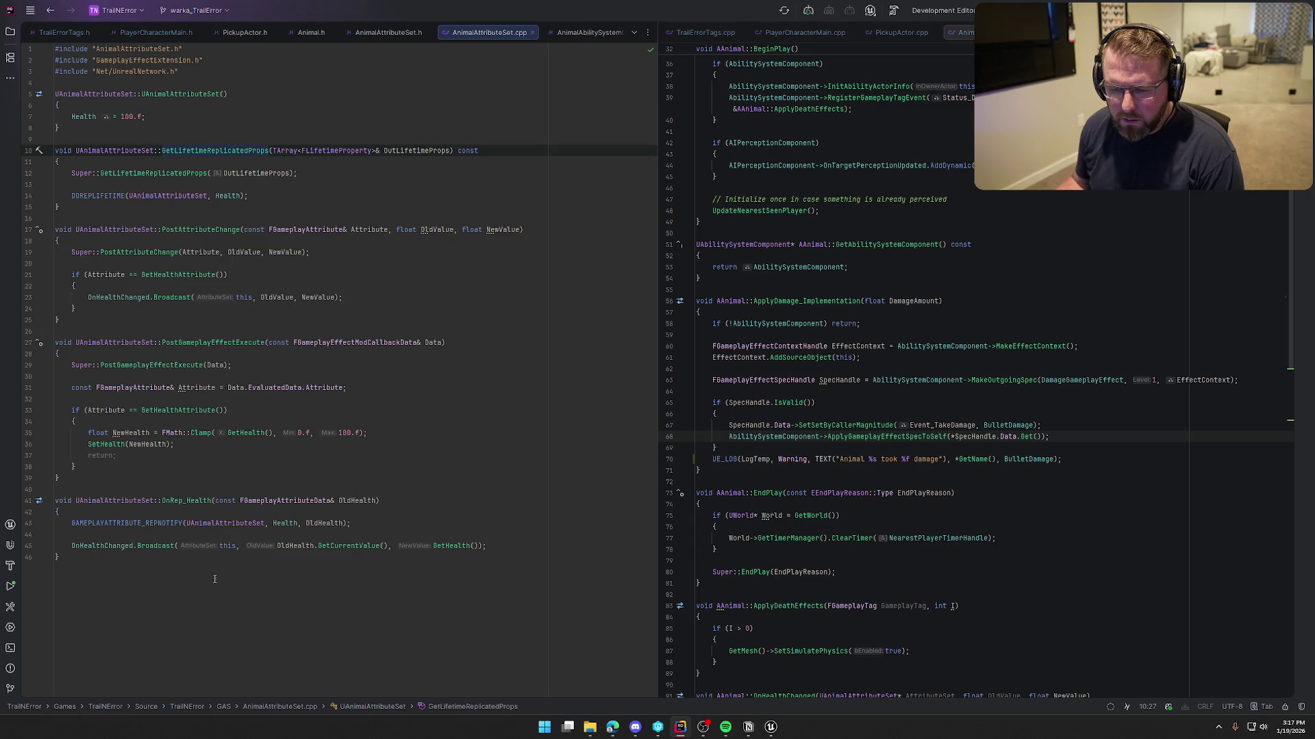
- Close the attribute set tabs and find OnHealthChanged occurrences in Animal.cpp
middle_click(473, 32)
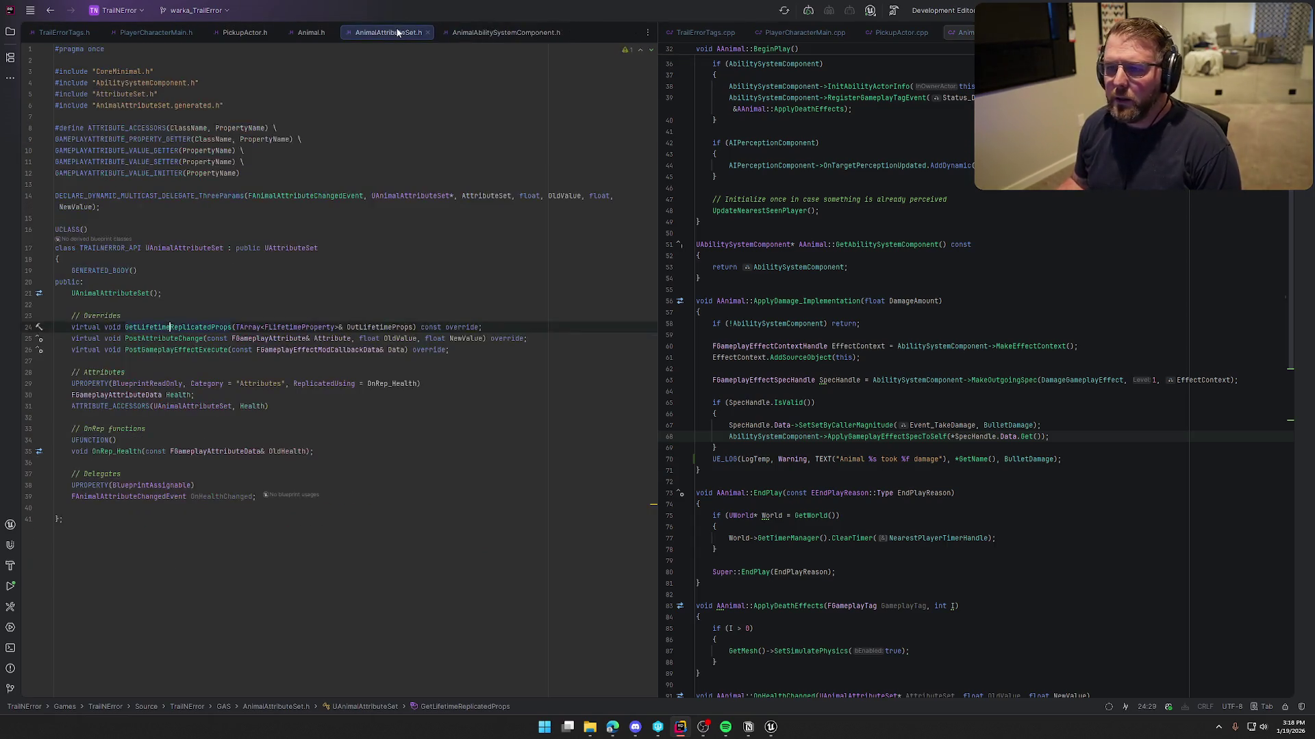
middle_click(388, 32)
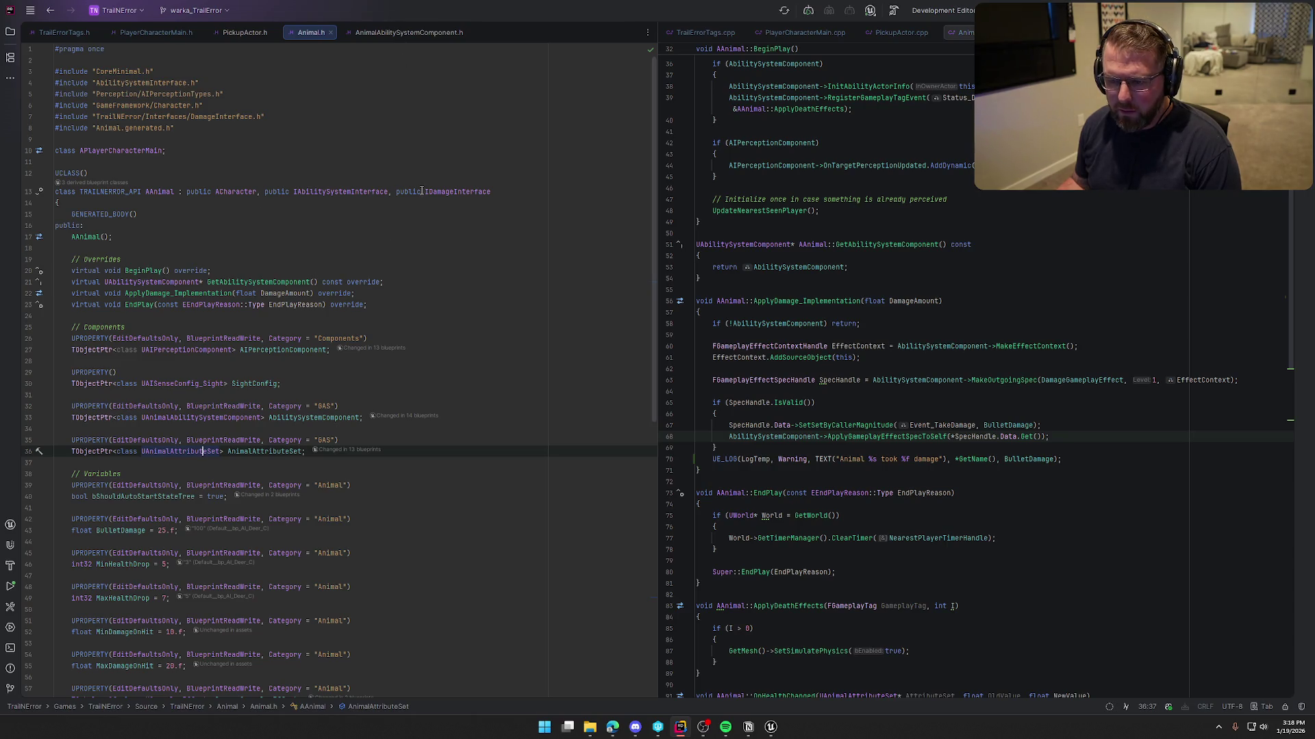
scroll(414, 365, down, 10)
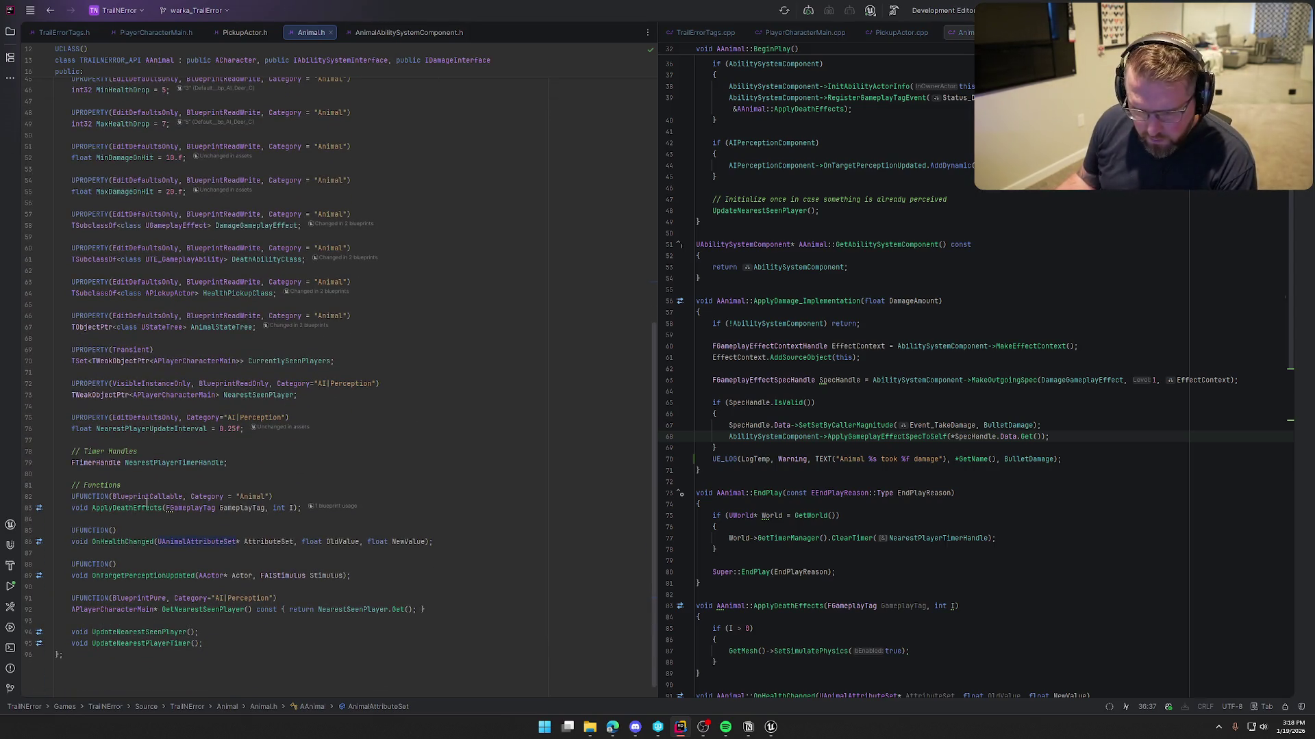
ctrl+click(128, 543)
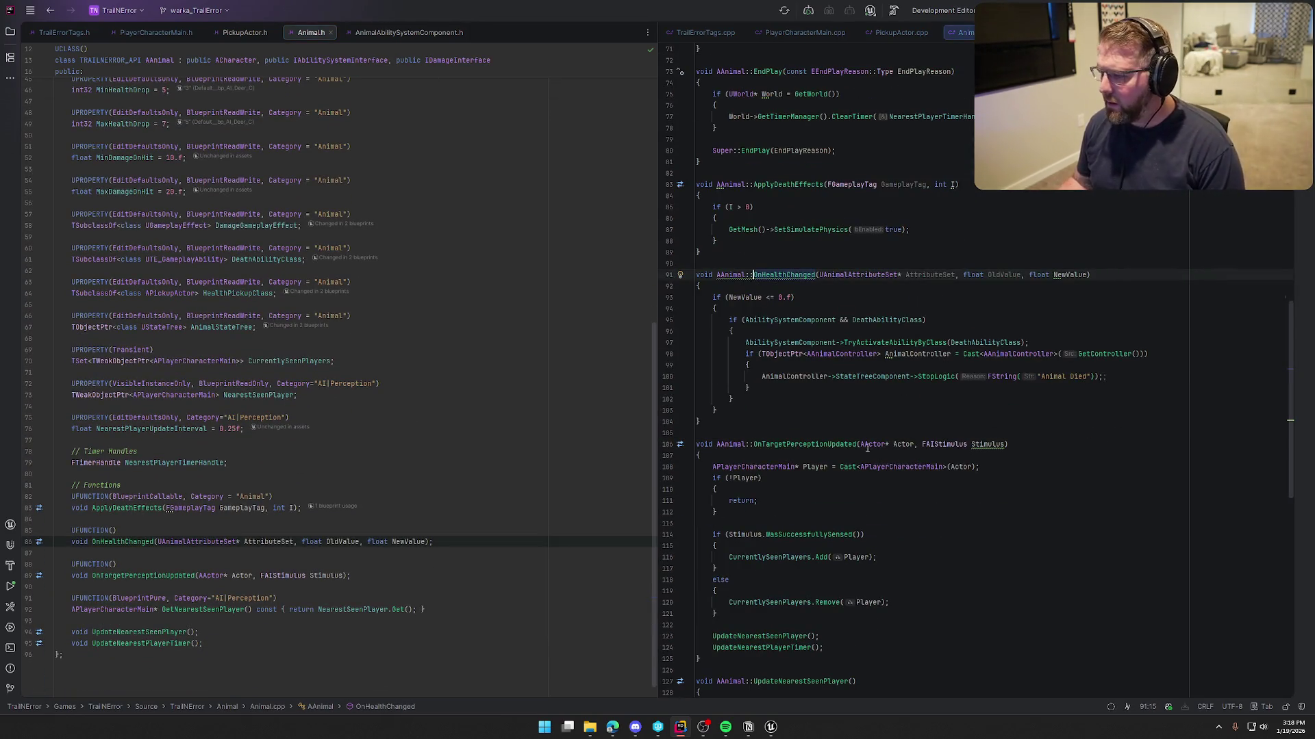
double_click(772, 275)
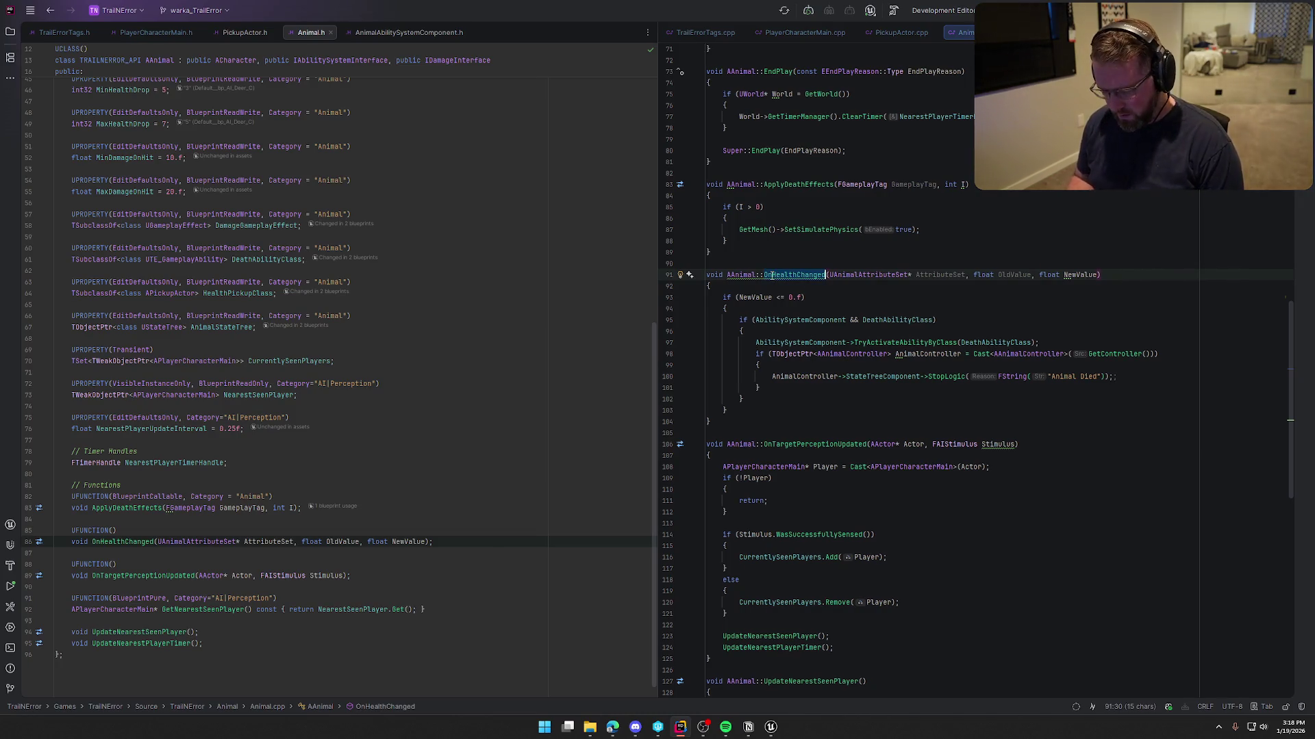
key(ctrl+f)
key(Return)
click(1131, 282)
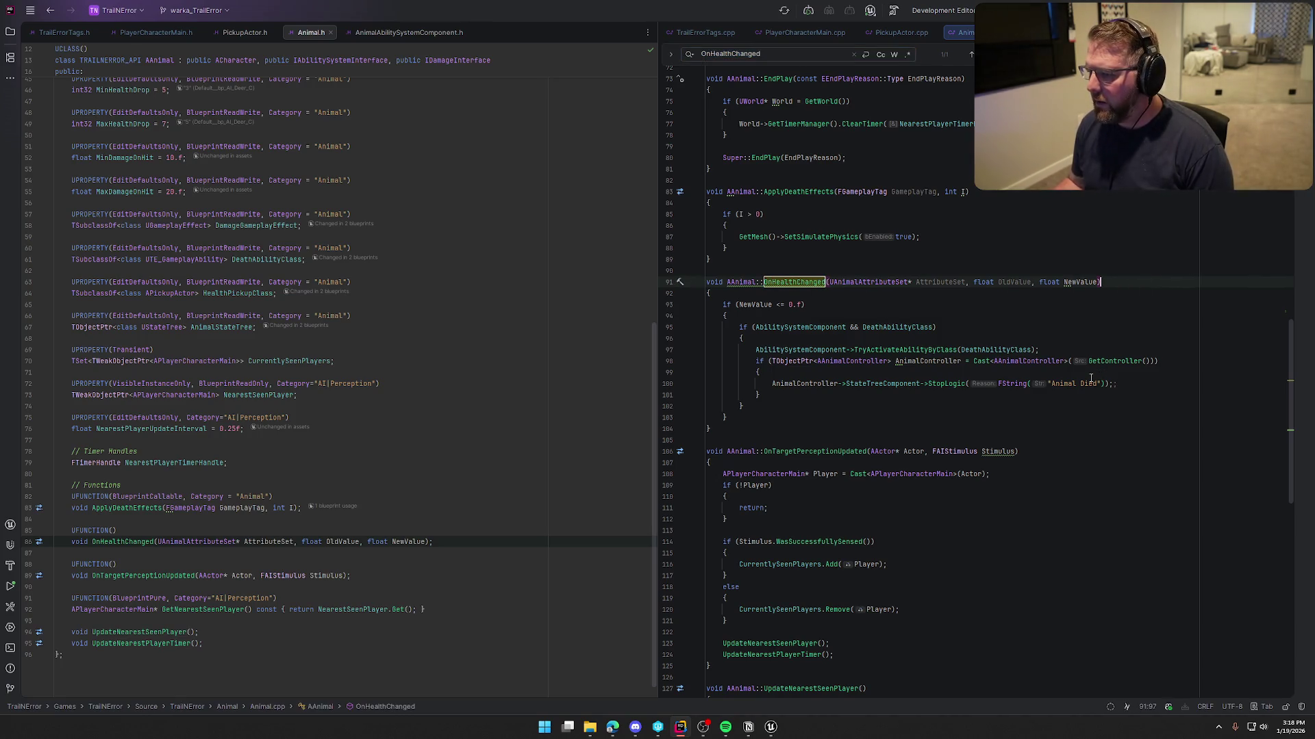
- Add an empty line after UpdateNearestSeenPlayer() in BeginPlay
scroll(1091, 378, up, 15)
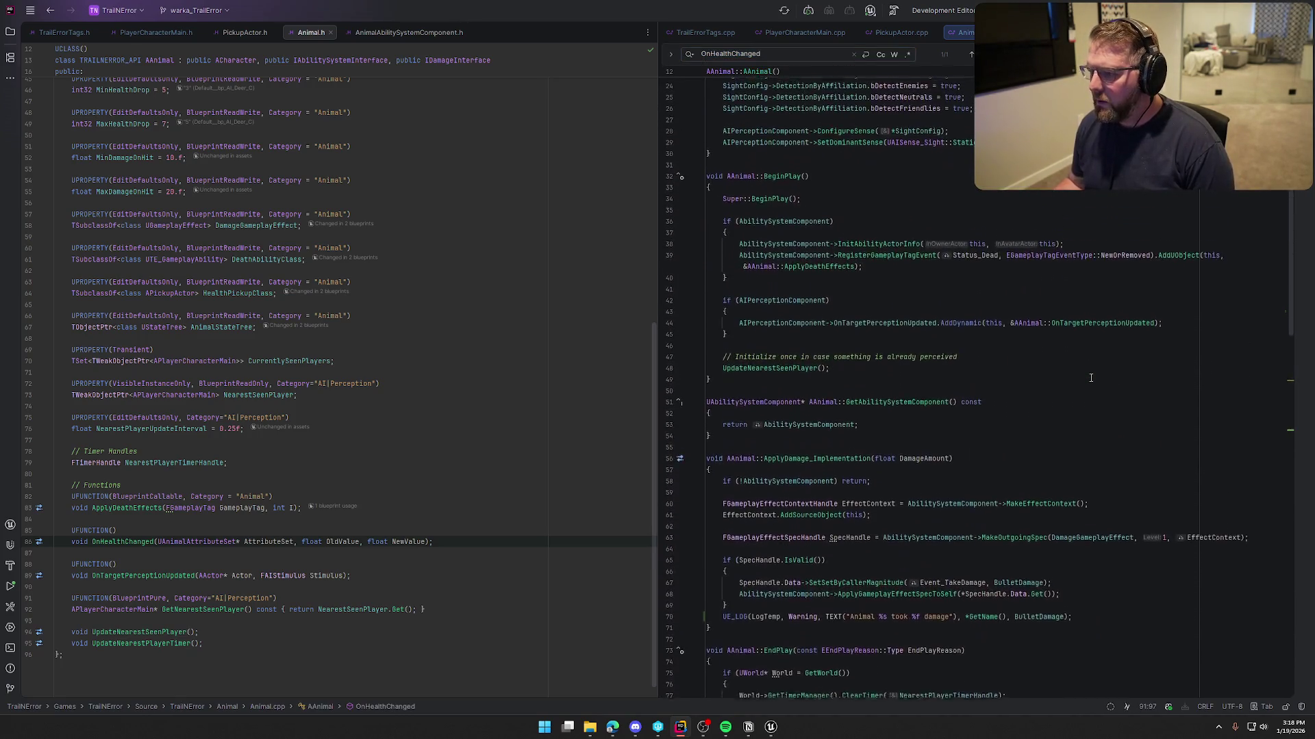
click(861, 375)
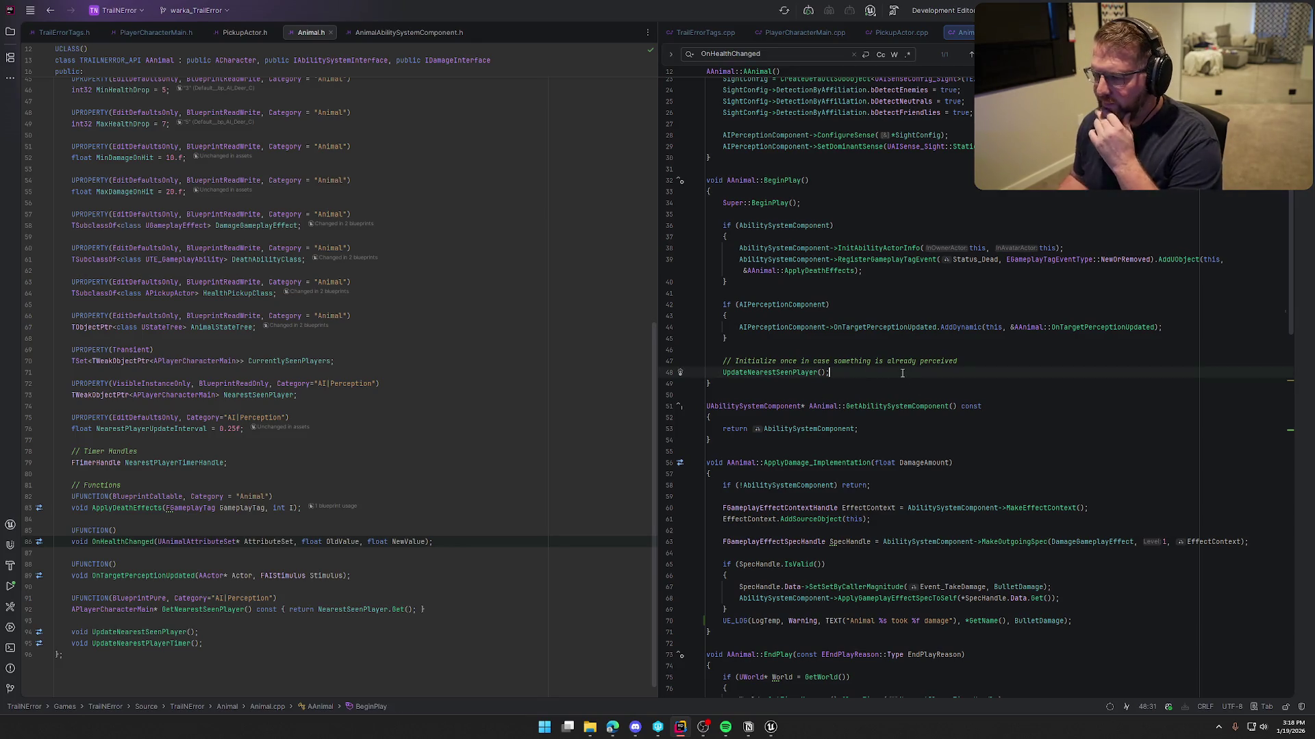
key(Return)
key(Return)
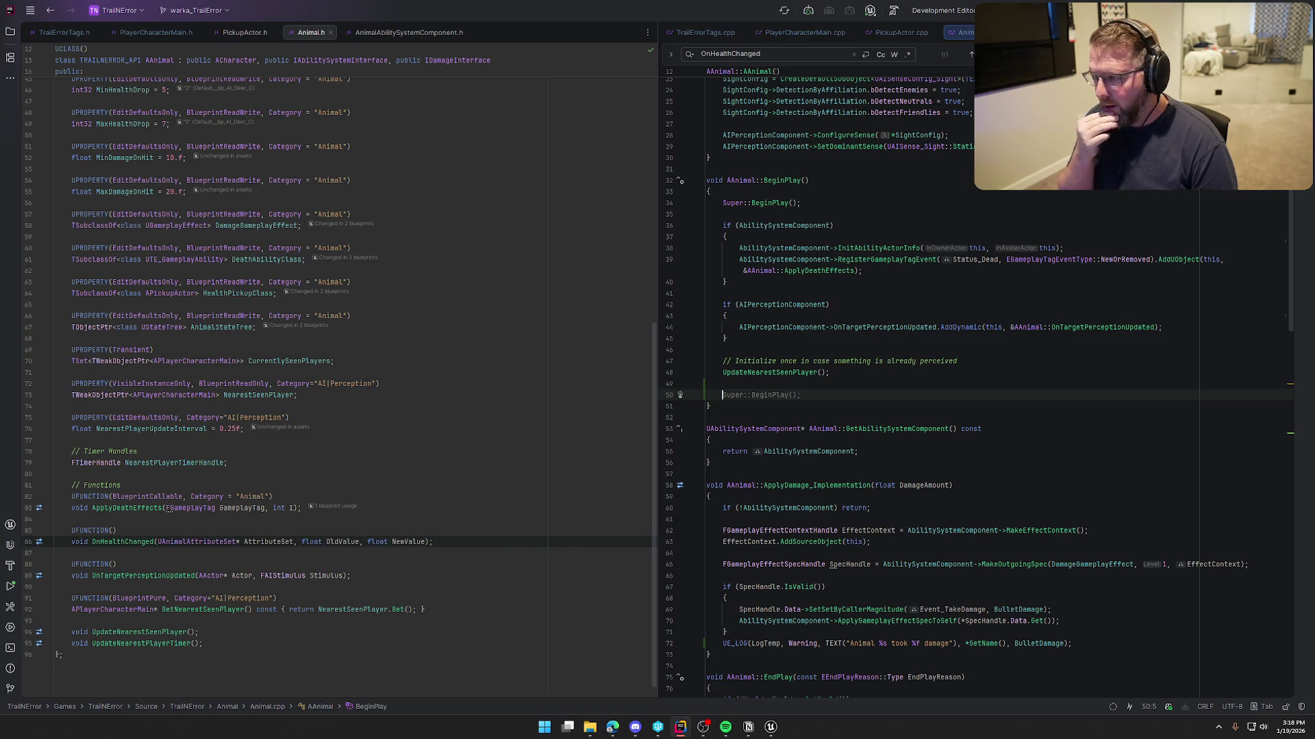
scroll(450, 370, up, 10)
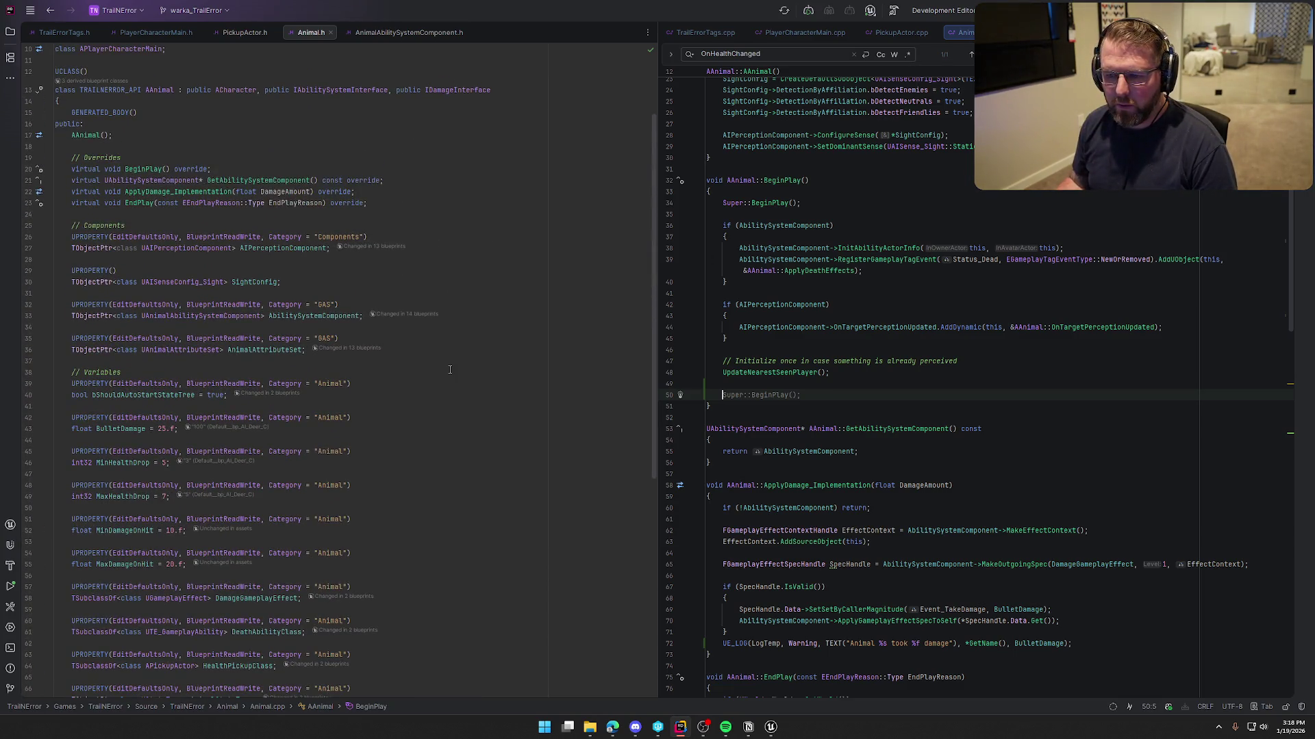
- Bind AnimalAttributeSet->OnHealthChanged to AAnimal::OnHealthChanged with AddDynamic, replacing the AddUObject call
text(Ani)
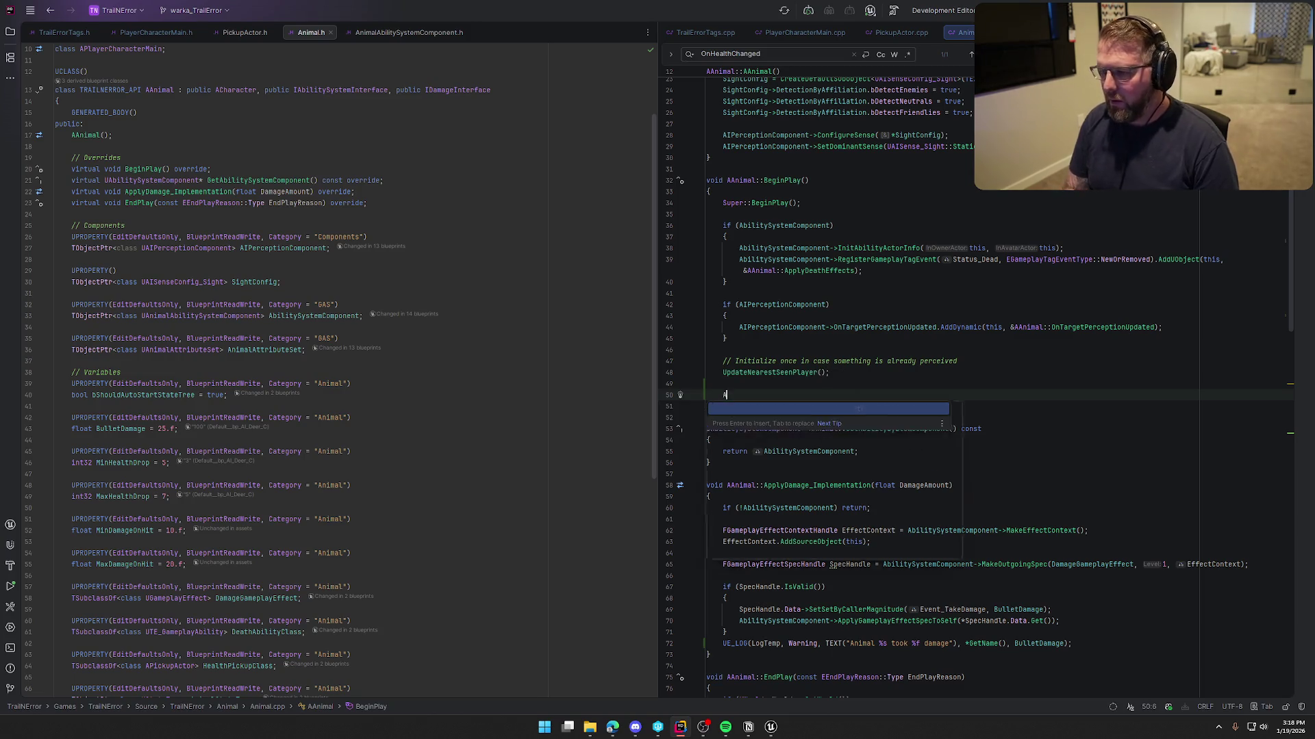
key(Return)
key(Tab)
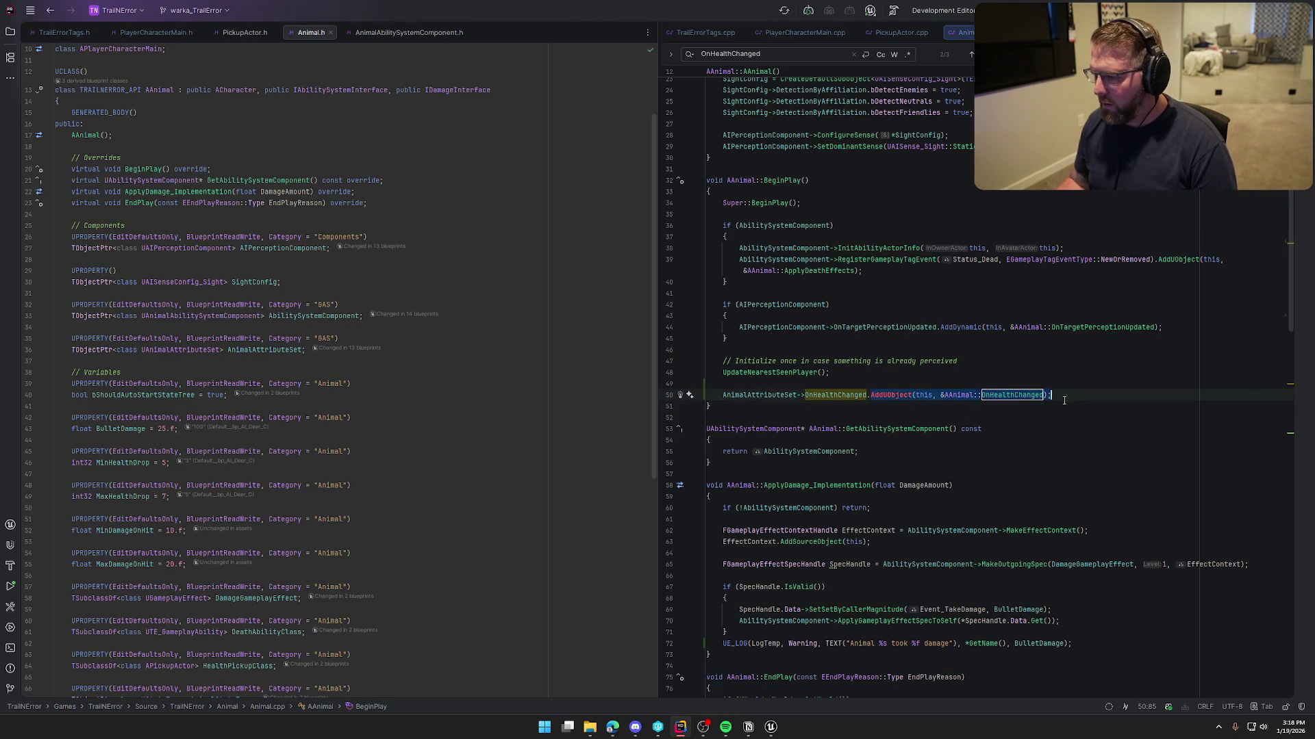
click(872, 398)
key(shift+End)
key(Delete)
key(ctrl+space)
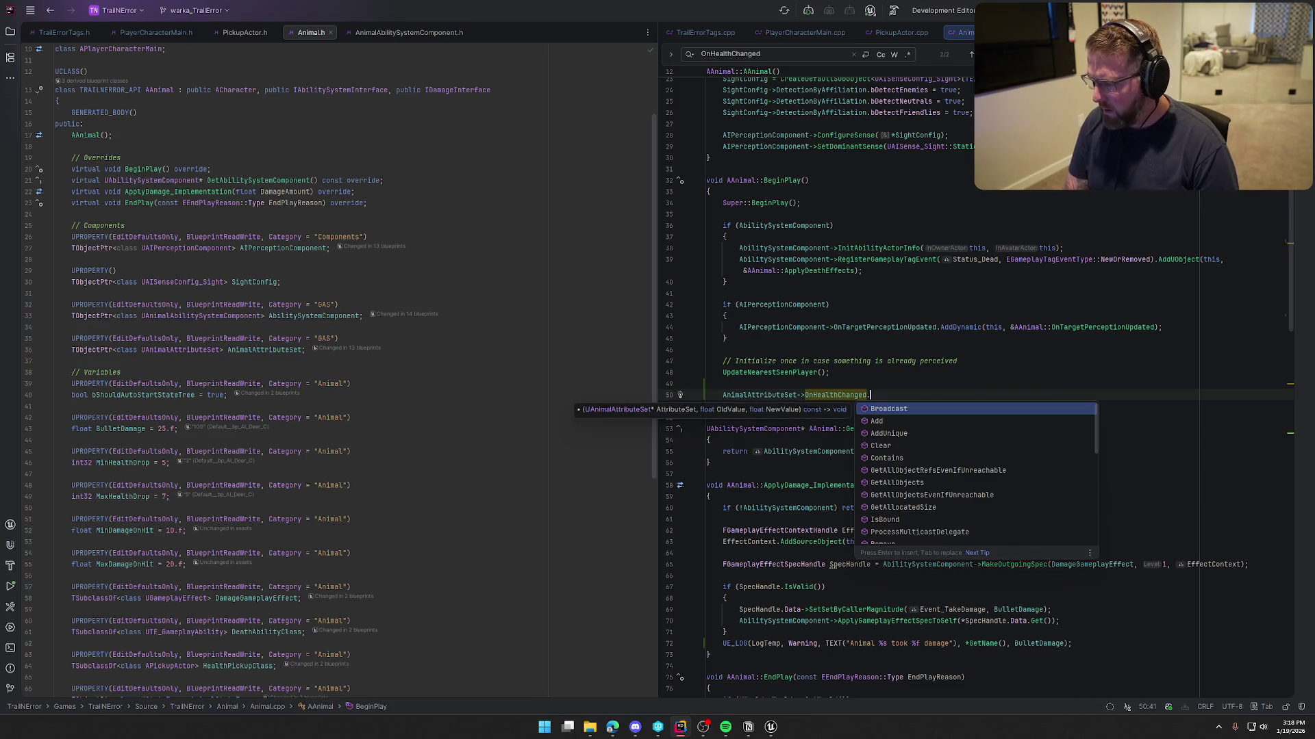
text(bin)
text(AddD)
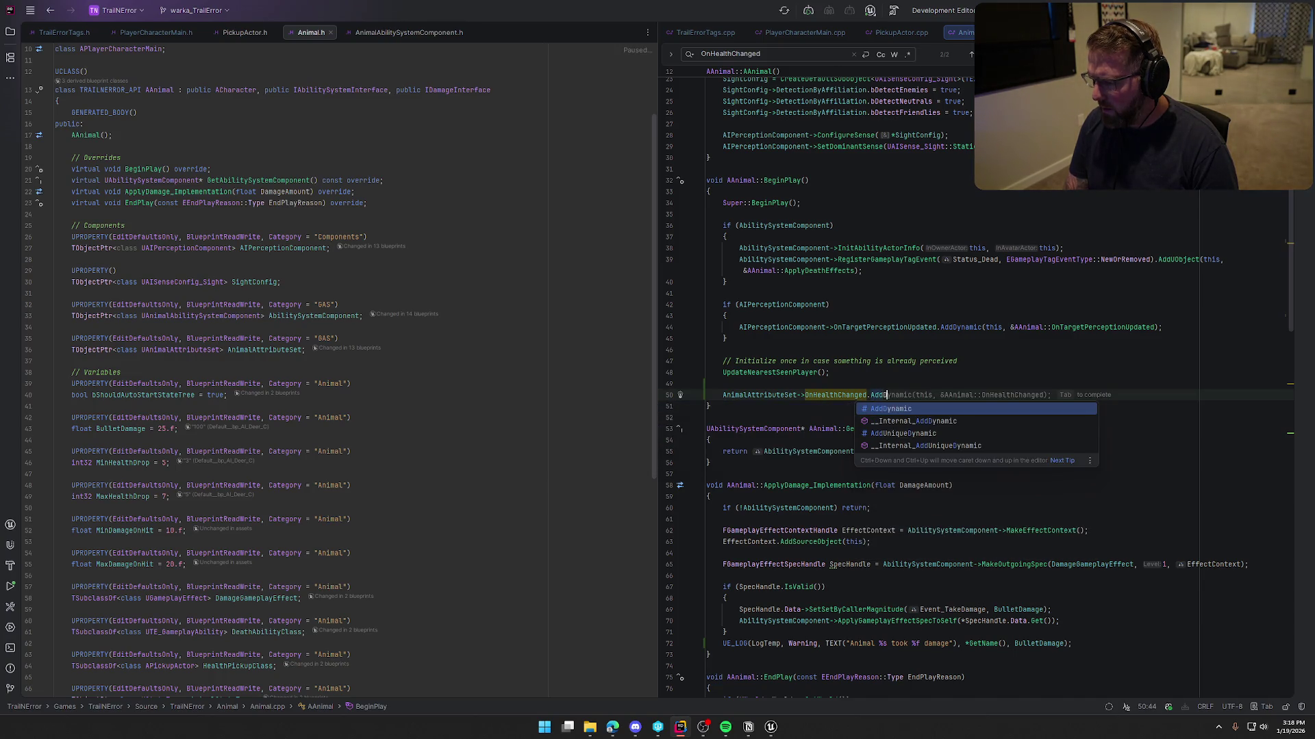
key(Tab)
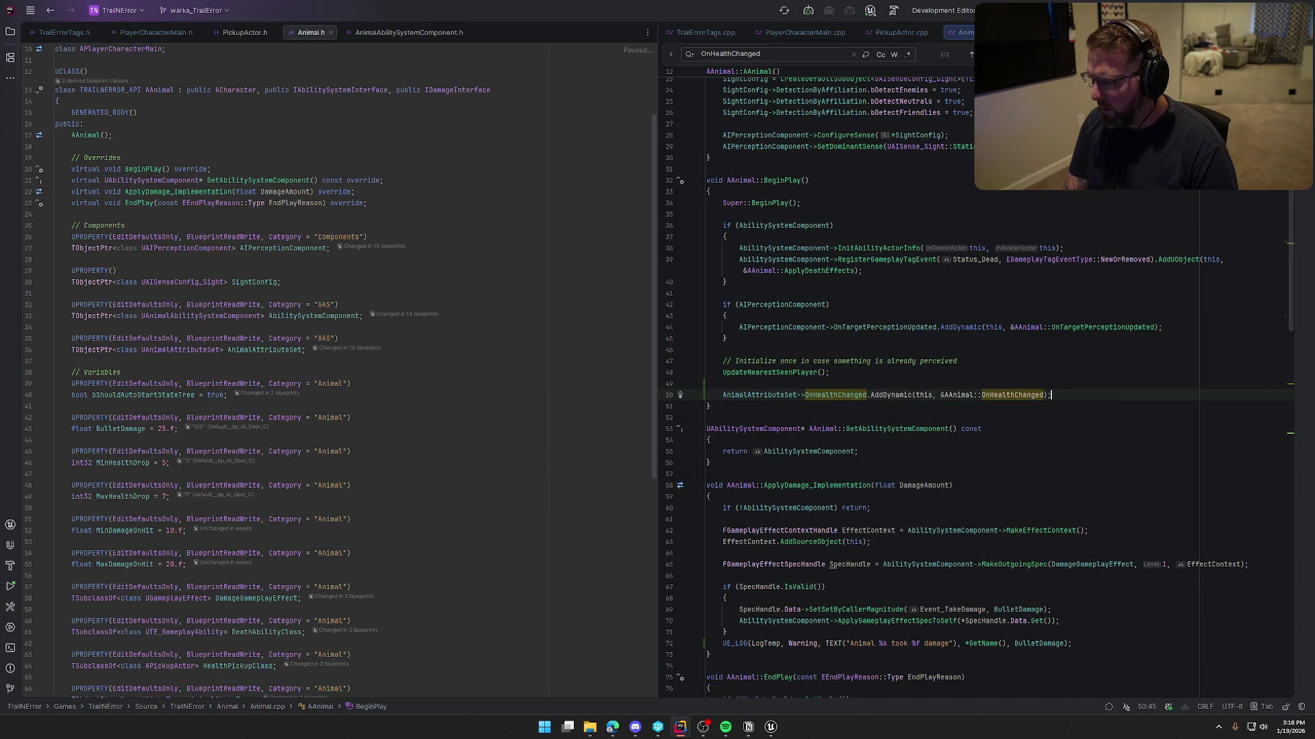
- Close the find bar and bring the Unreal editor back up
key(Escape)
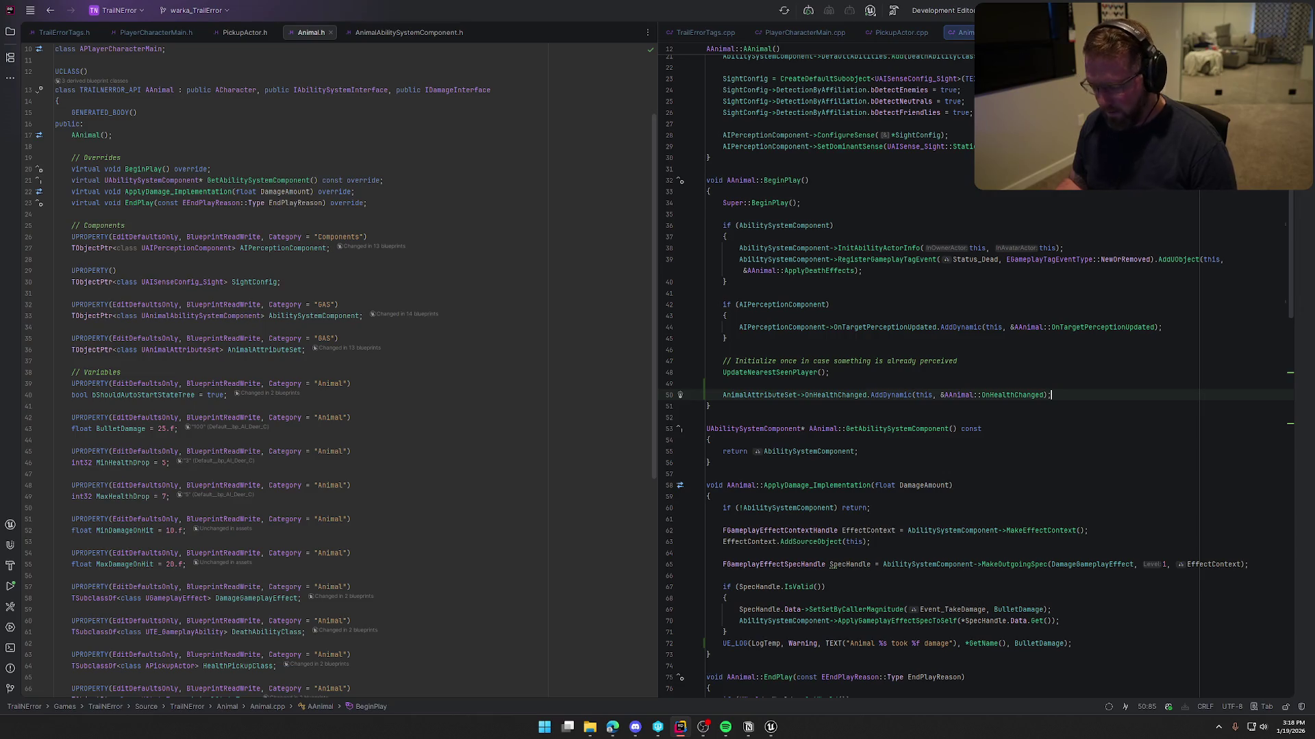
mouse_move(770, 727)
click(826, 674)
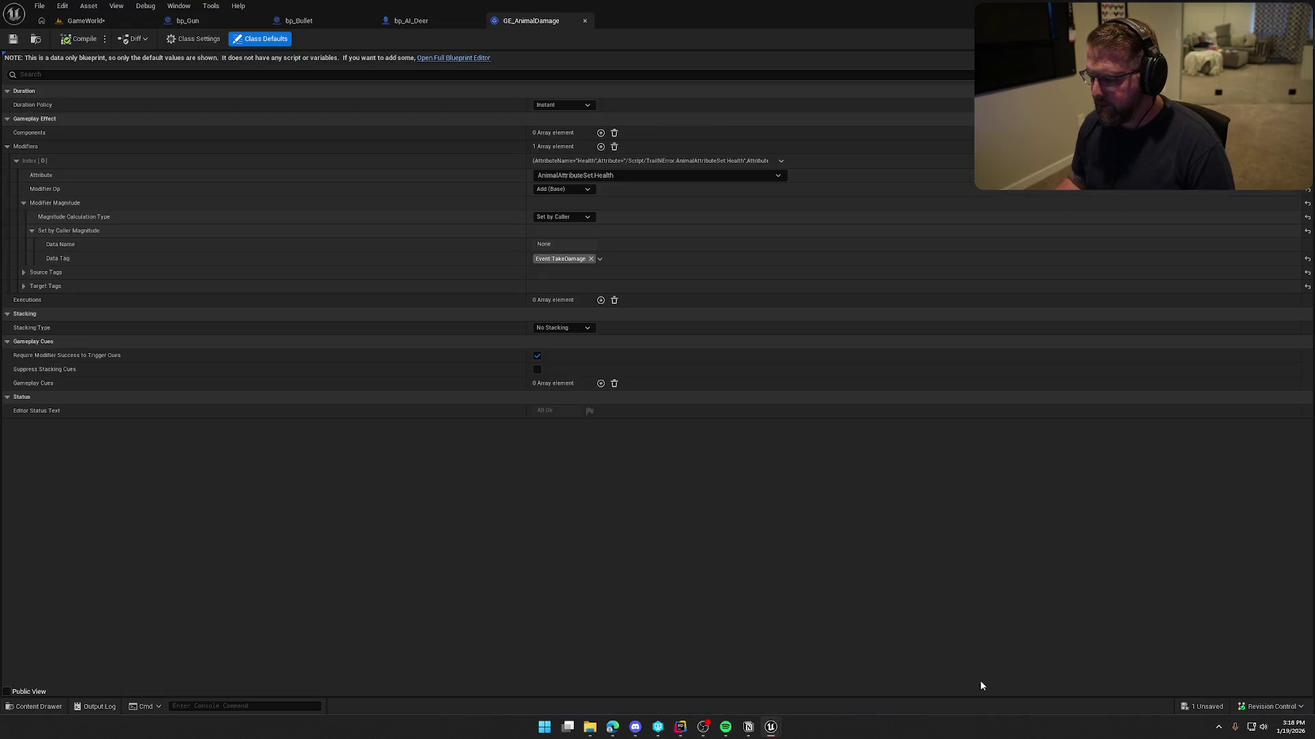
- Live-compile the new health binding from the GameWorld level editor and check the log
click(91, 20)
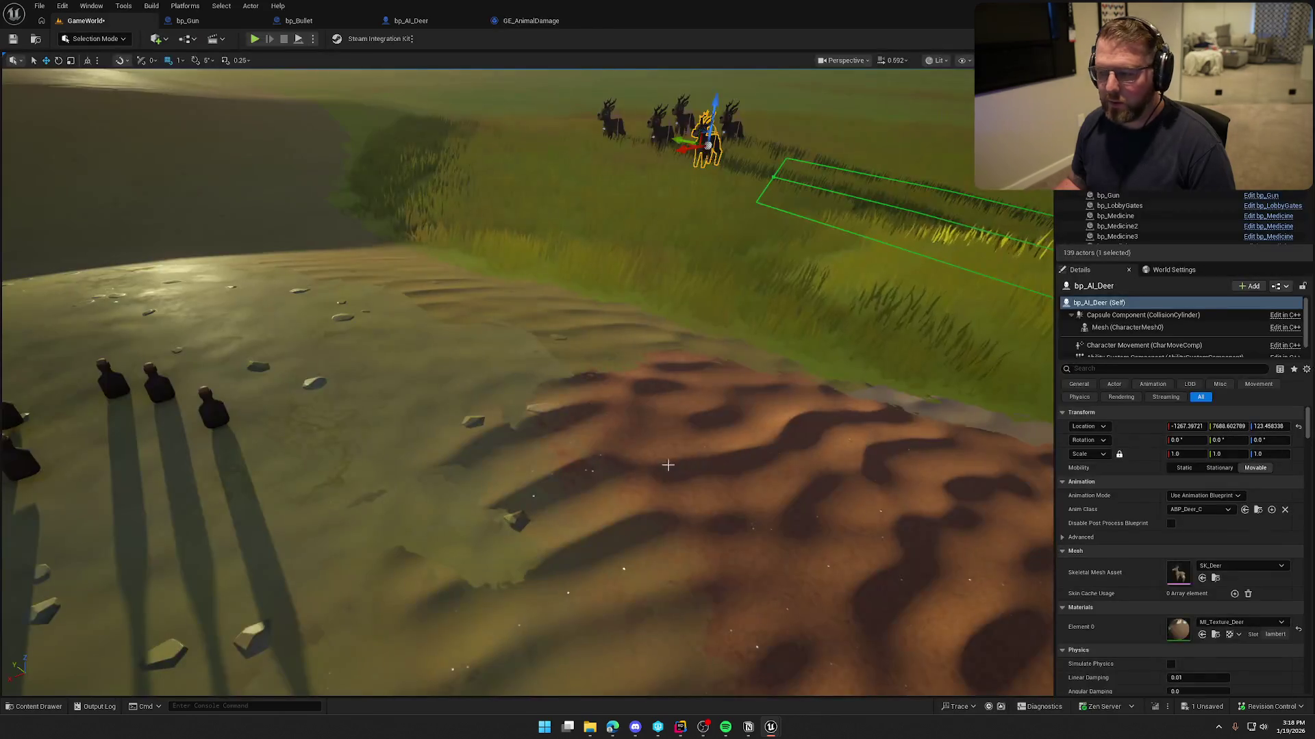
click(1154, 707)
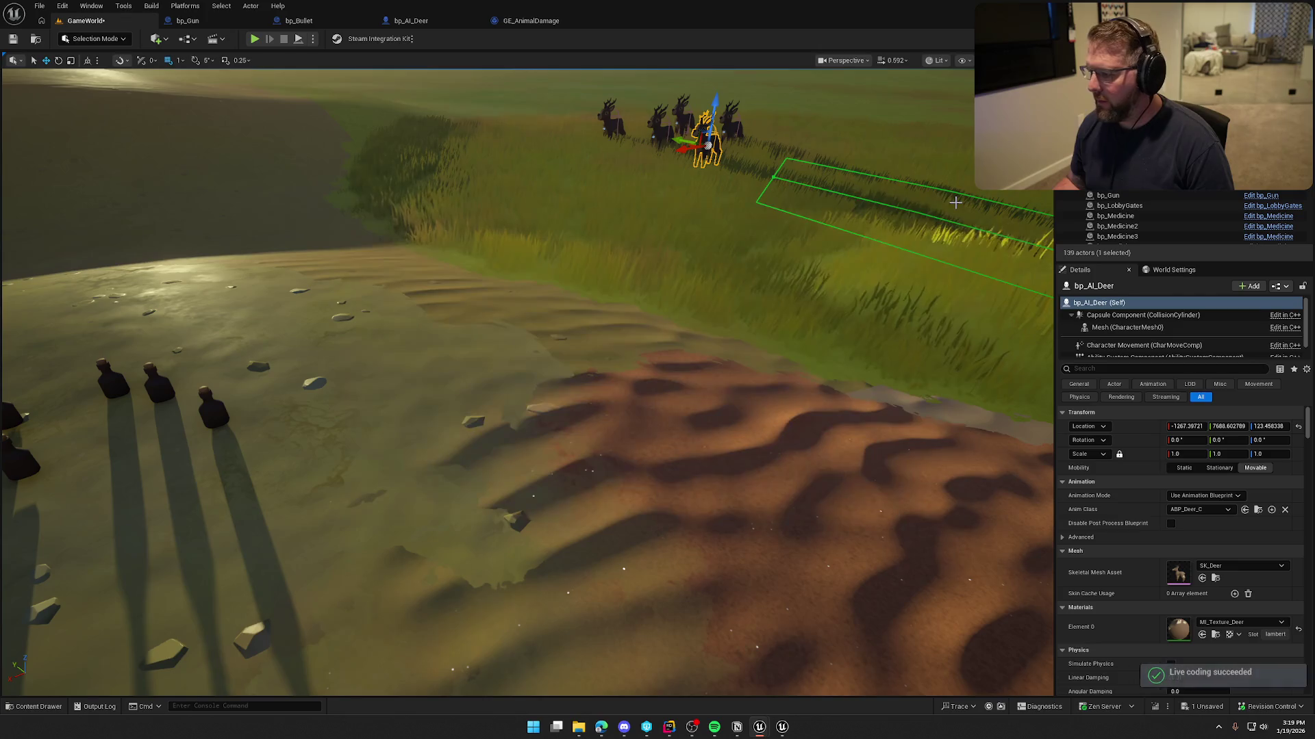
click(782, 728)
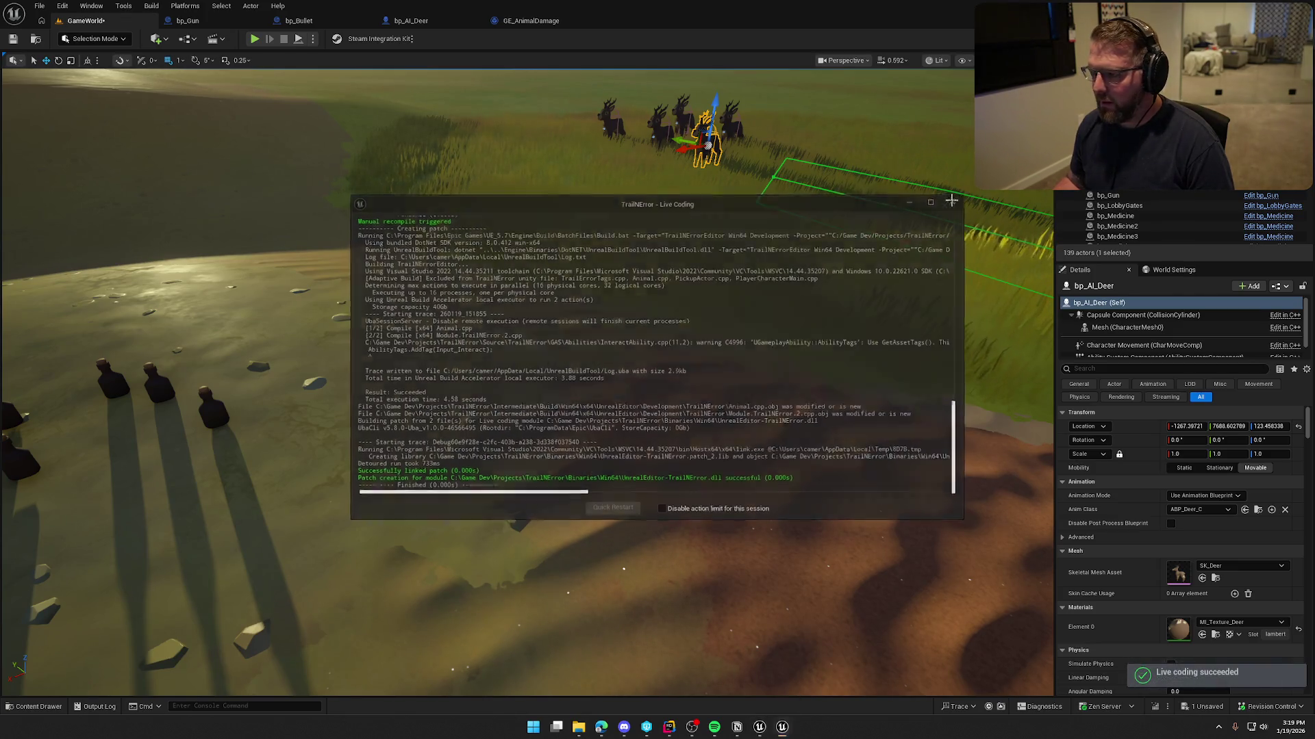
- Play-test briefly, walking into the sunlit area, then stop and return to Rider
click(253, 39)
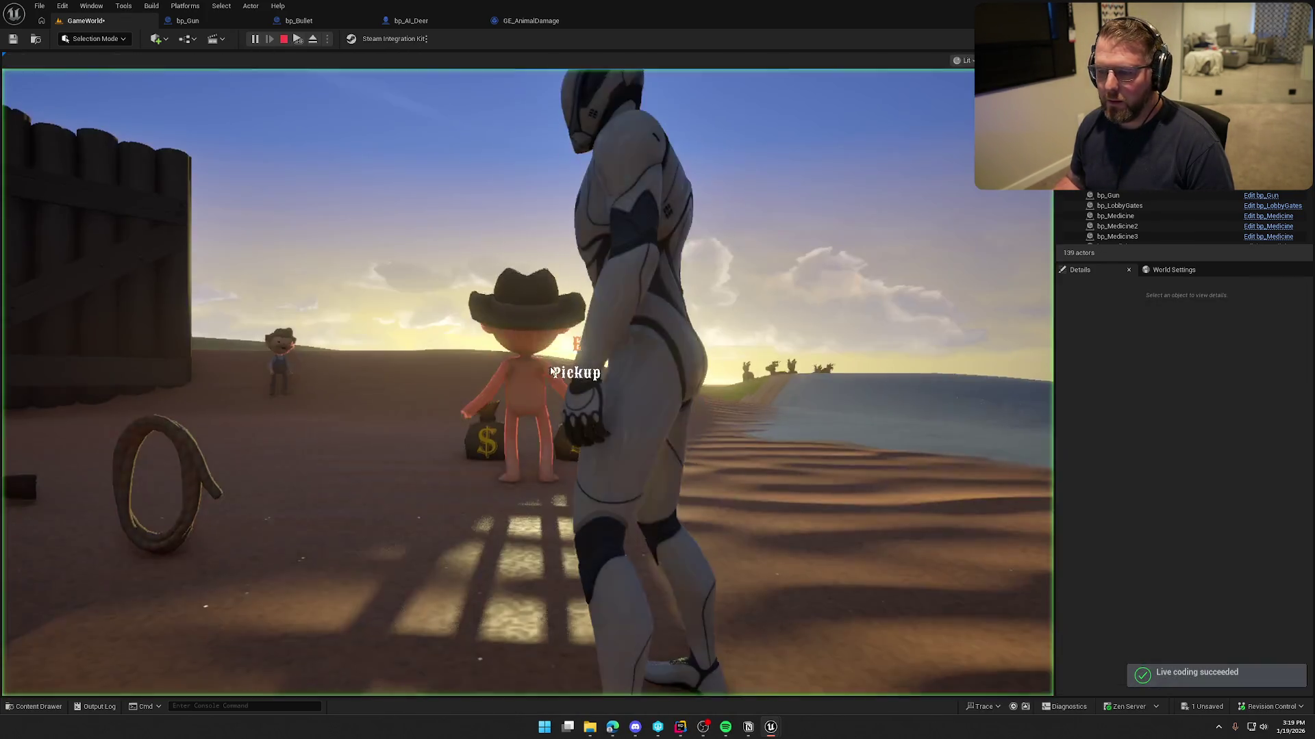
key(w)
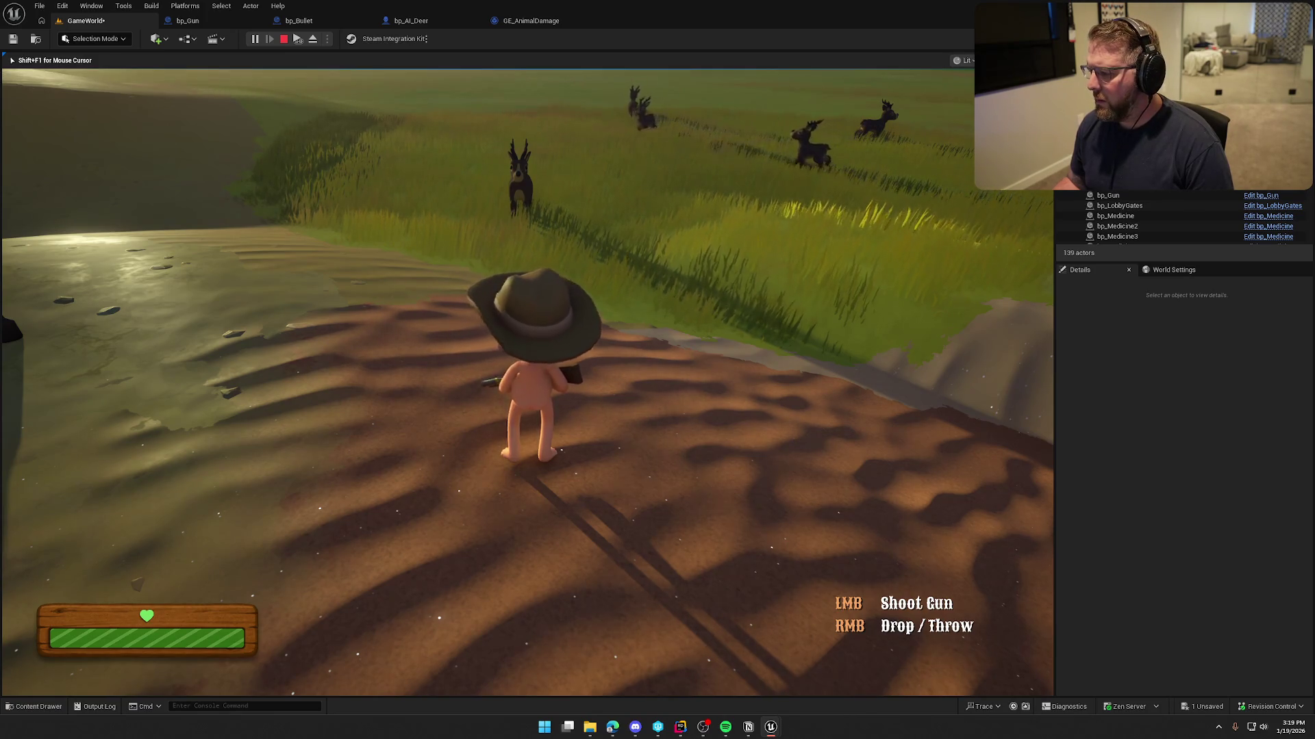
key(Escape)
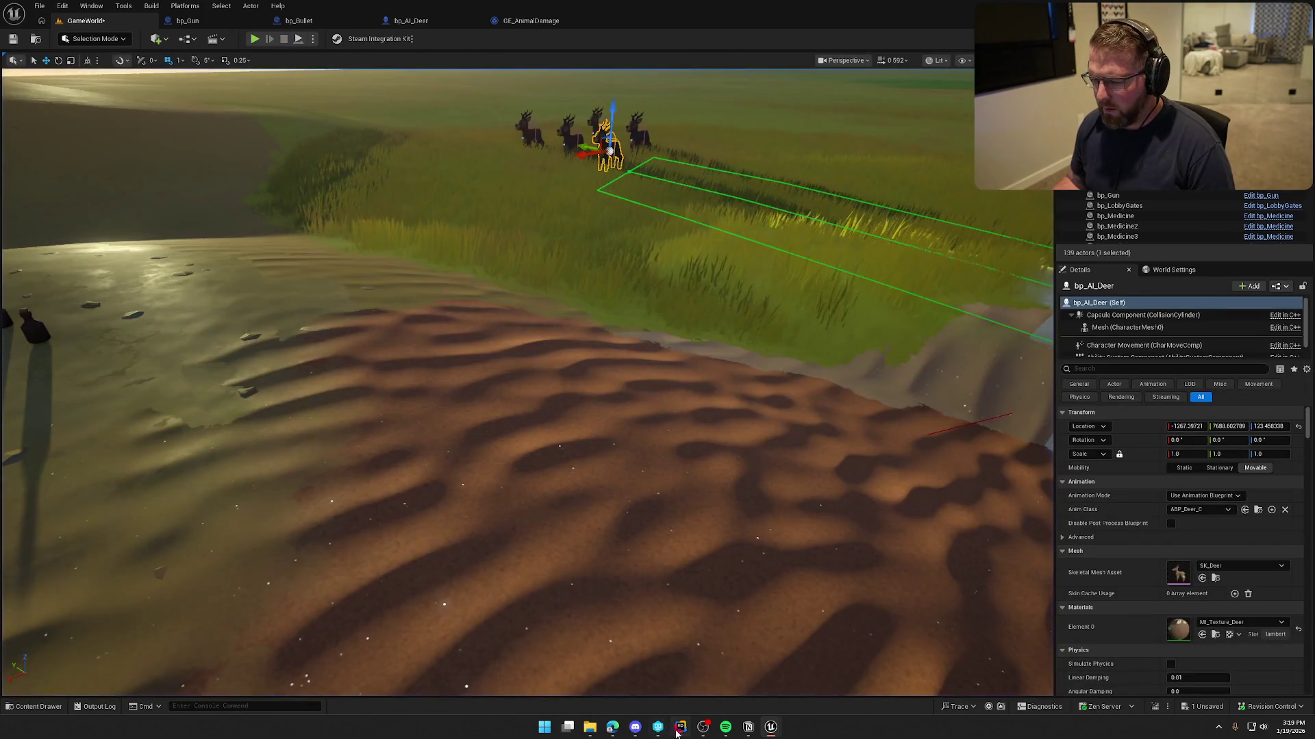
click(678, 729)
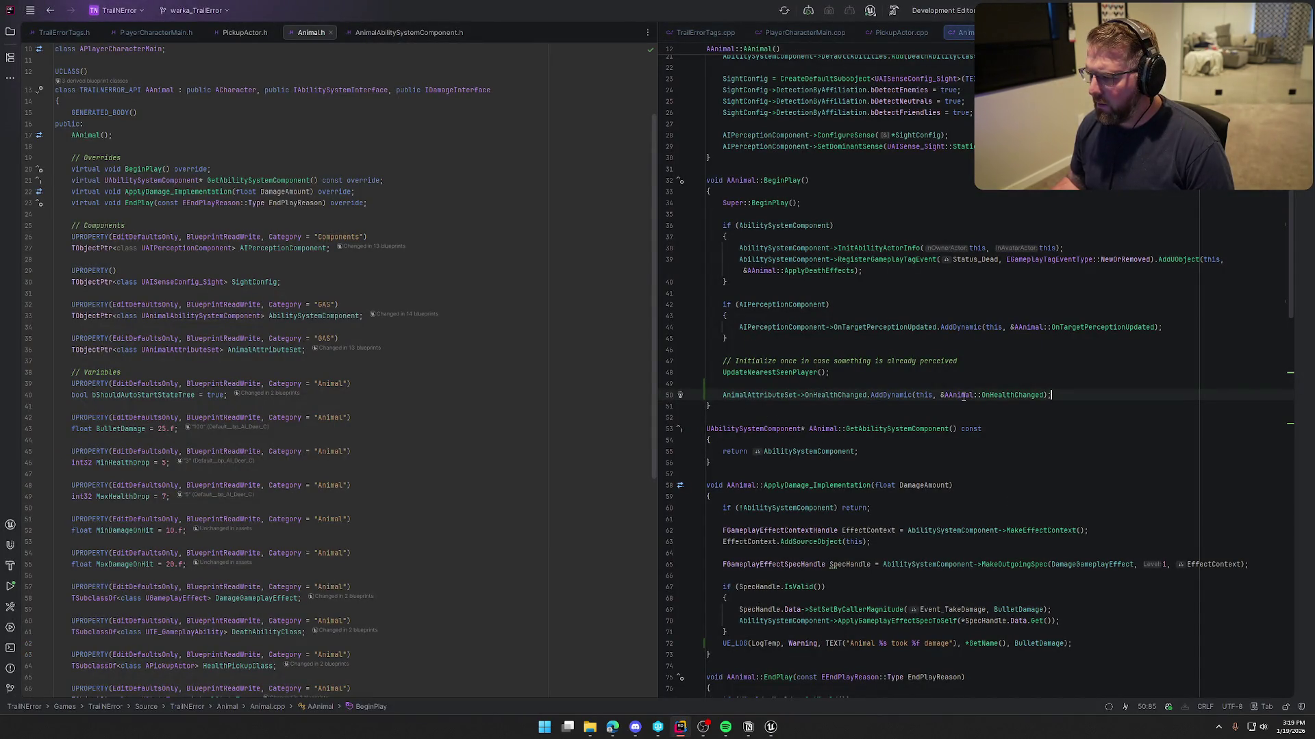
- Add a UE_LOG(LogTemp, ...) line logging old and new health at the top of OnHealthChanged
ctrl+click(1002, 395)
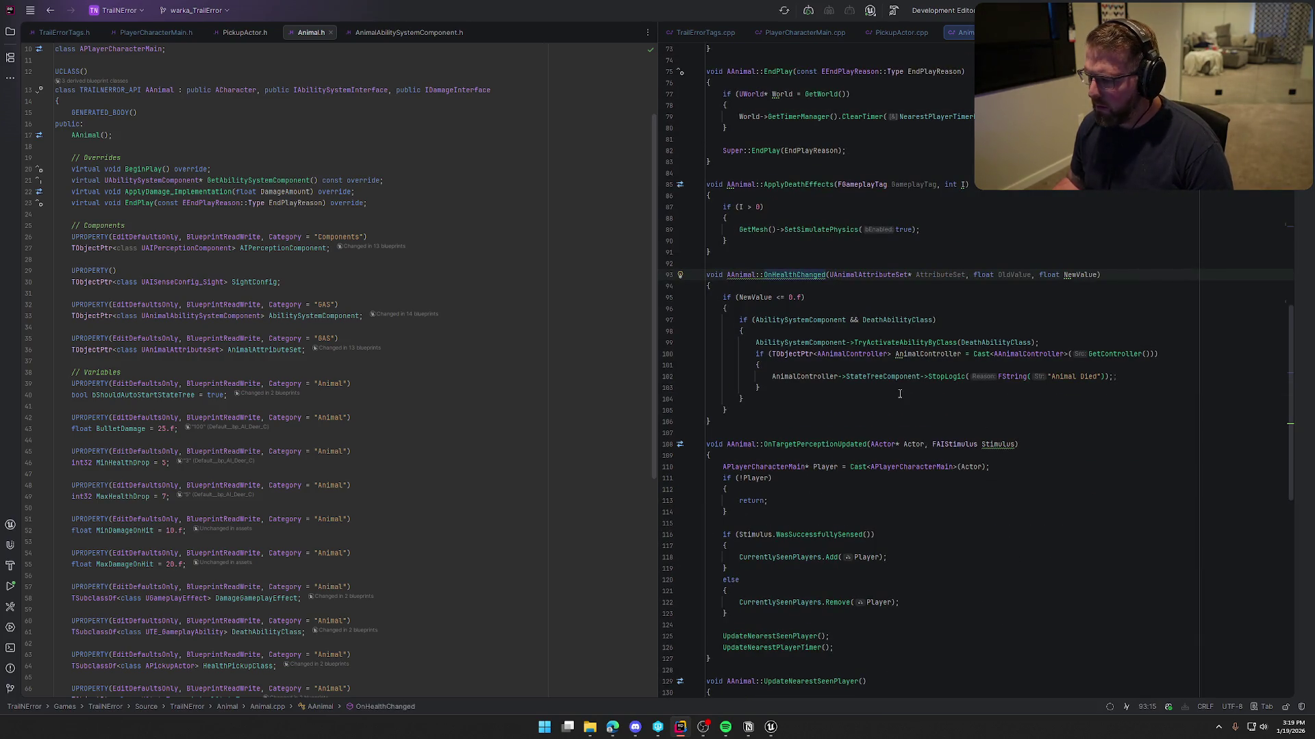
click(770, 289)
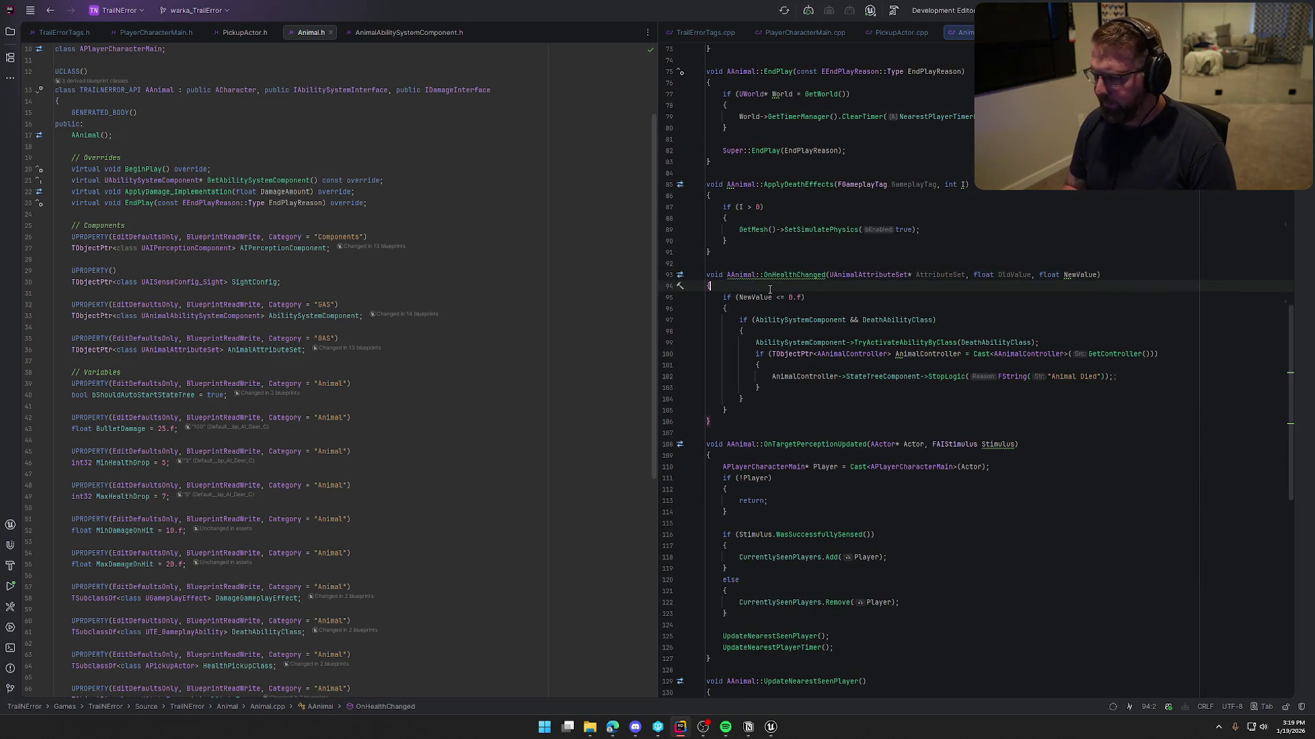
key(Return)
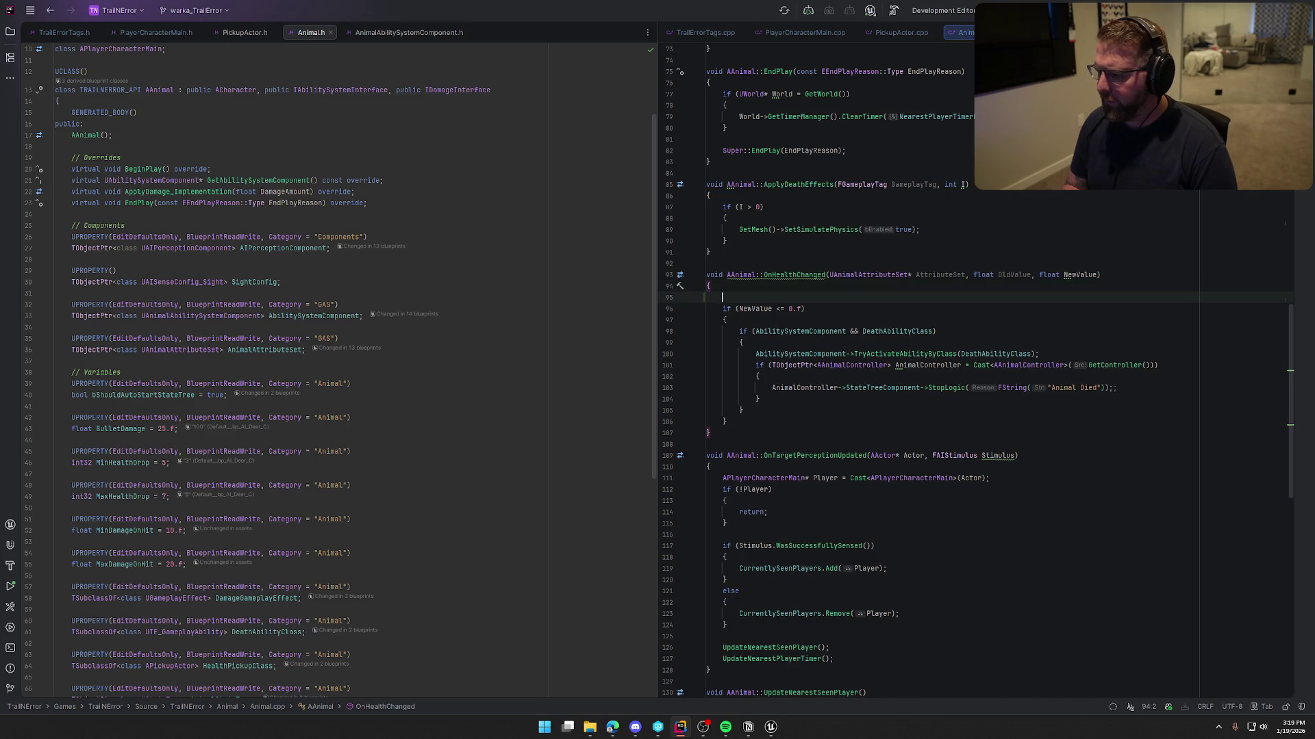
text(UE_LOG()
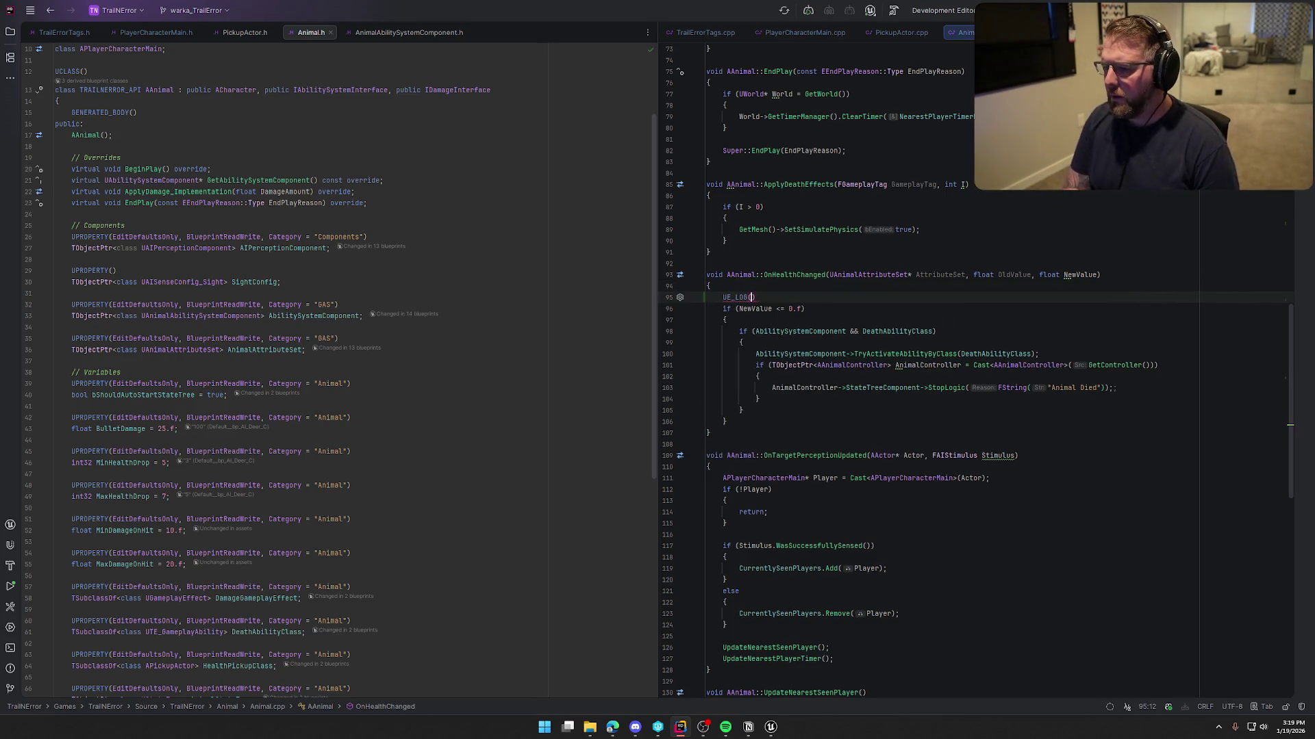
text(LogTemp, Warning, TEXT("Animal %s health changed from %f to %f)
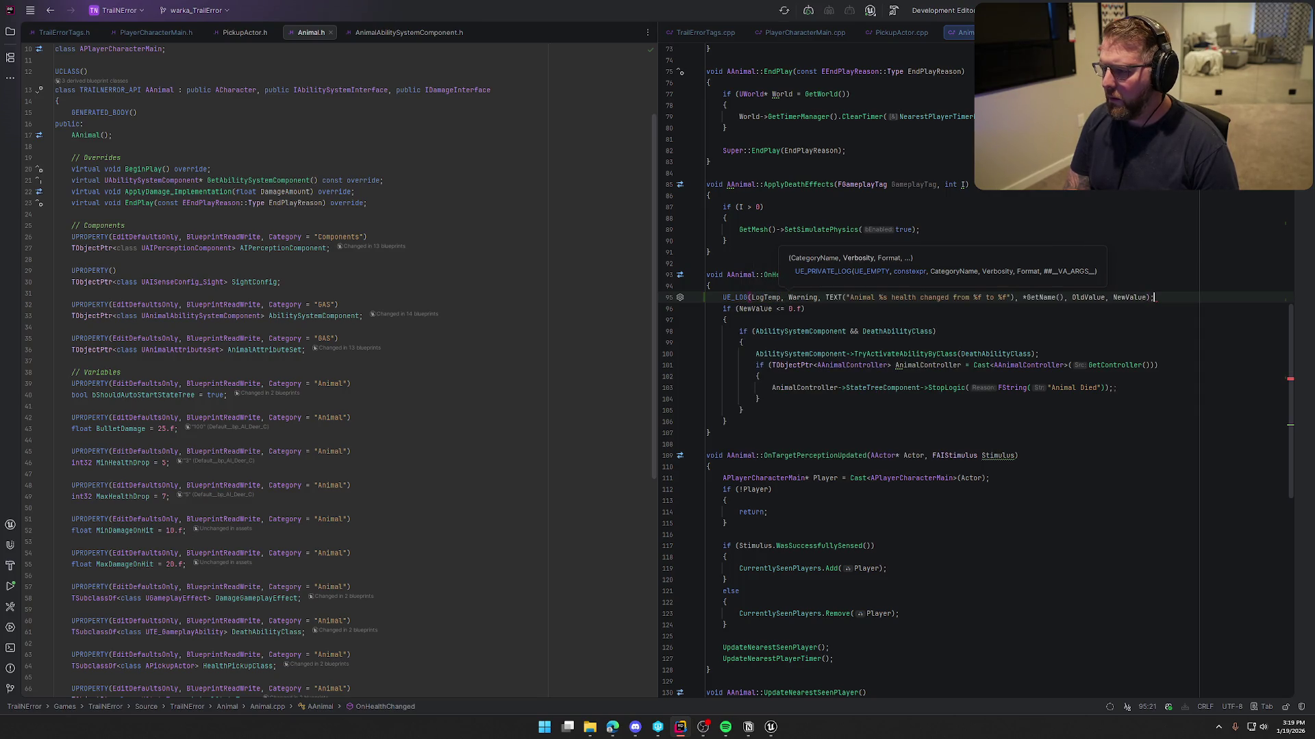
key(Tab)
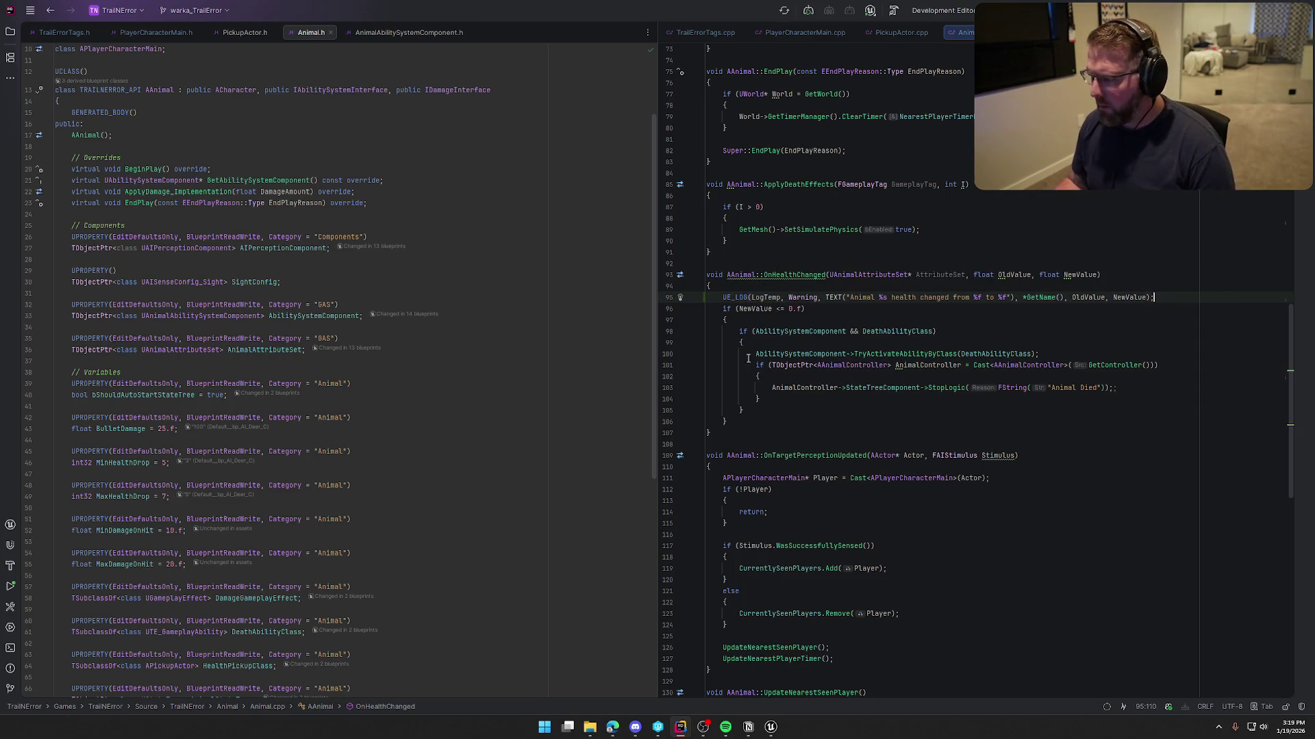
scroll(886, 496, down, 15)
scroll(886, 497, down, 3)
scroll(886, 496, up, 12)
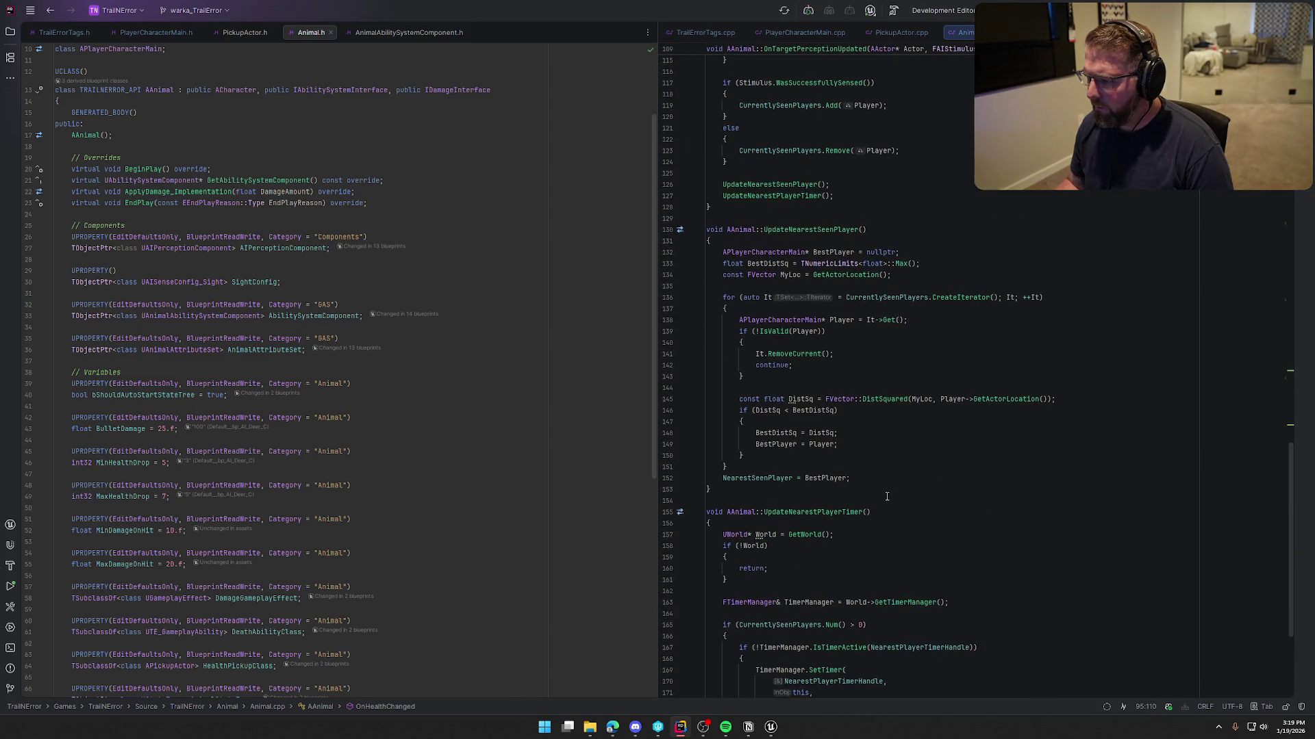
scroll(887, 496, up, 13)
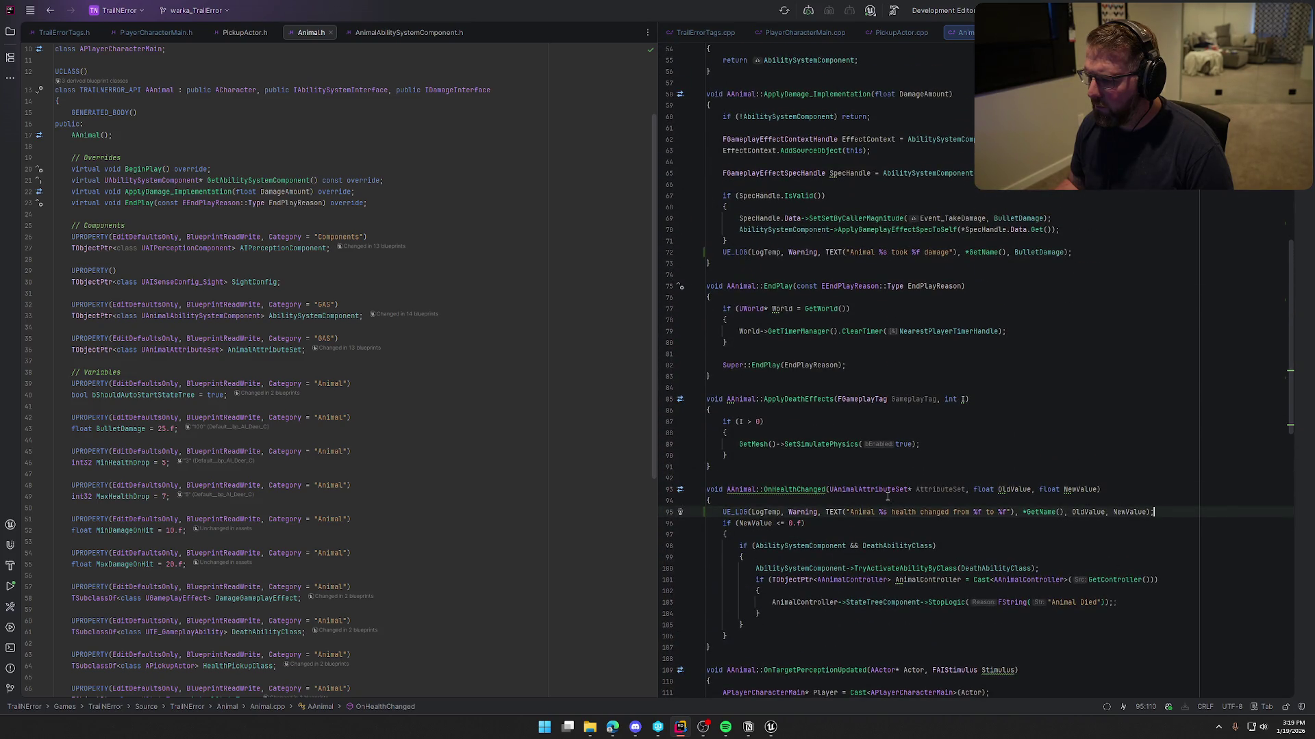
scroll(886, 497, up, 18)
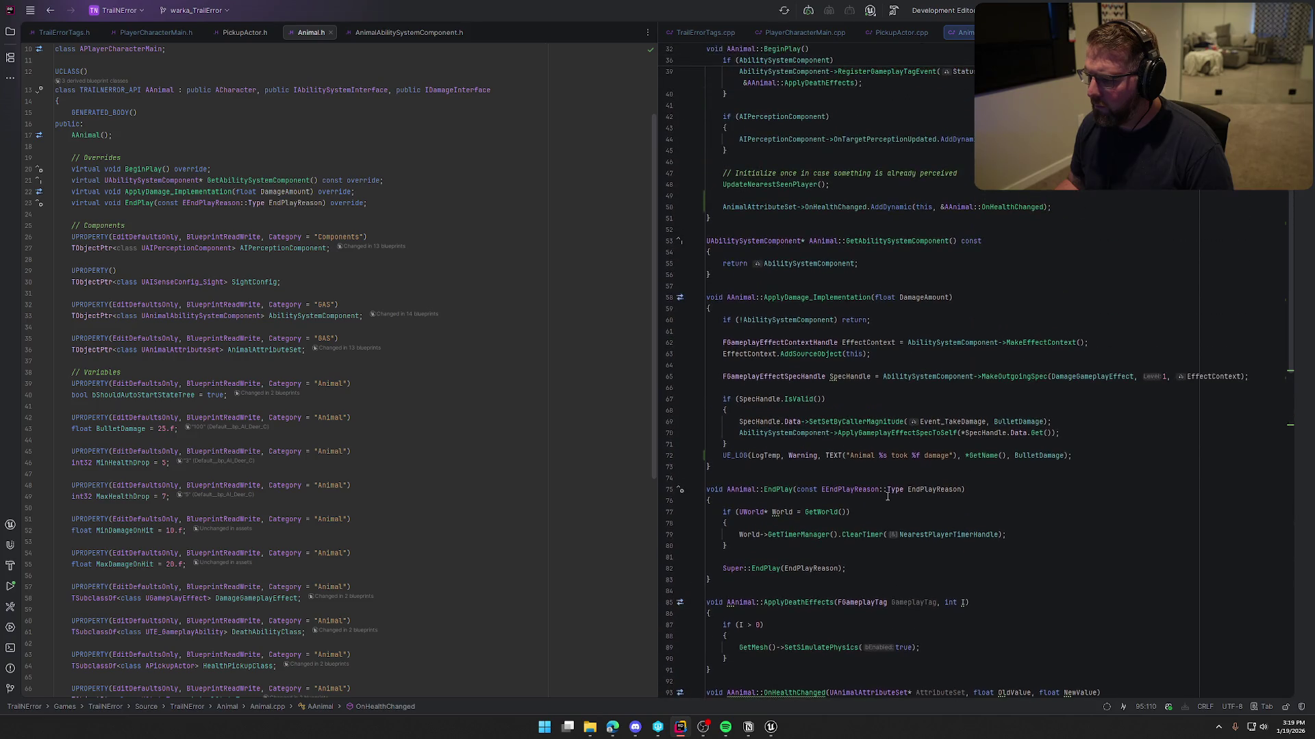
scroll(887, 496, down, 5)
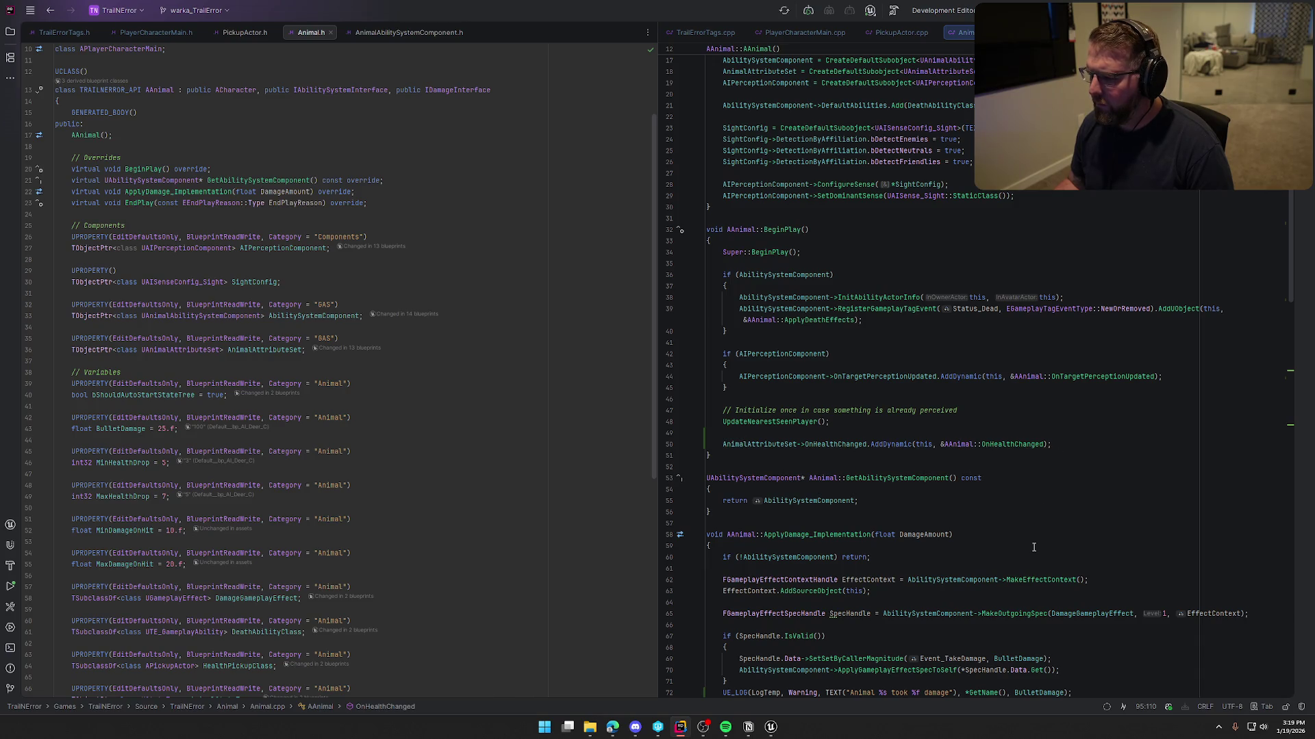
scroll(1034, 545, down, 4)
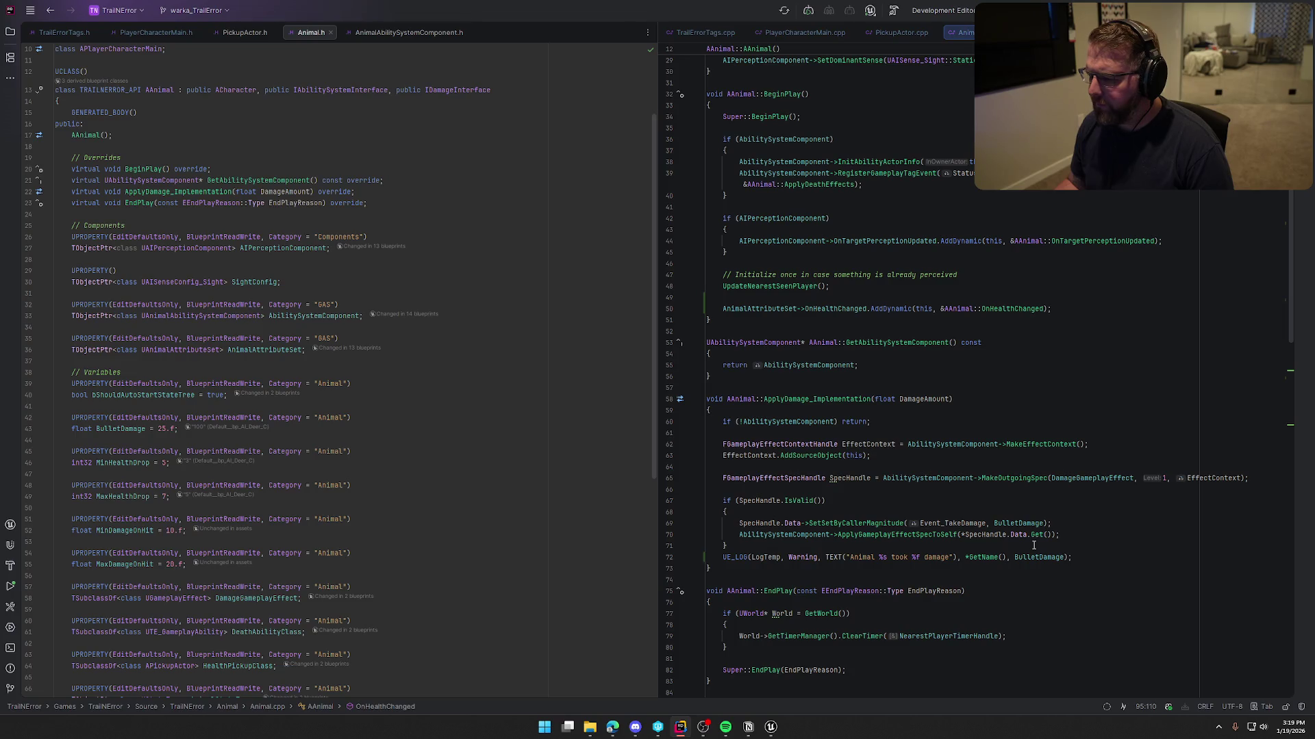
scroll(1034, 545, down, 5)
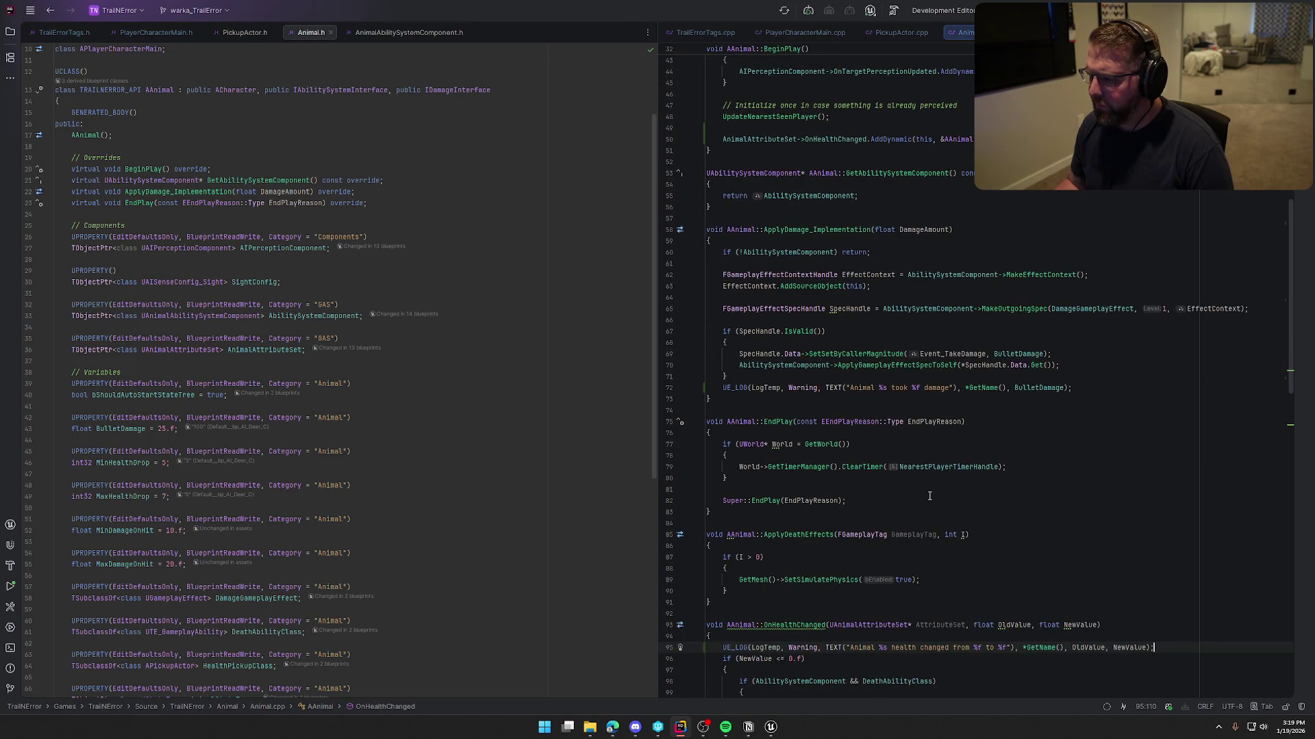
- Move the damage UE_LOG up into the IsValid block, indent it, and live-recompile in Unreal
click(723, 388)
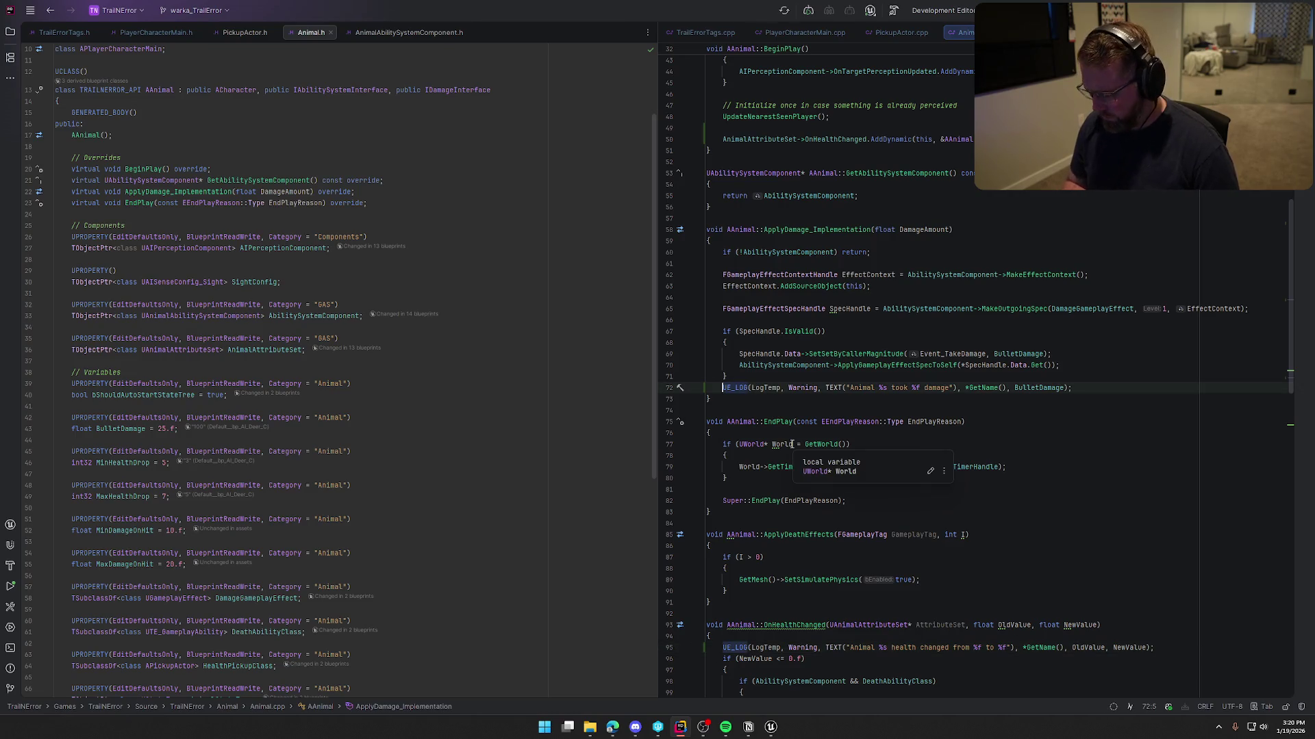
key(alt+shift+Up)
key(Tab)
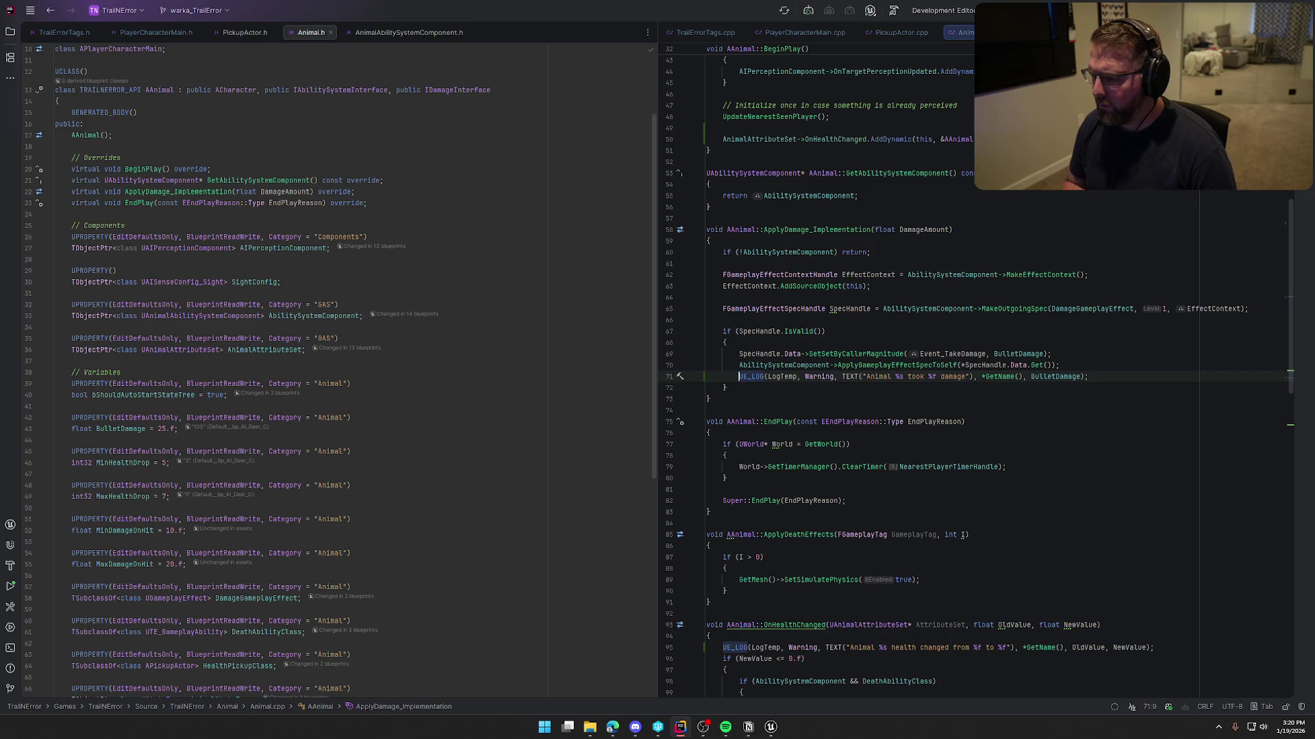
click(771, 727)
key(ctrl+alt+F11)
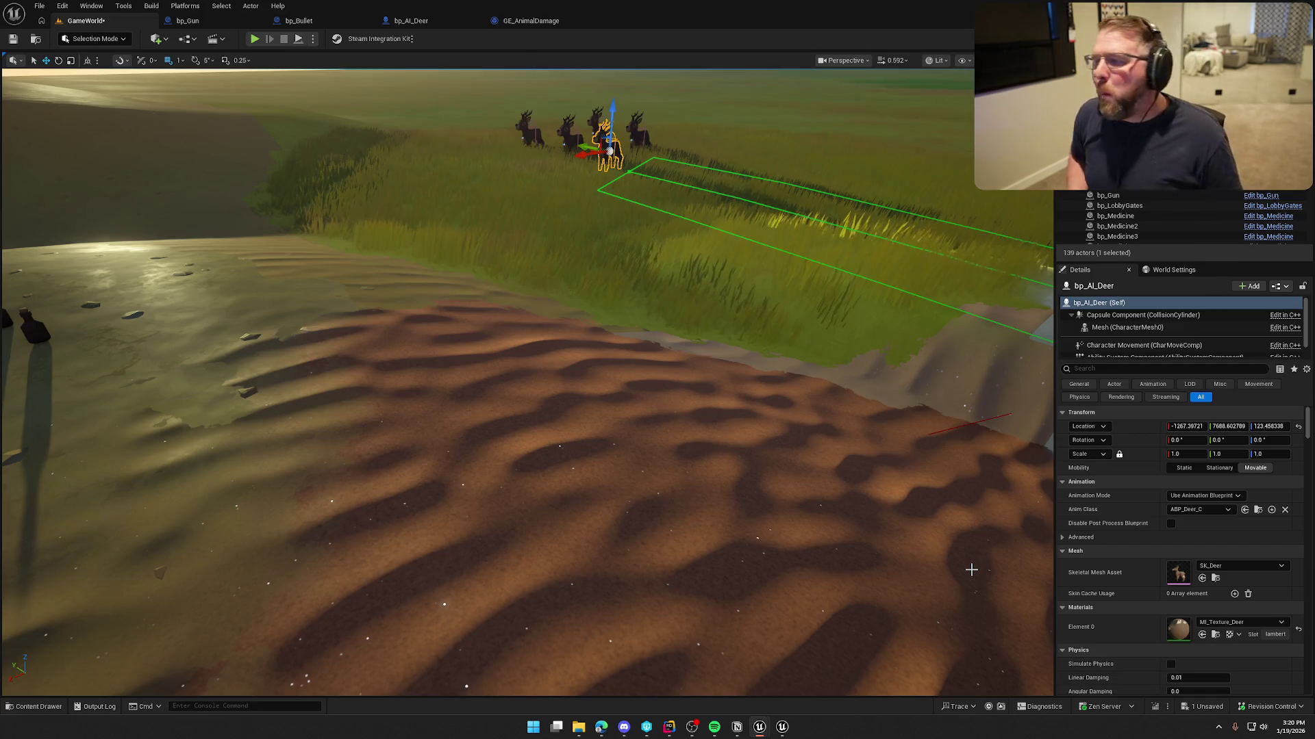
- Close the Live Coding log, play, pick up the gun with E, and sprint uphill toward the deer
click(784, 725)
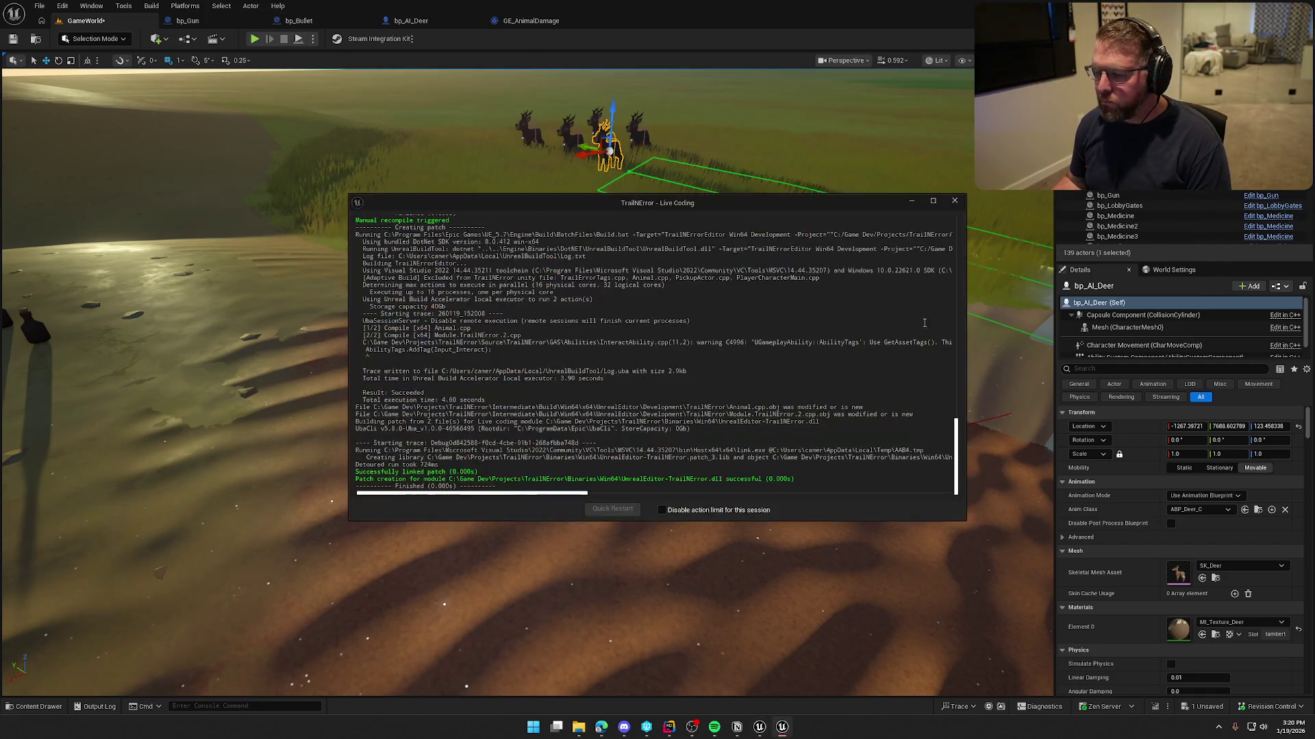
click(957, 202)
click(254, 39)
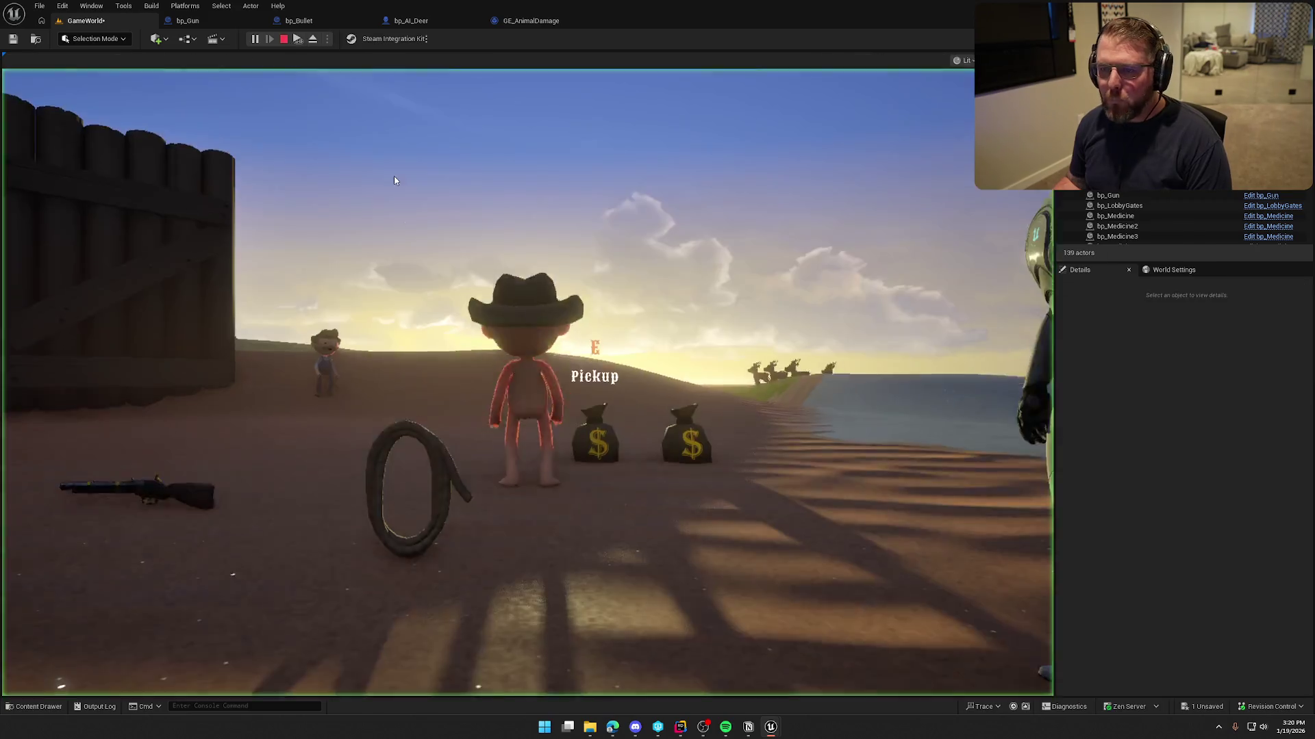
key(e)
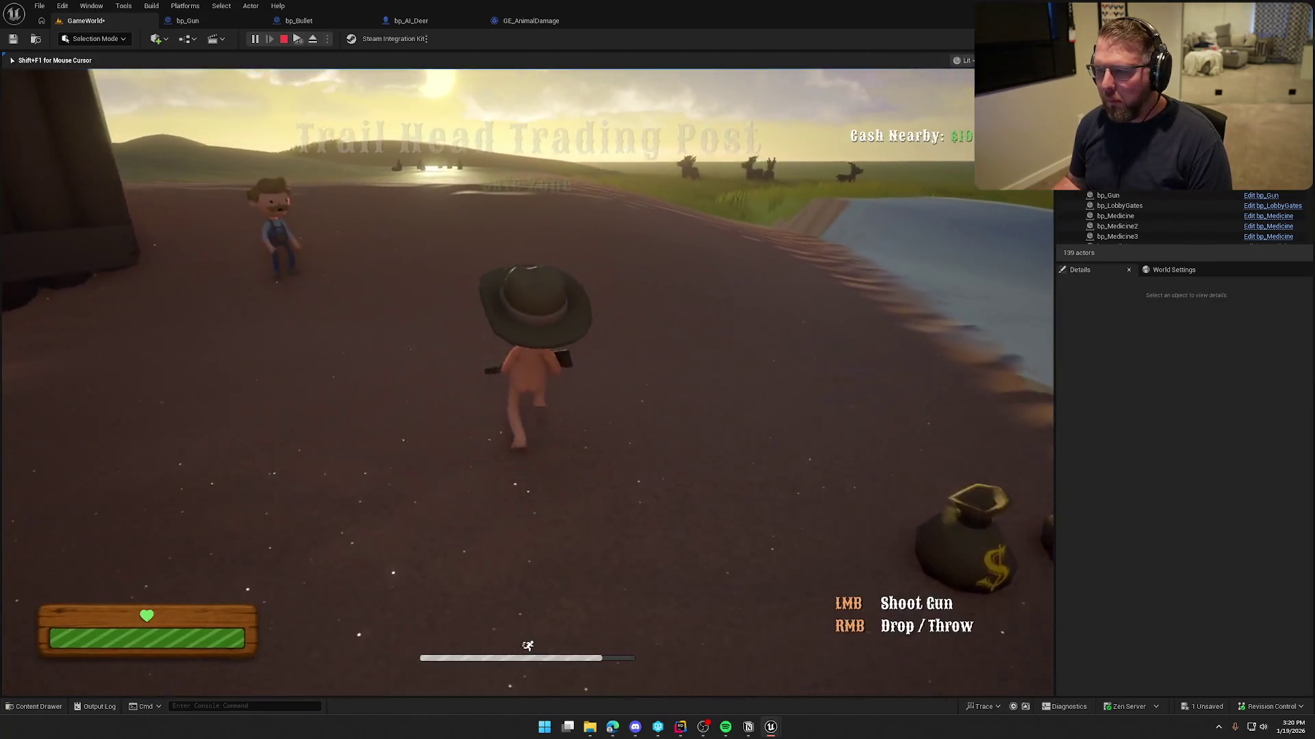
key(shift+w)
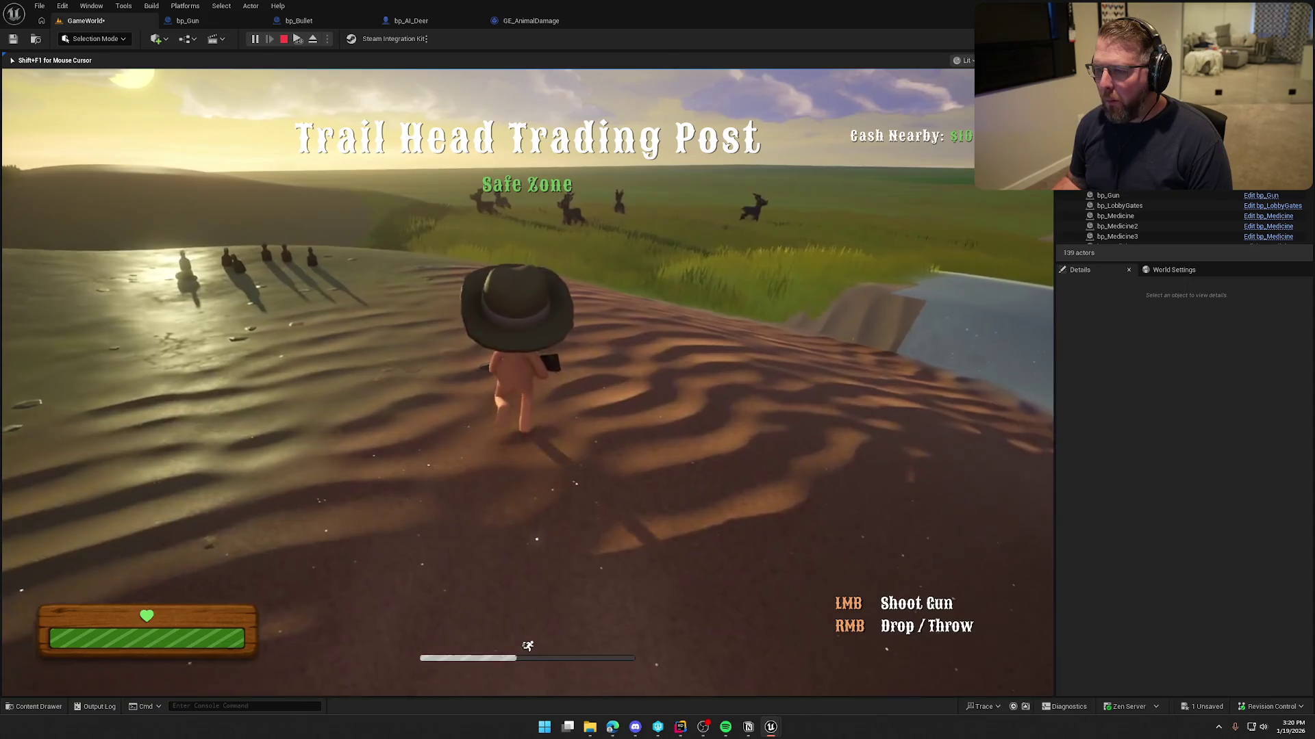
key(w)
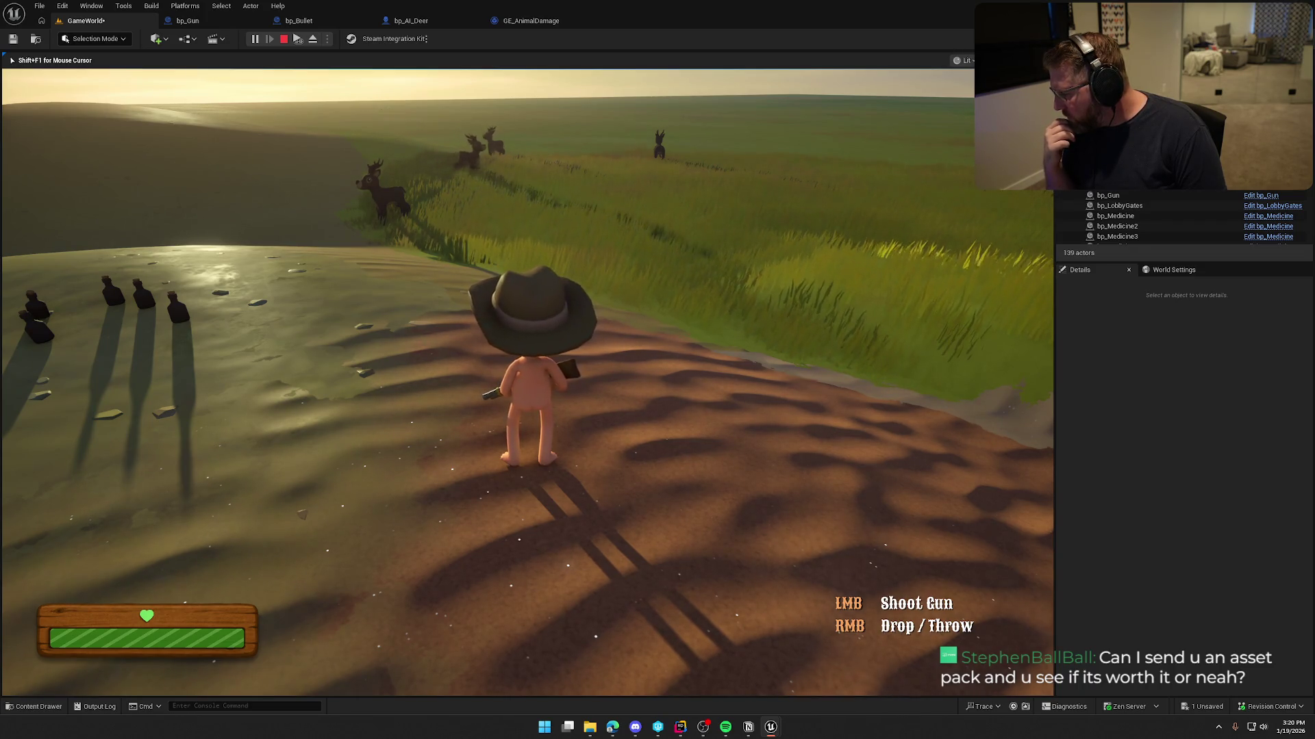
key(Escape)
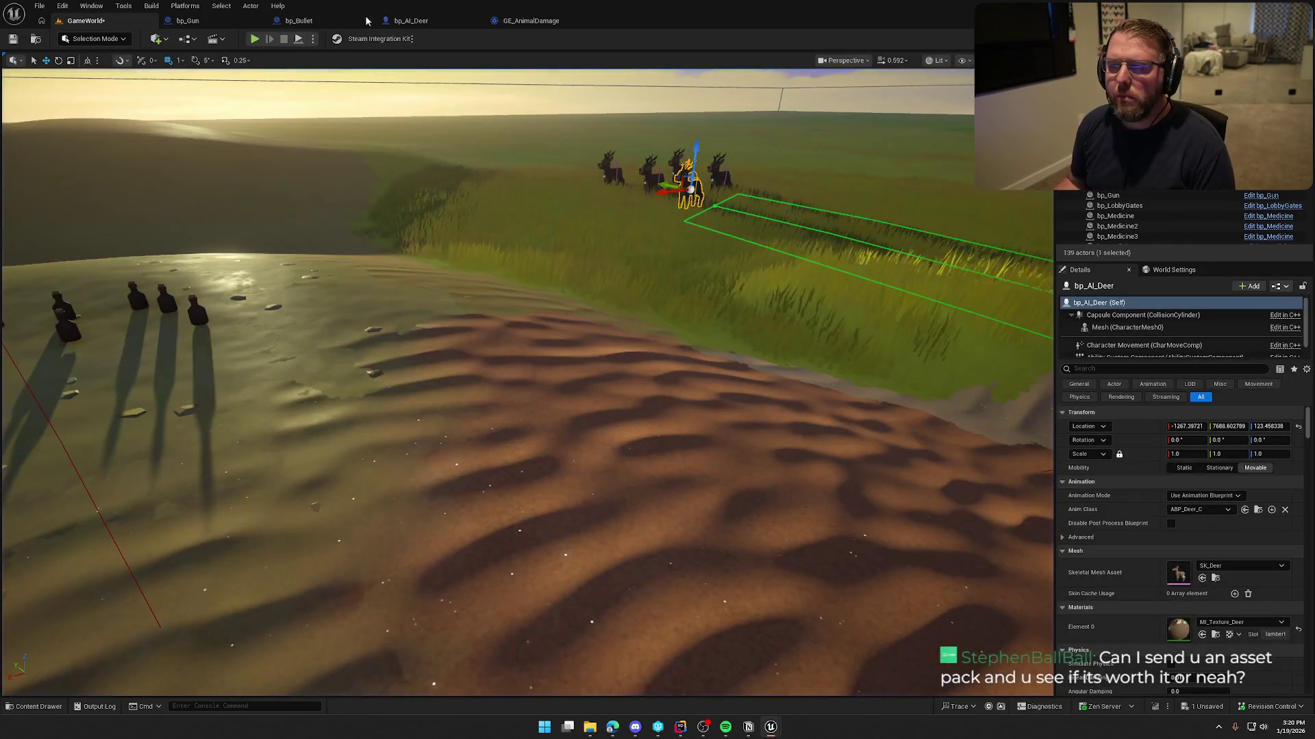
- Review the GE_AnimalDamage defaults and bp_Bullet event graph, then return to the Animal code in Rider
click(528, 20)
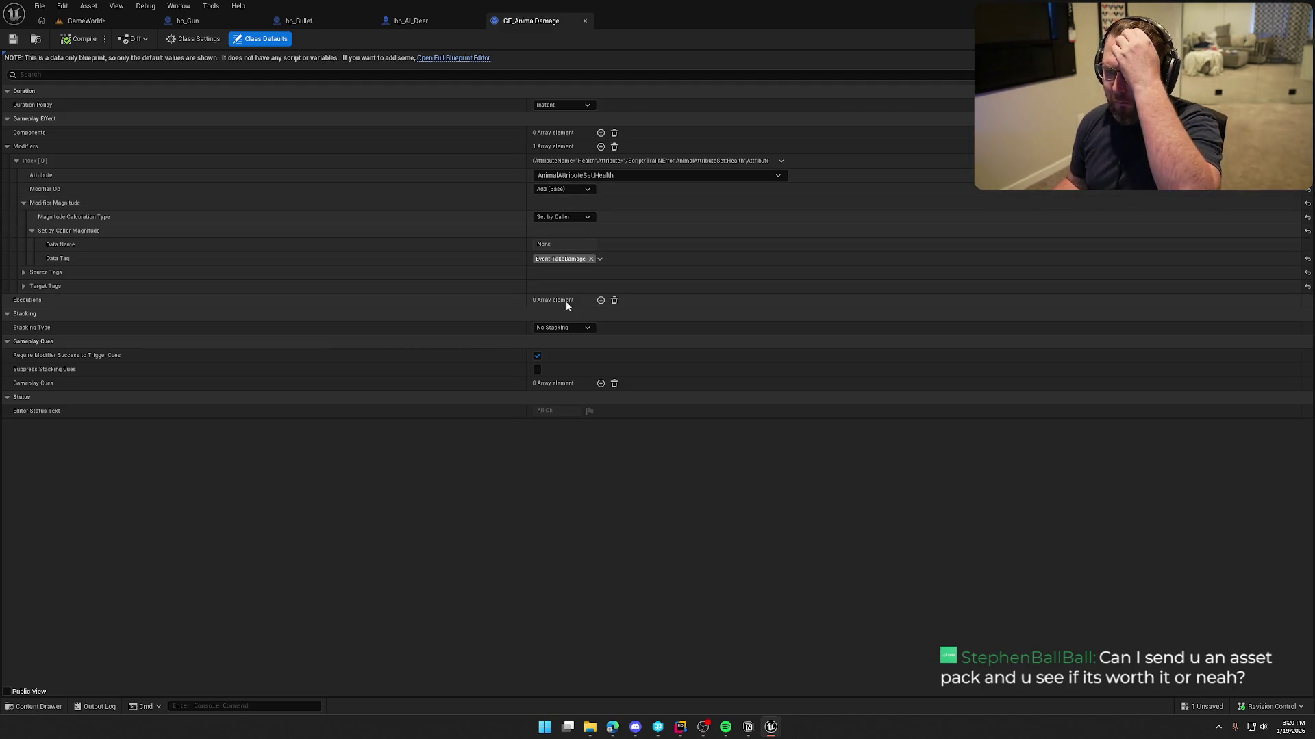
click(318, 22)
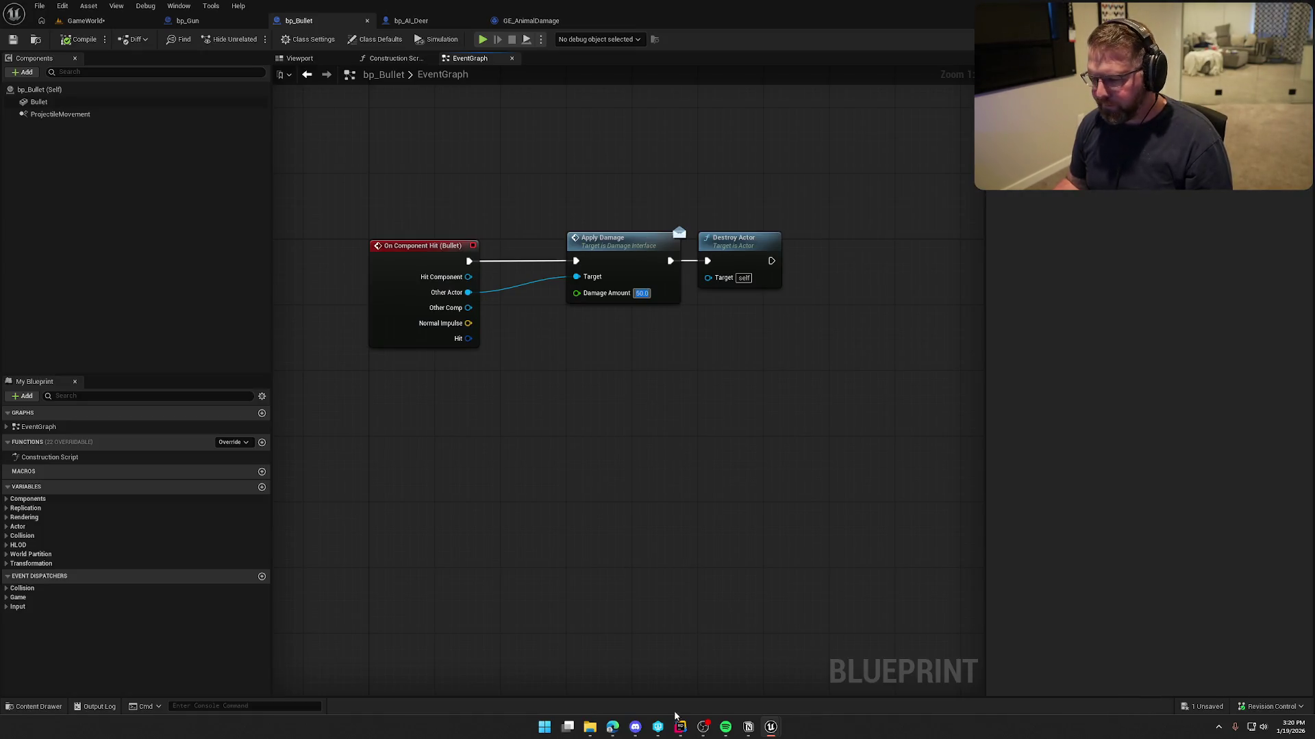
click(680, 727)
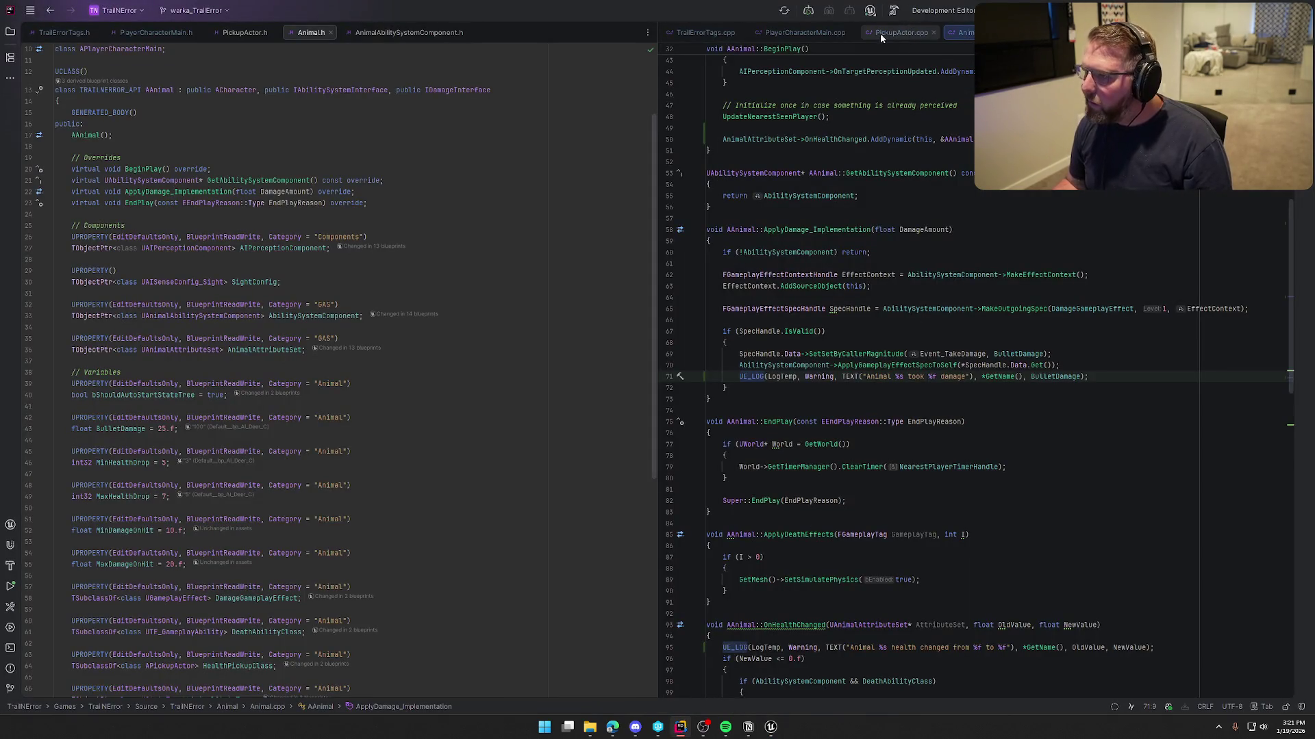
- Highlight the BulletDamage usages in Animal.cpp, then return to Unreal's GameWorld level editor
scroll(984, 495, down, 6)
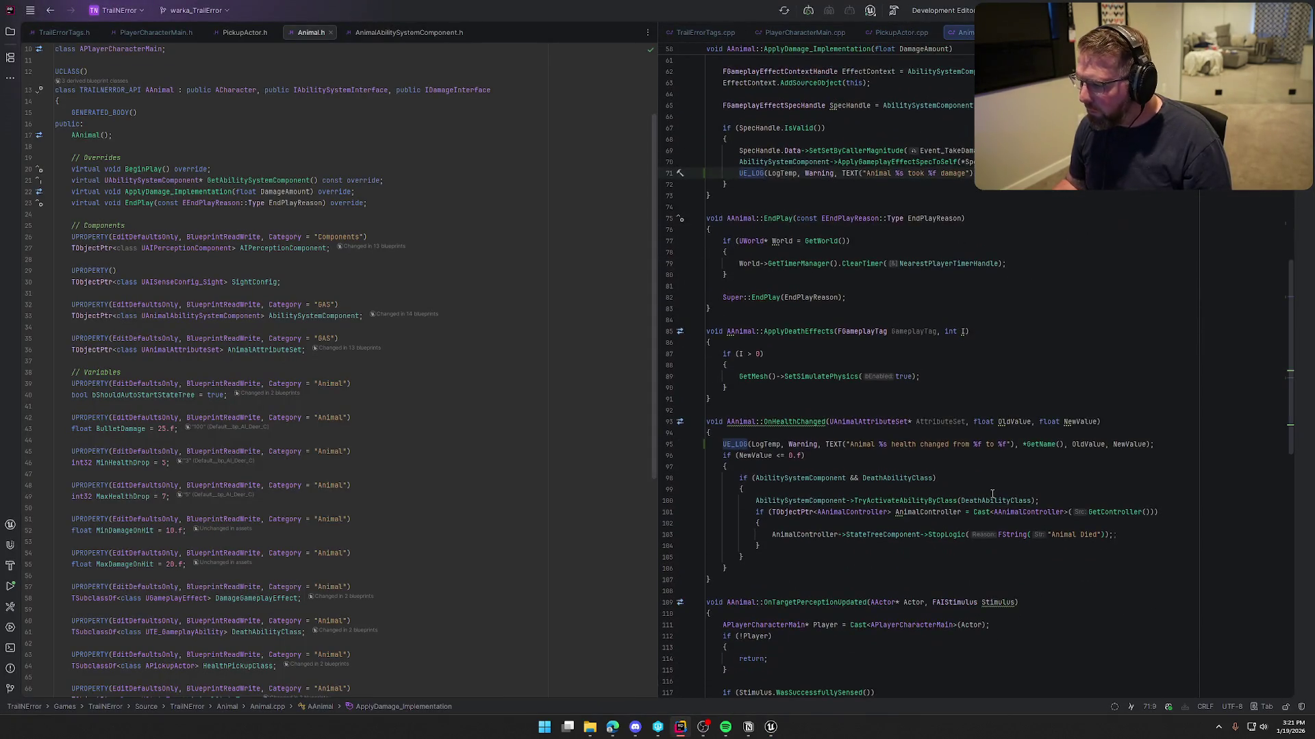
scroll(992, 493, up, 5)
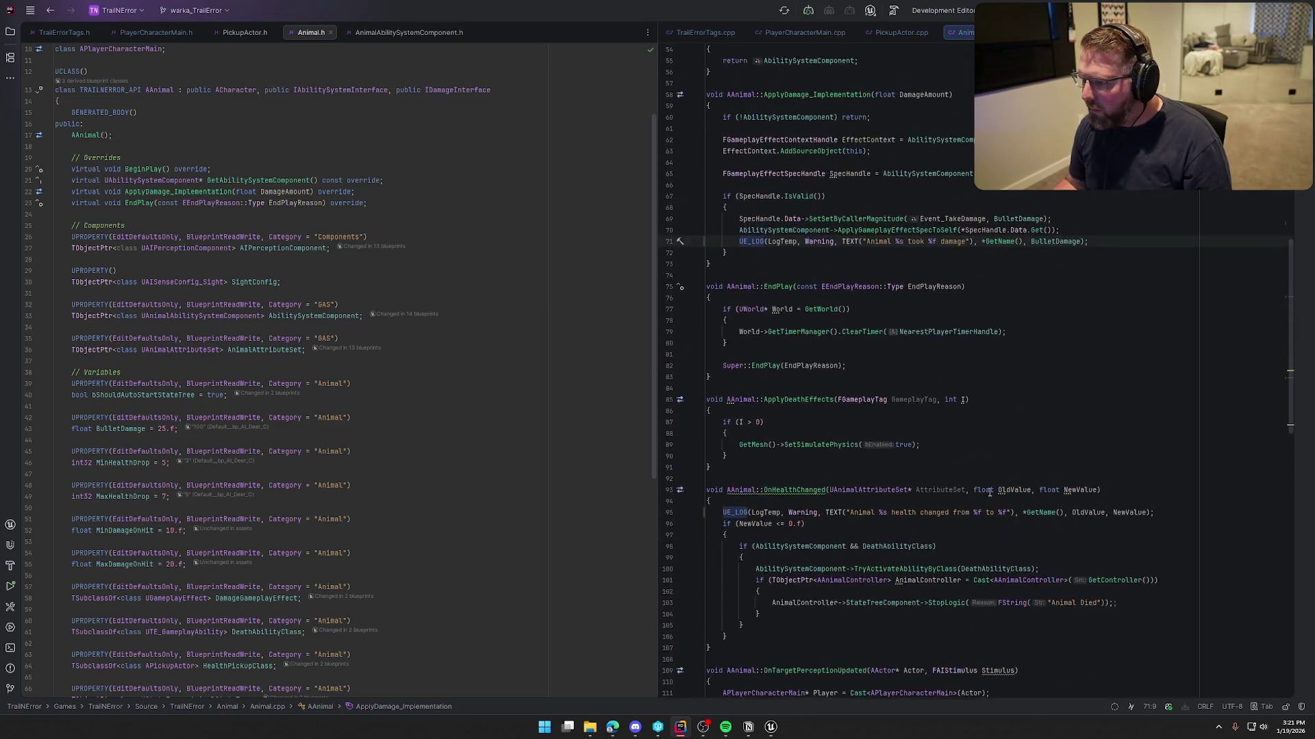
scroll(989, 493, up, 1)
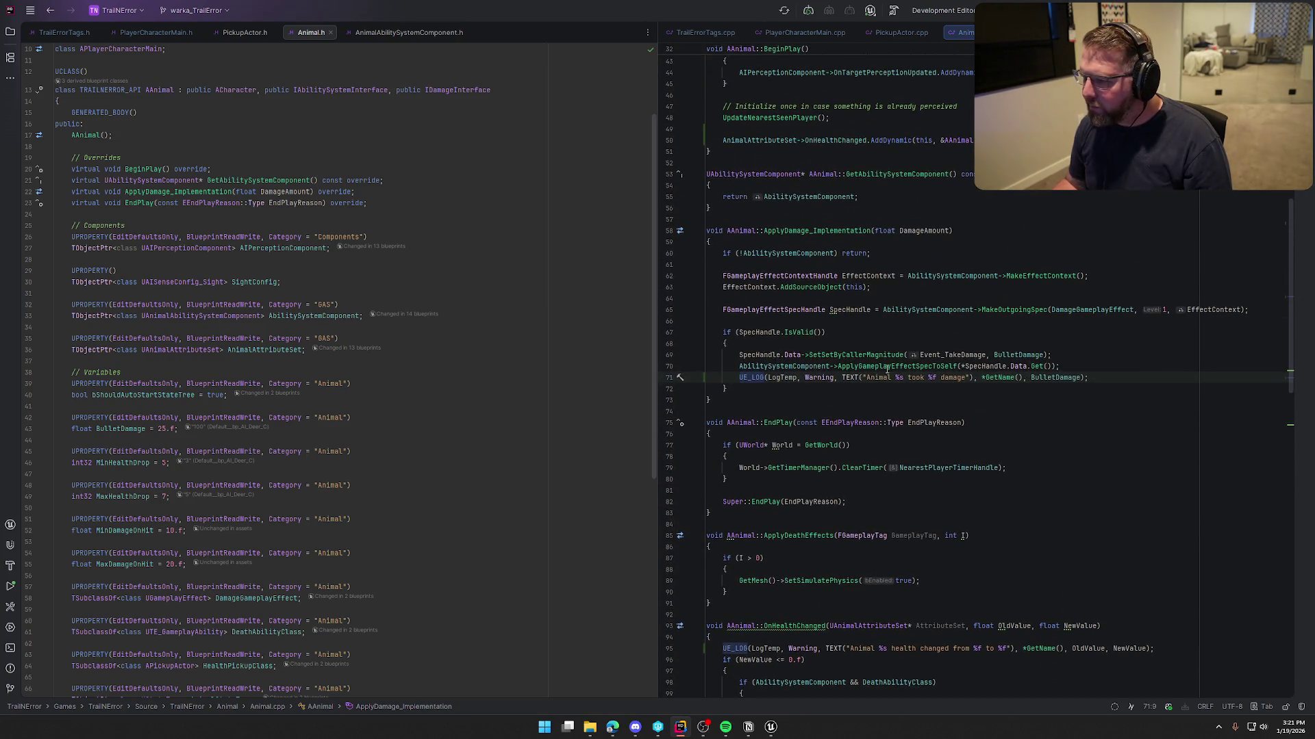
click(997, 356)
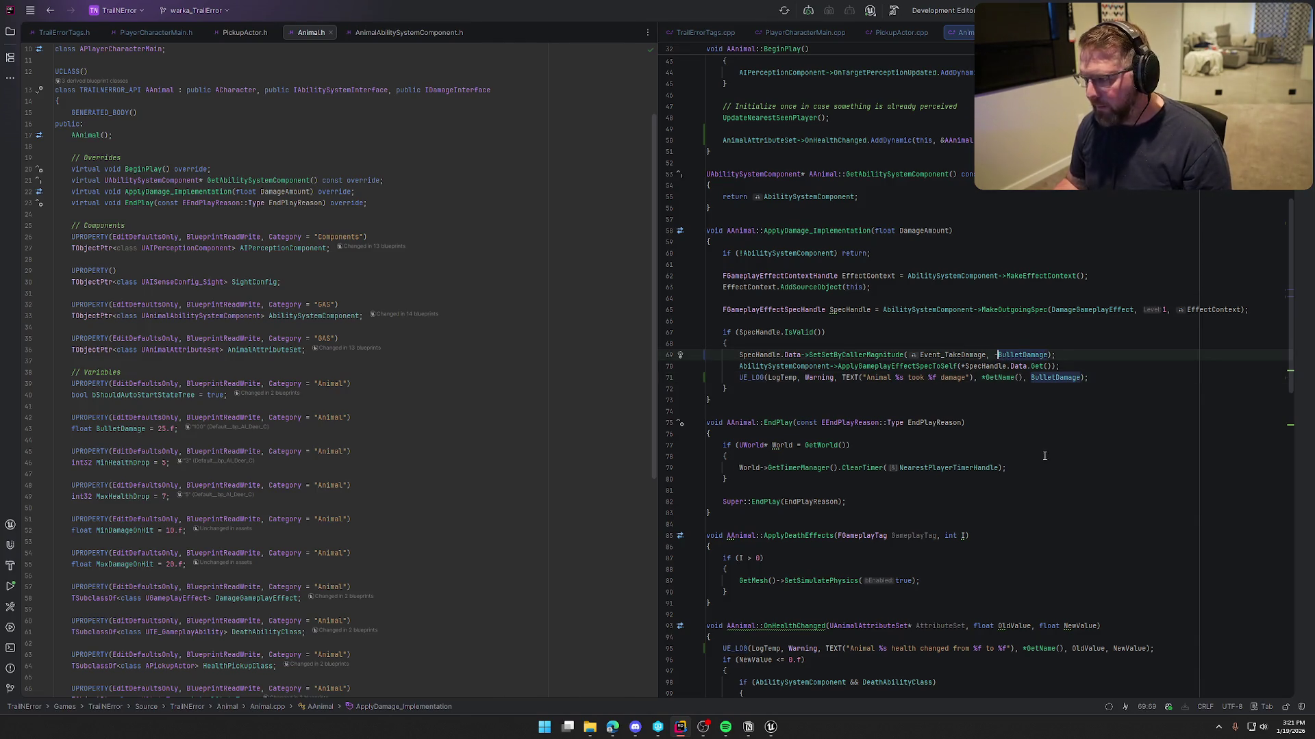
mouse_move(770, 730)
click(708, 677)
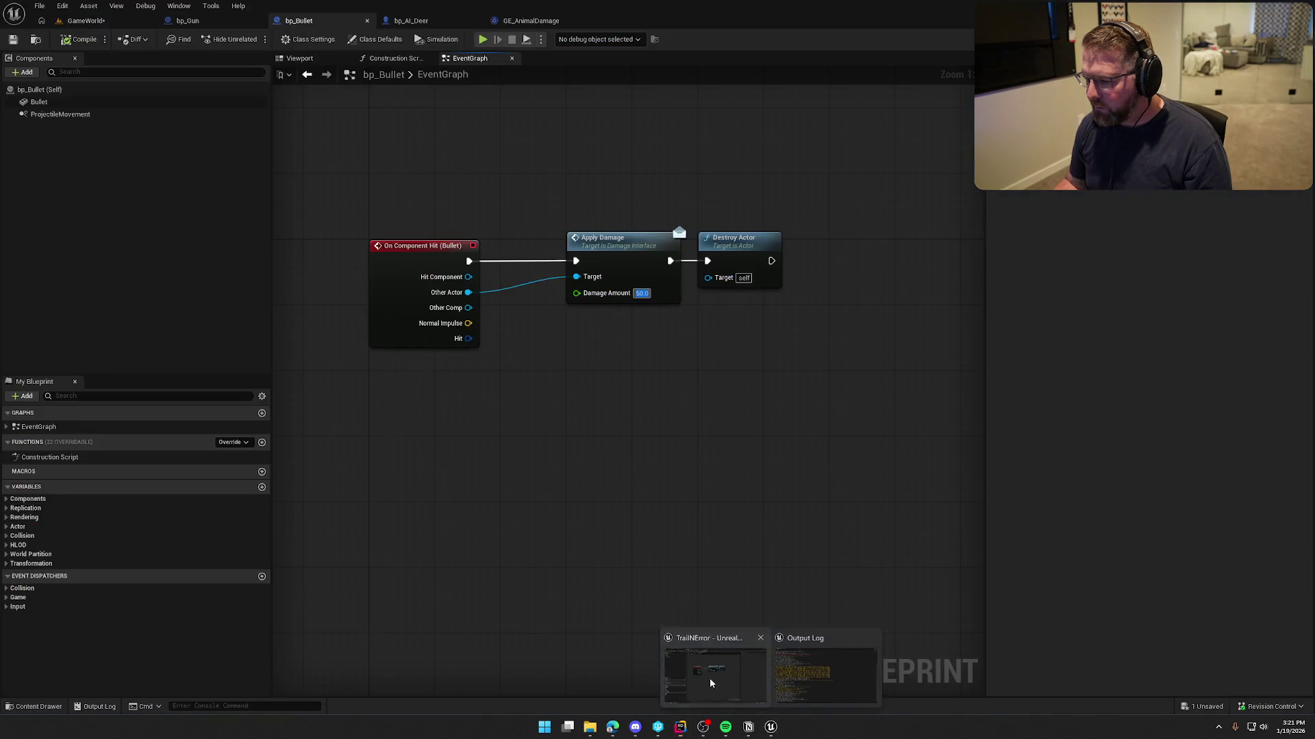
click(89, 20)
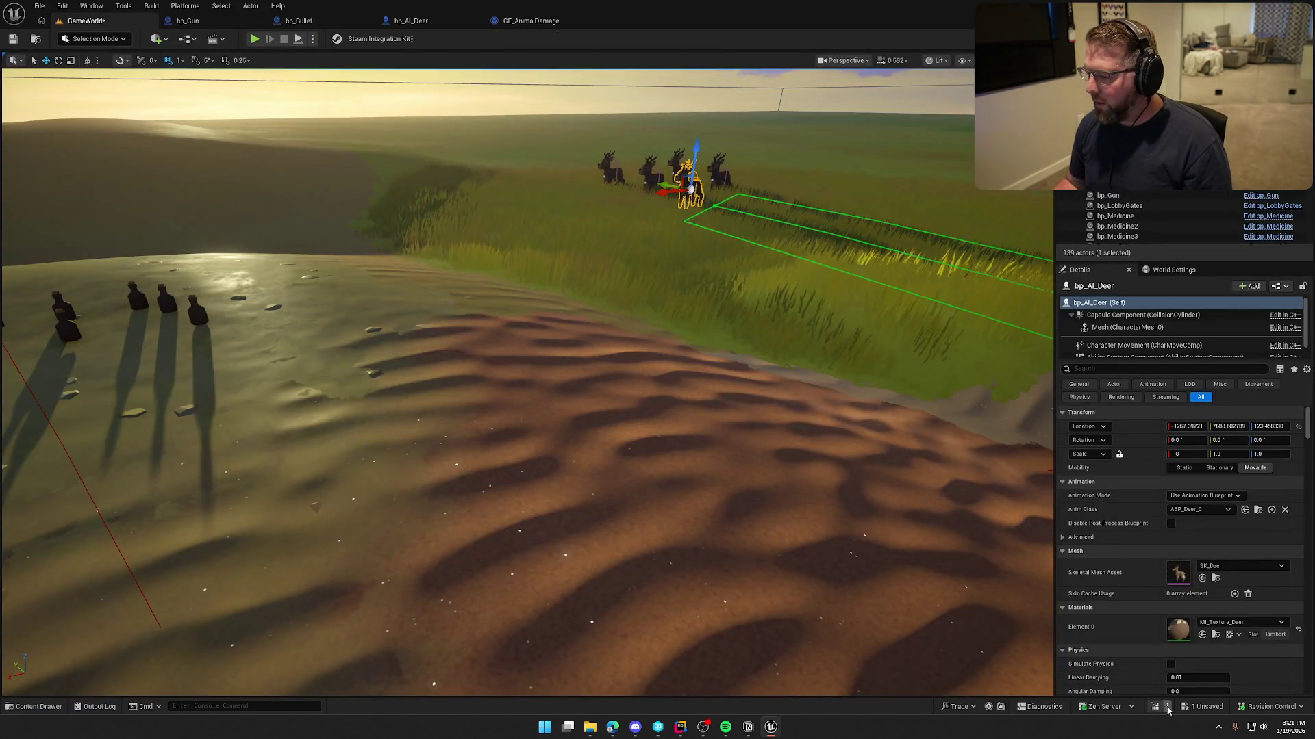
- Live-compile the code, start play, and run across the sand into the grass toward the deer
click(1152, 707)
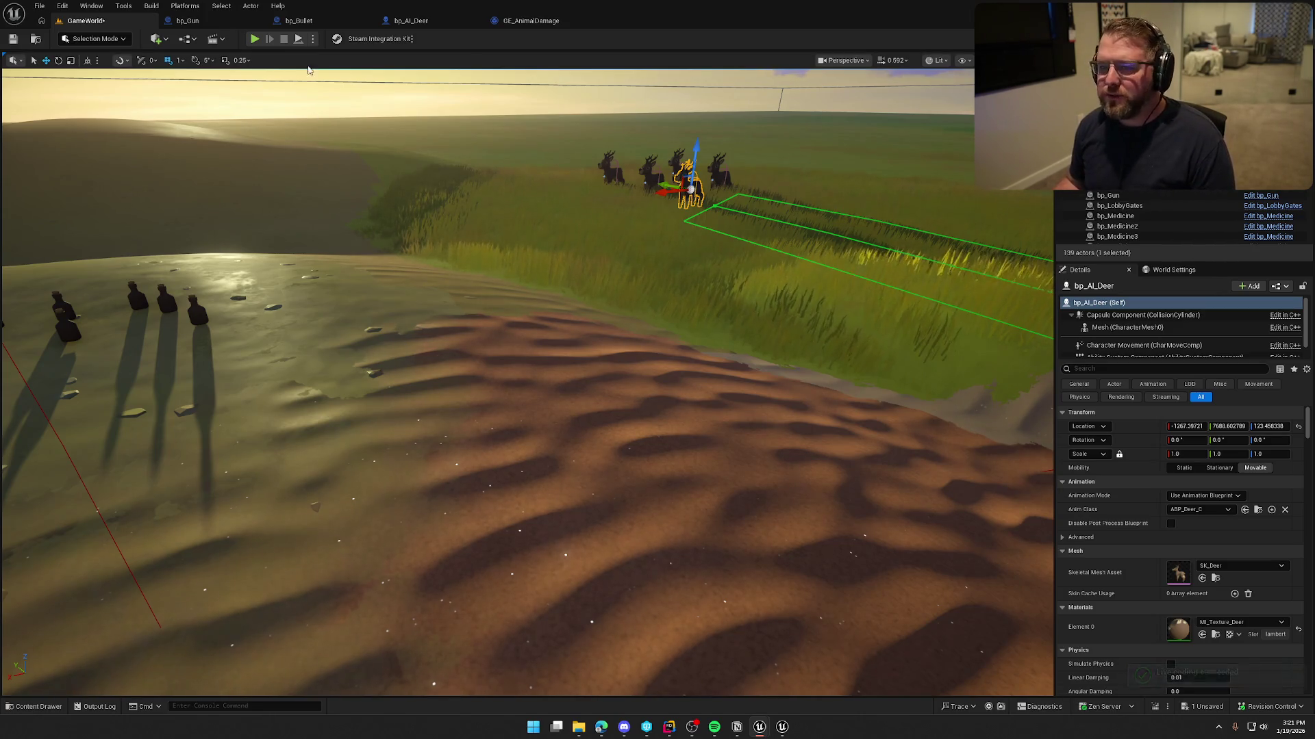
click(254, 39)
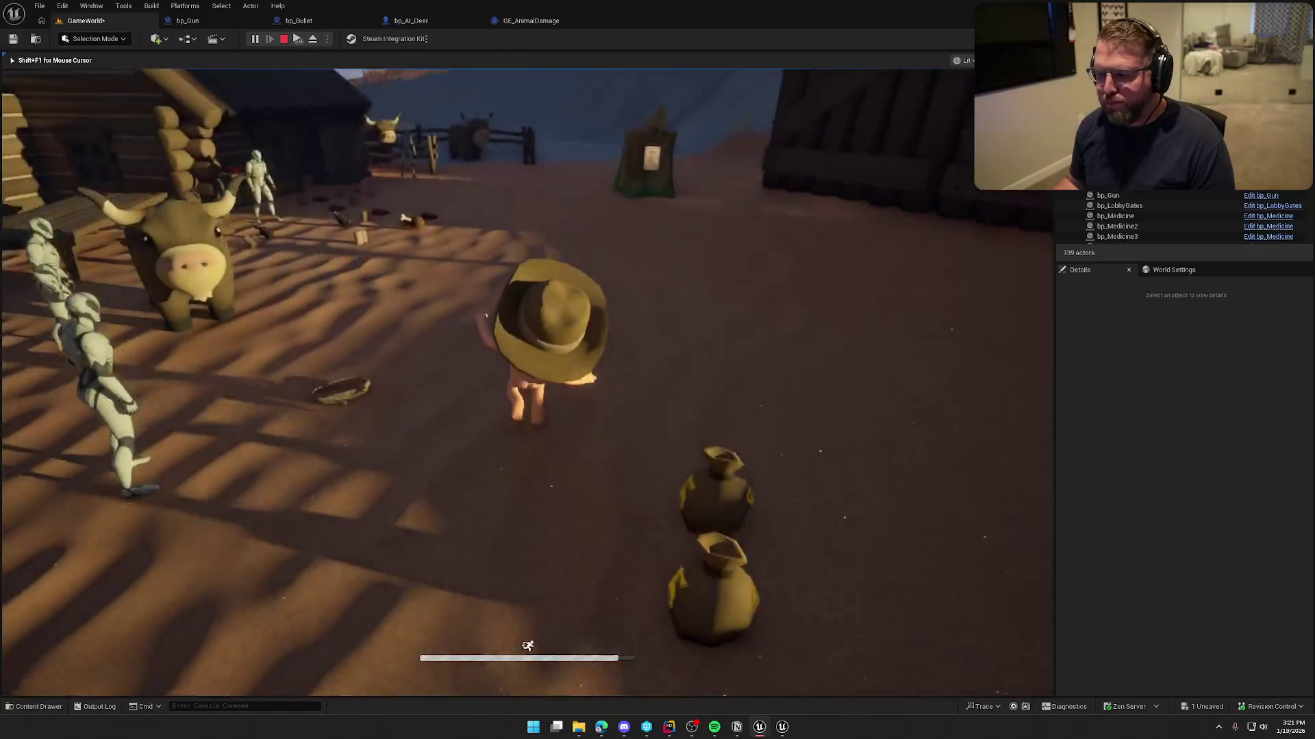
key(w)
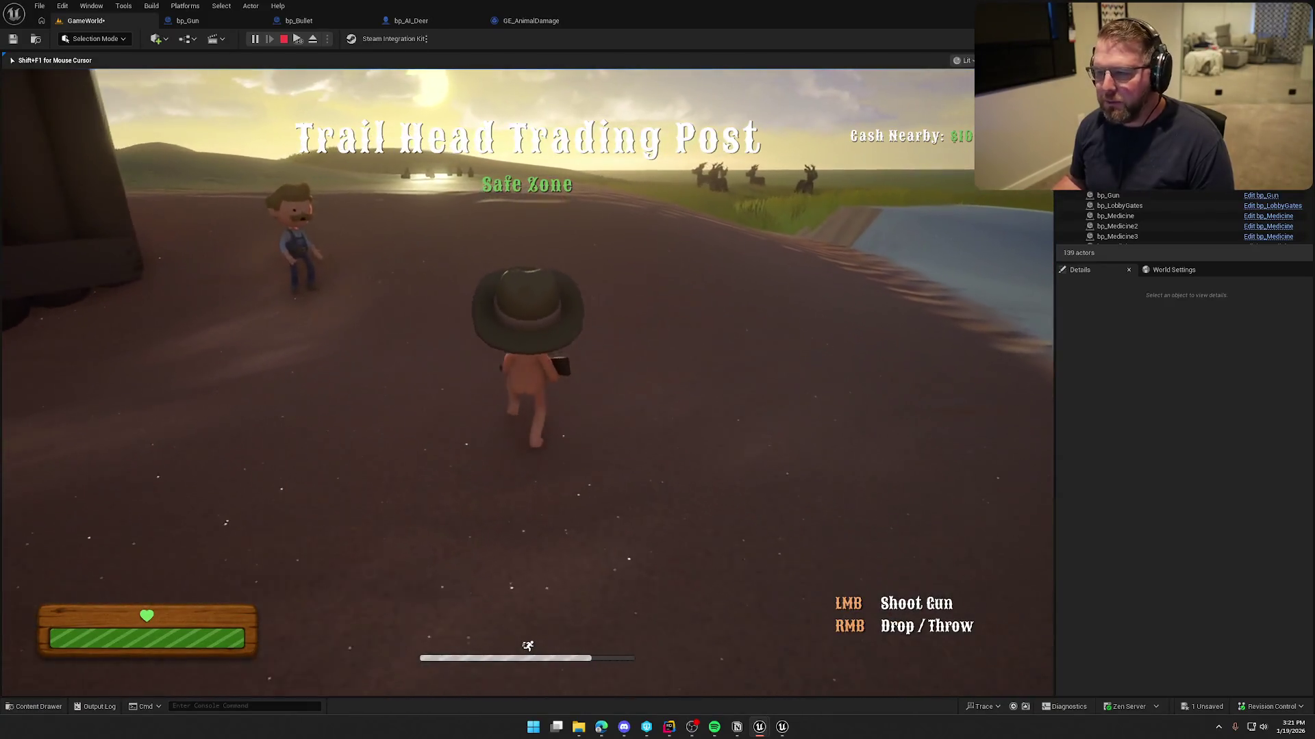
key(w)
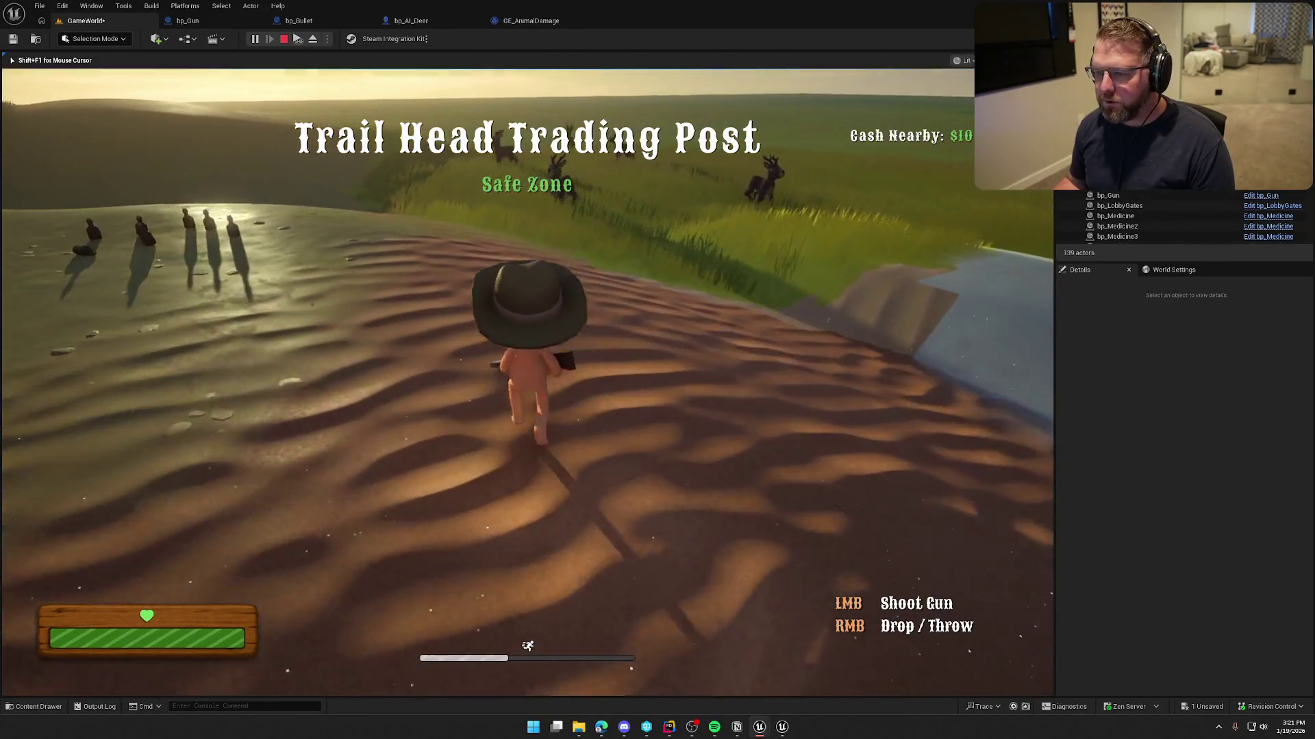
key(w)
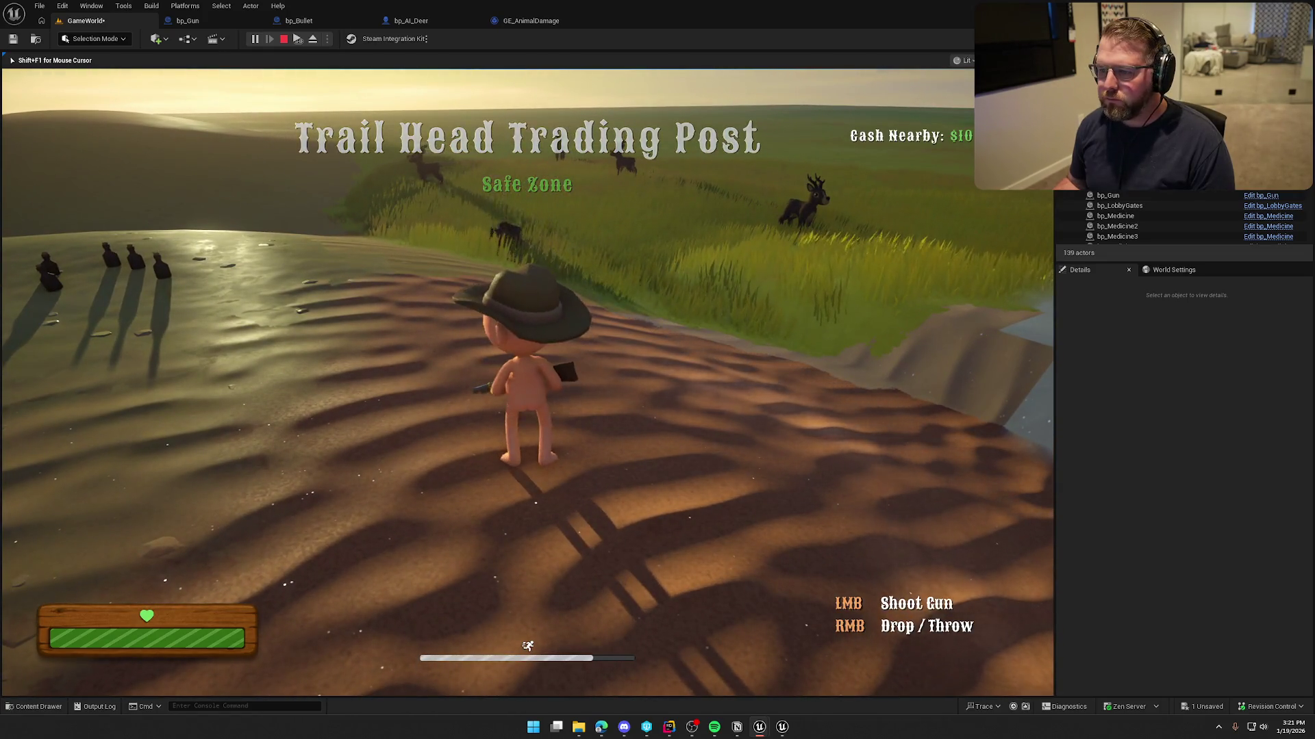
key(w)
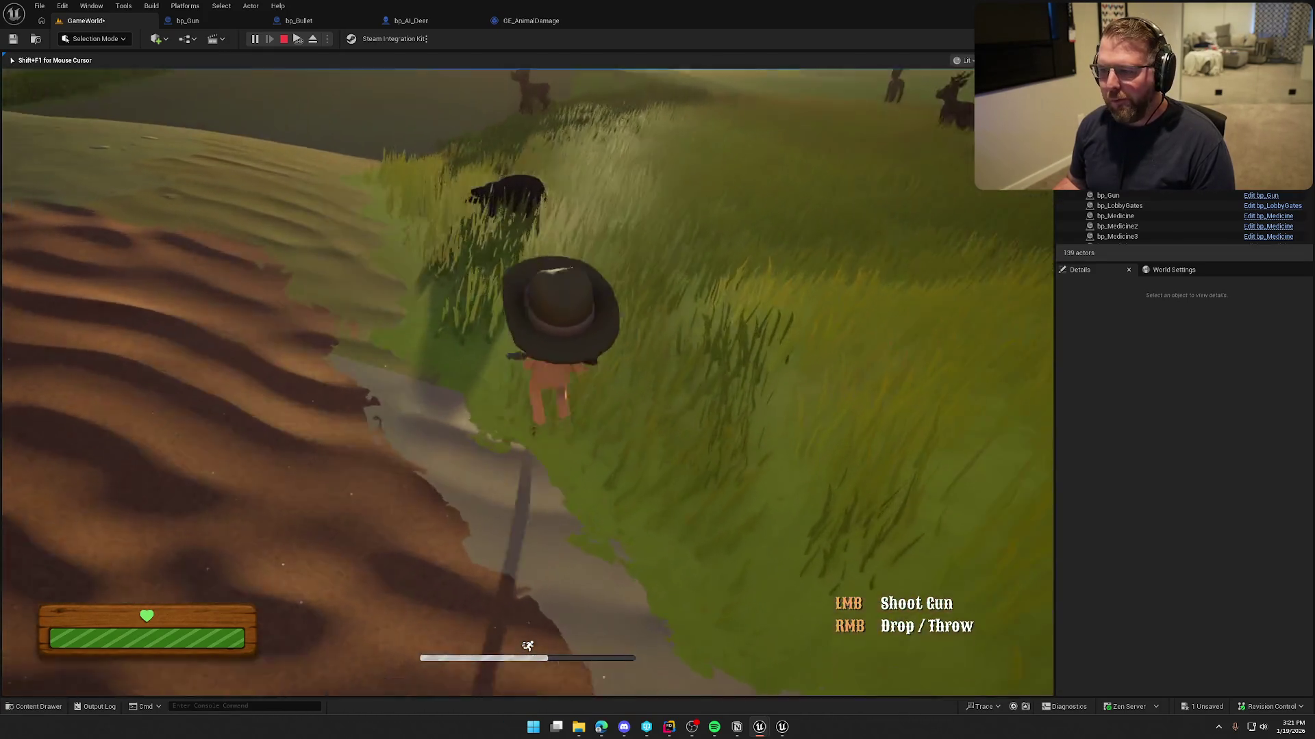
key(w)
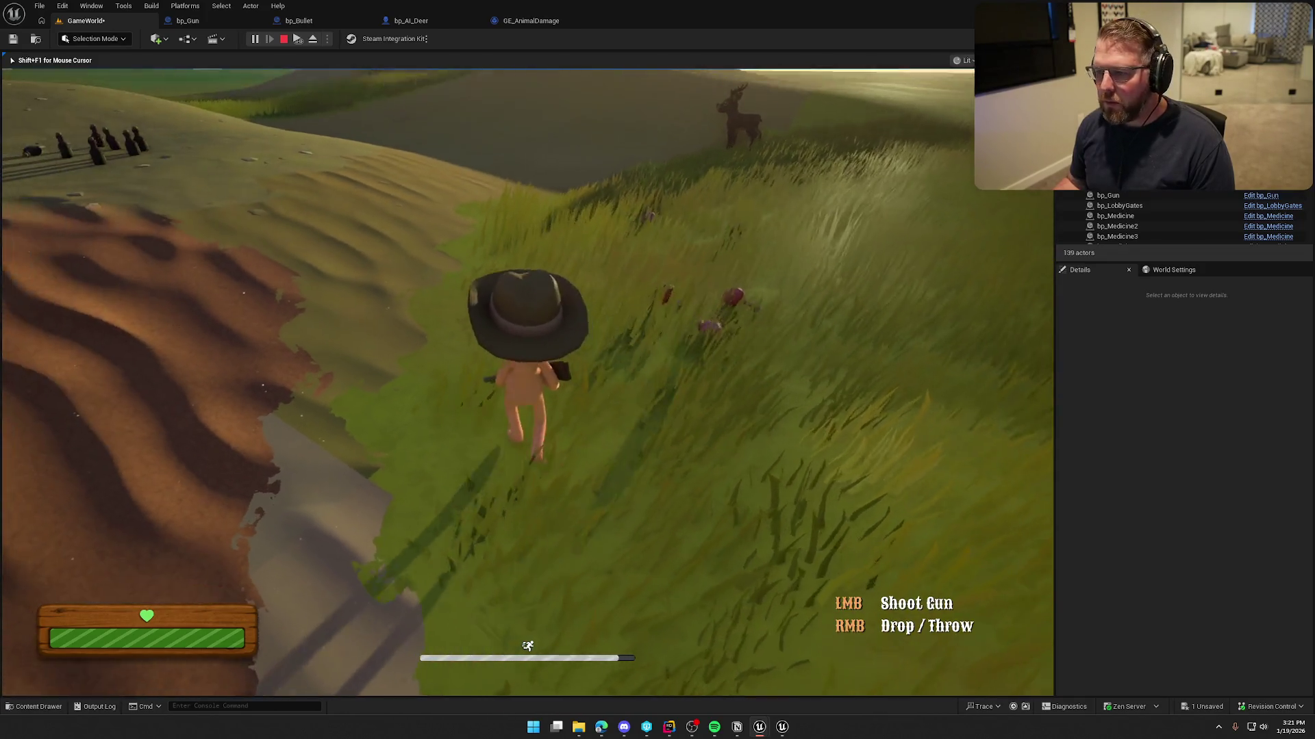
key(w)
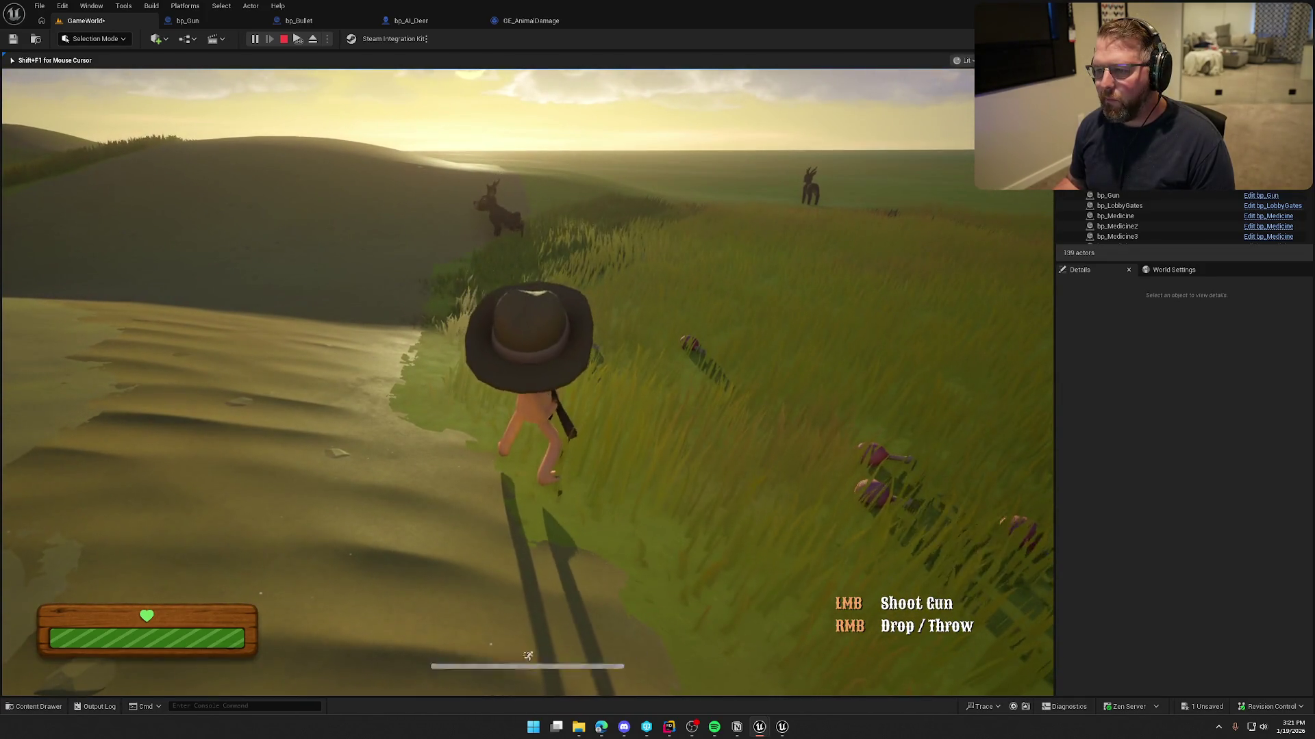
key(w)
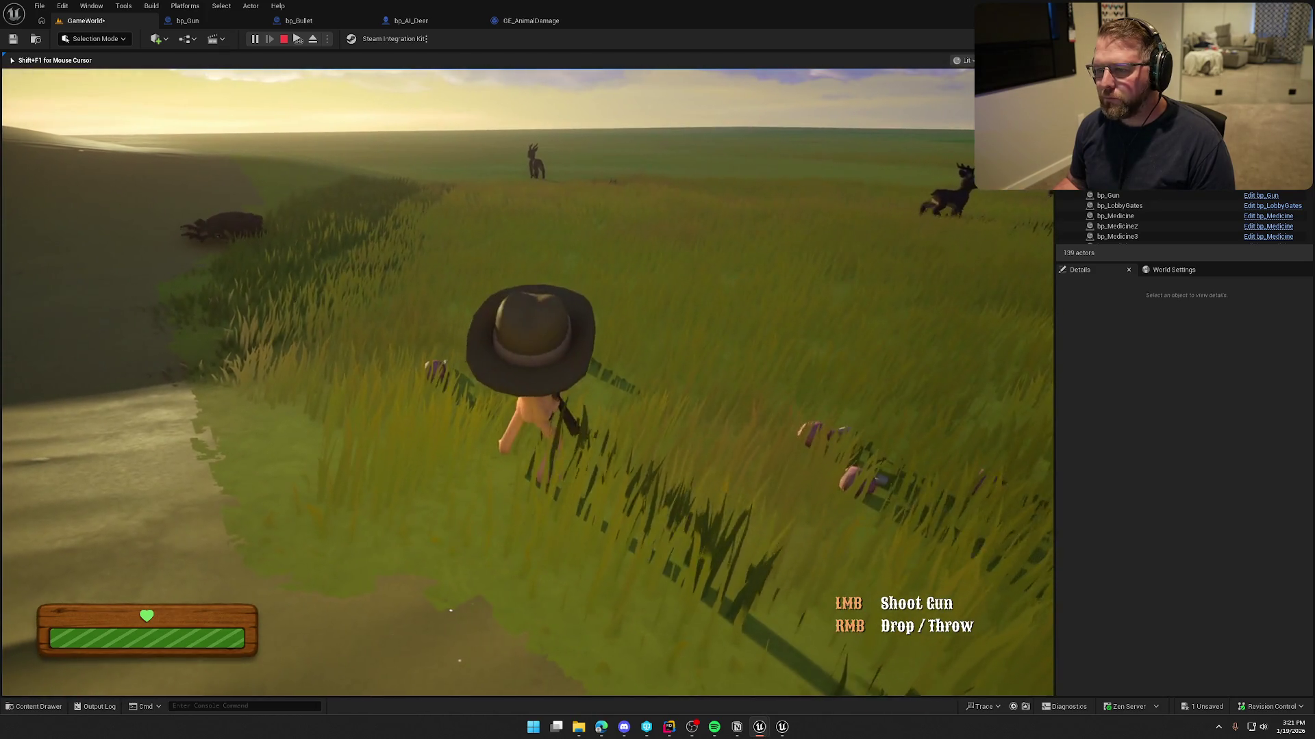
key(w)
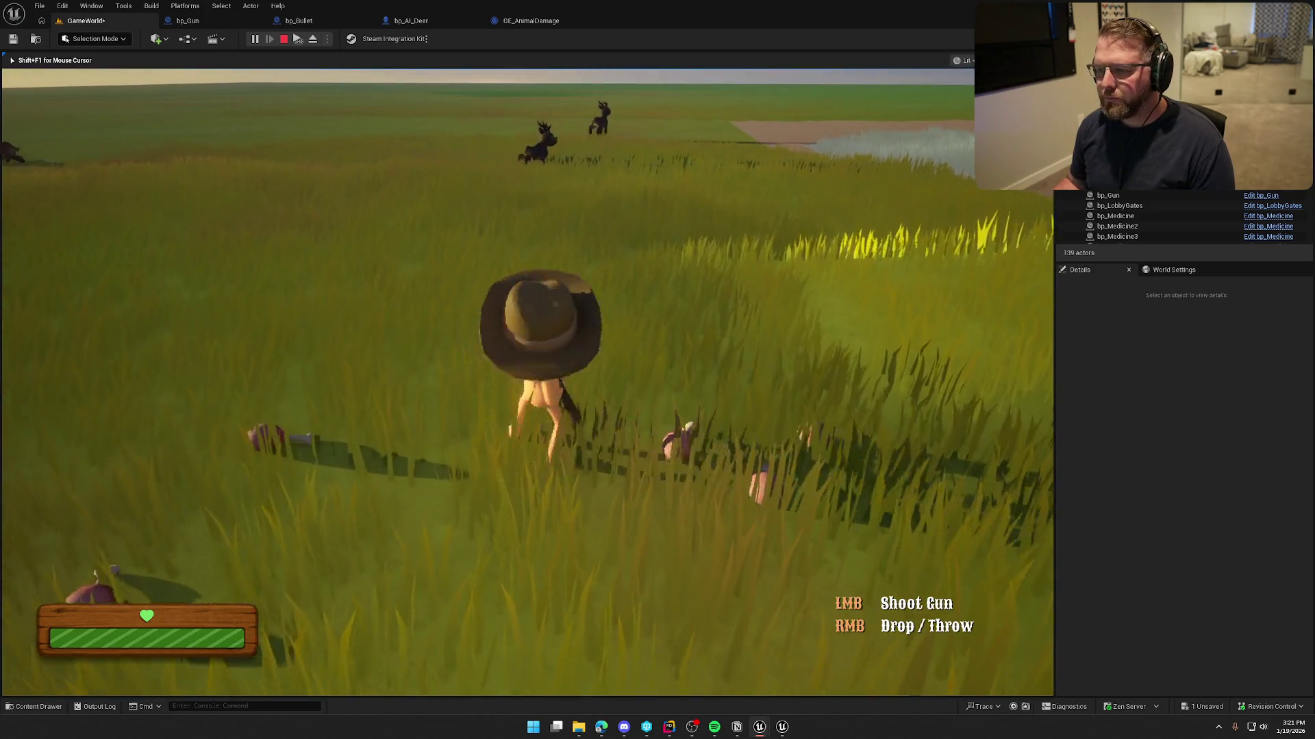
key(w)
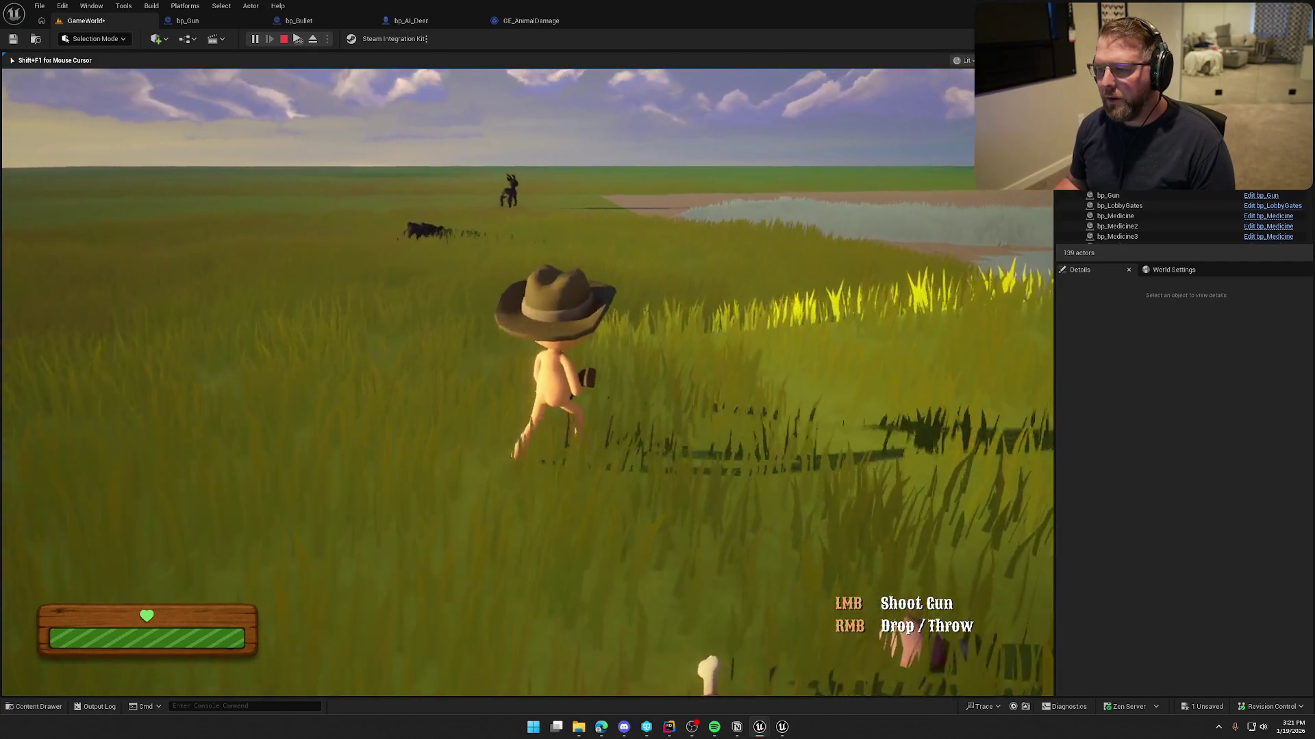
- Fire at the boar, sprint back up the slope toward the ranch, and stop the session
key(s)
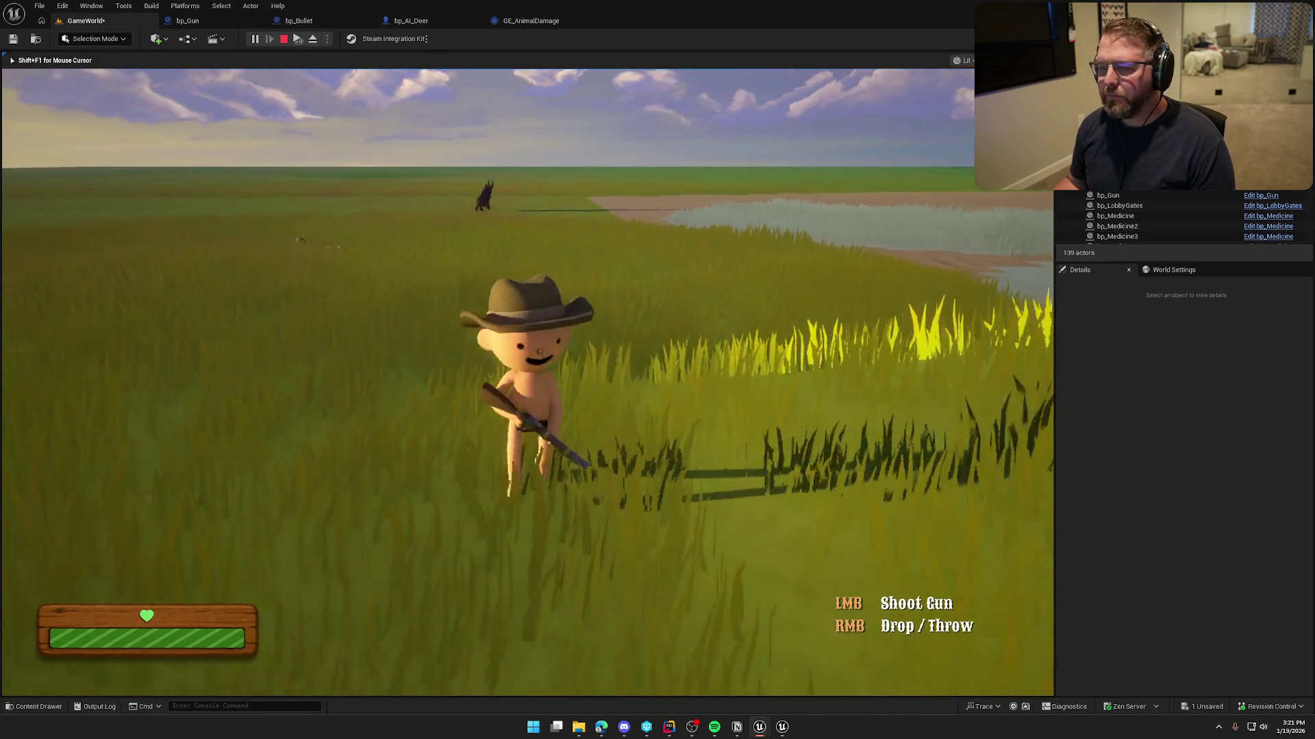
key(w)
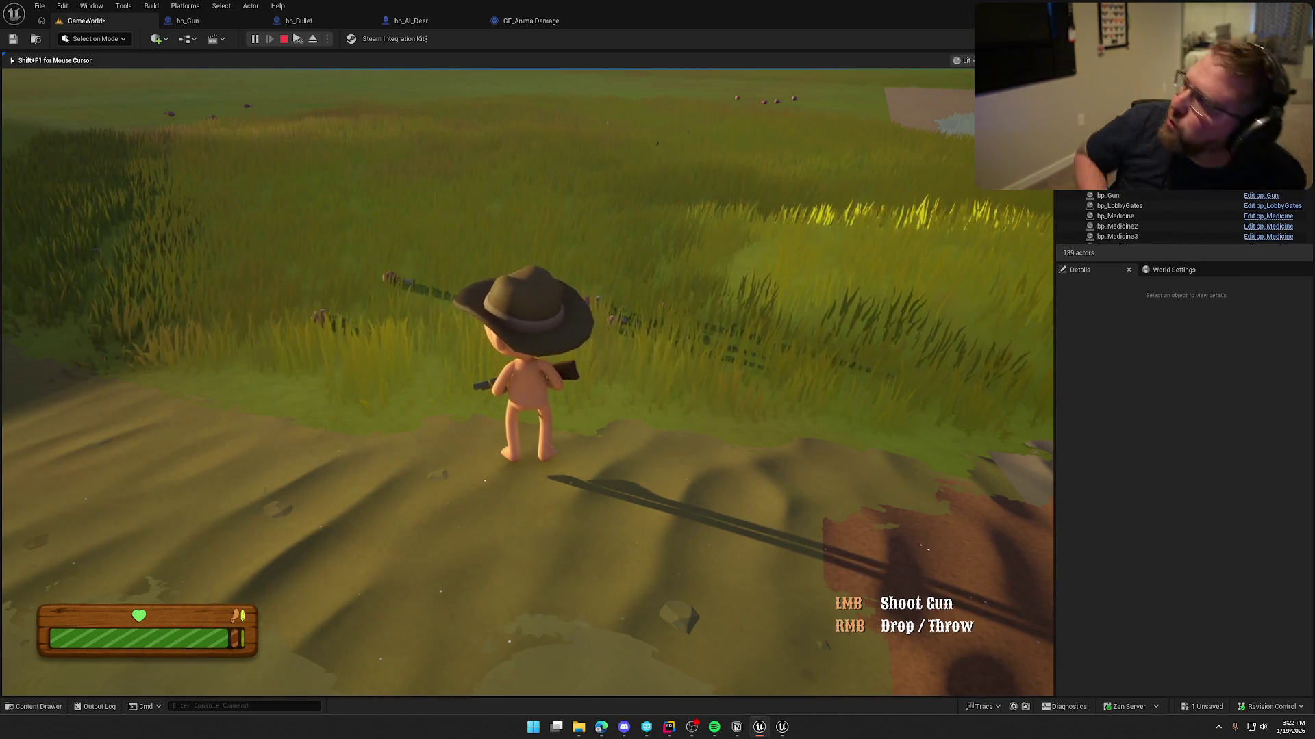
key(w)
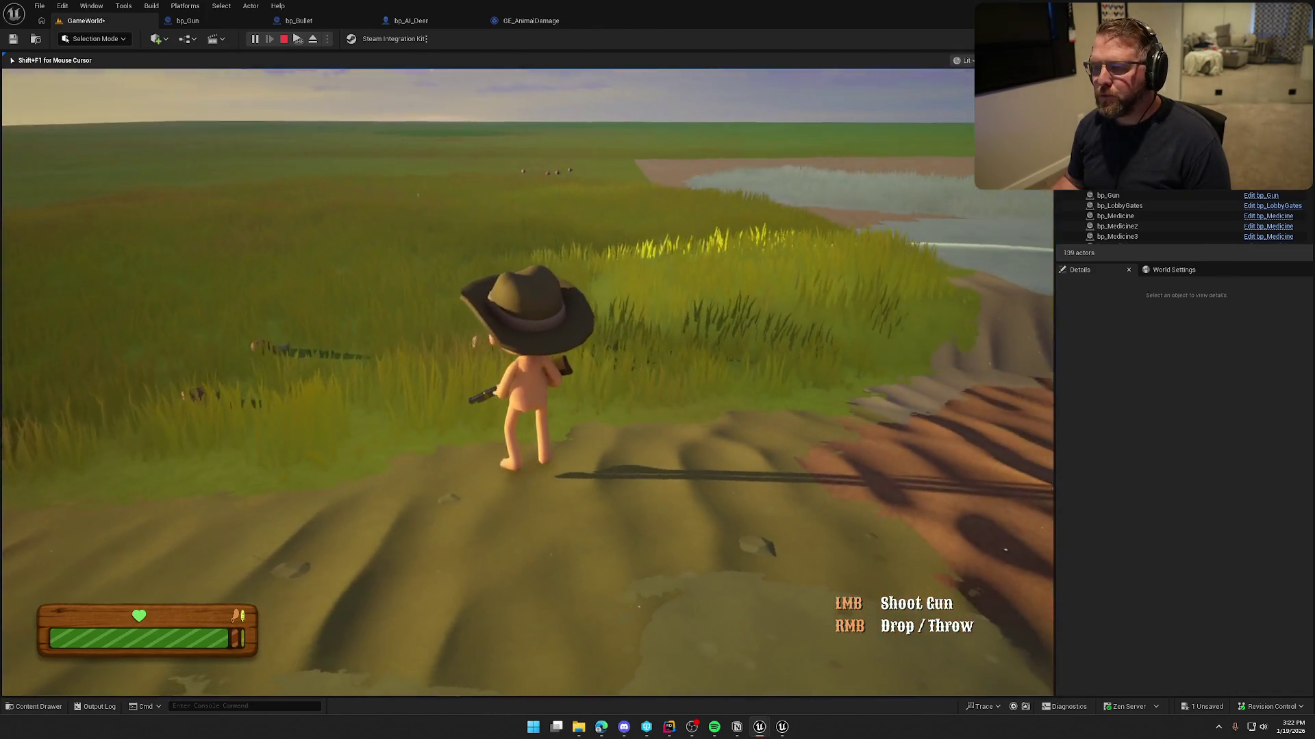
key(shift)
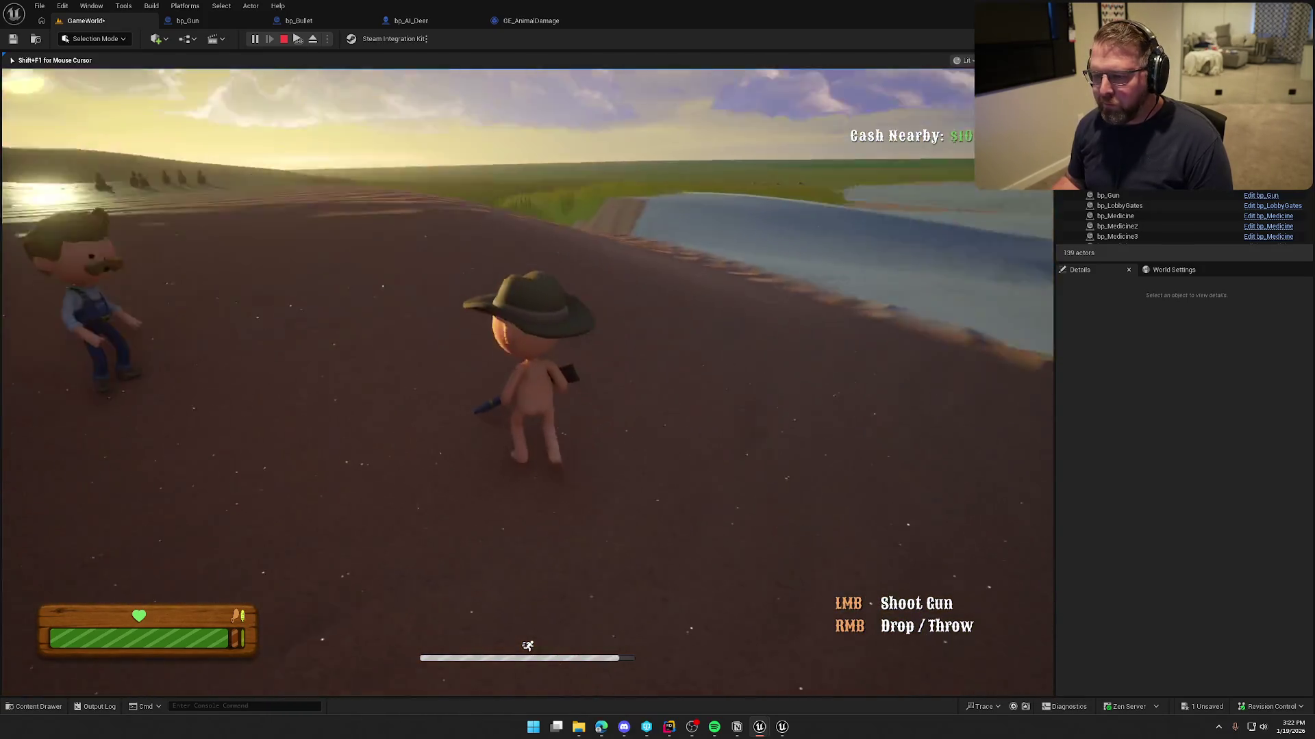
key(Escape)
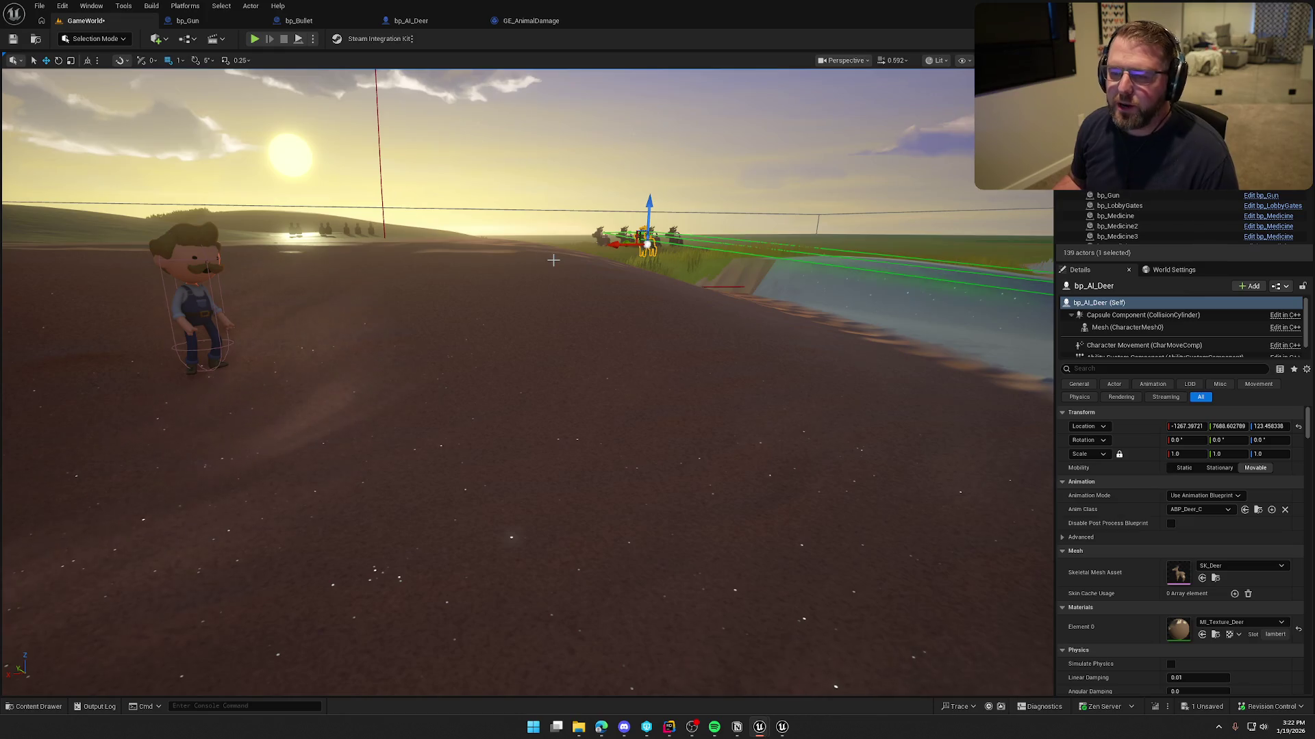
key(alt+p)
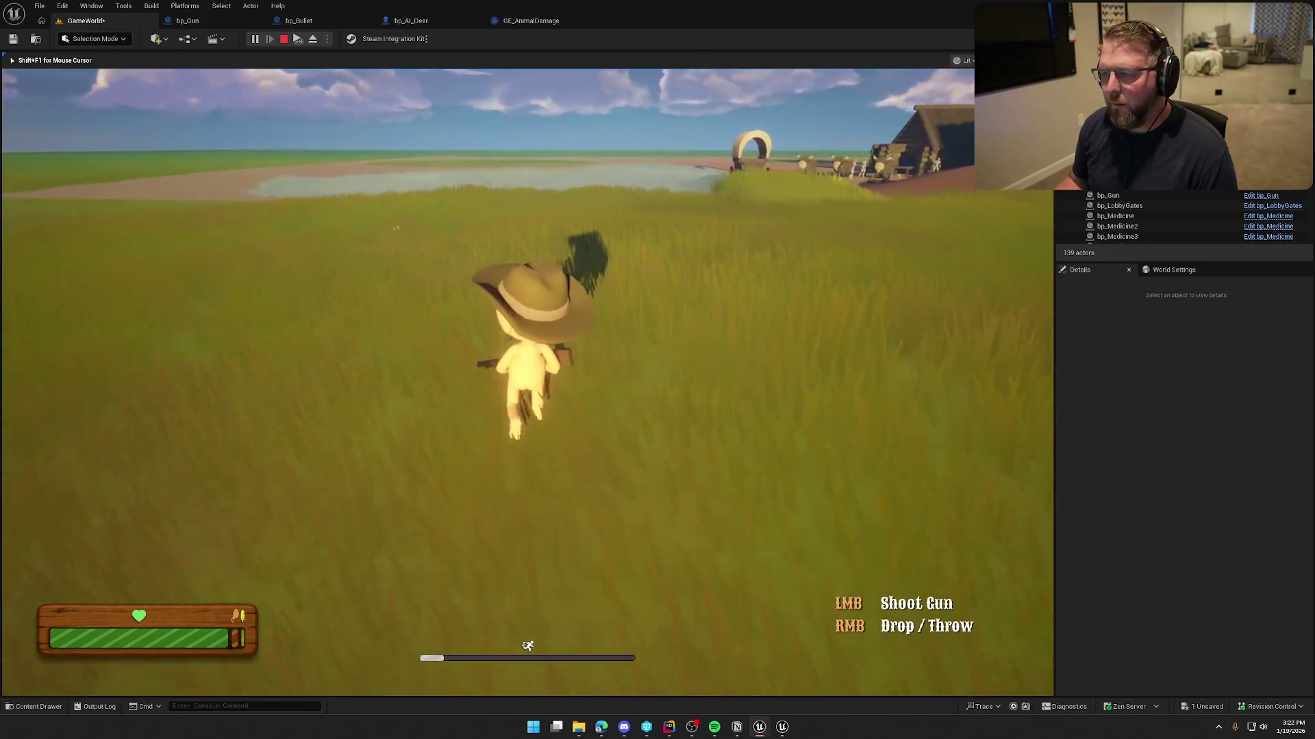
key(Escape)
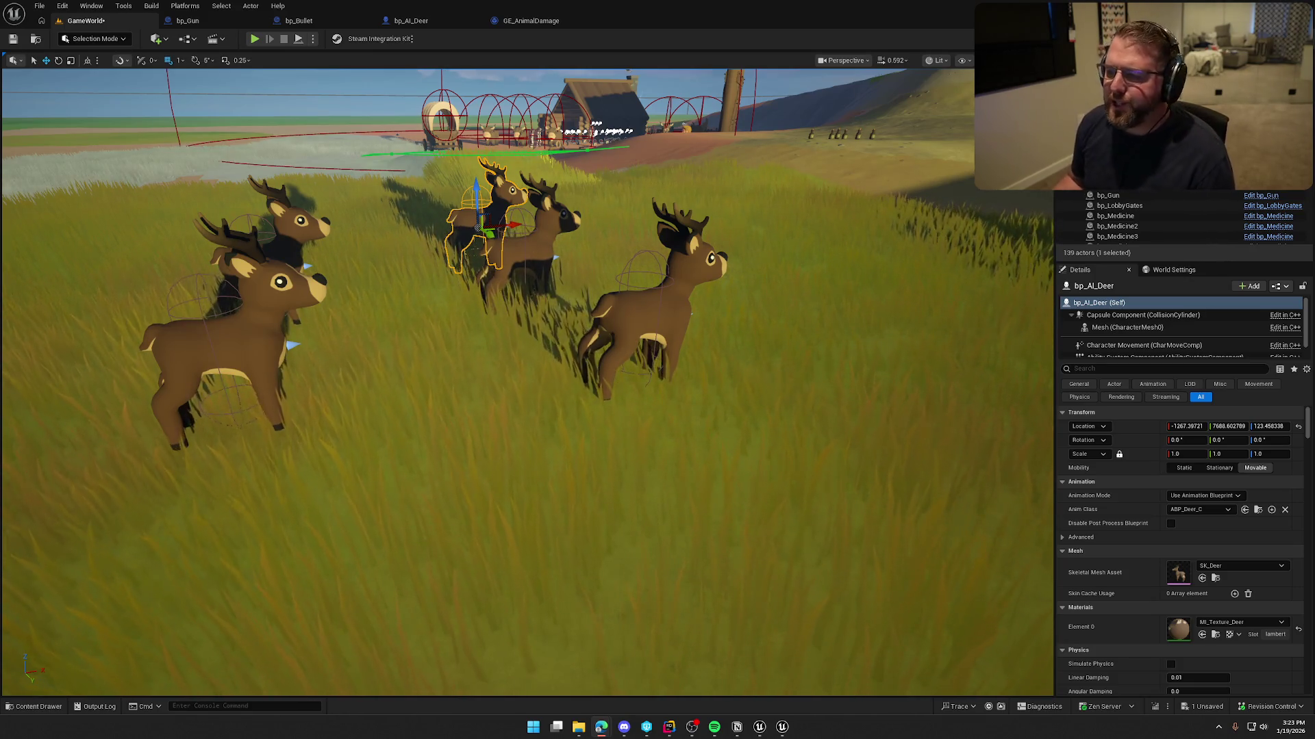
drag(652, 316, 339, 405)
key(Escape)
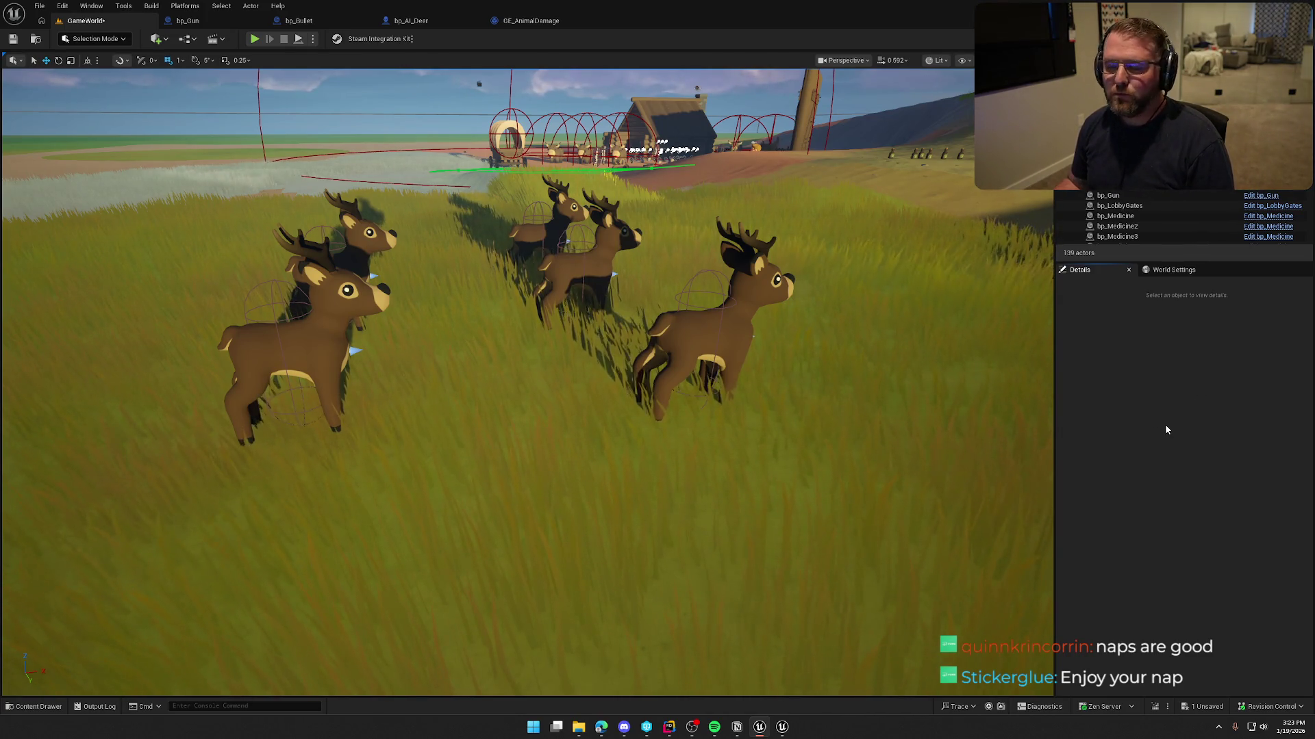
drag(890, 424, 616, 521)
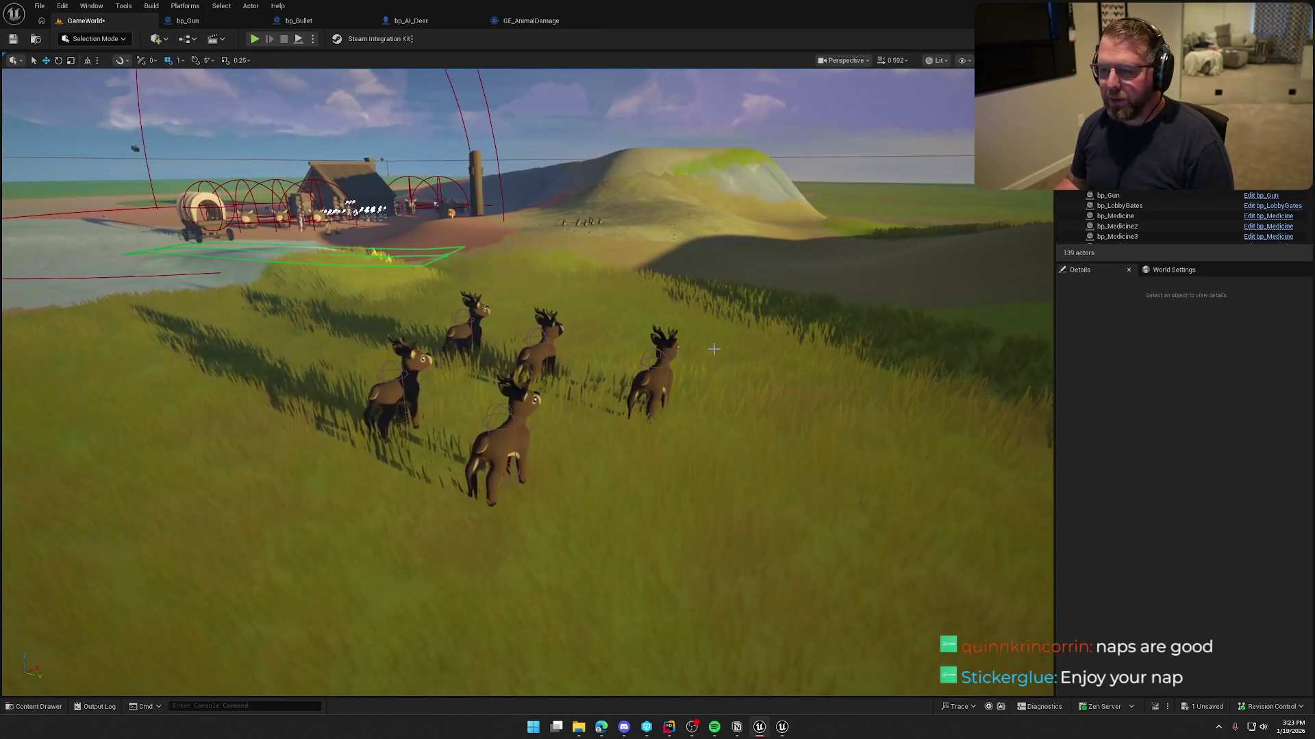